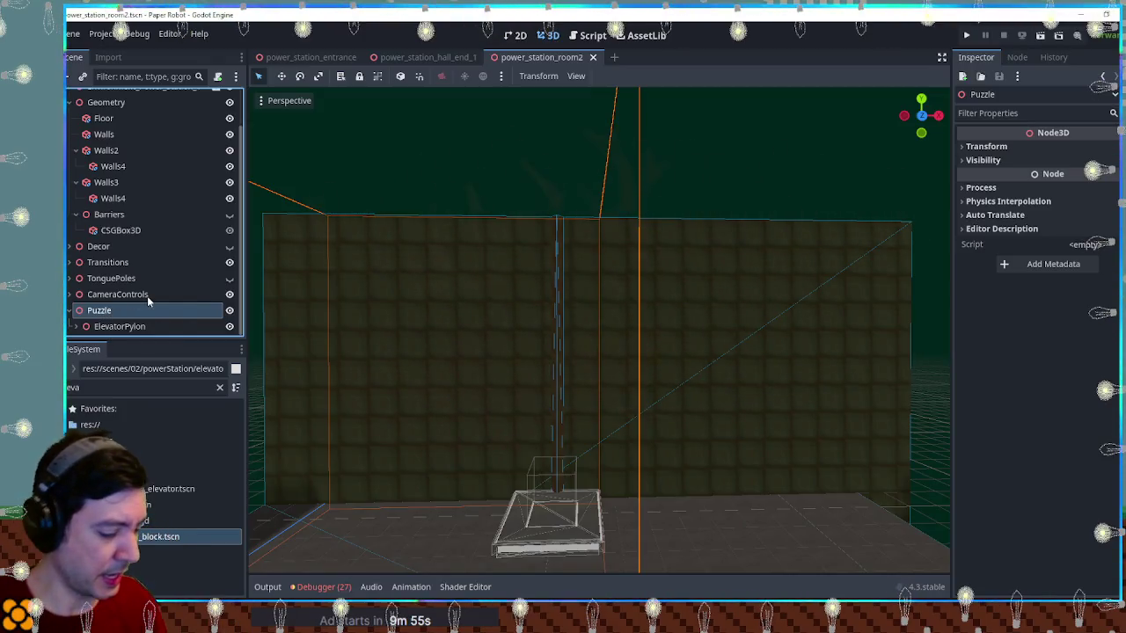
Filter FileSystem for 'gear spinner', preview baseGearSpinner.tscn, and instance it under Puzzle
triple_click(85, 388)
type("gear spinner")
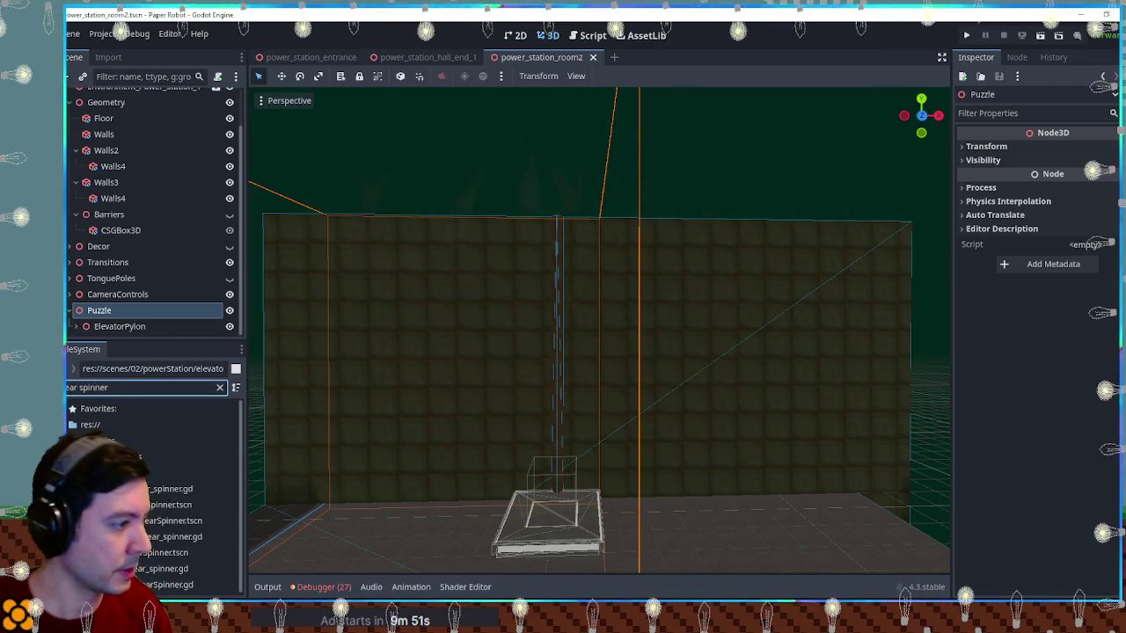
left_click(194, 505)
left_click_drag(176, 505, 116, 315)
scroll(151, 572, "down", 1)
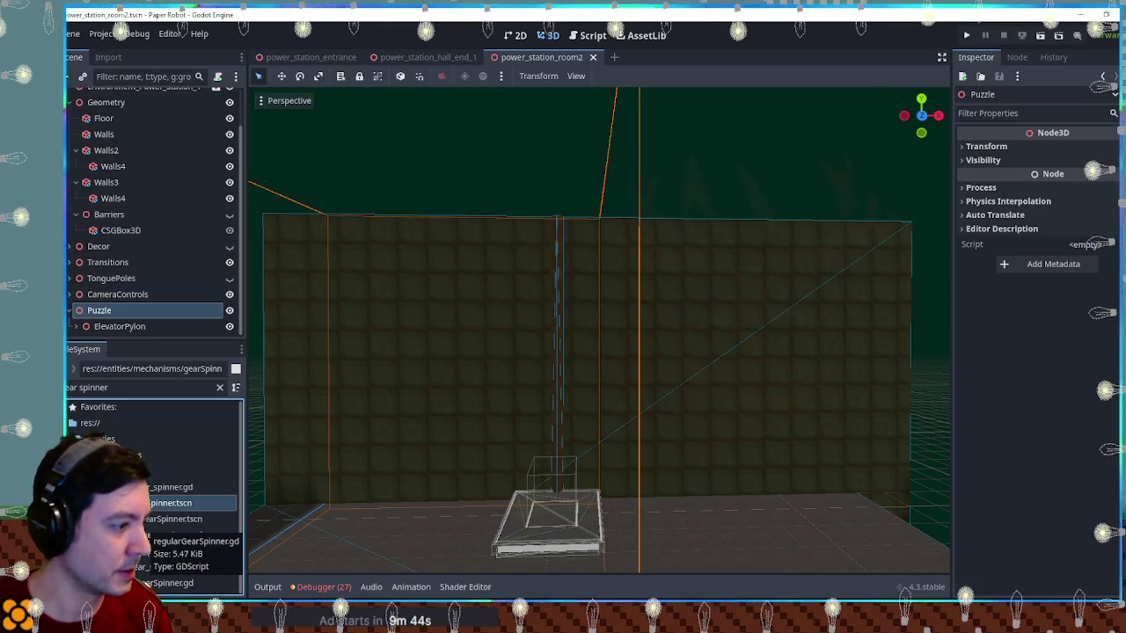
double_click(169, 503)
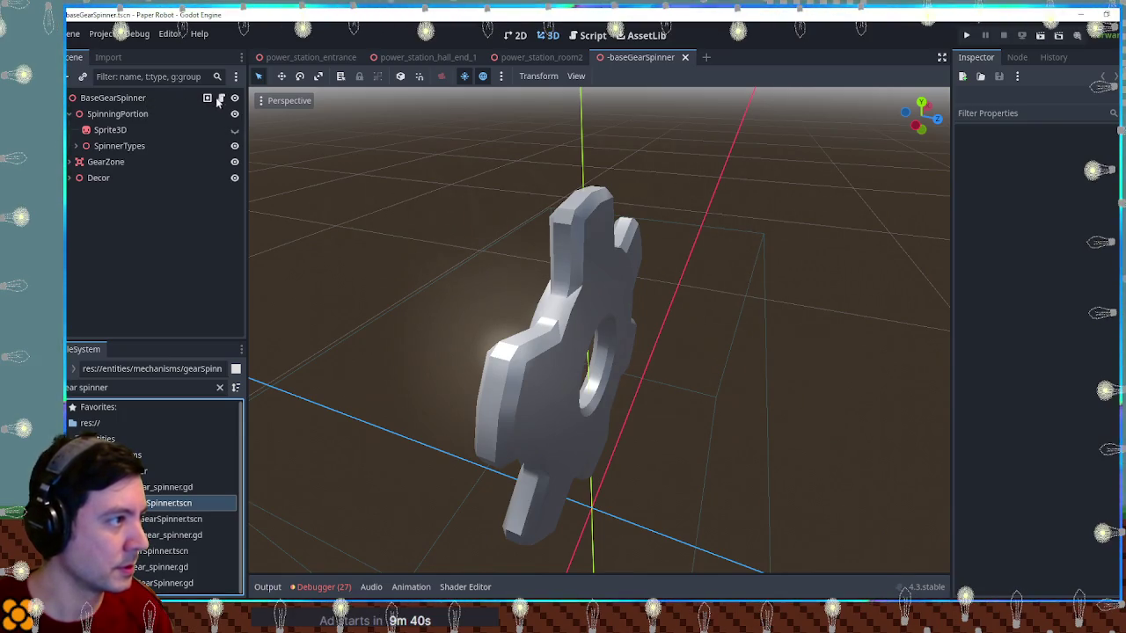
middle_click(658, 62)
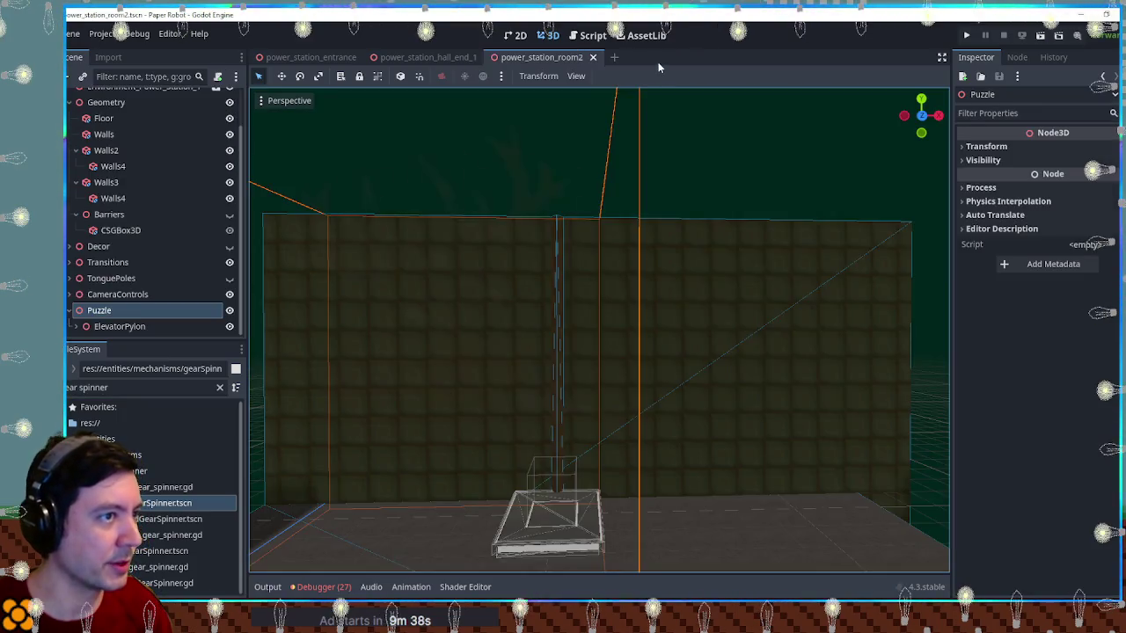
mouse_move(143, 504)
left_mouse_down()
mouse_move(154, 387)
mouse_move(117, 311)
left_mouse_up()
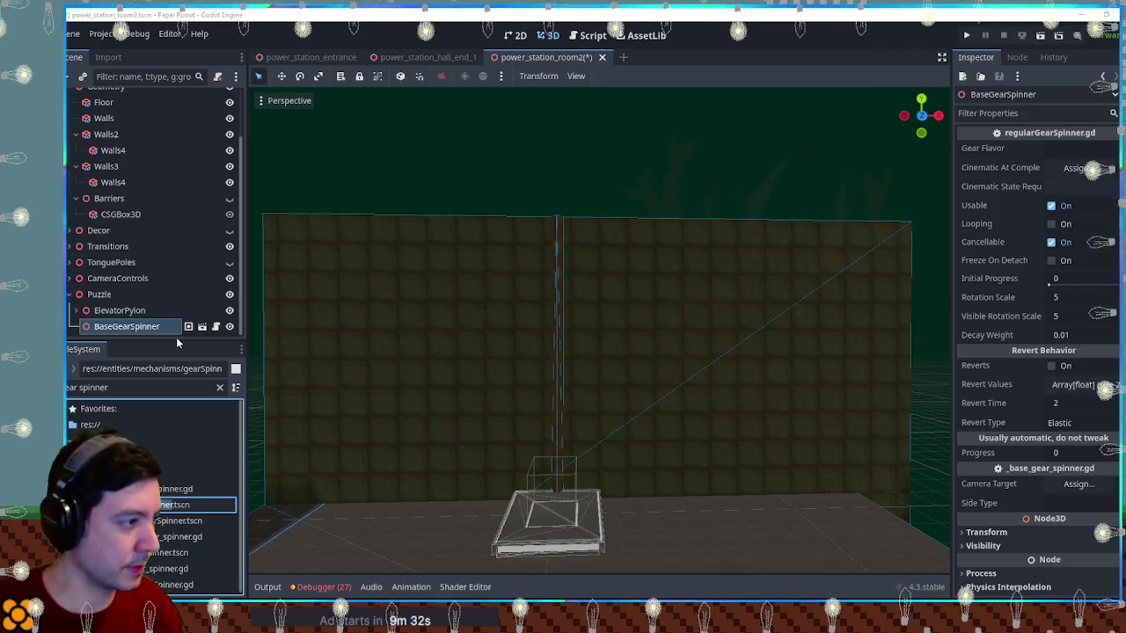
Rename the new gear spinner node to Spinner-controlElevatorHeight
double_click(140, 326)
type("Spi")
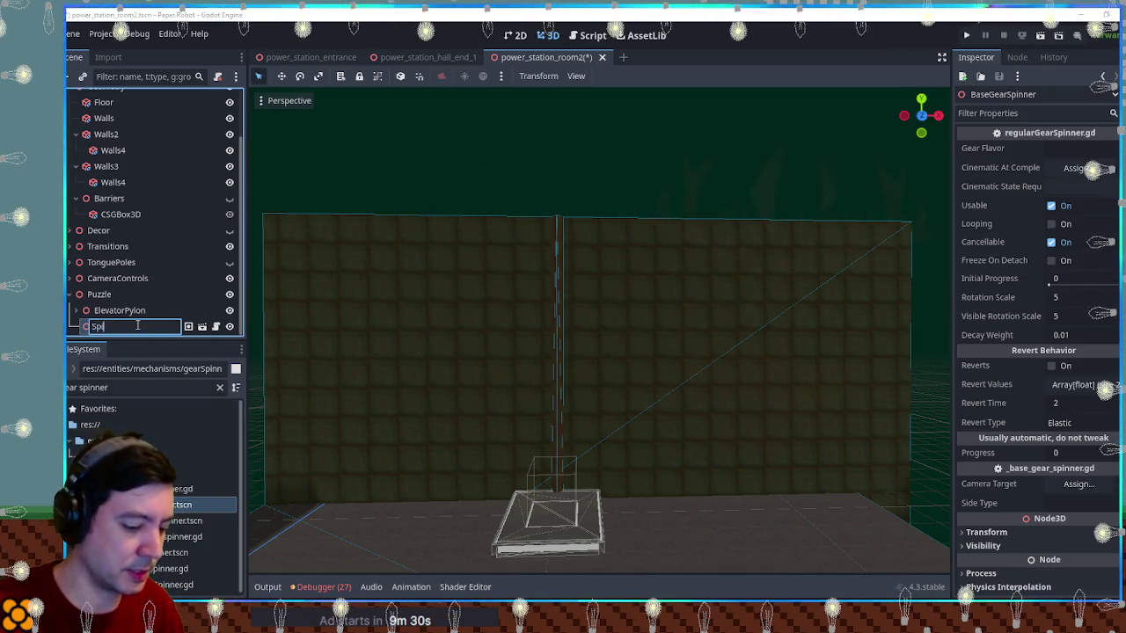
type("nner-controlle")
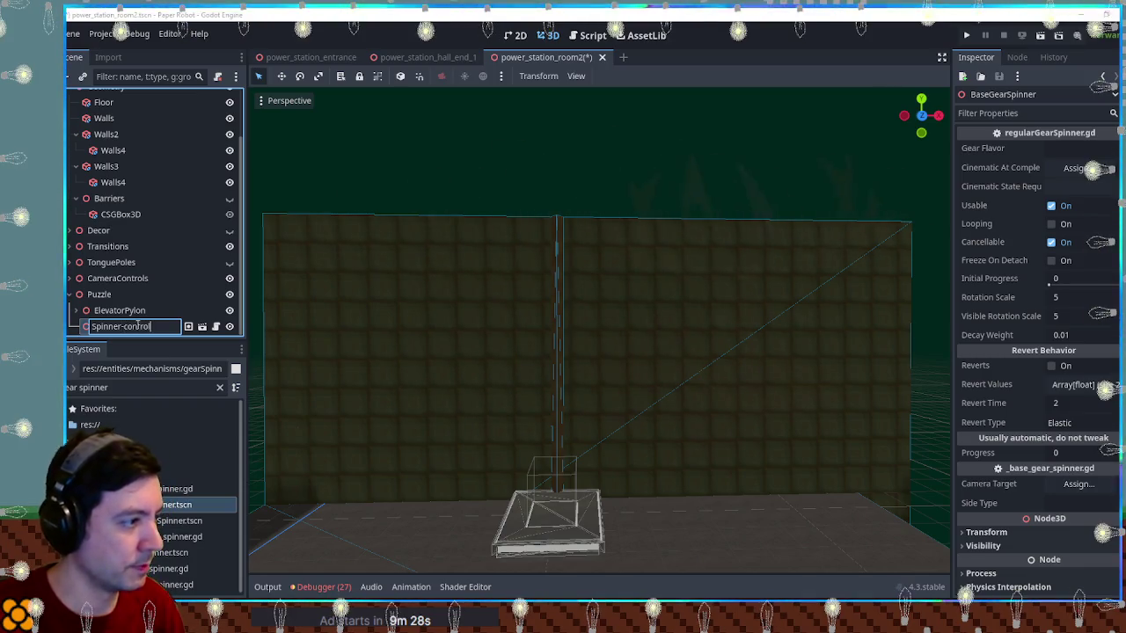
key("BackSpace")
key("BackSpace")
type("ElevatorHeight")
key("Return")
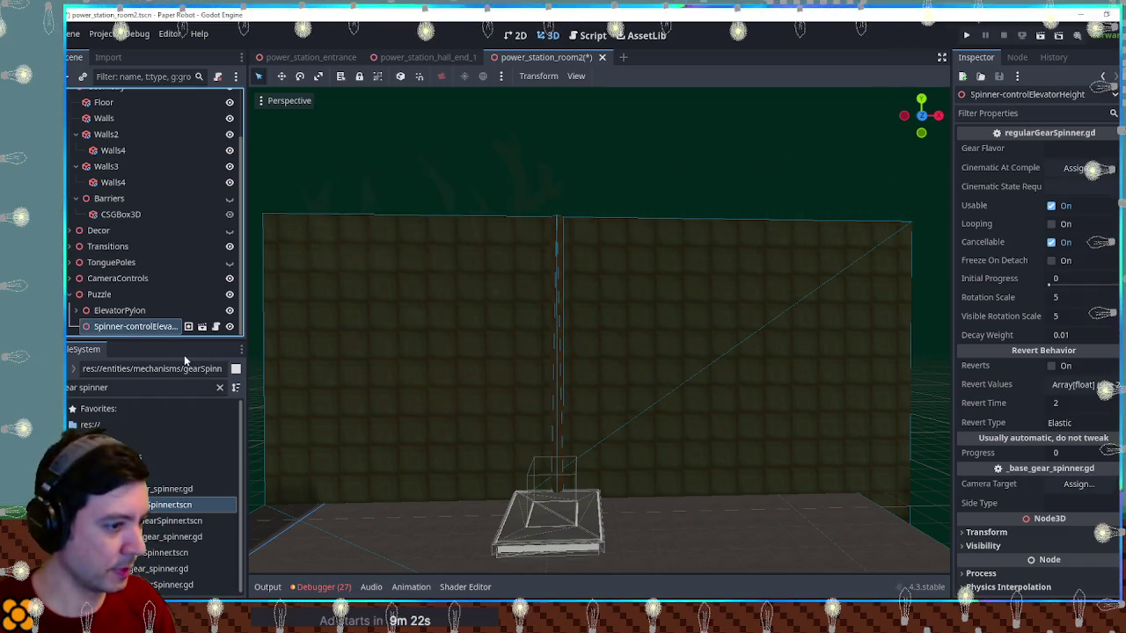
Duplicate the spinner and rename the copy Spinner-controlRotation
key("ctrl+d")
double_click(130, 326)
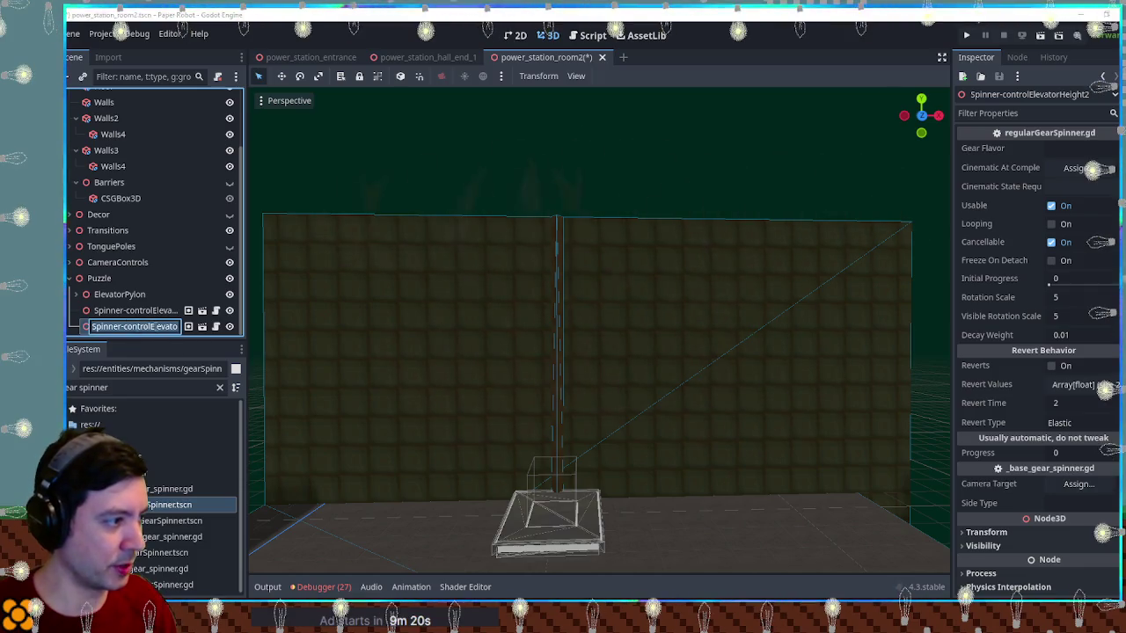
left_click(151, 327)
key("shift+End")
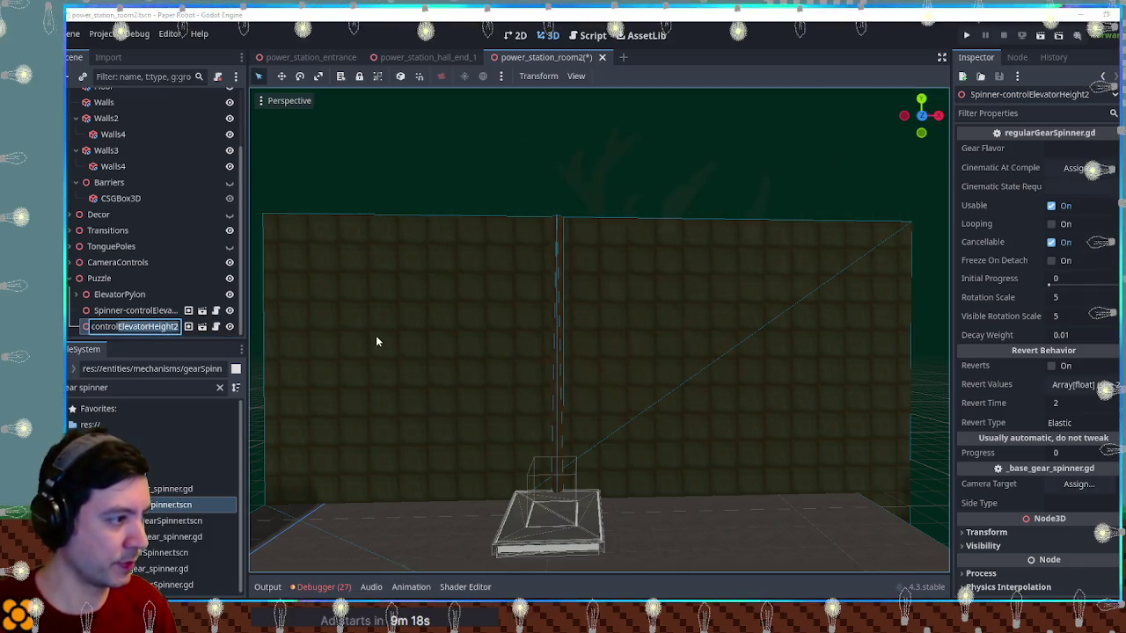
type("Rotation")
key("Return")
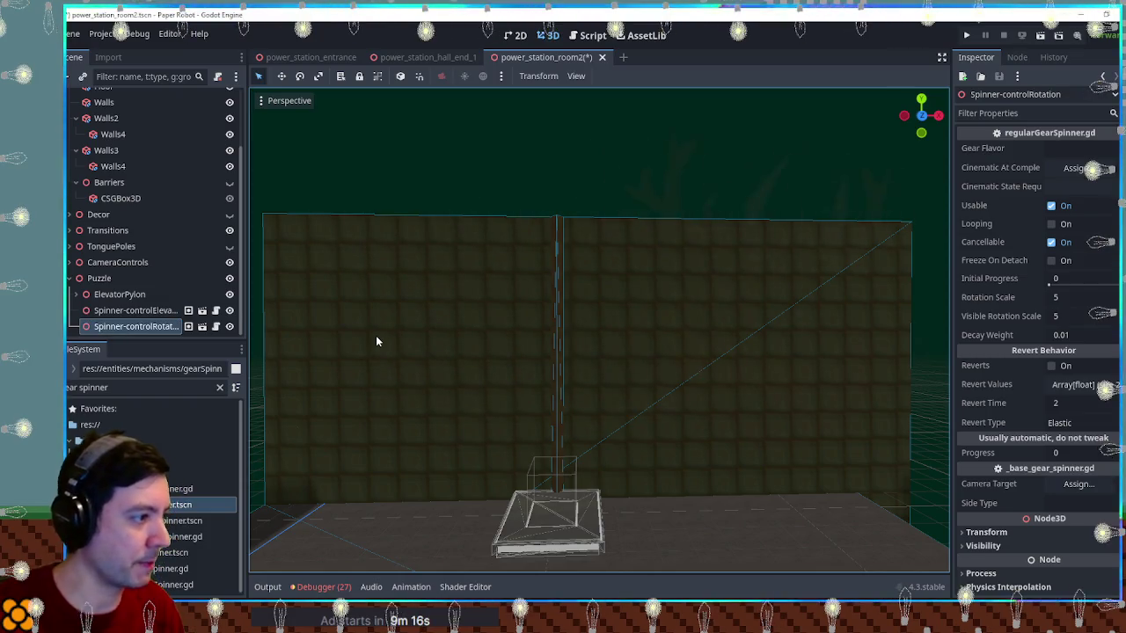
Shorten the first spinner's name to Spinner-controlHeight
double_click(132, 310)
key("shift+End")
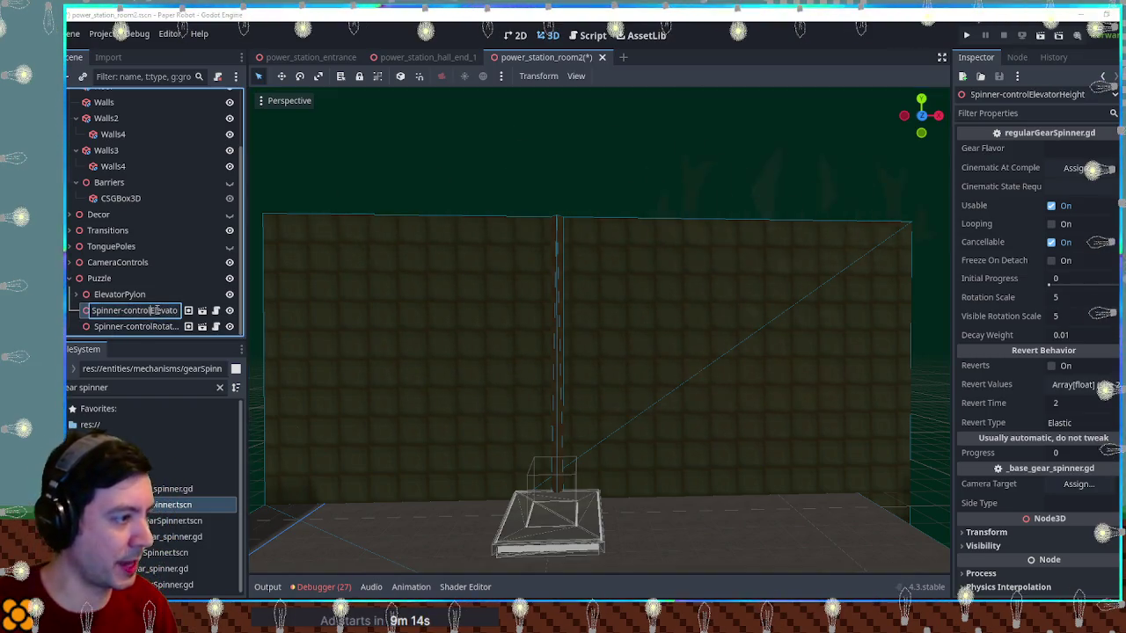
type("H")
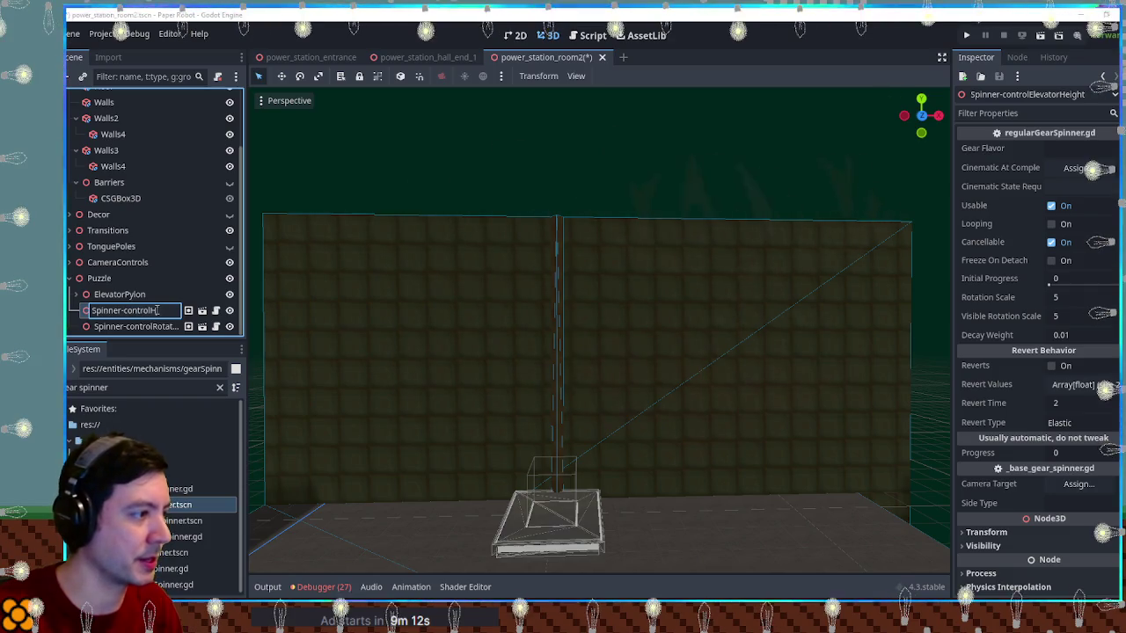
type("eight")
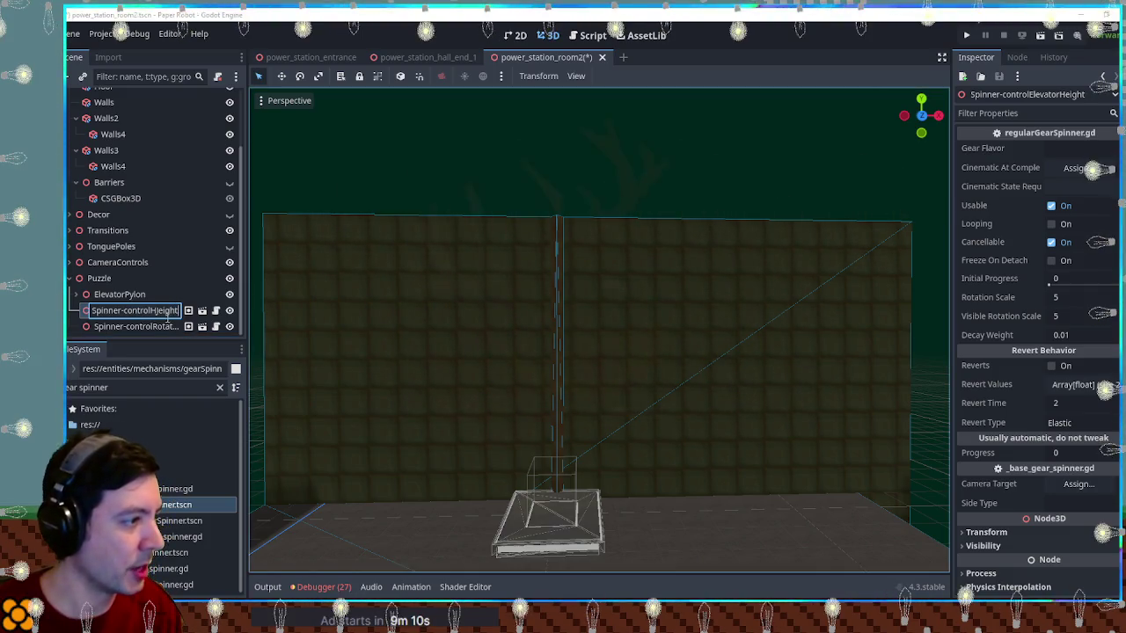
key("Return")
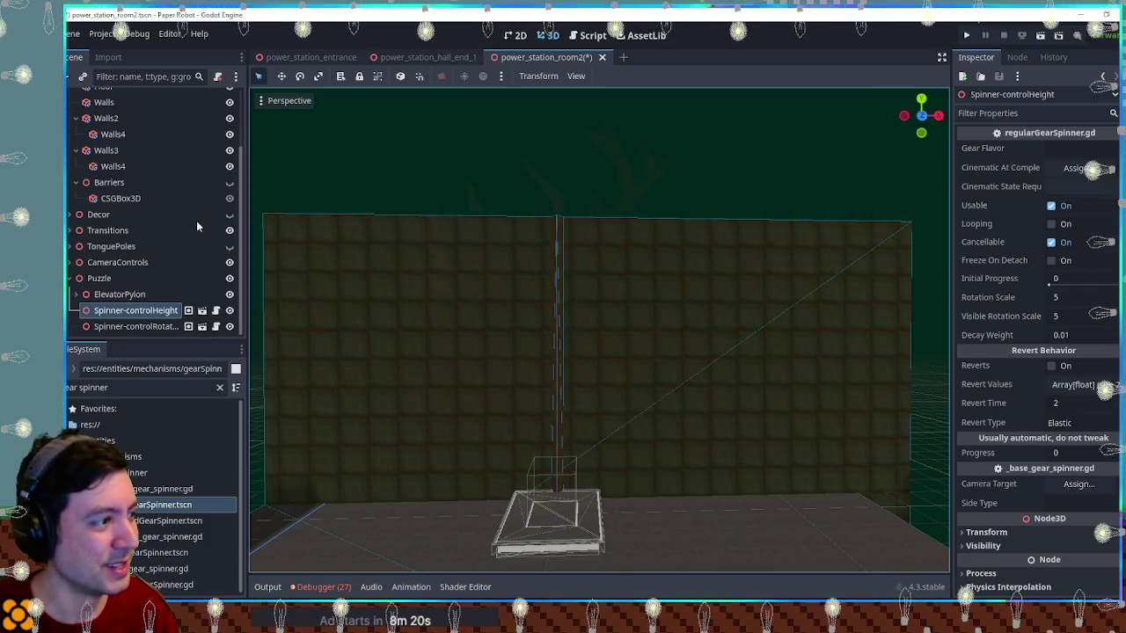
left_click(619, 170)
scroll(621, 185, "up", 2)
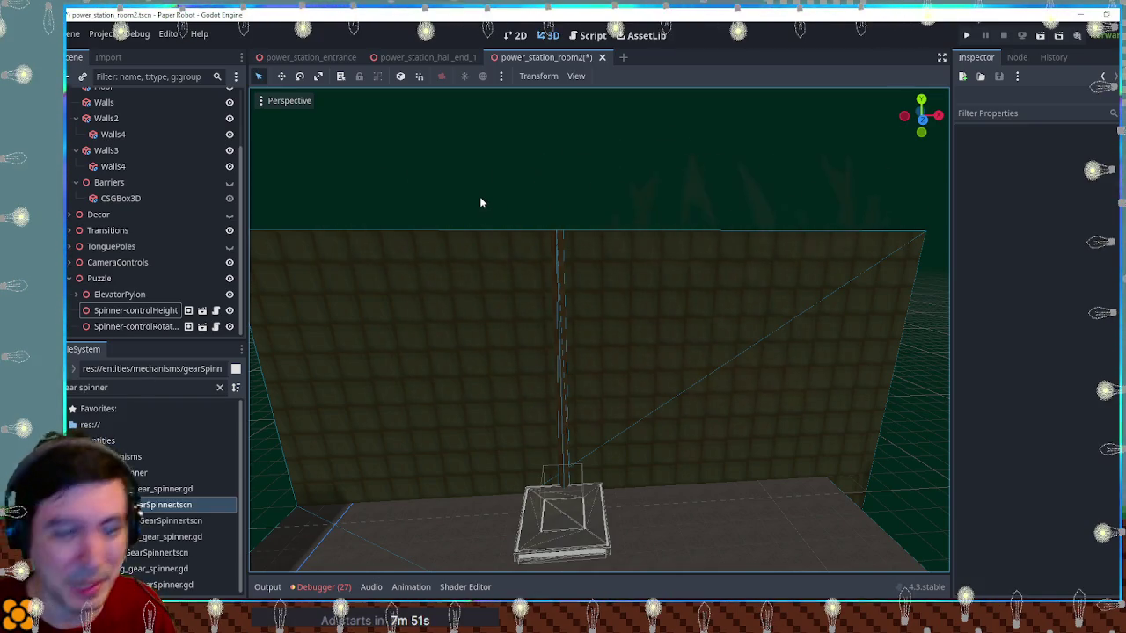
Set Spinner-controlHeight's Gear Flavor to Copper and save the scene
mouse_move(478, 197)
left_mouse_down()
mouse_move(618, 214)
mouse_move(606, 289)
mouse_move(597, 204)
left_mouse_up()
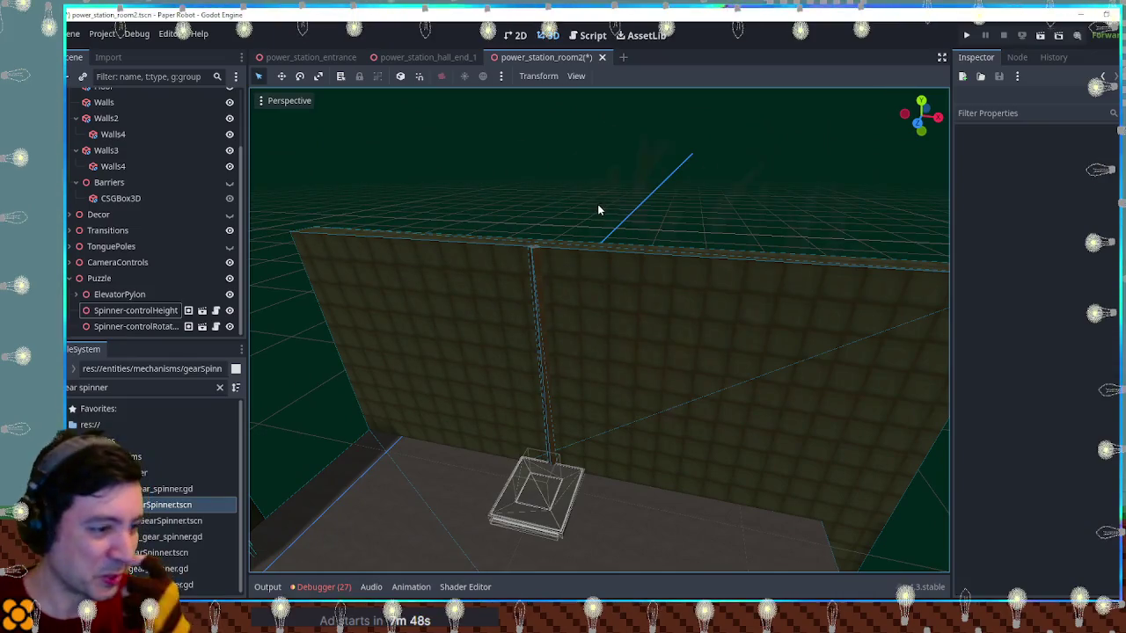
left_click(160, 313)
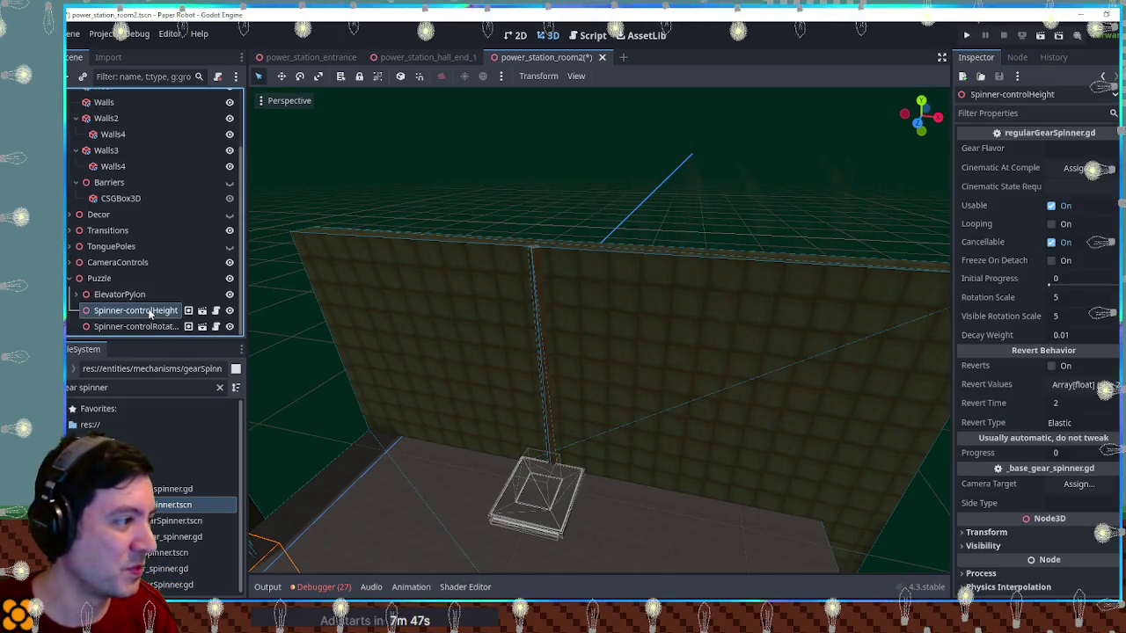
left_click(1048, 149)
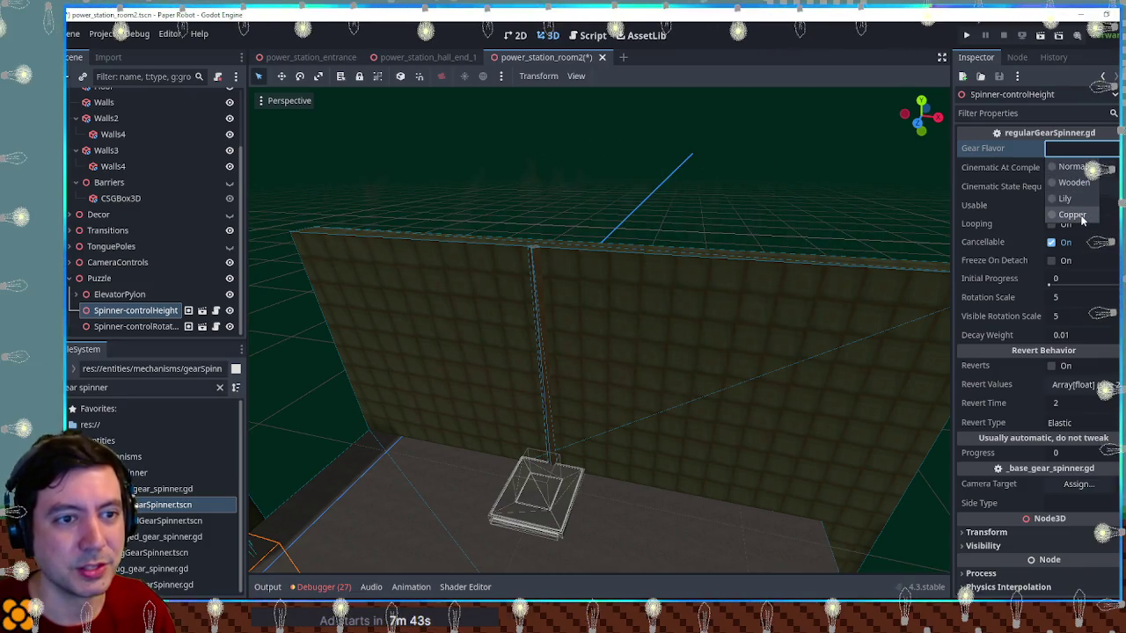
left_click(1072, 216)
key("ctrl+s")
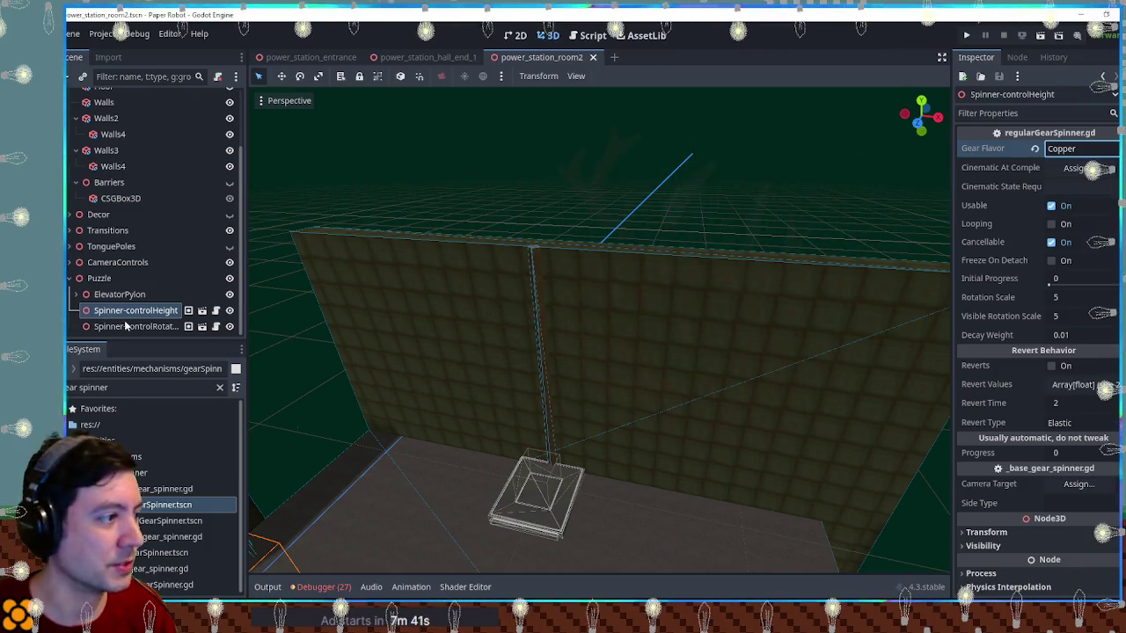
Set Spinner-controlRotation's Gear Flavor to Copper and save again
left_click(132, 326)
left_click(1060, 148)
left_click(1064, 215)
key("ctrl+s")
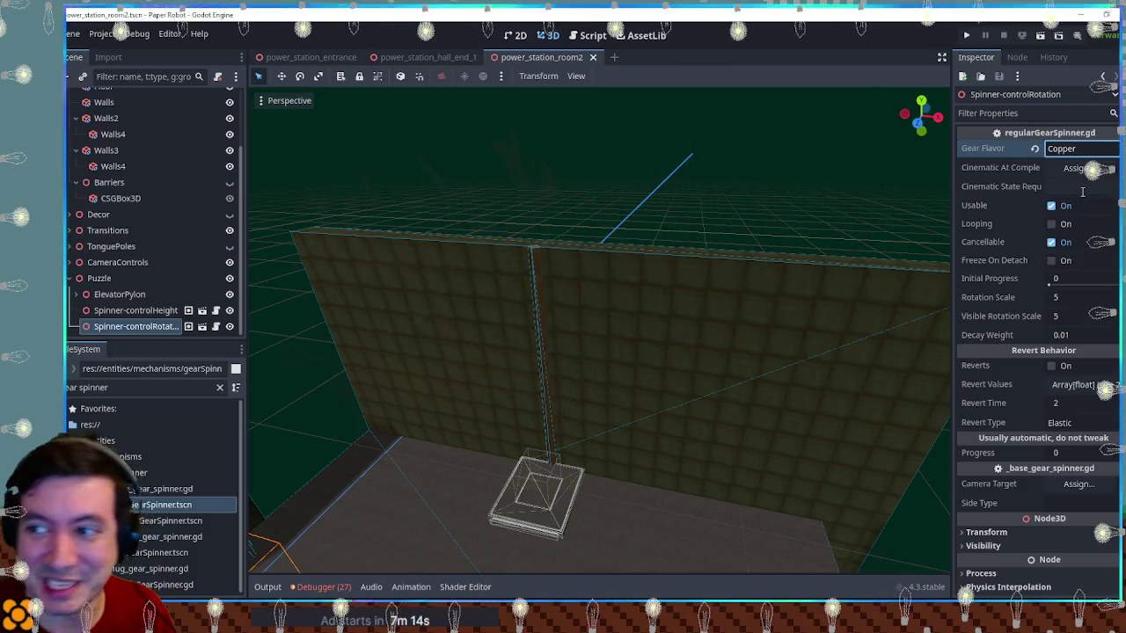
key("Return")
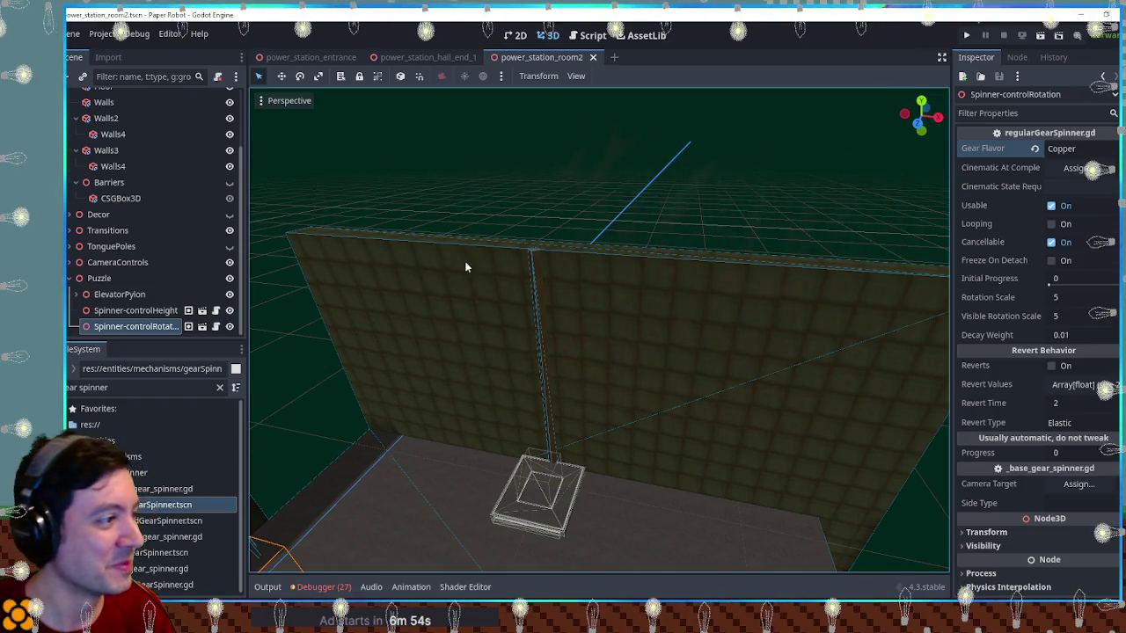
left_click(136, 311)
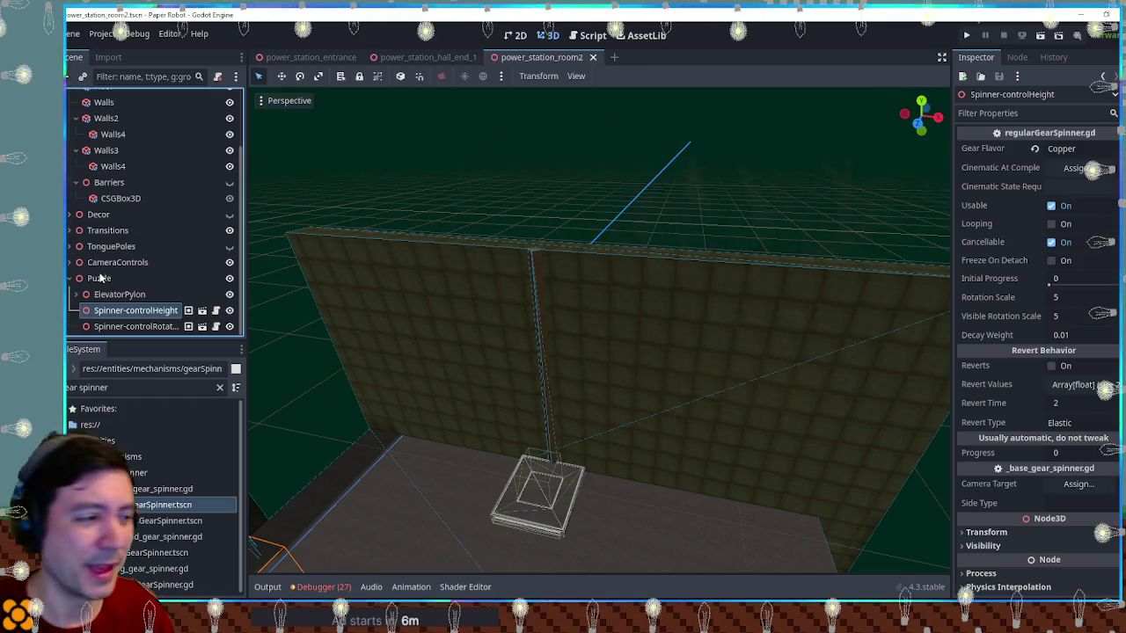
mouse_move(476, 212)
left_mouse_down()
mouse_move(491, 228)
mouse_move(526, 229)
mouse_move(490, 229)
mouse_move(525, 226)
mouse_move(510, 228)
left_mouse_up()
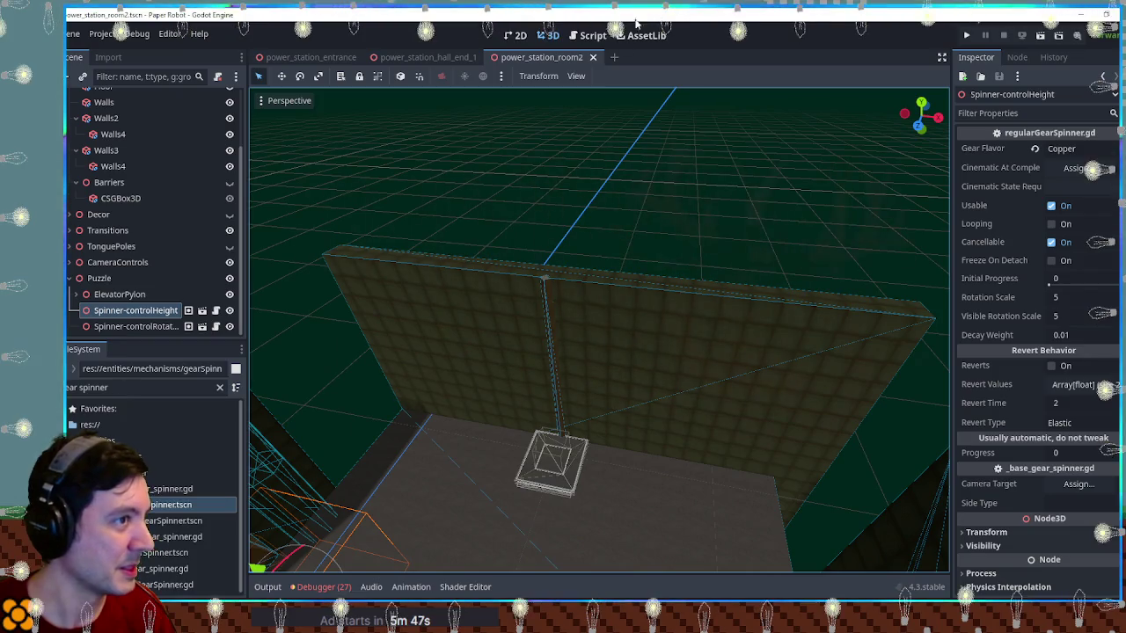
Search FileSystem for 'acka' and open the BackA scene
left_click(131, 388)
key("ctrl+a")
type("acka")
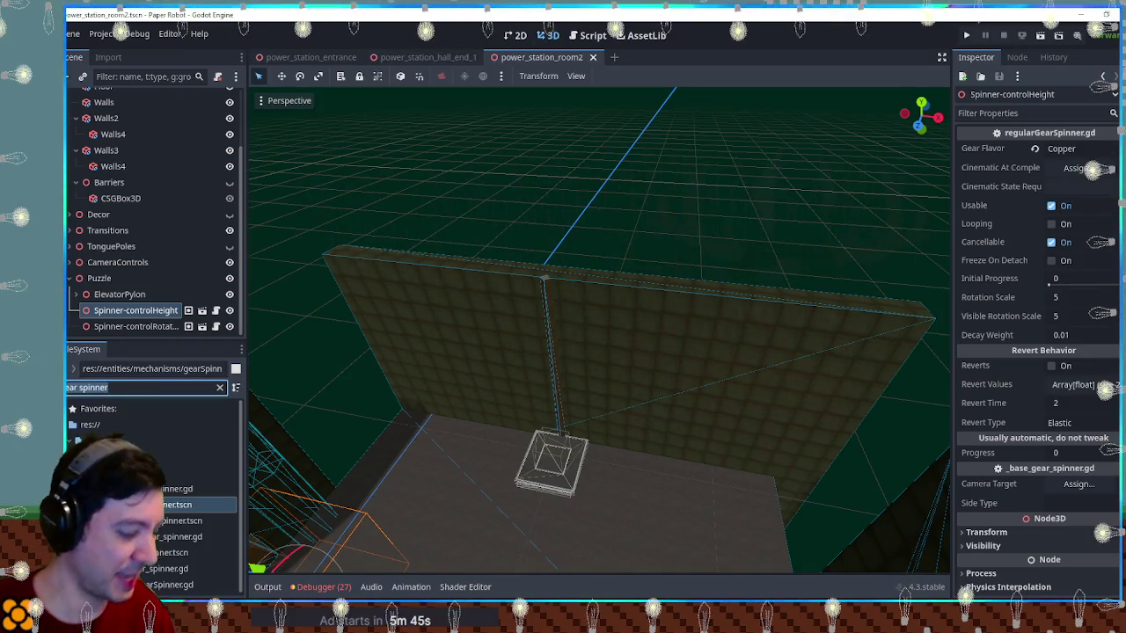
double_click(132, 473)
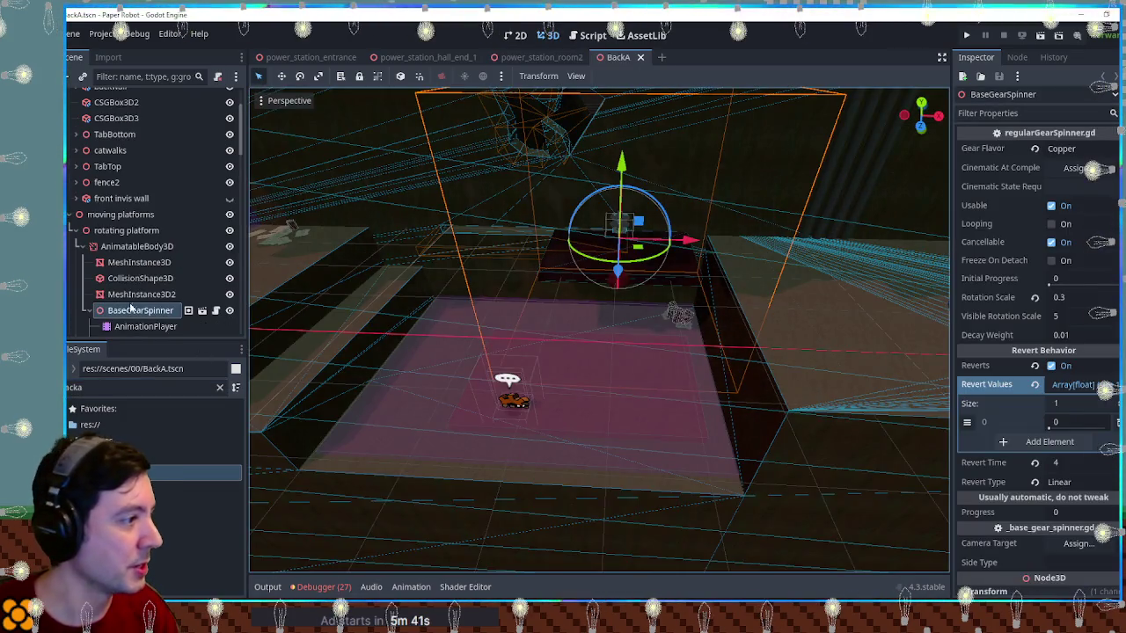
scroll(132, 308, "down", 3)
View BackA's new_animation on its AnimationPlayer, then close the BackA tab
left_click(132, 266)
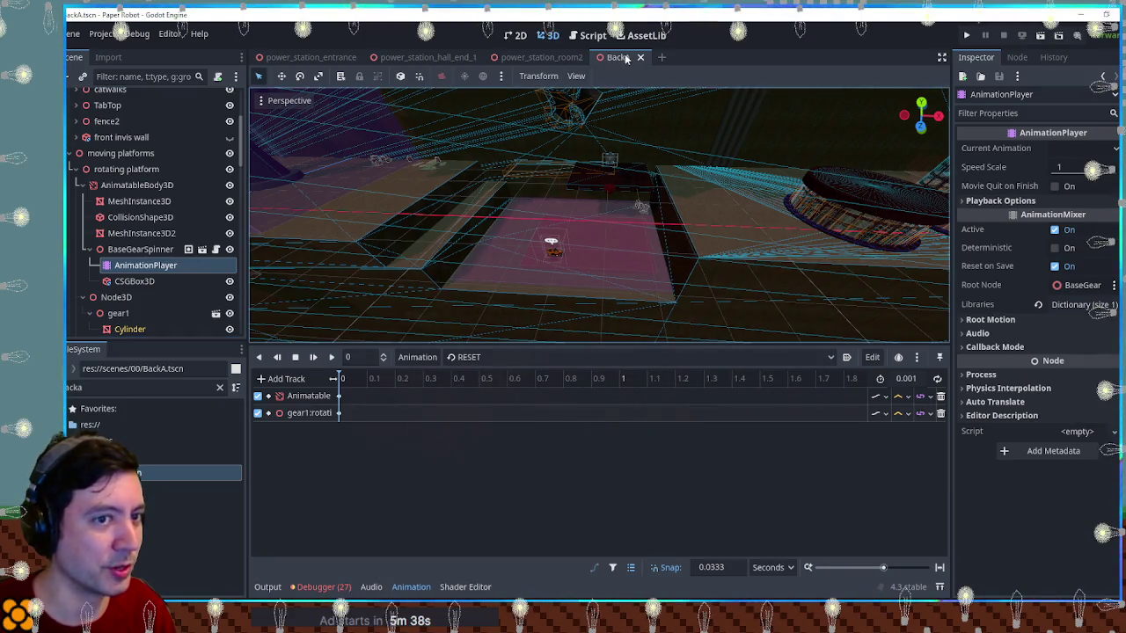
left_click(539, 359)
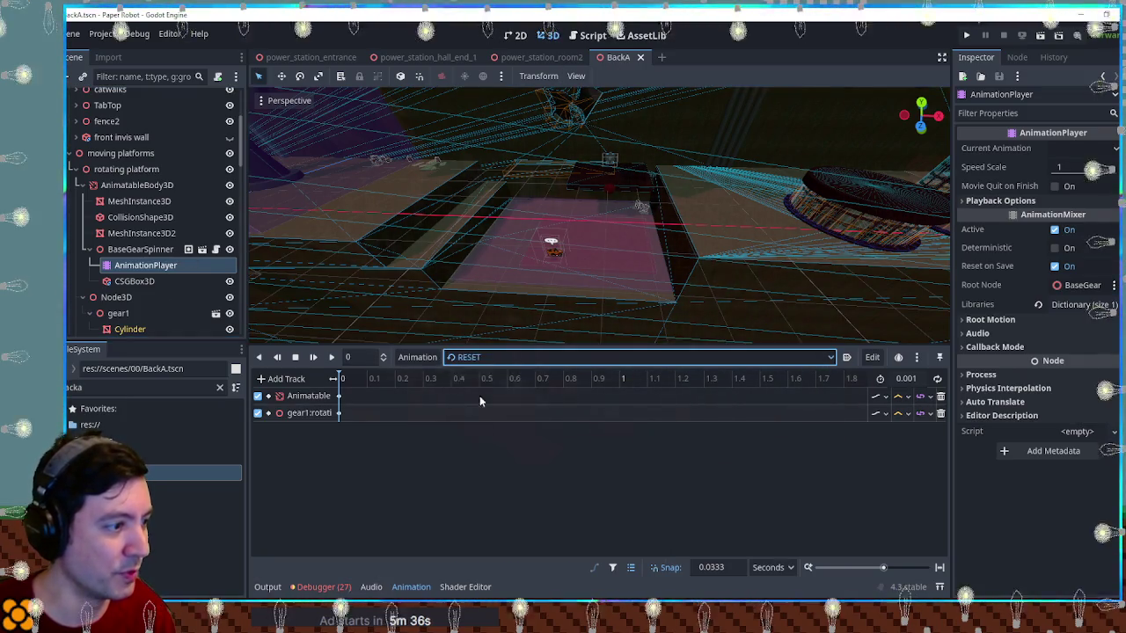
left_click(482, 391)
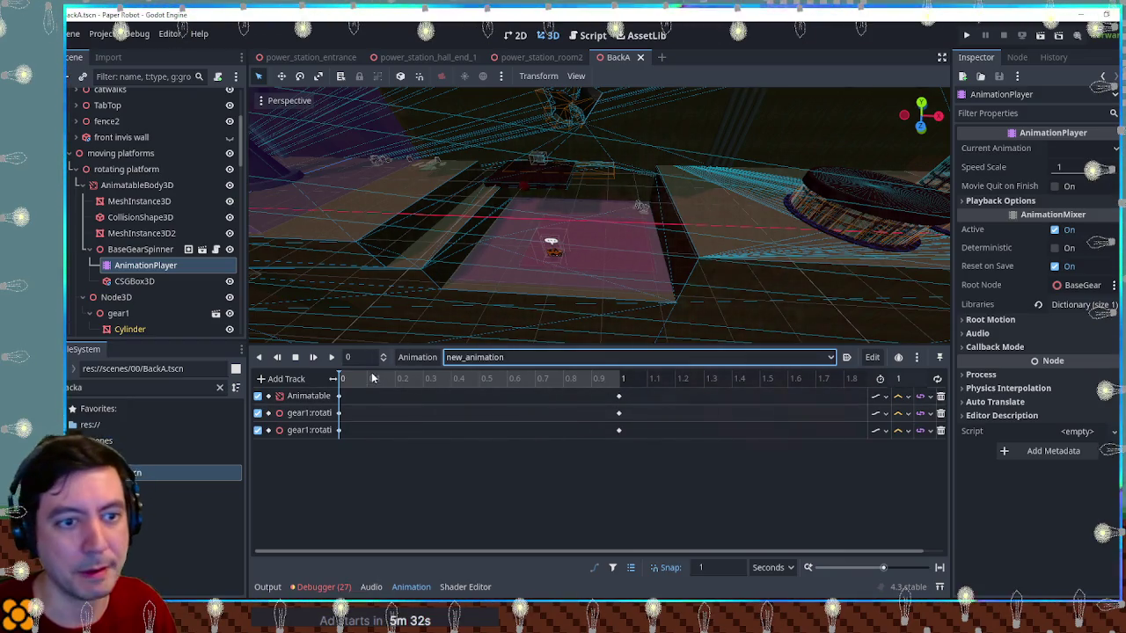
left_click(640, 57)
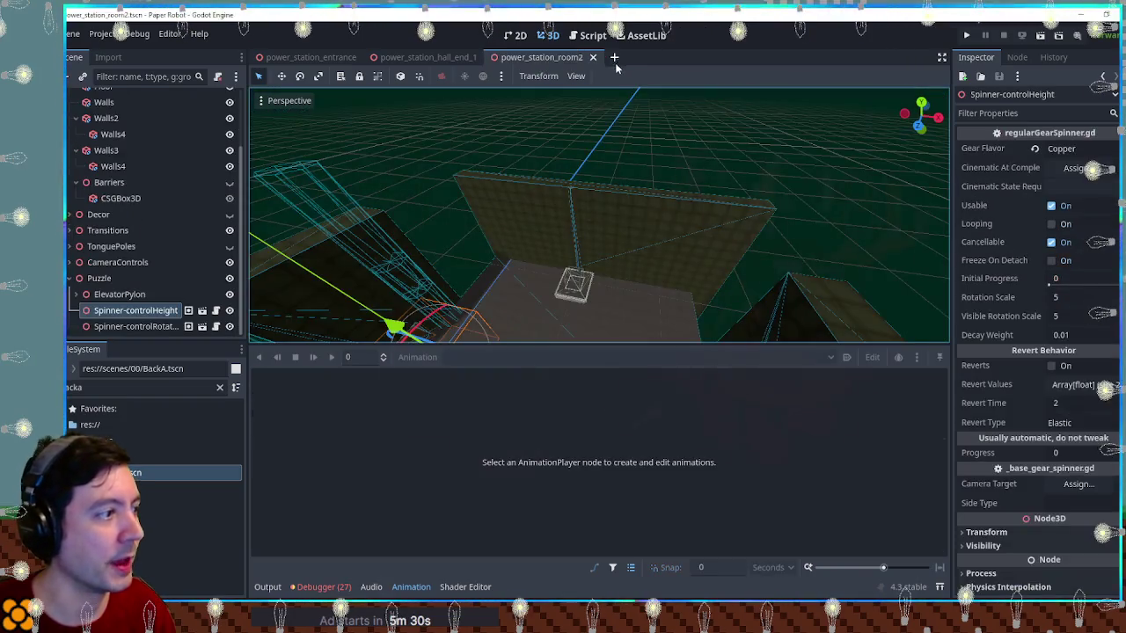
Add an AnimationPlayer child to Spinner-controlHeight
scroll(631, 271, "up", 5)
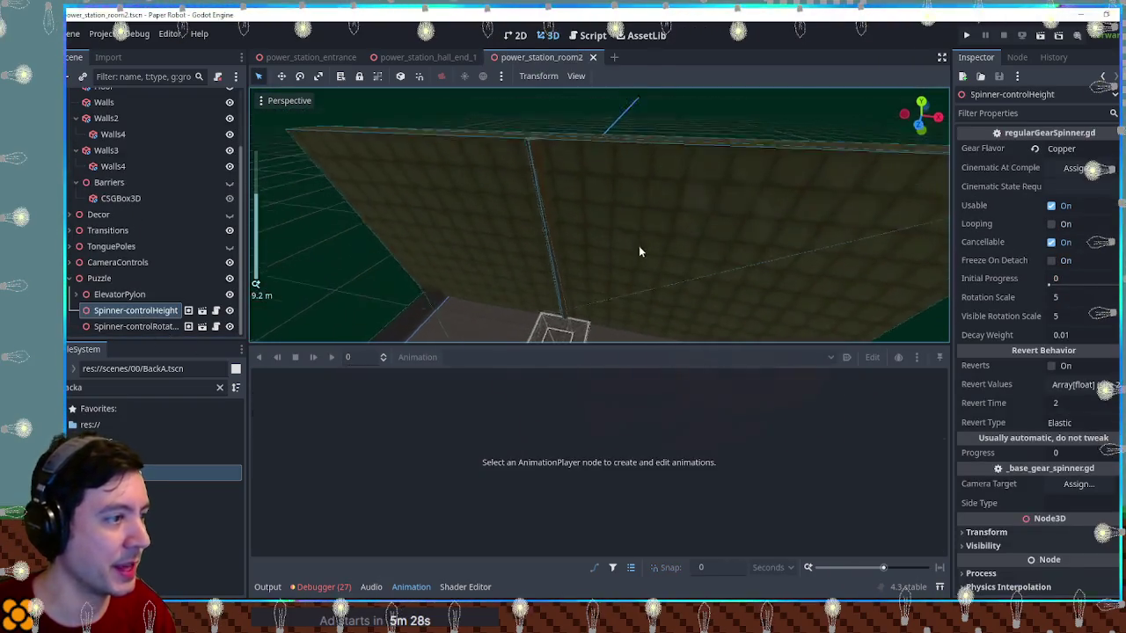
key("ctrl+a")
type("animation")
key("Up")
key("Return")
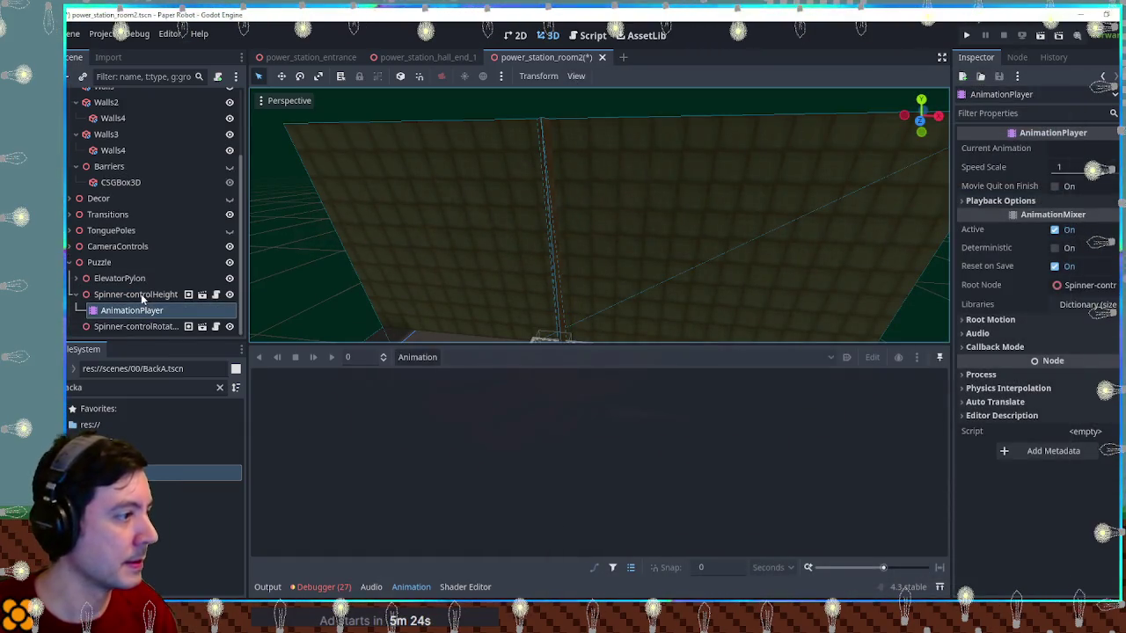
Add an AnimationPlayer child to Spinner-controlRotation
left_click(132, 327)
key("ctrl+a")
type("animationpl")
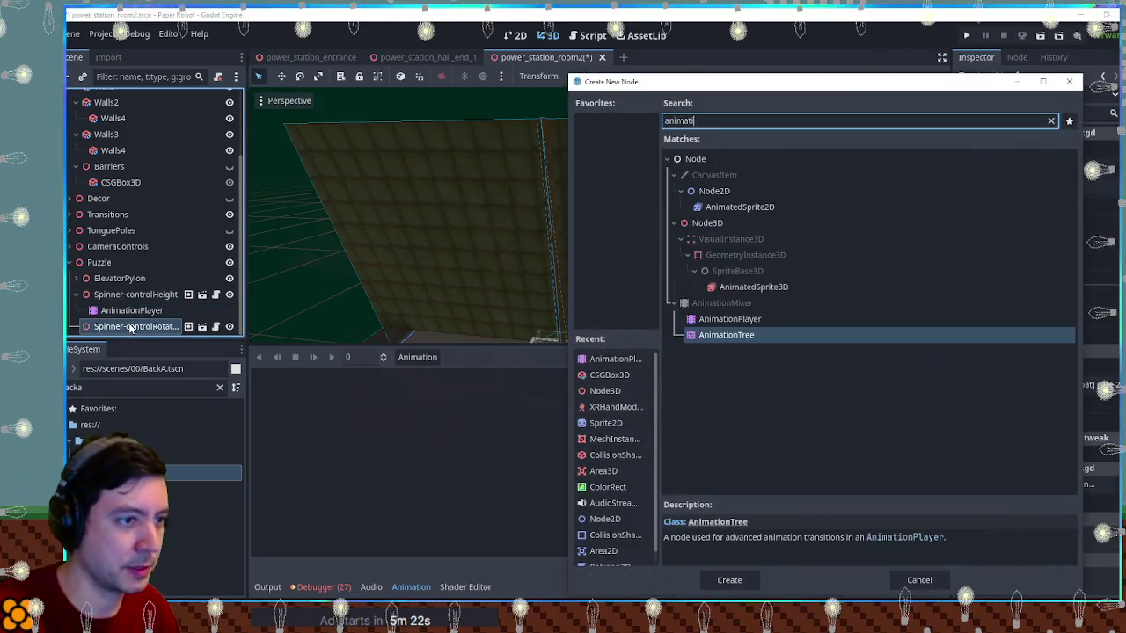
key("Return")
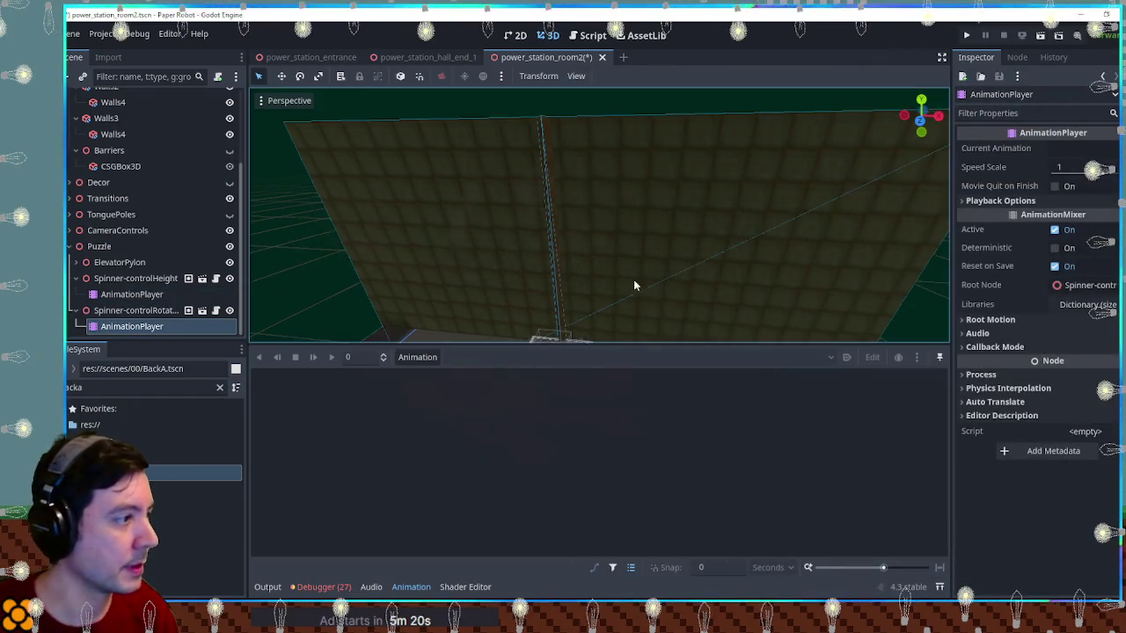
Create new_animation on the height spinner's AnimationPlayer
scroll(620, 207, "up", 5)
scroll(579, 232, "down", 3)
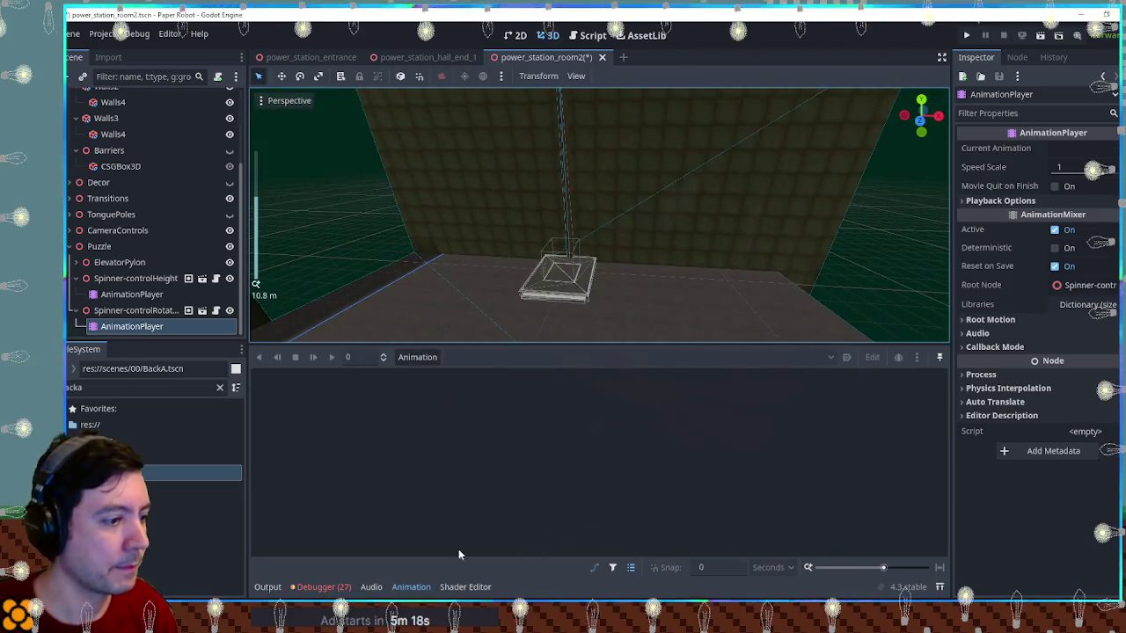
left_click(411, 586)
left_click(132, 294)
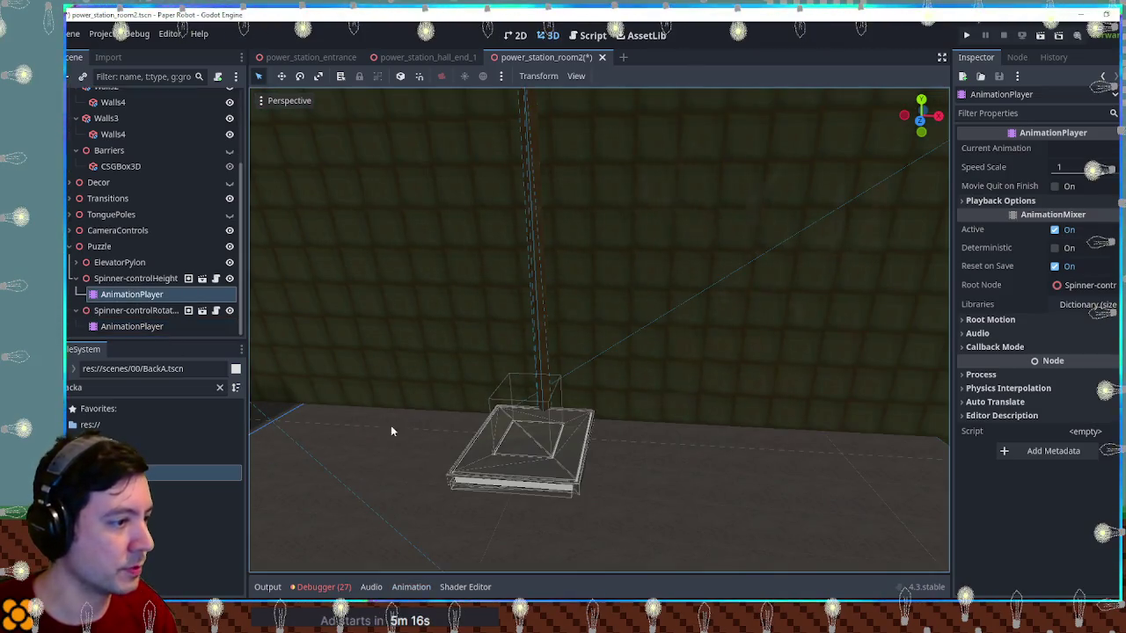
left_click(411, 587)
left_click(417, 358)
left_click(418, 375)
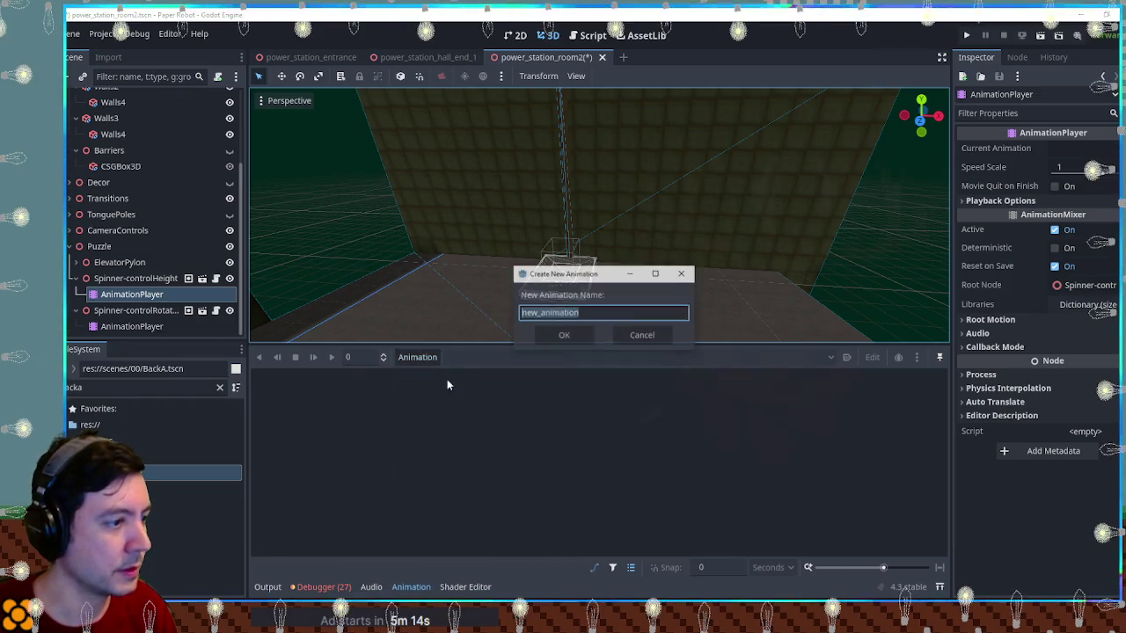
key("Return")
left_click(271, 379)
left_click(270, 381)
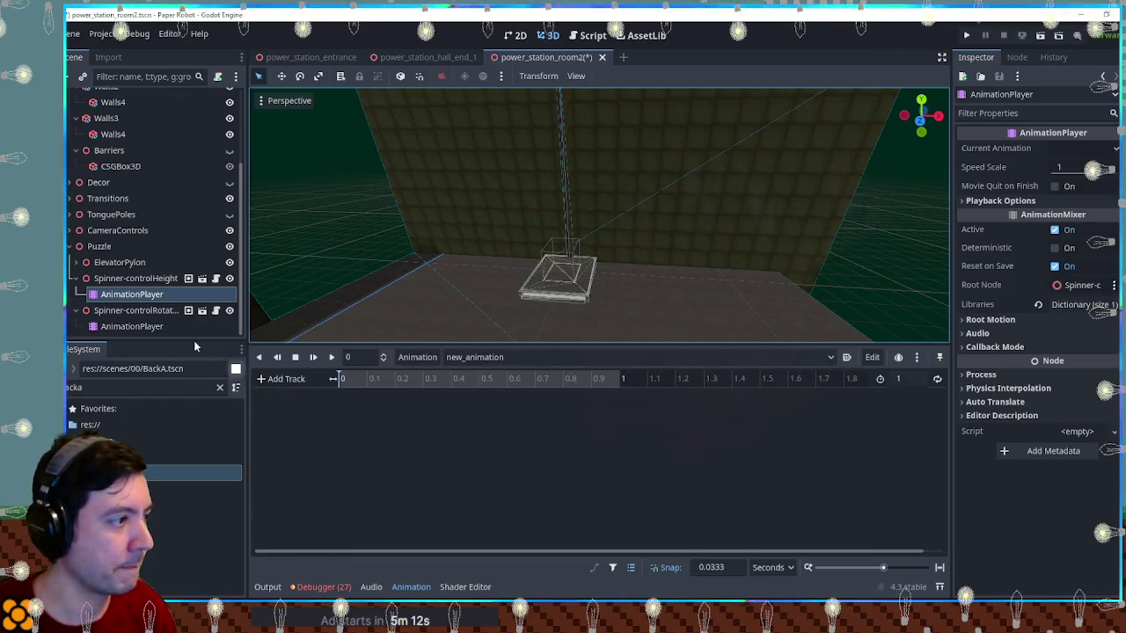
Expand ElevatorPylon and keyframe ElevatorBlock's Transform Position at time 0
left_click(114, 262)
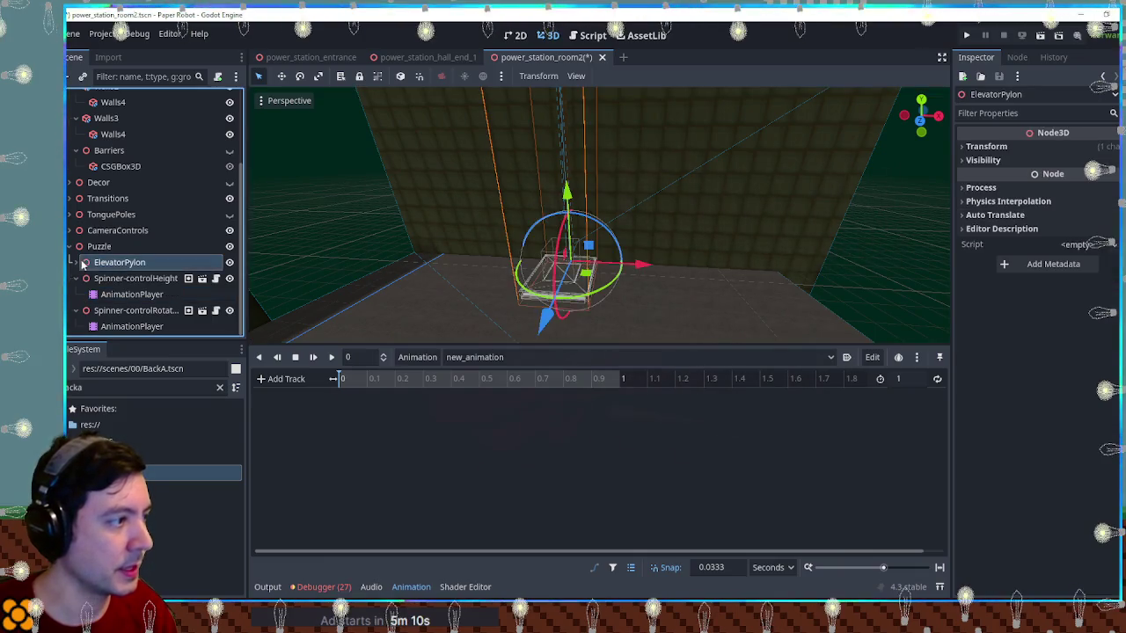
double_click(114, 262)
left_click(75, 262)
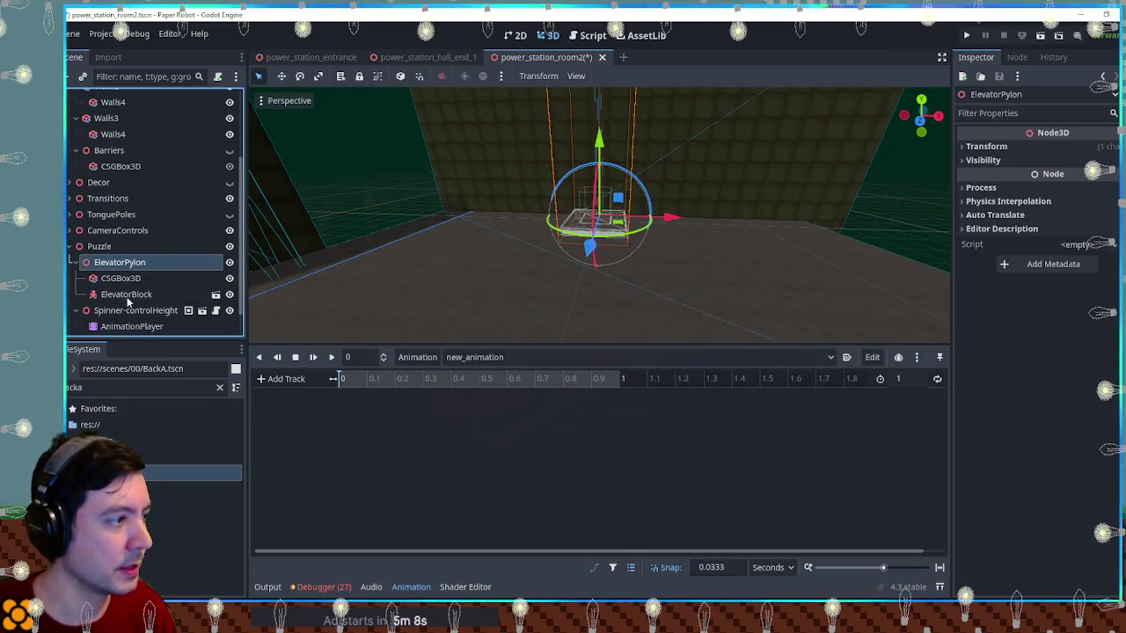
left_click(128, 294)
mouse_move(682, 209)
left_mouse_down()
mouse_move(660, 296)
mouse_move(668, 317)
left_mouse_up()
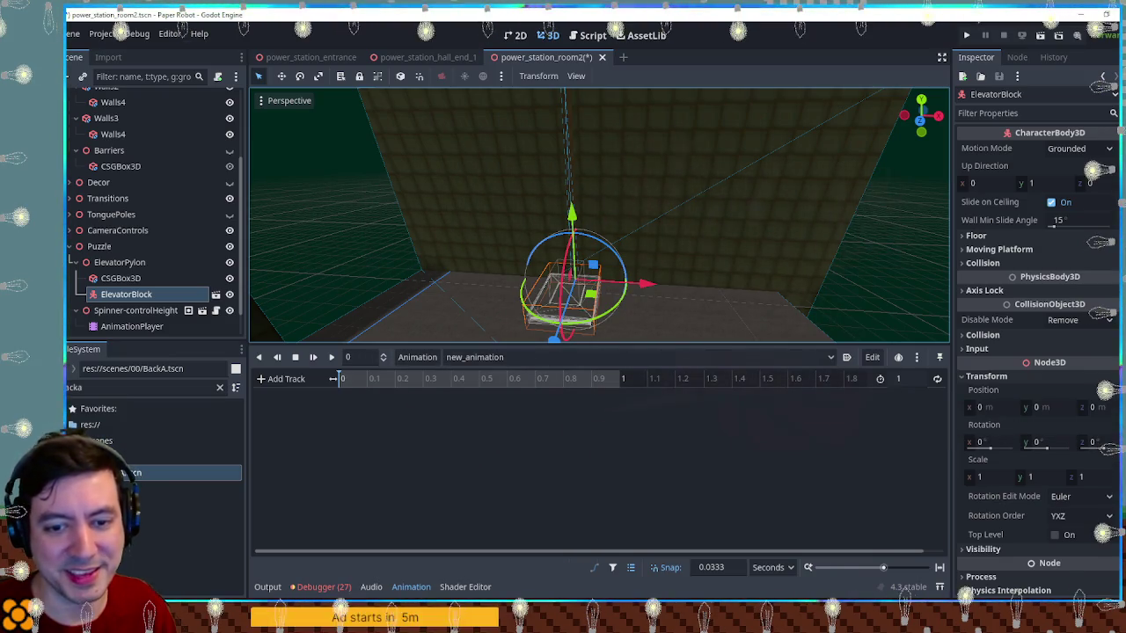
left_click(1110, 389)
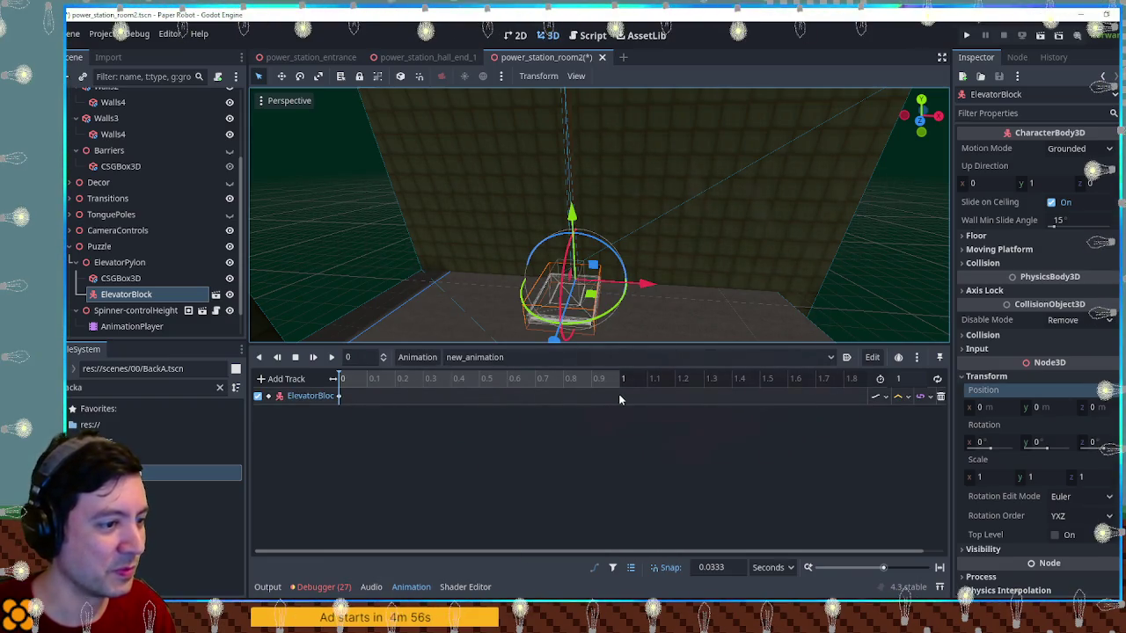
mouse_move(721, 281)
left_mouse_down()
mouse_move(645, 219)
mouse_move(594, 203)
mouse_move(637, 224)
mouse_move(636, 318)
mouse_move(578, 282)
left_mouse_up()
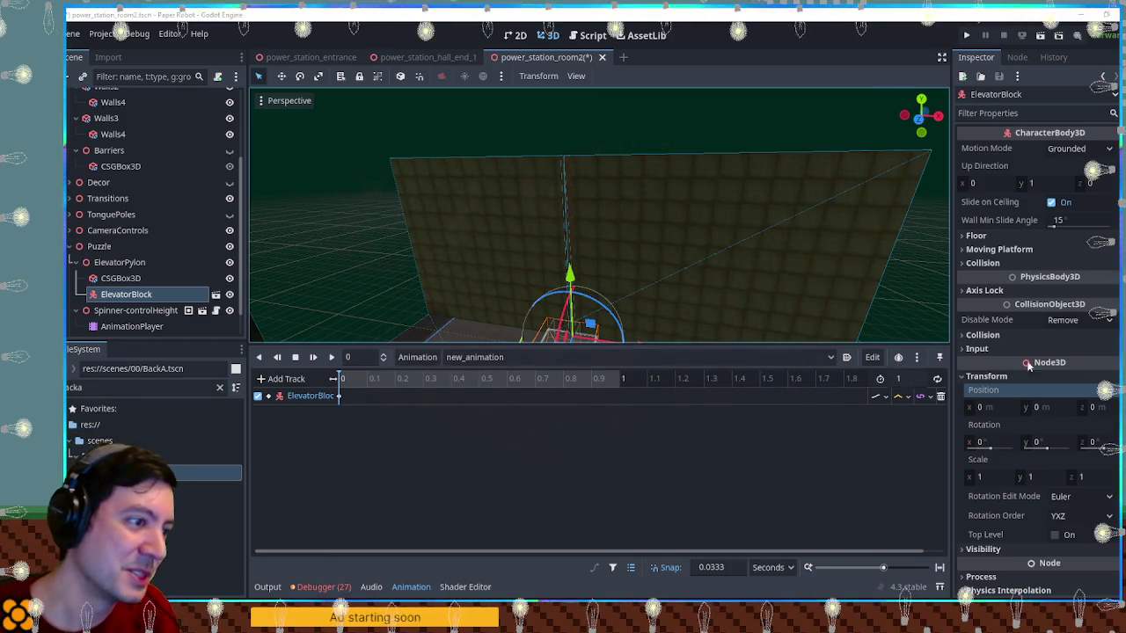
scroll(736, 296, "down", 3)
scroll(709, 278, "down", 5)
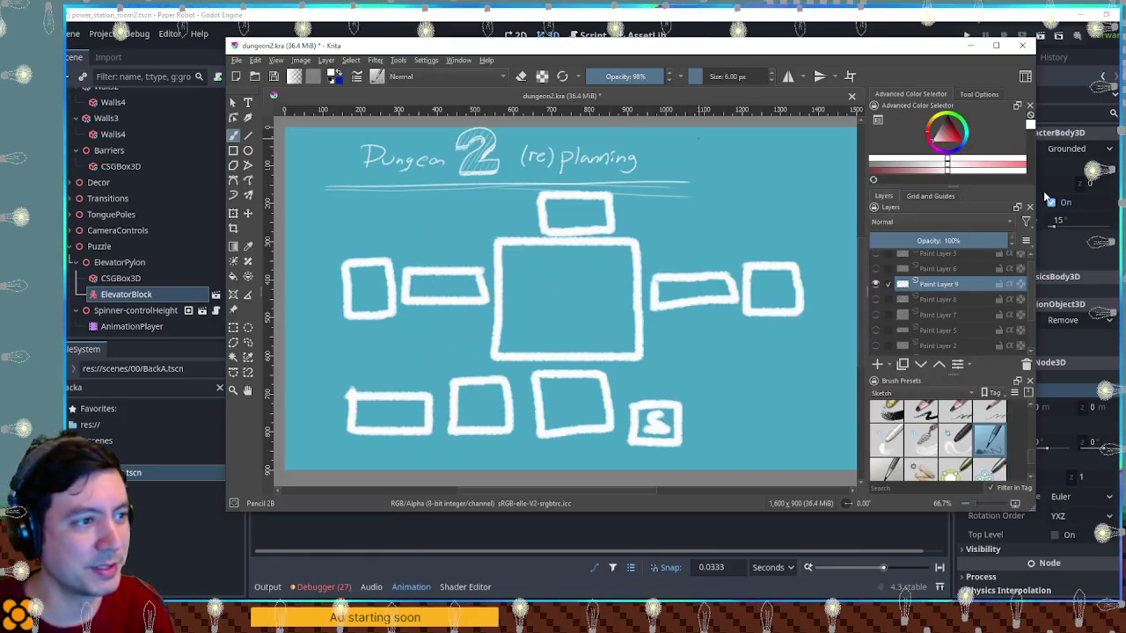
Maximize Krita and toggle the paint layers to view the blob-and-grid sketch
left_click(996, 45)
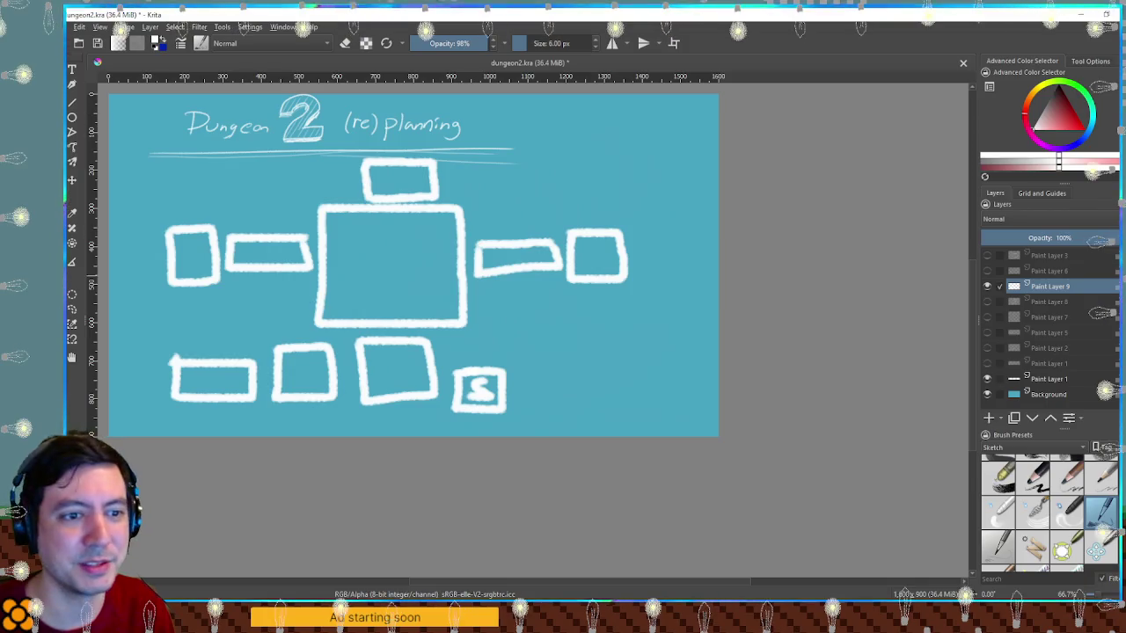
left_click(987, 287)
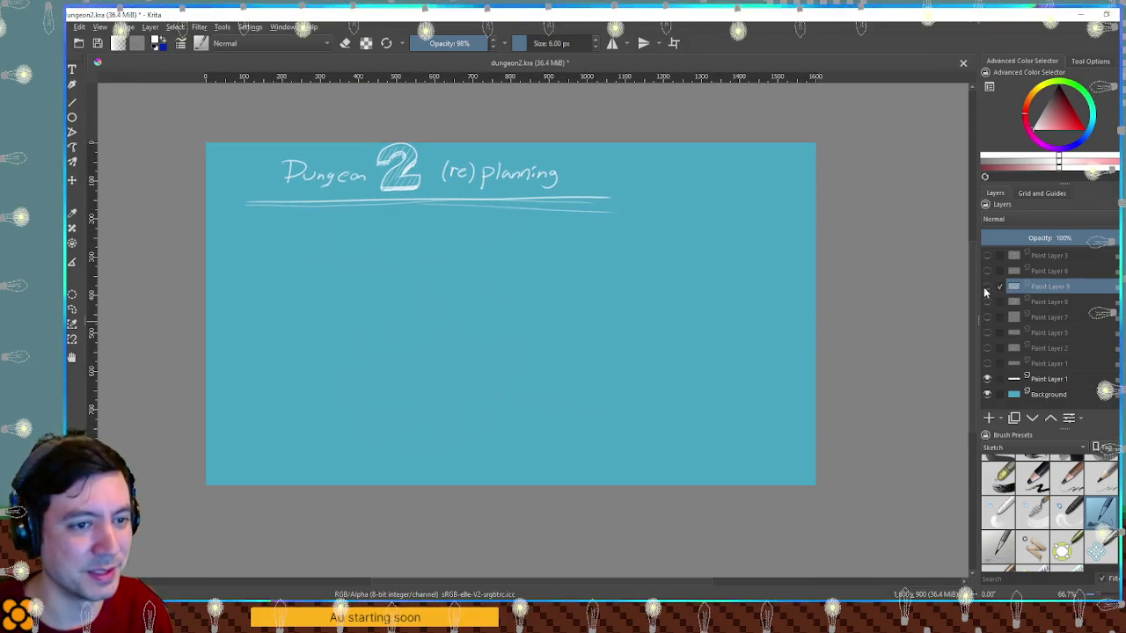
left_click(987, 301)
left_click(987, 317)
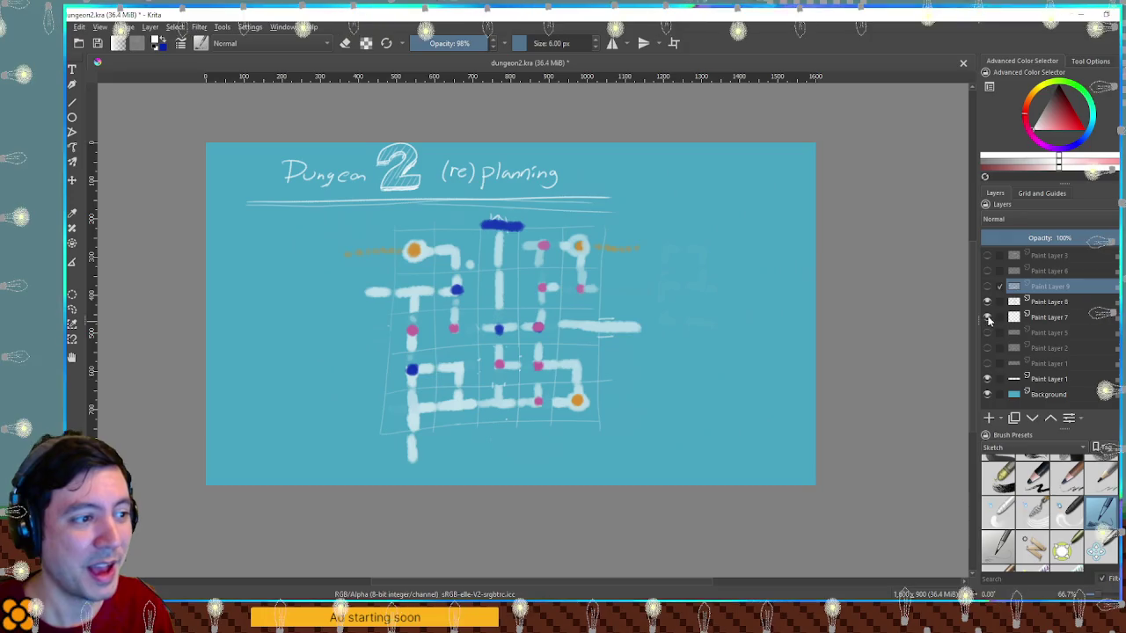
scroll(628, 322, "up", 1)
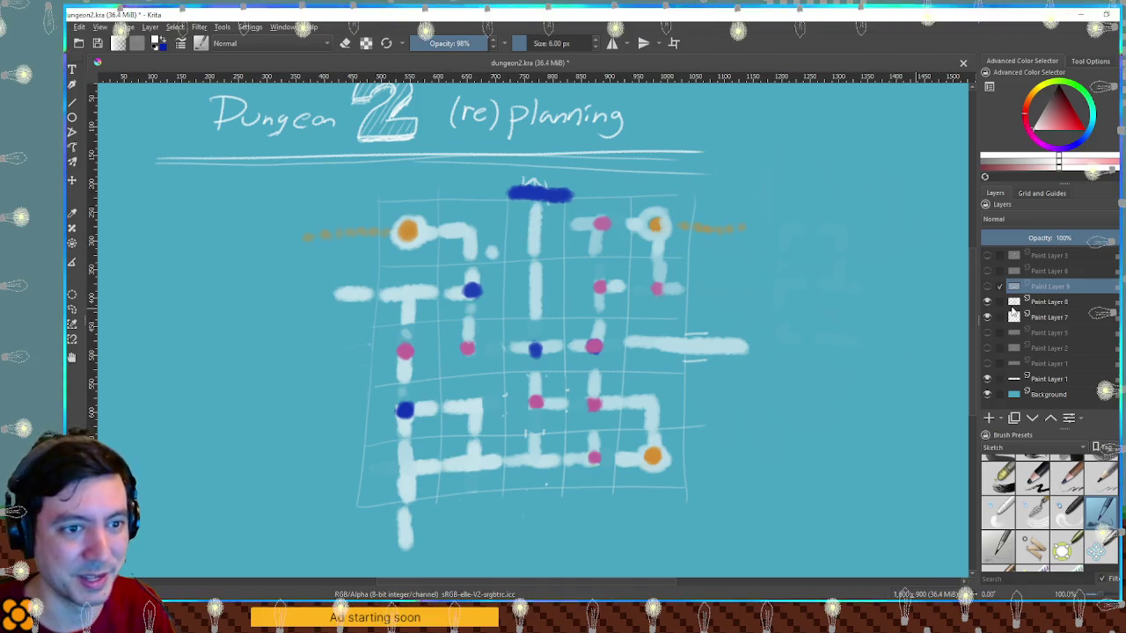
Show only the room-box layout layer, hiding the grid layers, then minimize Krita
left_click(987, 302)
left_click(987, 316)
left_click(987, 286)
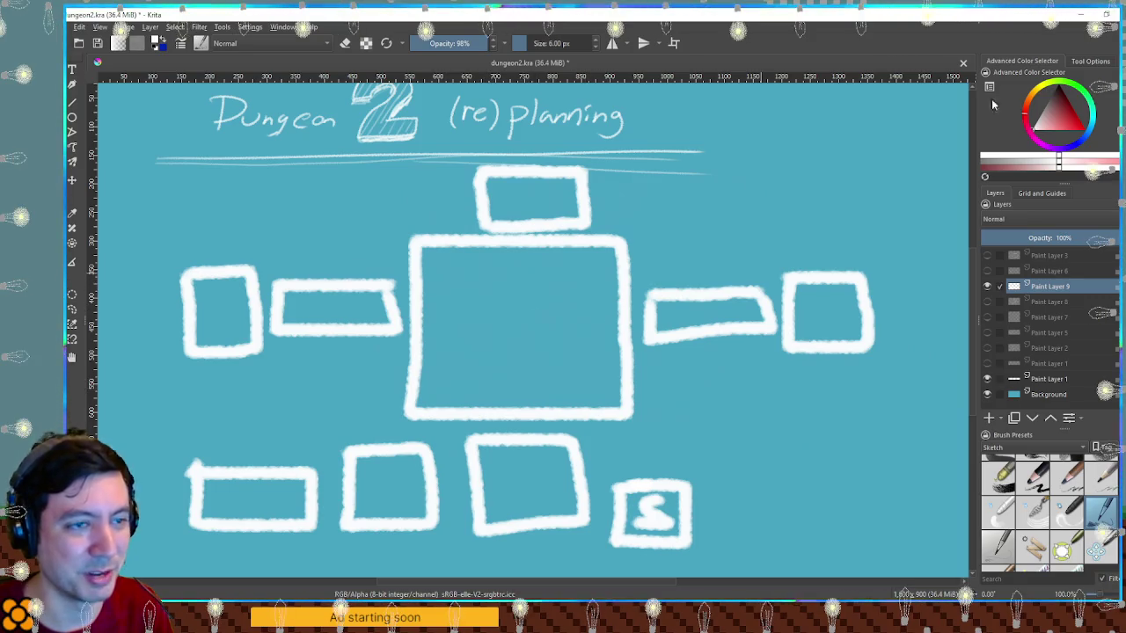
left_click(1075, 12)
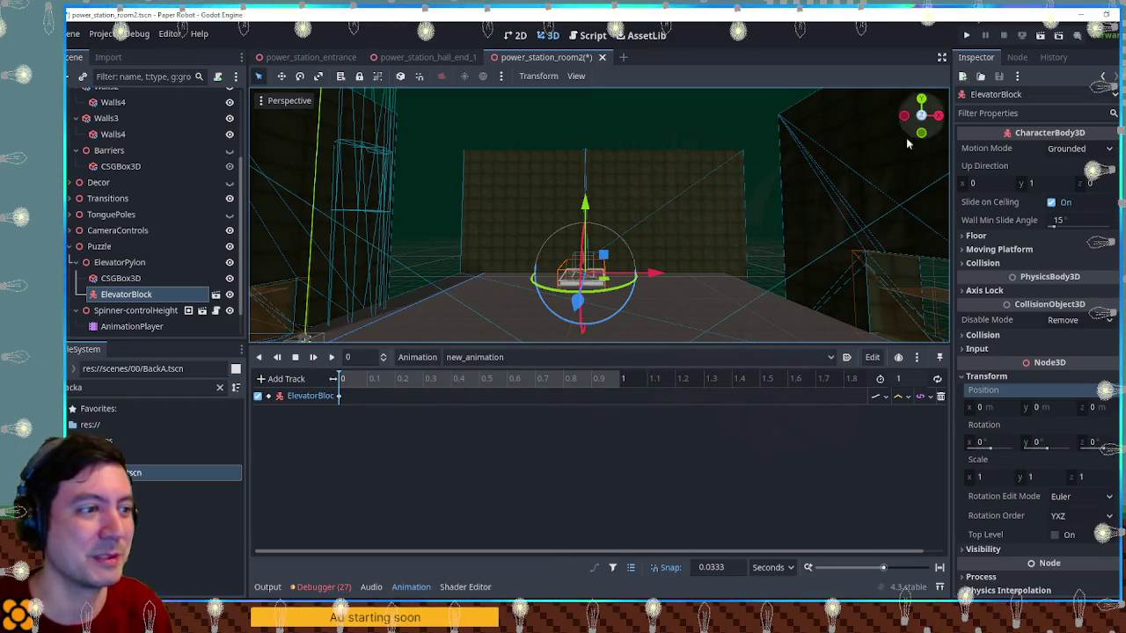
Raise ElevatorBlock to Y 9.7 and insert its position key at 1 s with snap 1
scroll(740, 205, "up", 5)
mouse_move(689, 297)
left_mouse_down()
mouse_move(691, 226)
mouse_move(677, 249)
mouse_move(681, 272)
mouse_move(691, 167)
left_mouse_up()
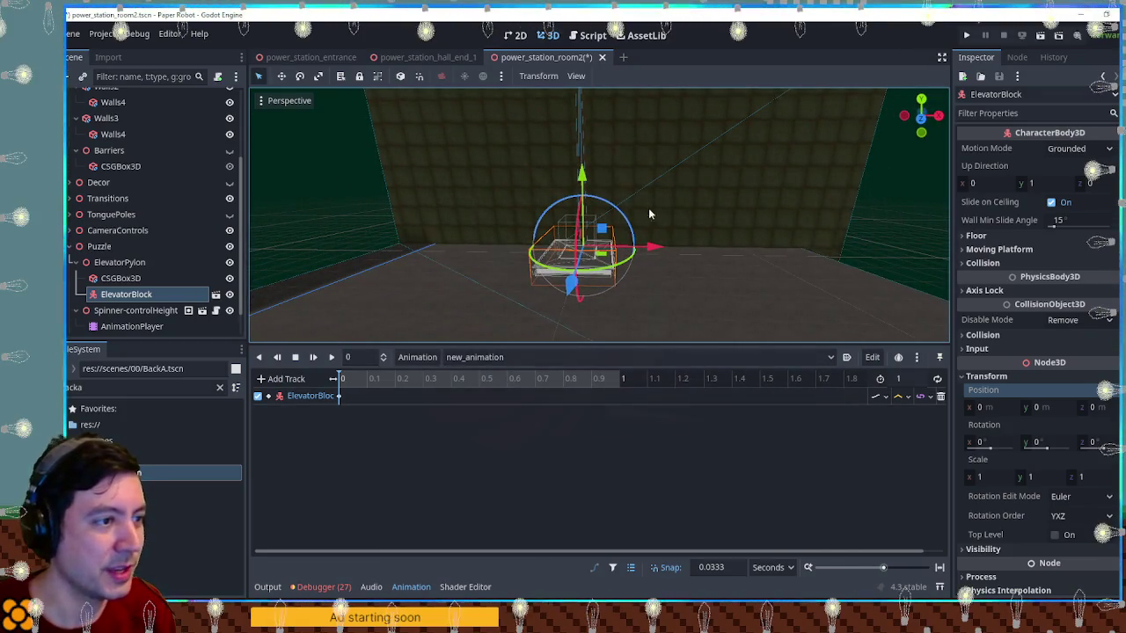
left_click_drag(626, 289, 598, 75)
mouse_move(576, 294)
left_mouse_down()
mouse_move(576, 100)
mouse_move(599, 121)
mouse_move(598, 106)
left_mouse_up()
key("f")
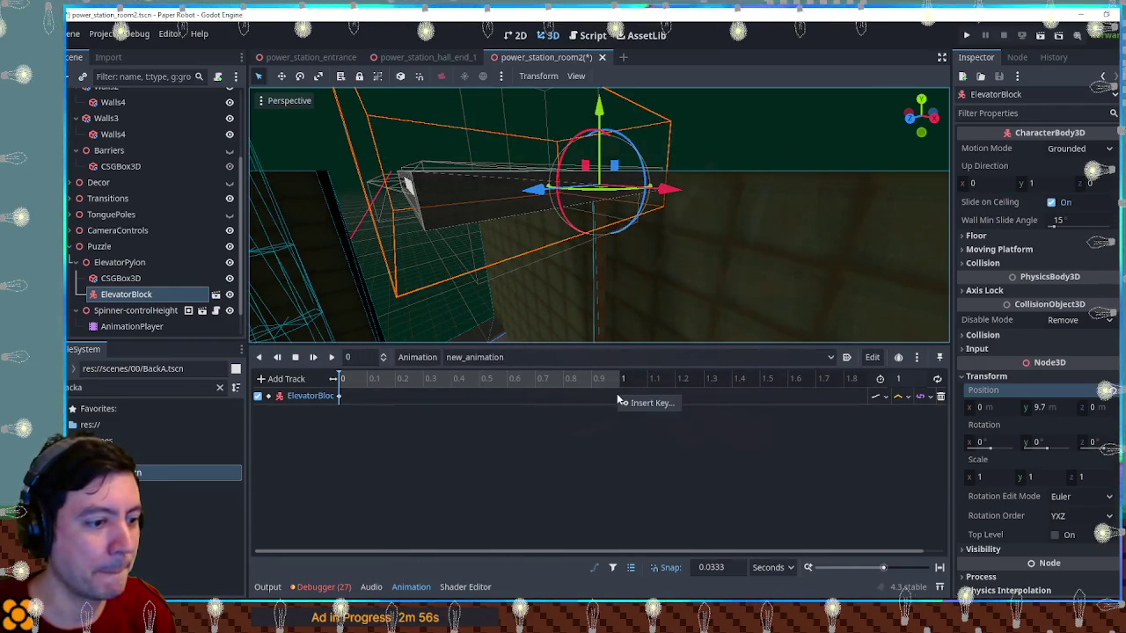
left_click(725, 568)
type("1")
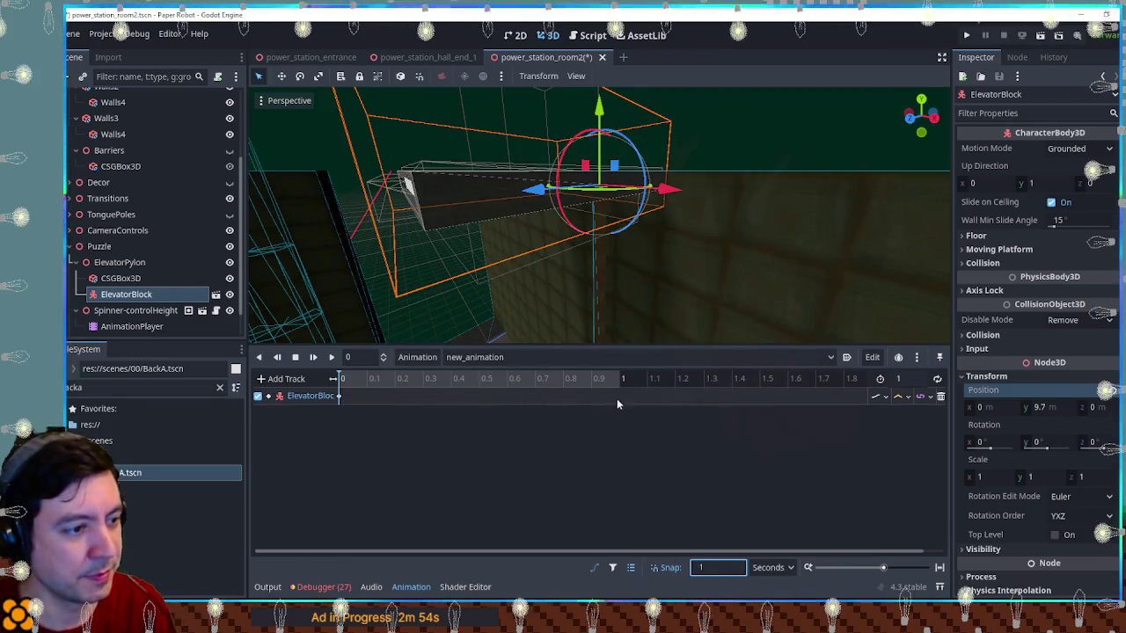
right_click(619, 399)
left_click(629, 402)
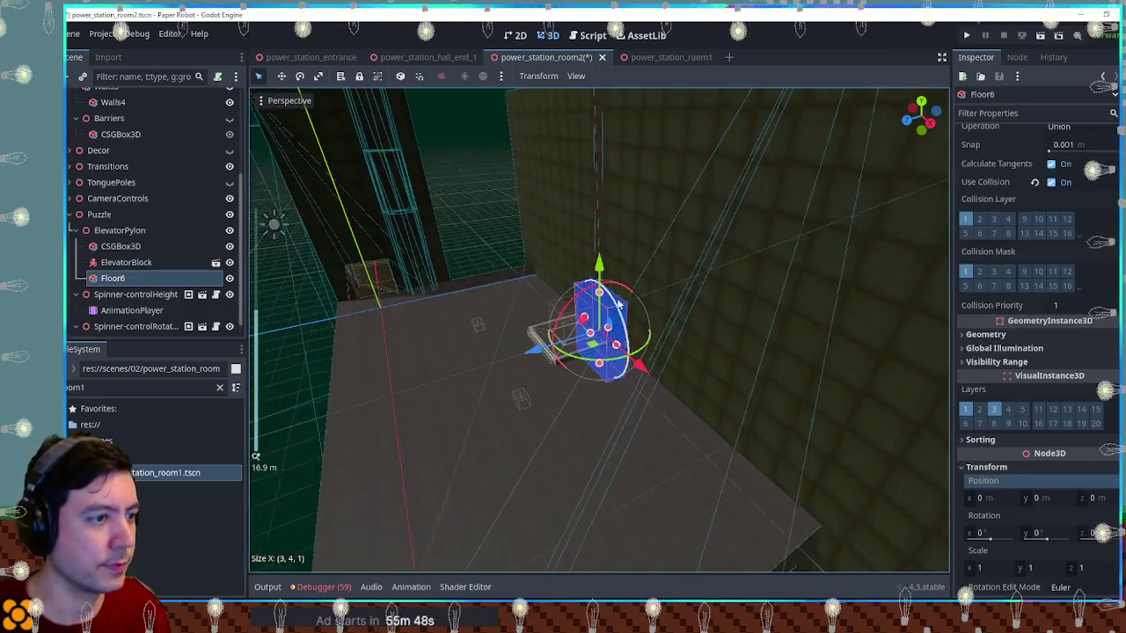
Resize Floor6 to Size Y 10 at Position Y 5, forming a pillar by the elevator
left_click_drag(598, 294, 598, 119)
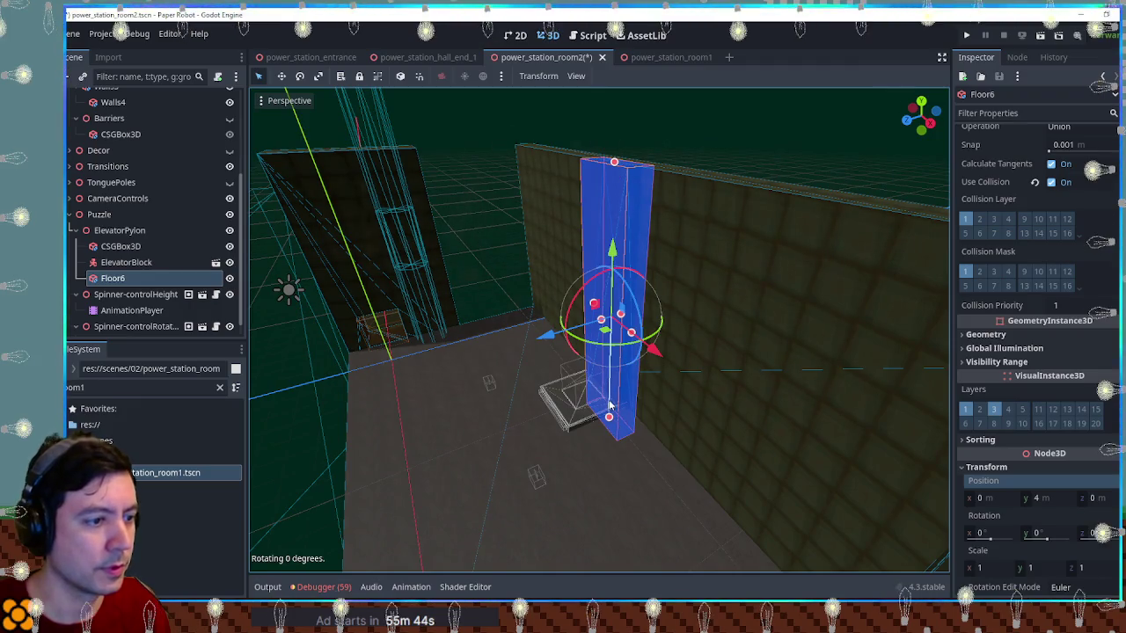
mouse_move(610, 407)
left_mouse_down()
mouse_move(629, 427)
mouse_move(654, 359)
mouse_move(620, 467)
left_mouse_up()
mouse_move(600, 552)
left_mouse_down()
mouse_move(586, 460)
mouse_move(697, 378)
mouse_move(522, 356)
mouse_move(589, 306)
mouse_move(607, 311)
mouse_move(751, 430)
mouse_move(683, 372)
mouse_move(656, 385)
left_mouse_up()
scroll(614, 365, "up", 5)
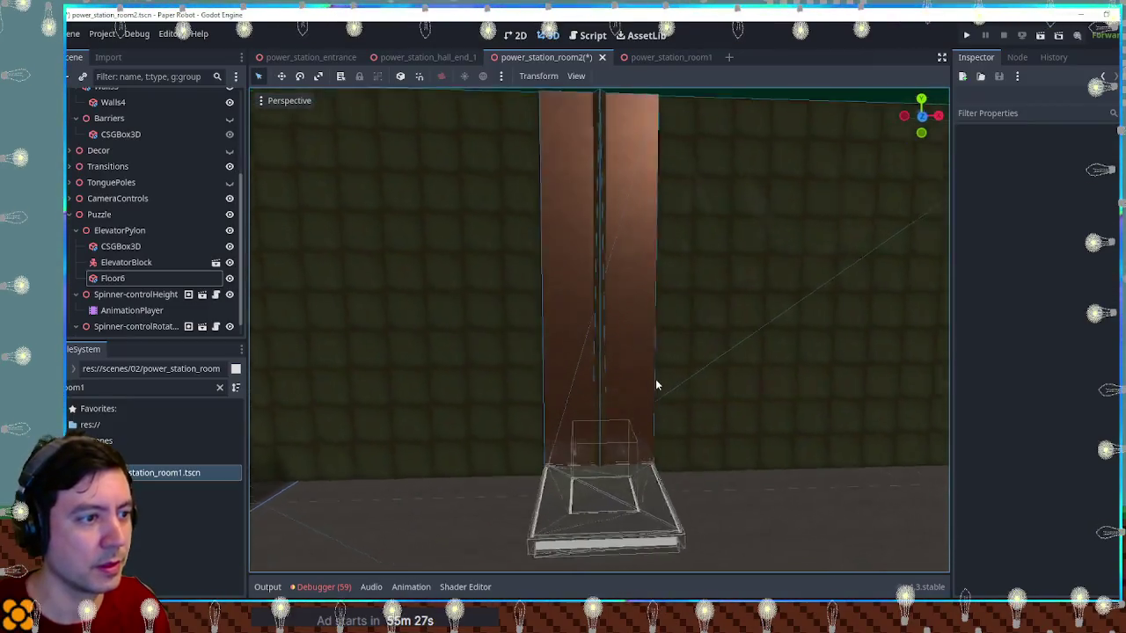
scroll(655, 385, "up", 5)
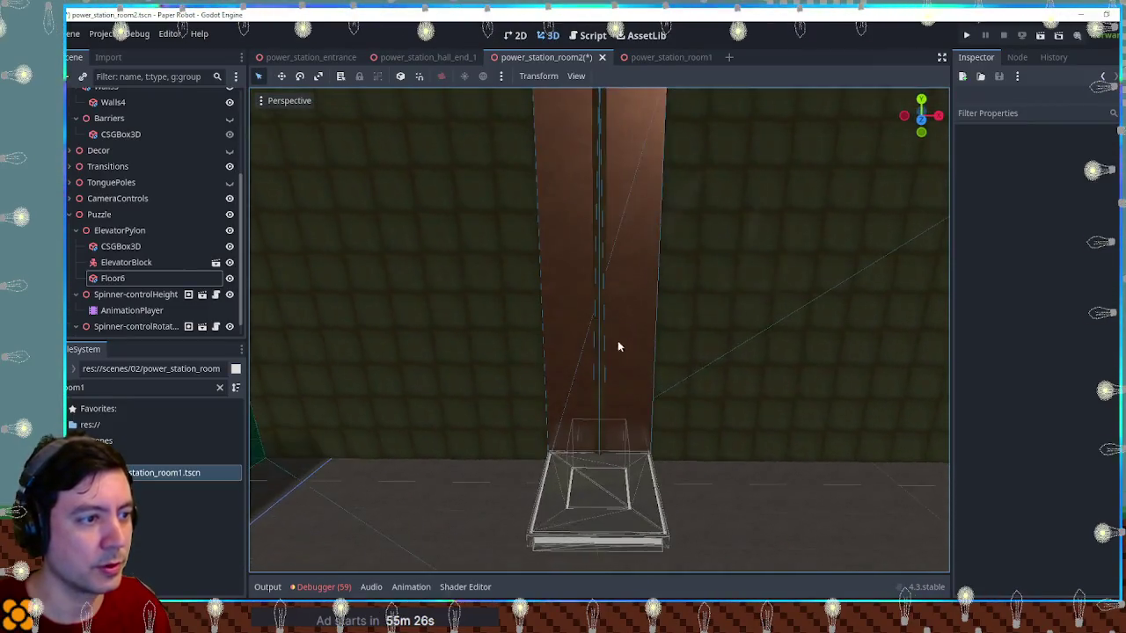
mouse_move(604, 332)
left_mouse_down()
mouse_move(752, 354)
mouse_move(525, 370)
mouse_move(712, 356)
mouse_move(601, 343)
mouse_move(626, 340)
mouse_move(660, 359)
mouse_move(815, 375)
mouse_move(639, 357)
mouse_move(628, 395)
mouse_move(635, 355)
mouse_move(618, 379)
mouse_move(656, 370)
mouse_move(624, 384)
mouse_move(641, 427)
mouse_move(666, 443)
mouse_move(613, 375)
mouse_move(566, 370)
mouse_move(562, 396)
mouse_move(602, 405)
mouse_move(200, 296)
left_mouse_up()
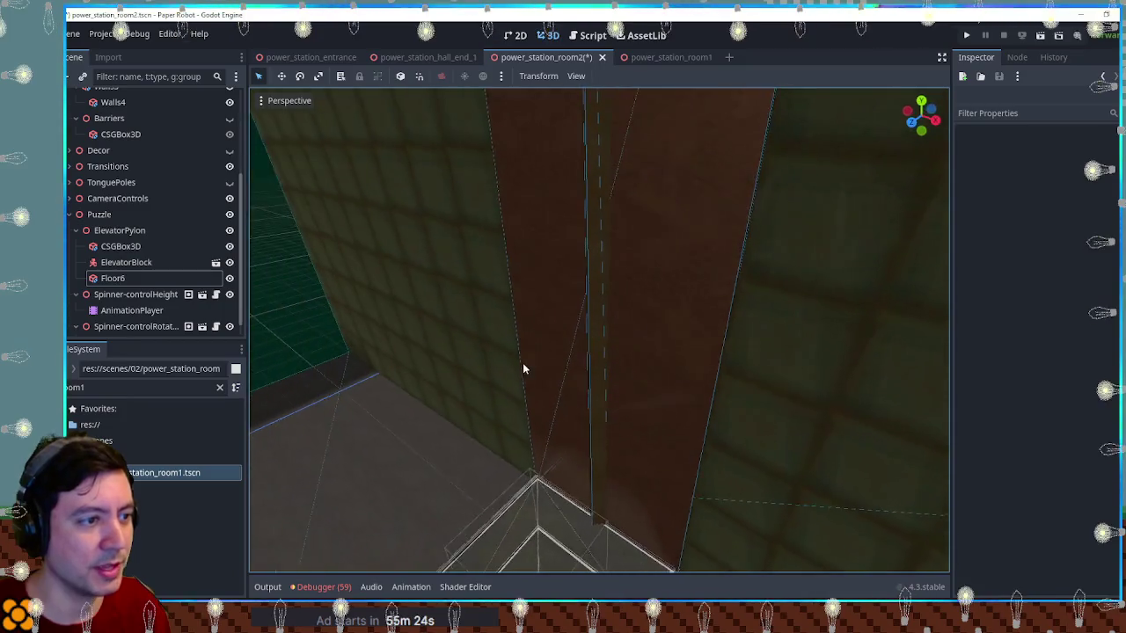
left_click(111, 266)
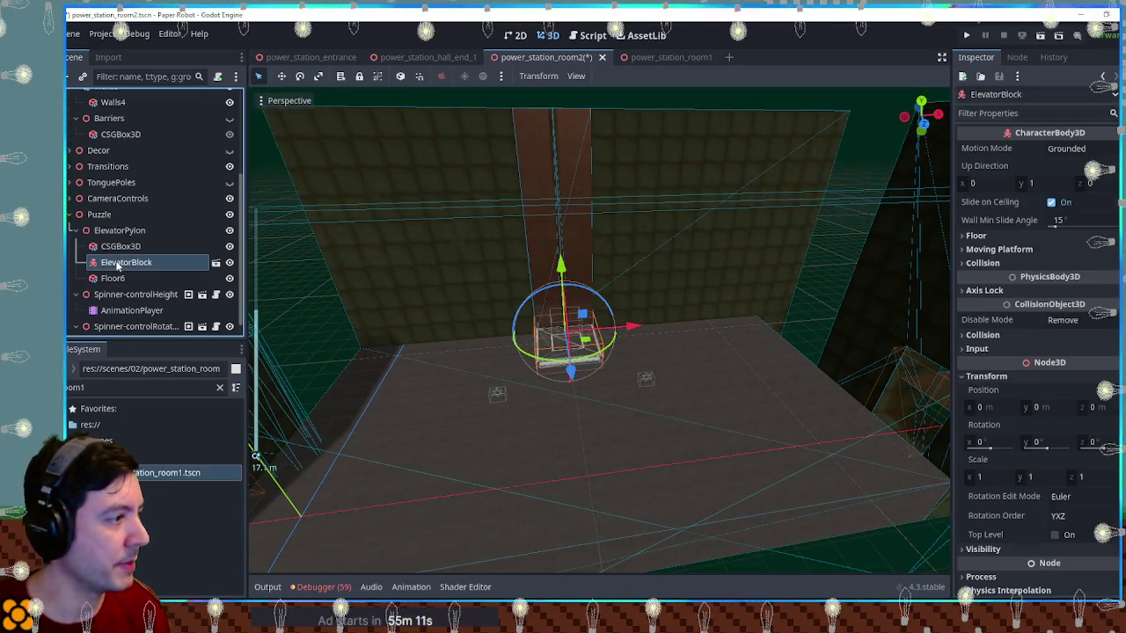
Add a Node3D named CameraTarget under ElevatorBlock, move it along Z, and save
key("ctrl+a")
type("node3")
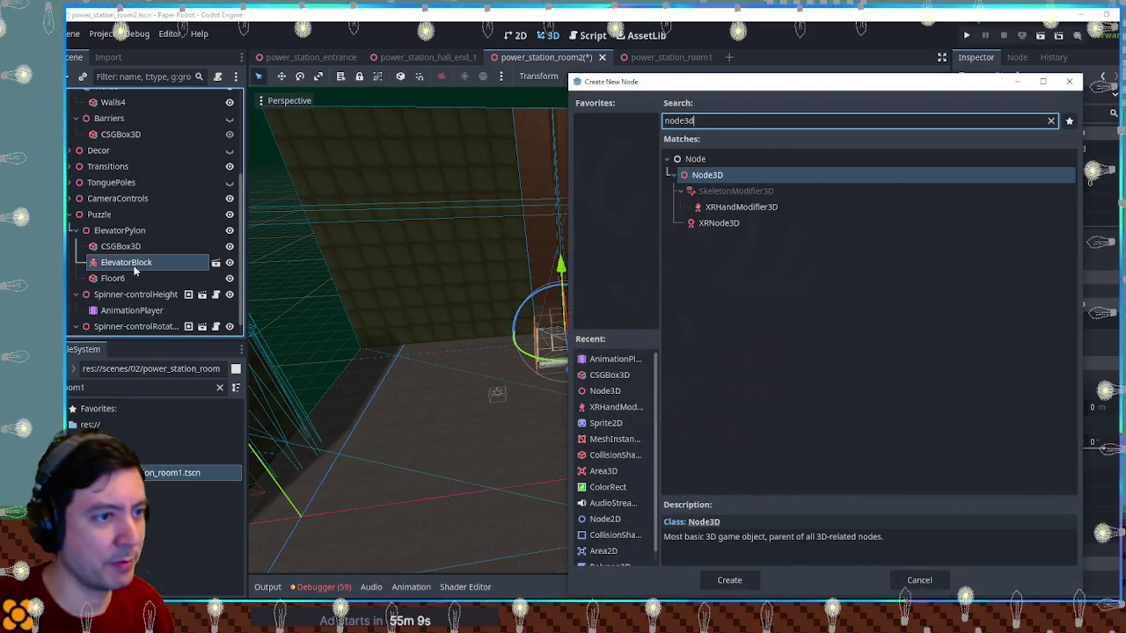
key("Return")
key("F2")
type("CameraTar")
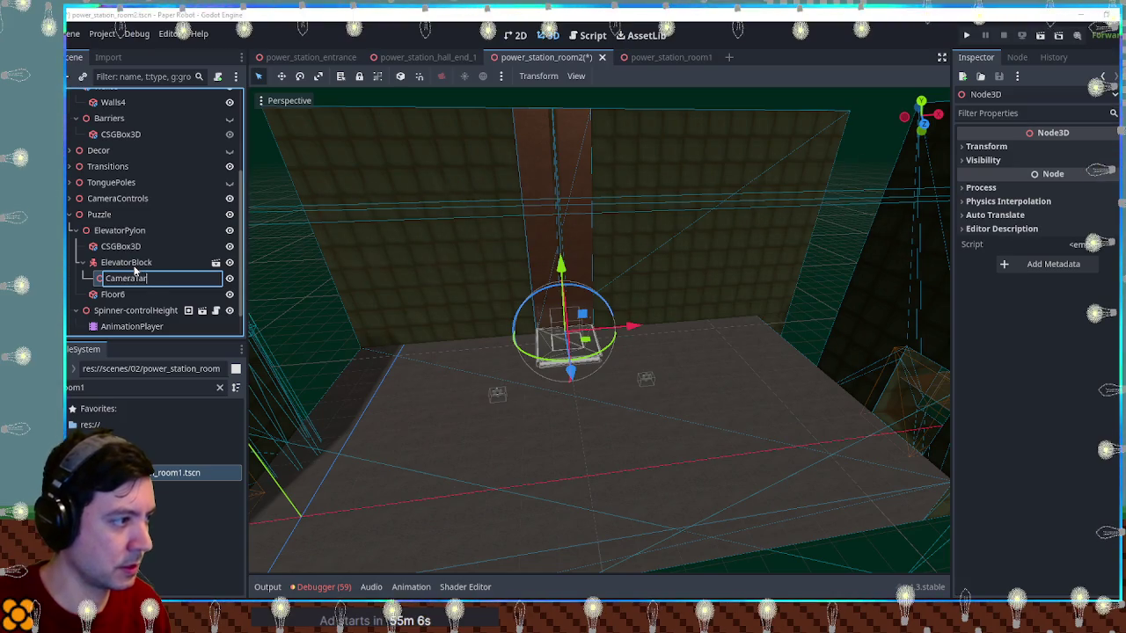
key("Escape")
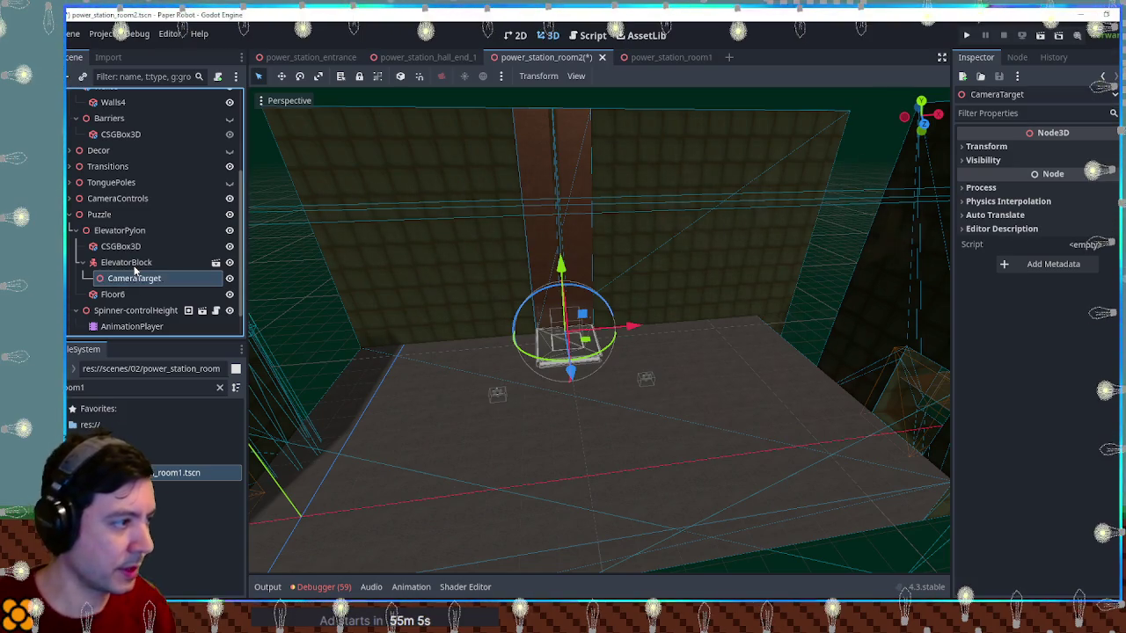
mouse_move(646, 382)
left_mouse_down()
mouse_move(733, 413)
mouse_move(590, 376)
left_mouse_up()
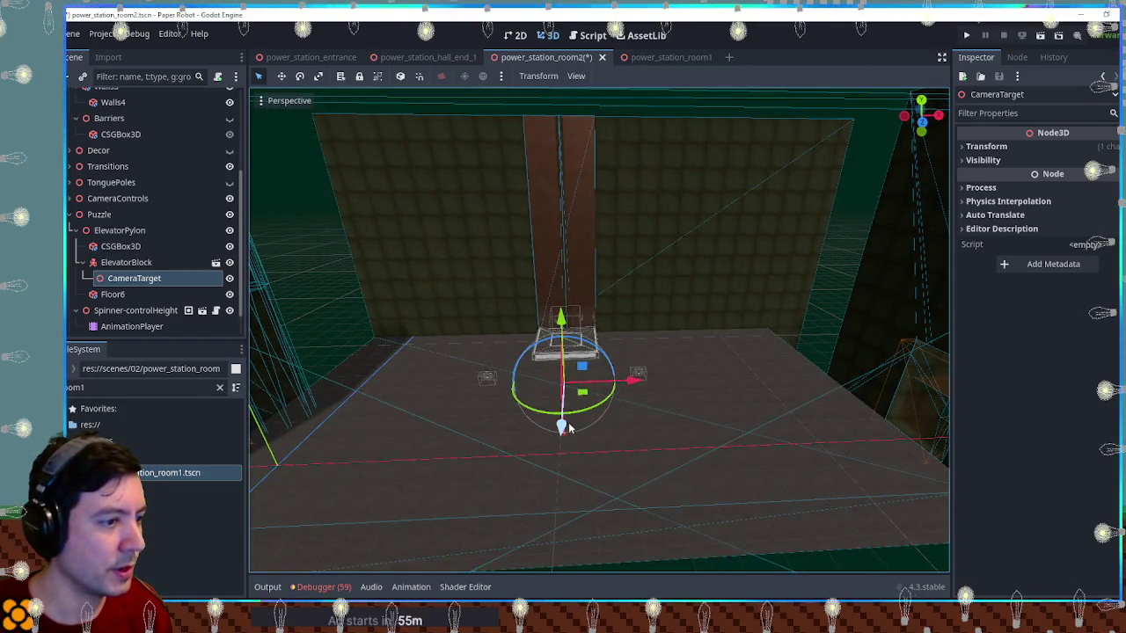
left_click_drag(567, 429, 565, 446)
key("ctrl+s")
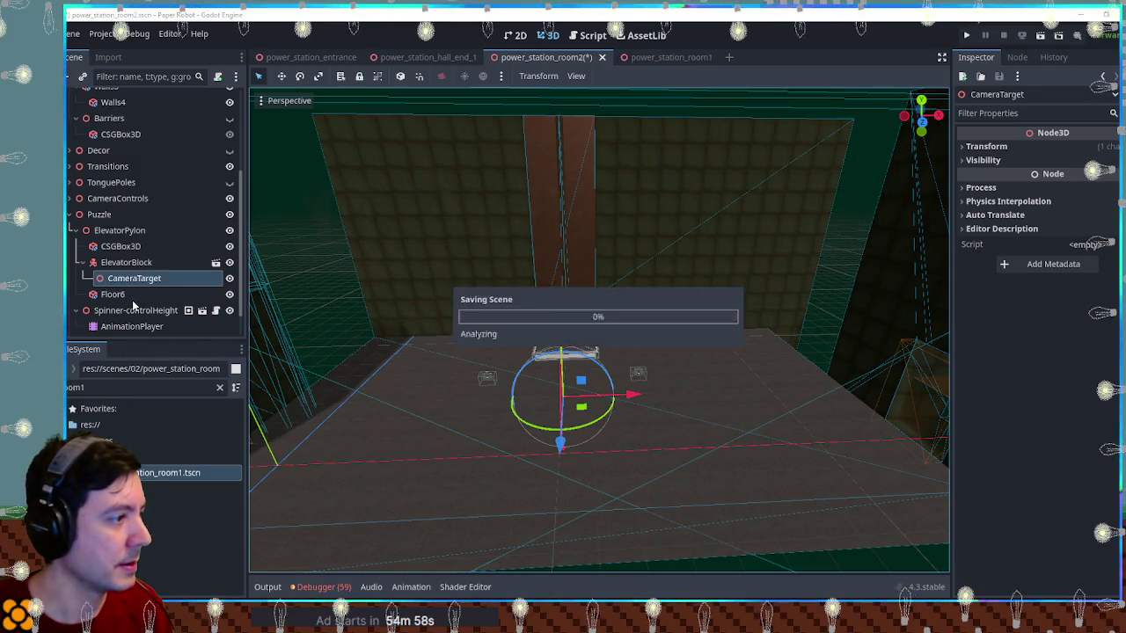
Assign CameraTarget to Spinner-controlHeight's Camera Target field and save
left_click(124, 328)
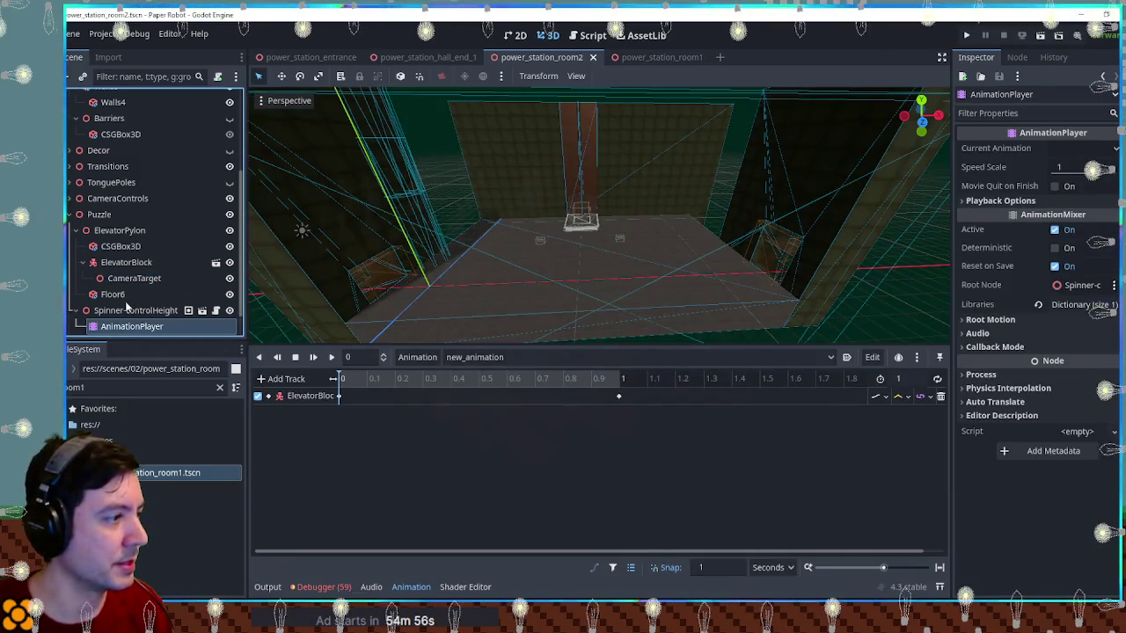
mouse_move(124, 280)
left_mouse_down()
mouse_move(1046, 279)
mouse_move(538, 291)
mouse_move(128, 280)
left_mouse_up()
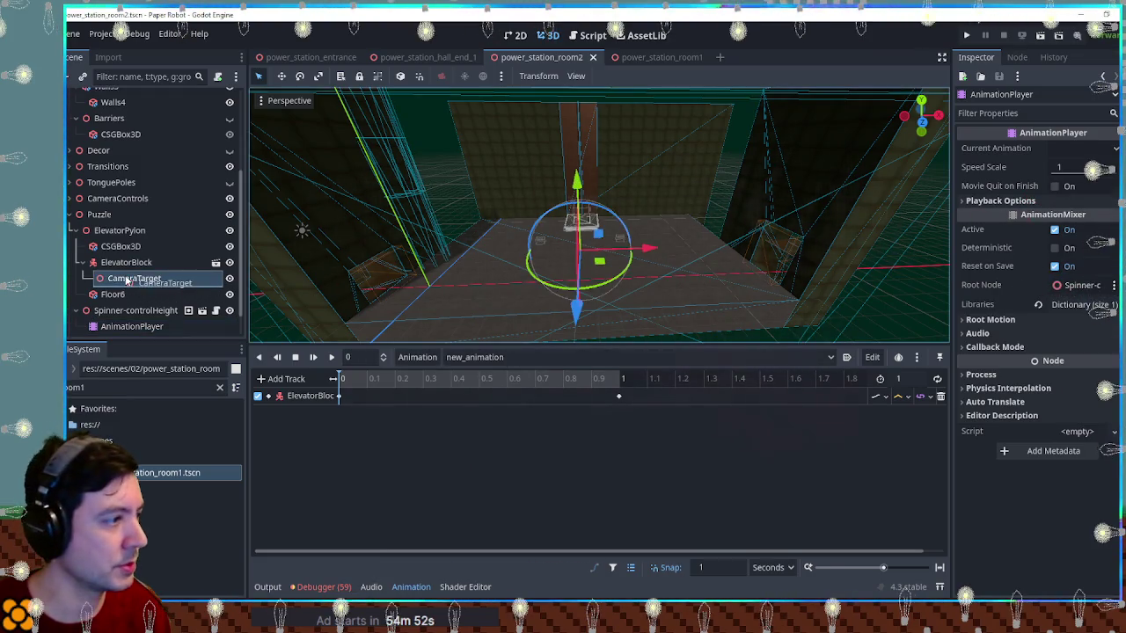
left_click(135, 311)
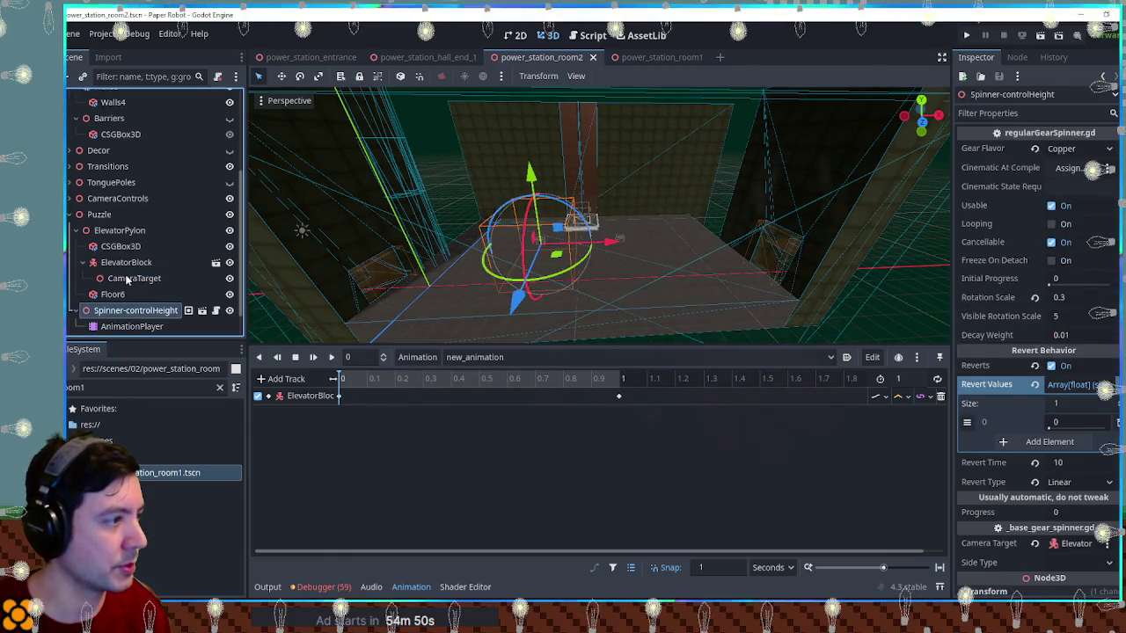
mouse_move(134, 278)
left_mouse_down()
mouse_move(1086, 376)
mouse_move(1104, 453)
mouse_move(1091, 545)
mouse_move(1080, 543)
left_mouse_up()
key("ctrl+s")
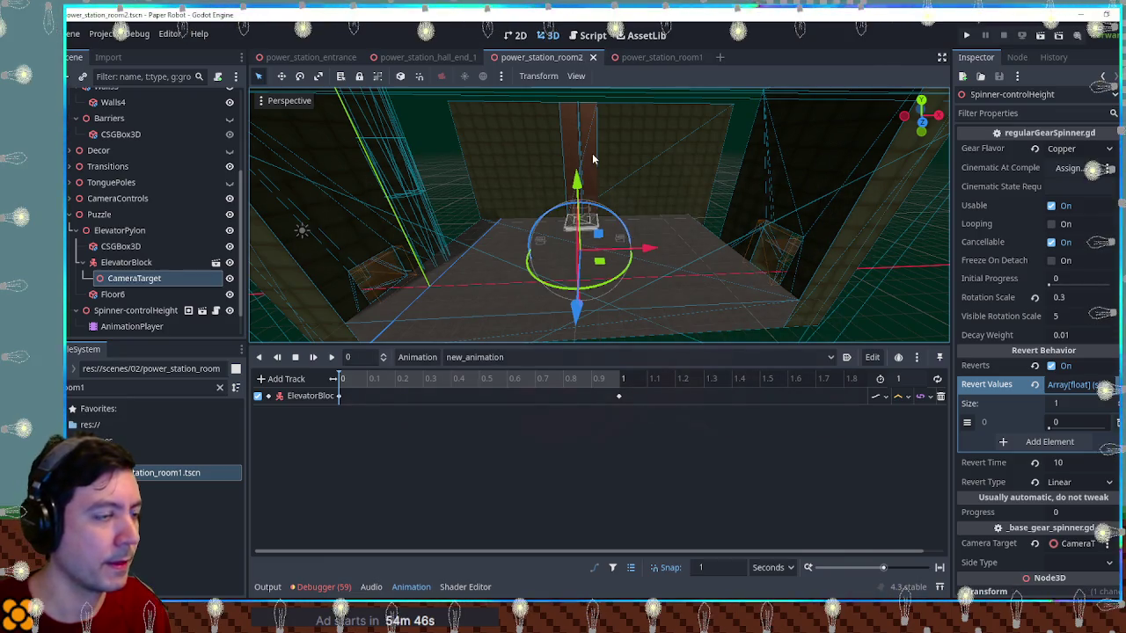
Select the Floor6 pillar and begin renaming it
left_click(569, 168)
scroll(141, 282, "down", 1)
double_click(138, 262)
Rename Floor6 to ElevatorBacking
type("Eleva")
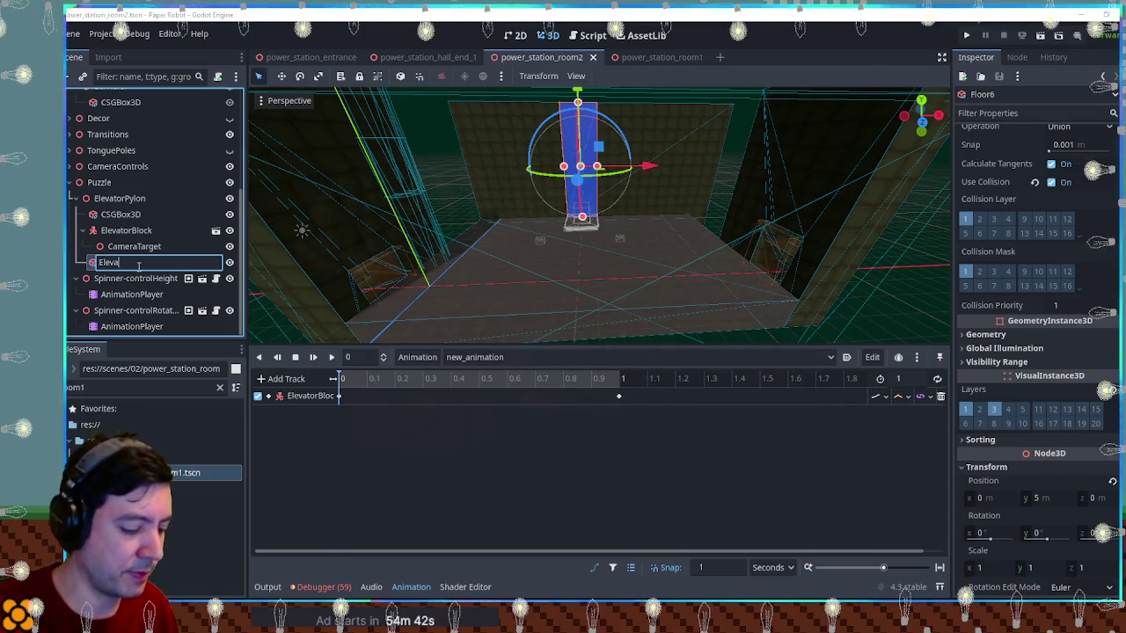
key("BackSpace")
key("BackSpace")
type("or")
type("king")
key("Return")
Target ElevatorBacking from Spinner-controlRotation with Elastic revert, Reverts on, rotation scale 0.5; save and run
left_click(132, 324)
left_click(134, 311)
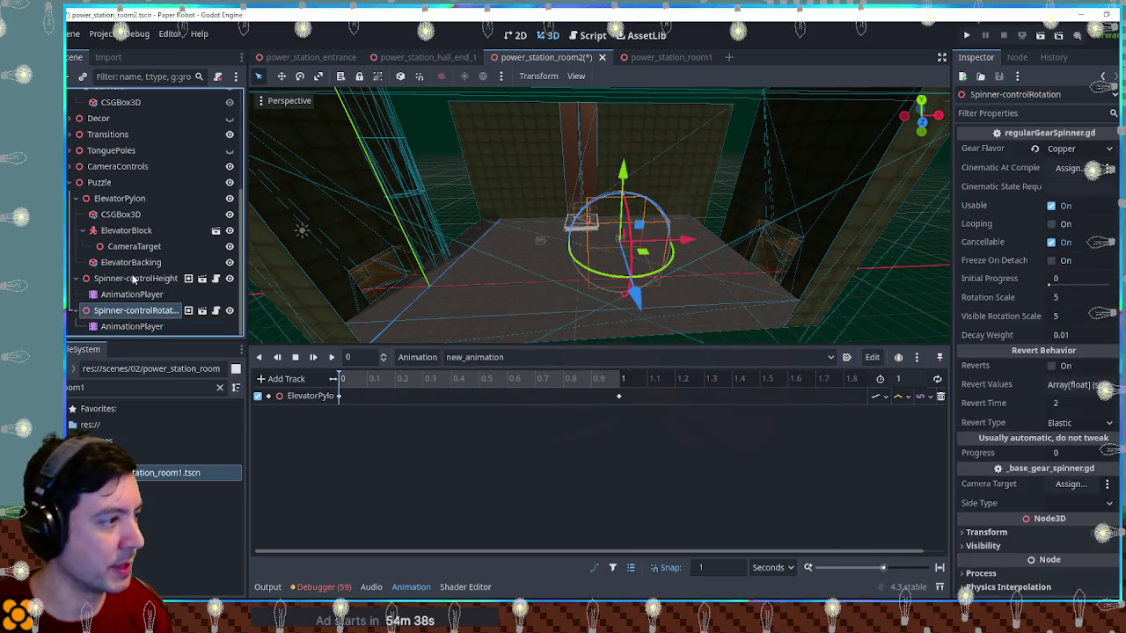
left_click_drag(134, 264, 1073, 485)
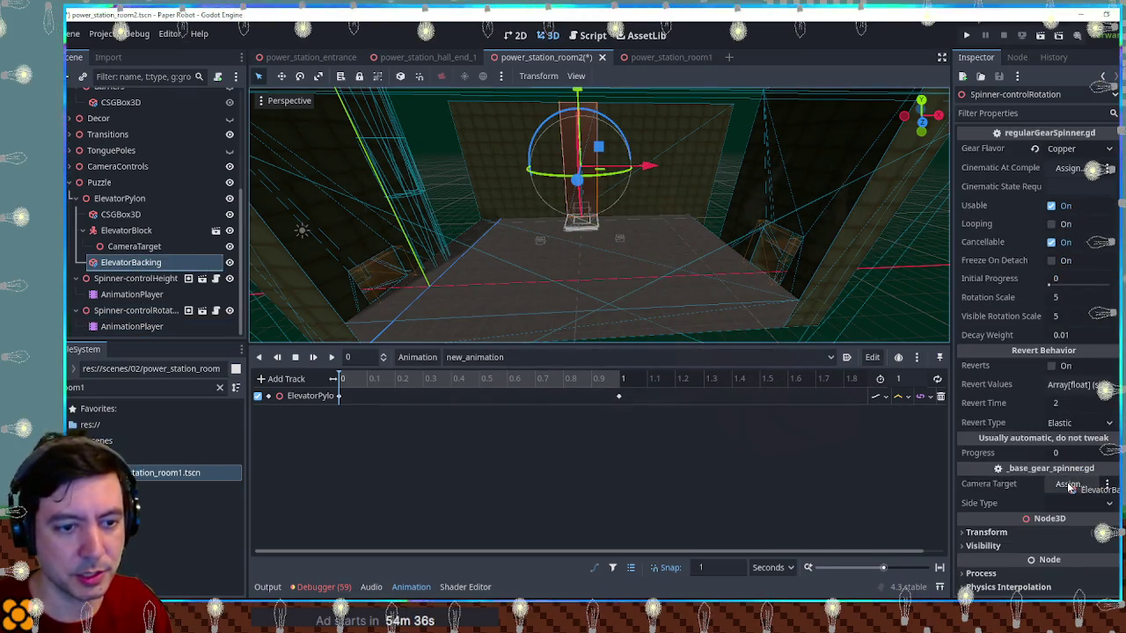
left_click(1078, 423)
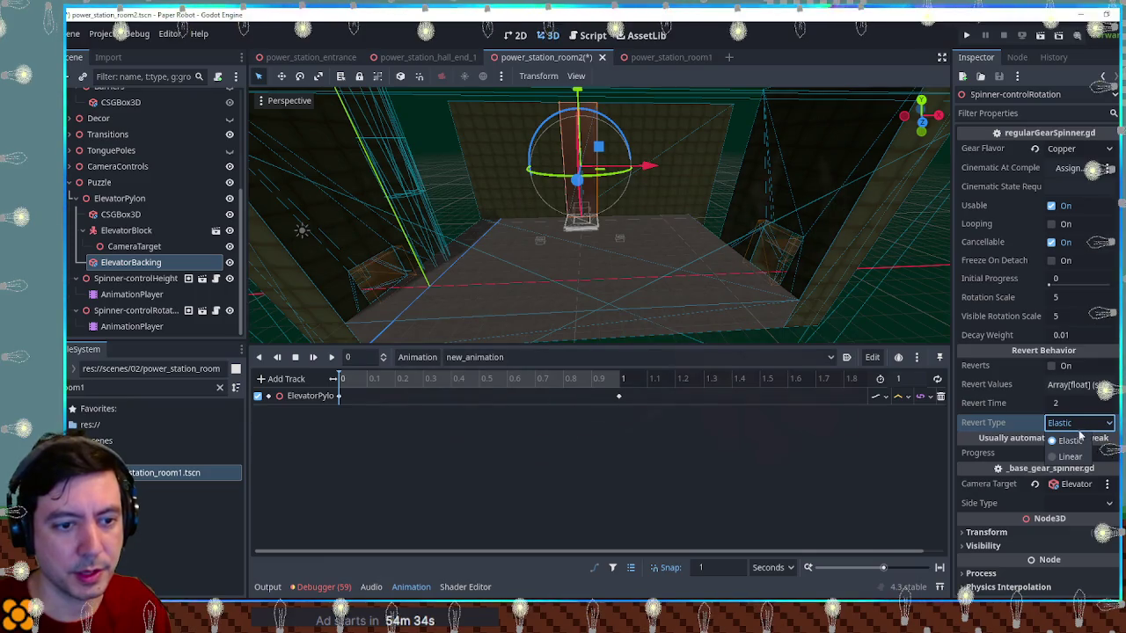
left_click(1074, 448)
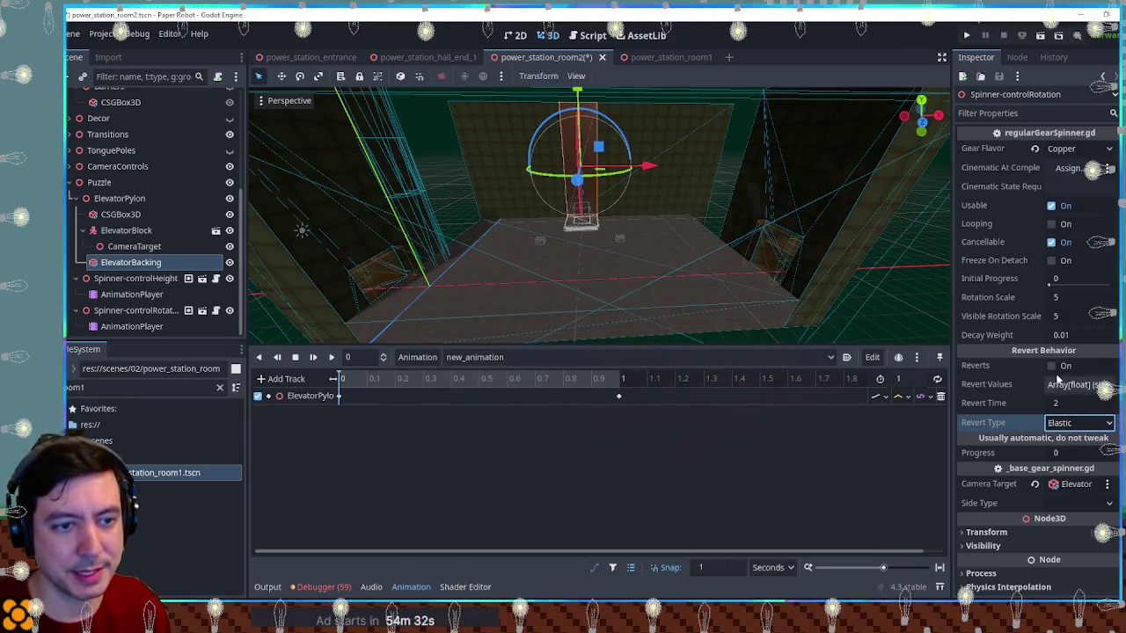
left_click(1053, 366)
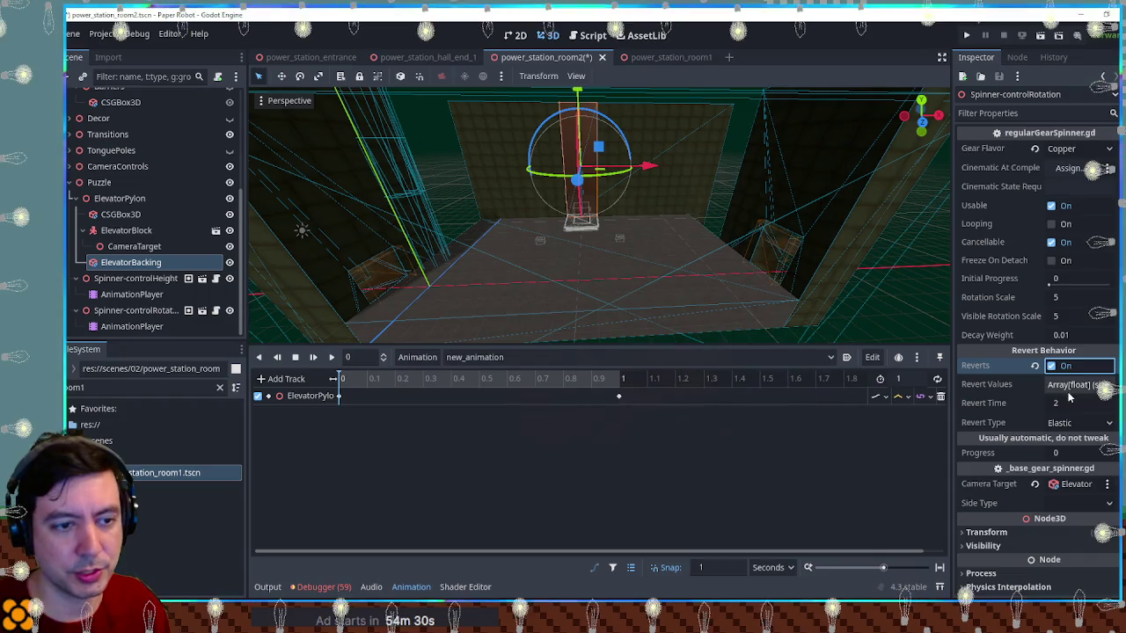
left_click(1068, 299)
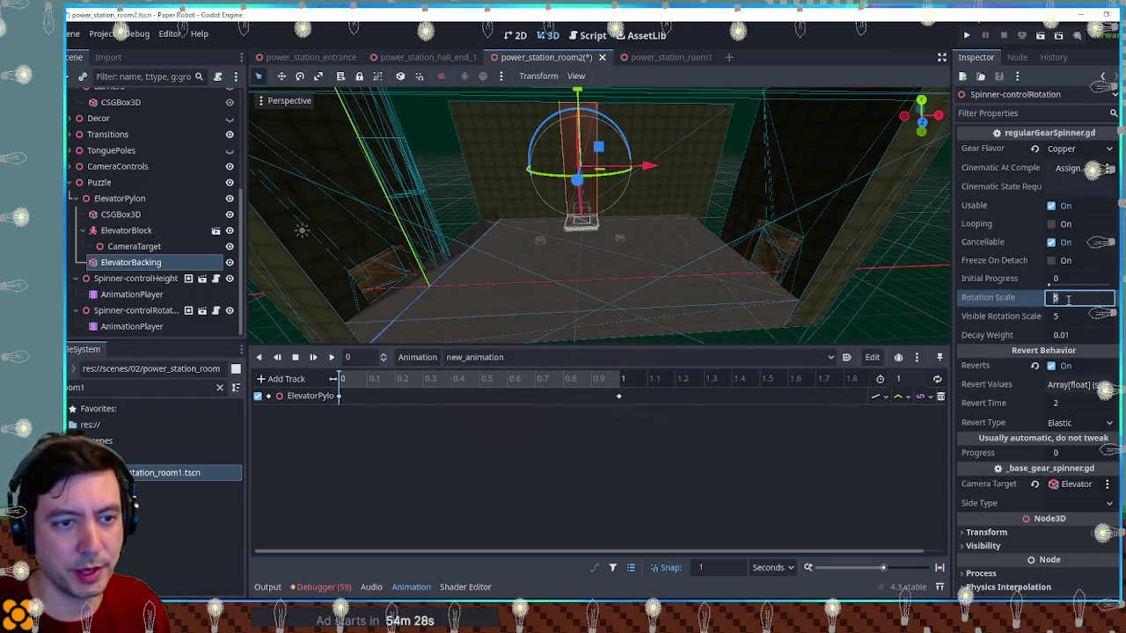
type("0.5")
key("ctrl+s")
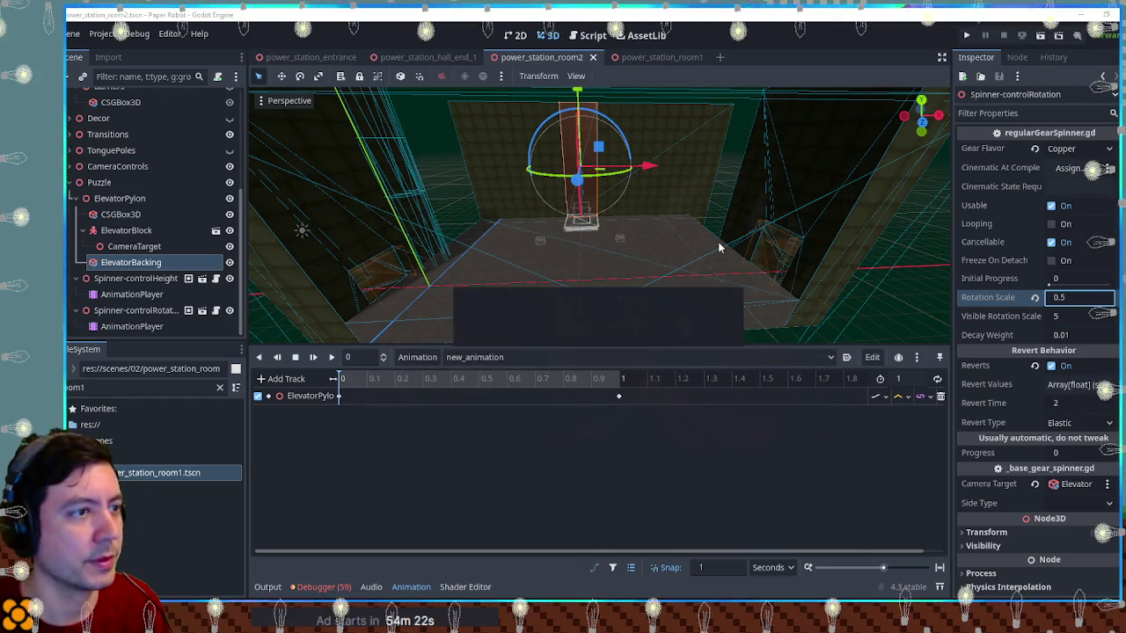
key("F6")
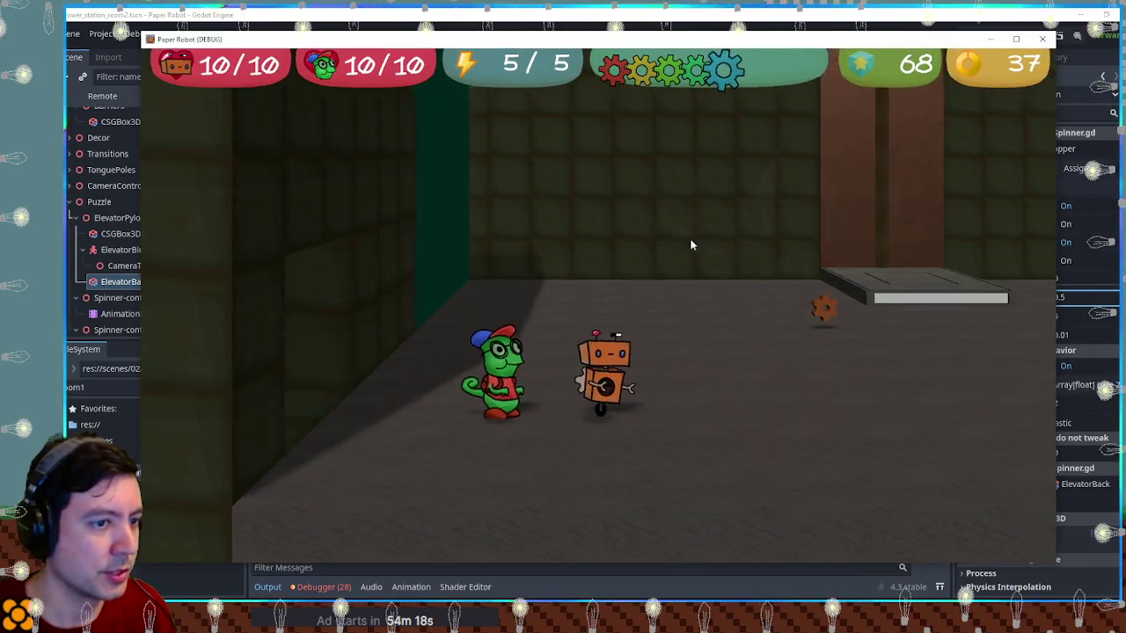
Ride the elevator using the height gear, then walk the characters along the back wall
key("Right")
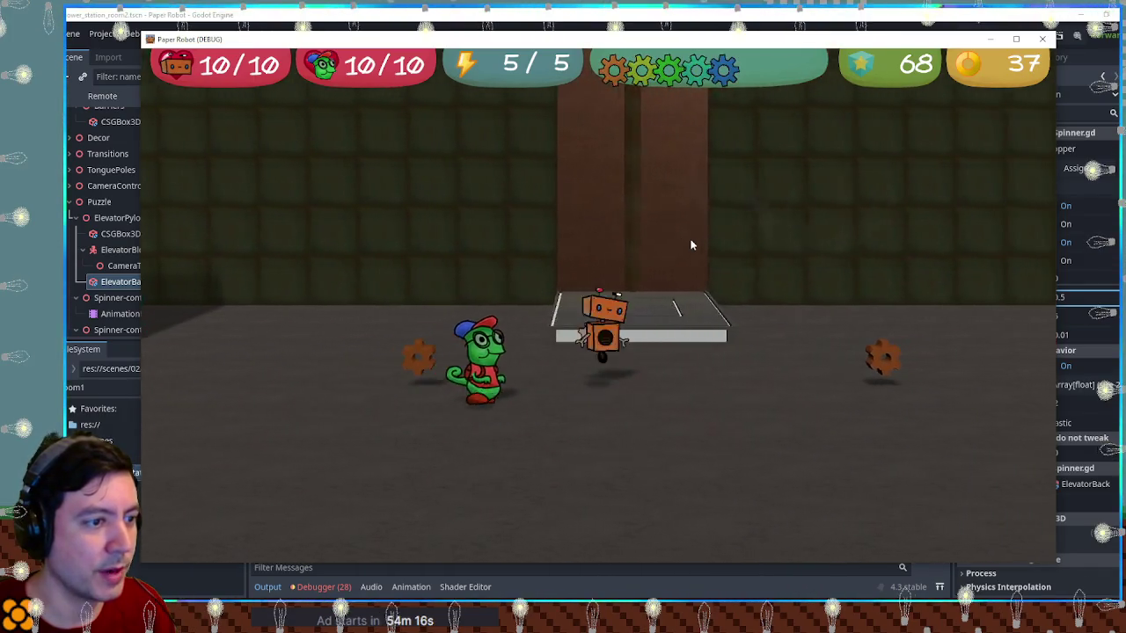
key("Down")
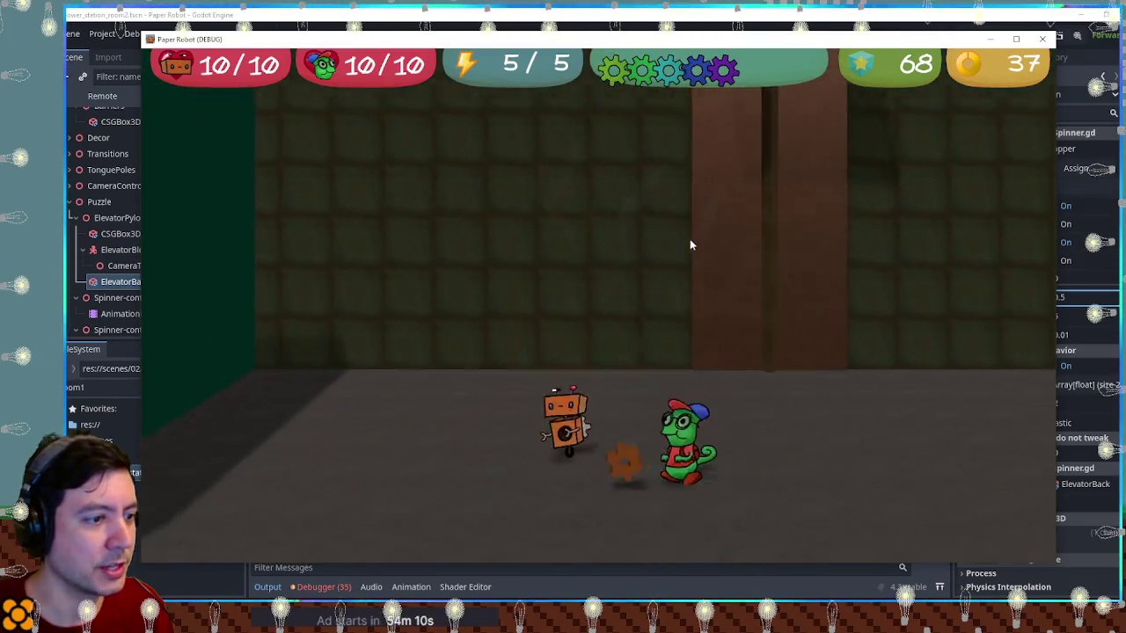
key("Up")
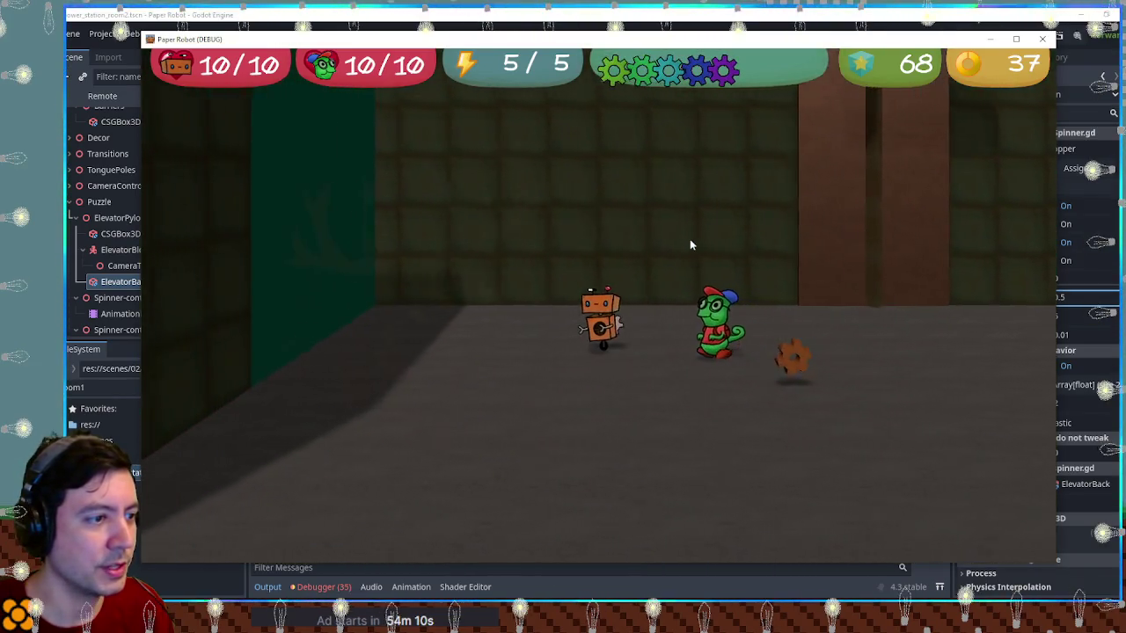
key("Left")
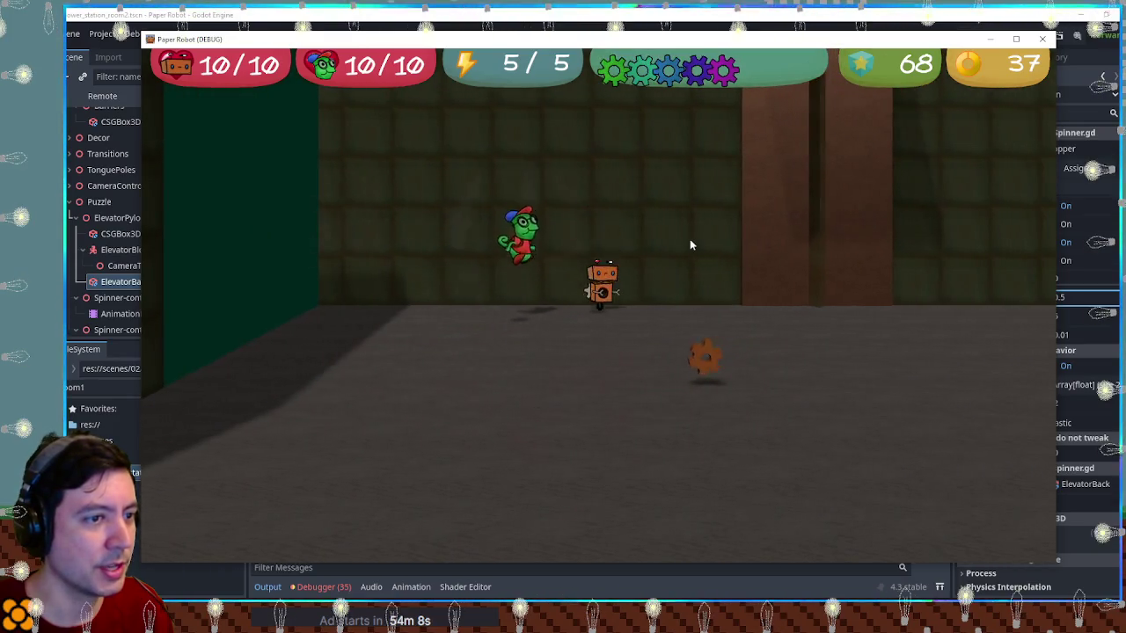
key("Right")
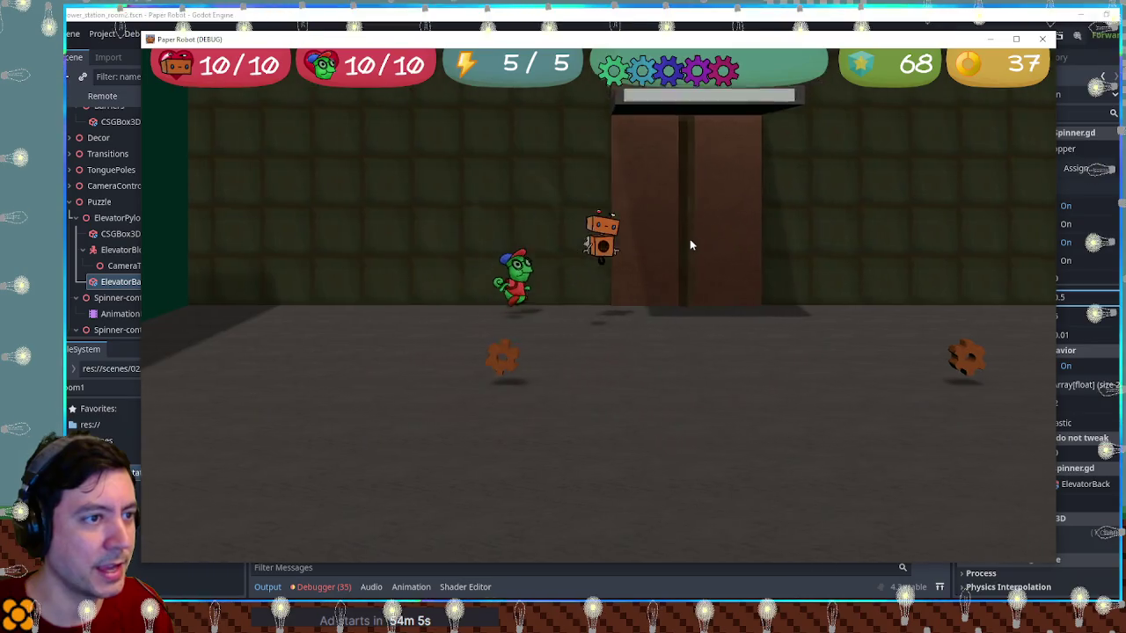
key("Right")
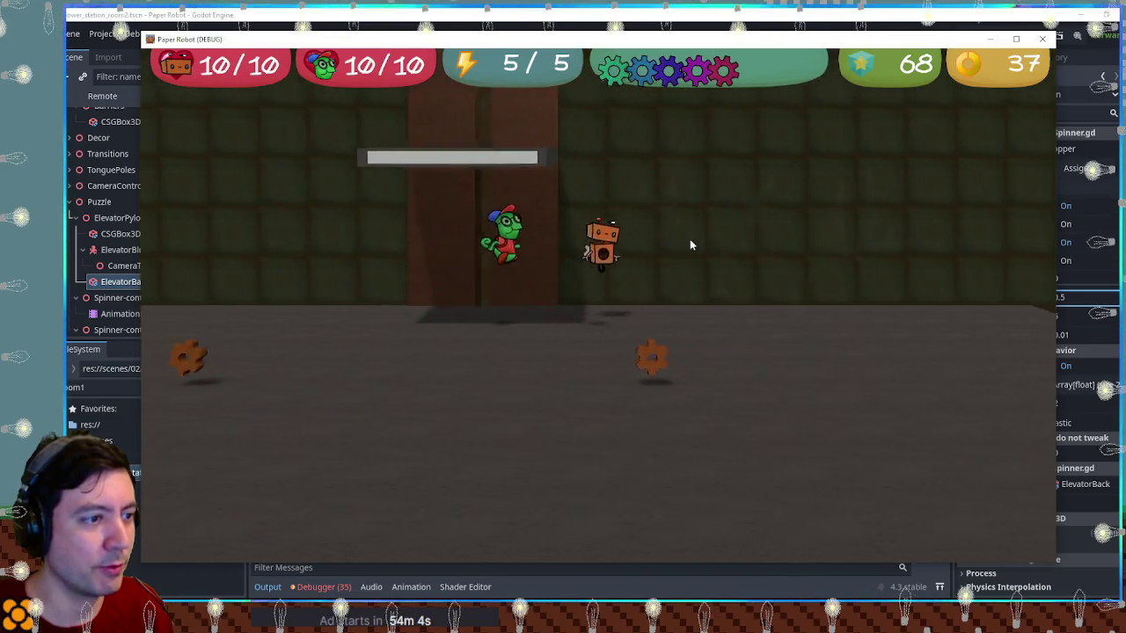
Grab the rotation gear, spin the pillar horizontal and back, then walk off right
key("Down")
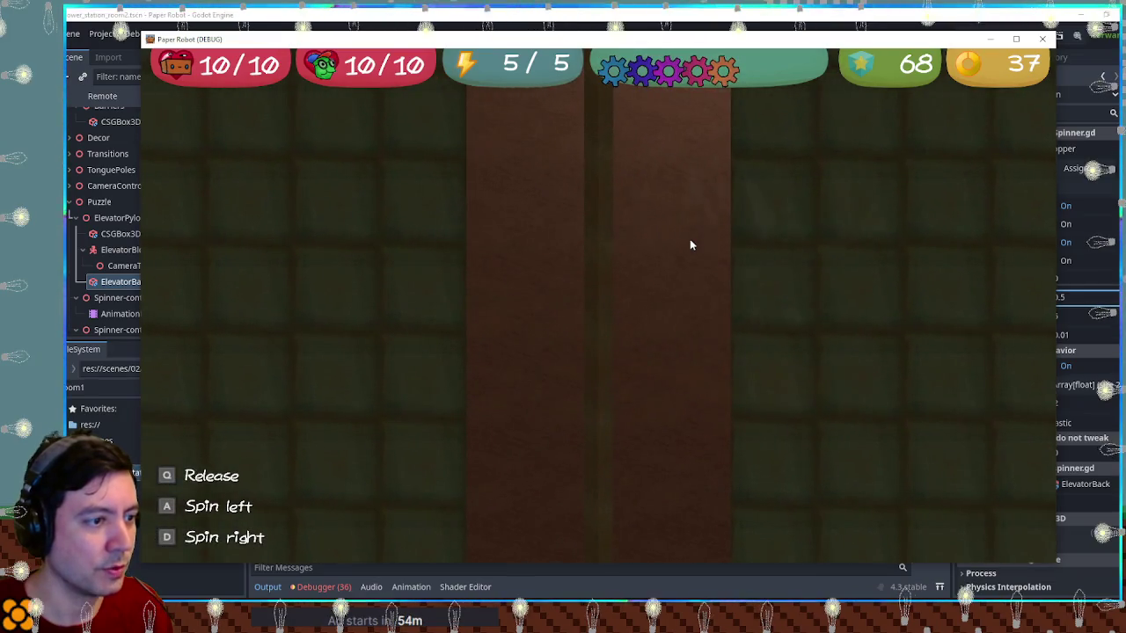
key("a")
key("a")
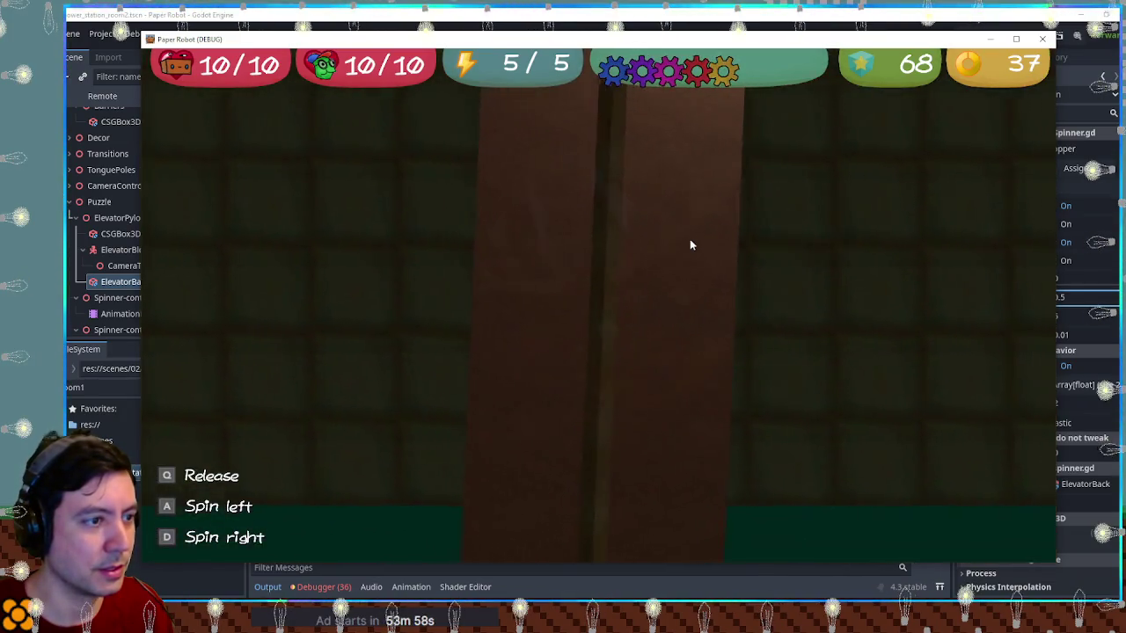
key("q")
key("Right")
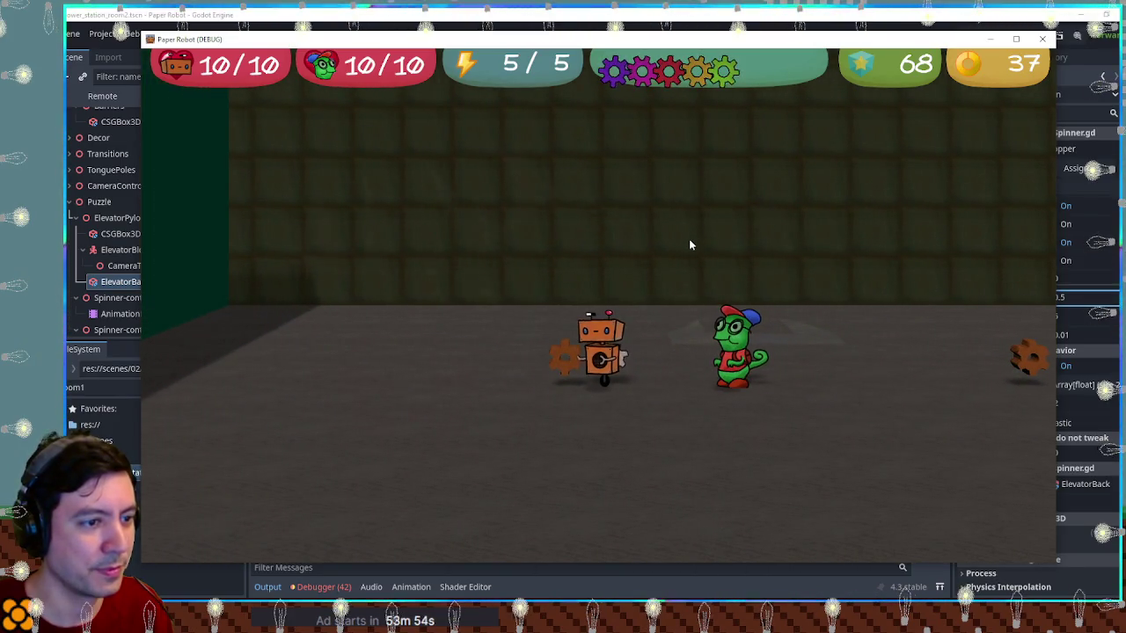
Stop the debug game and select the ElevatorPylon child parts in the Scene tree
left_click(1044, 41)
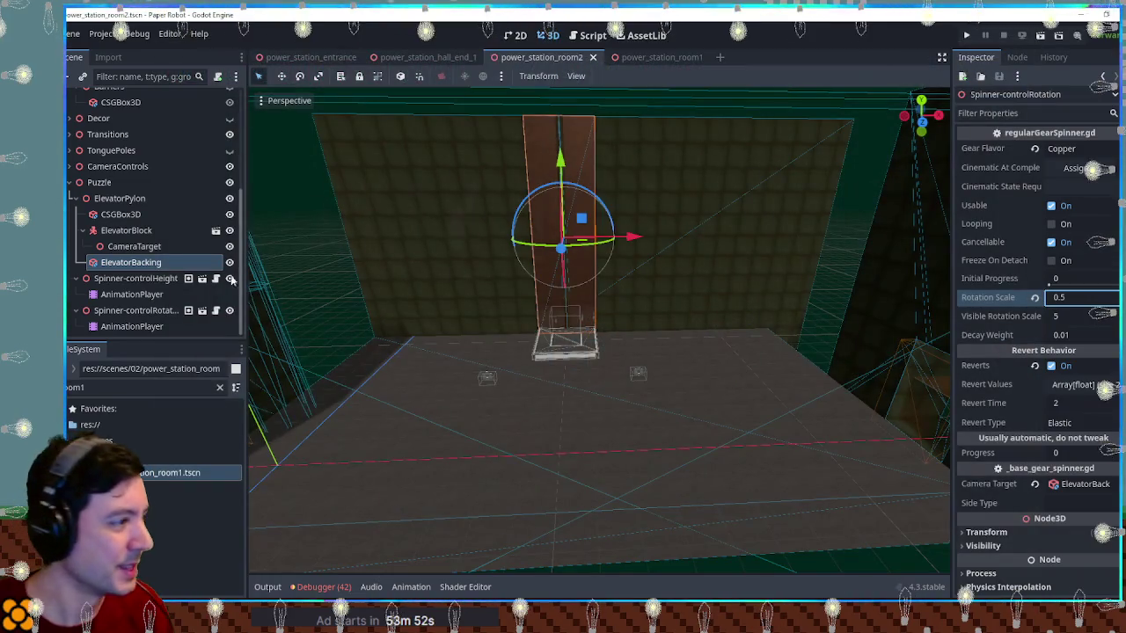
left_click(116, 198)
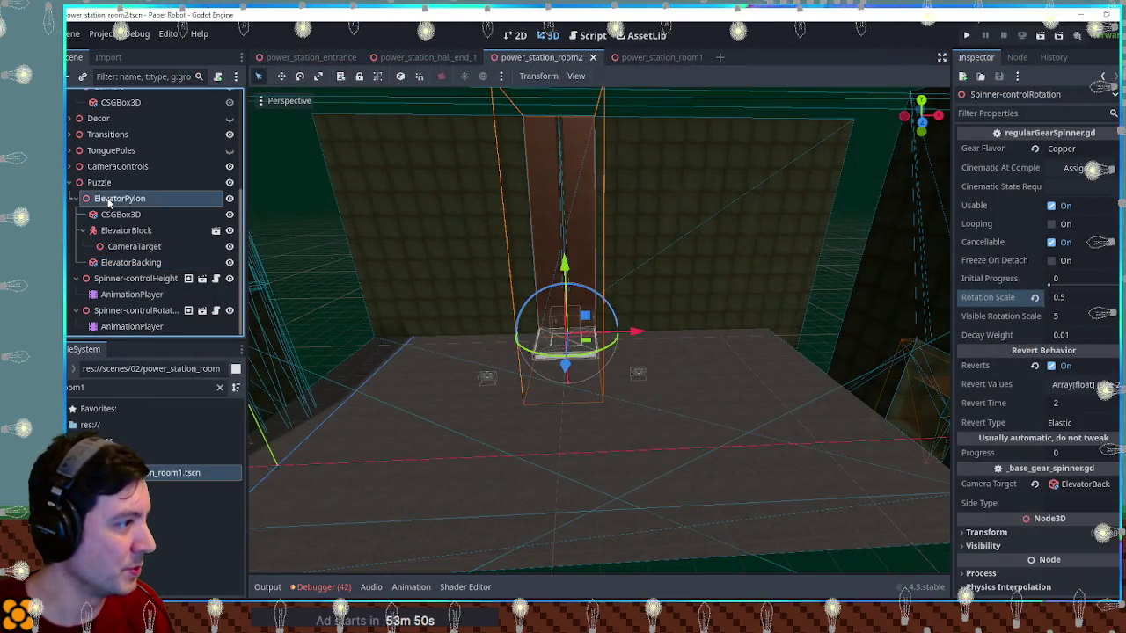
left_click(82, 231)
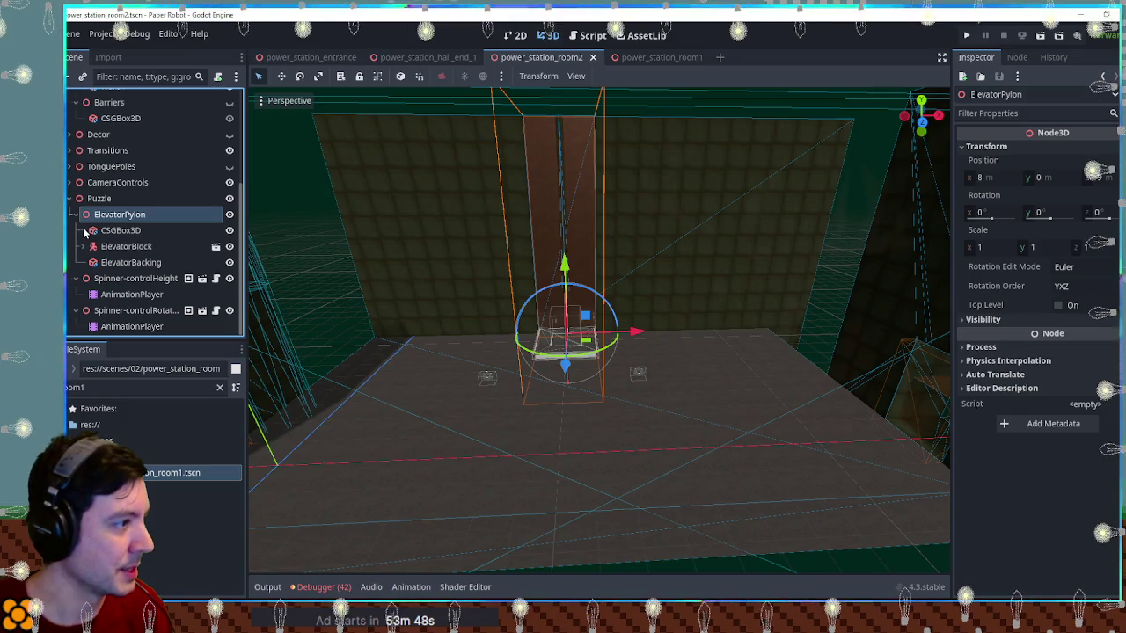
left_click(116, 261)
left_click(121, 231, "shift")
mouse_move(648, 261)
left_mouse_down()
mouse_move(561, 246)
mouse_move(597, 252)
mouse_move(577, 215)
left_mouse_up()
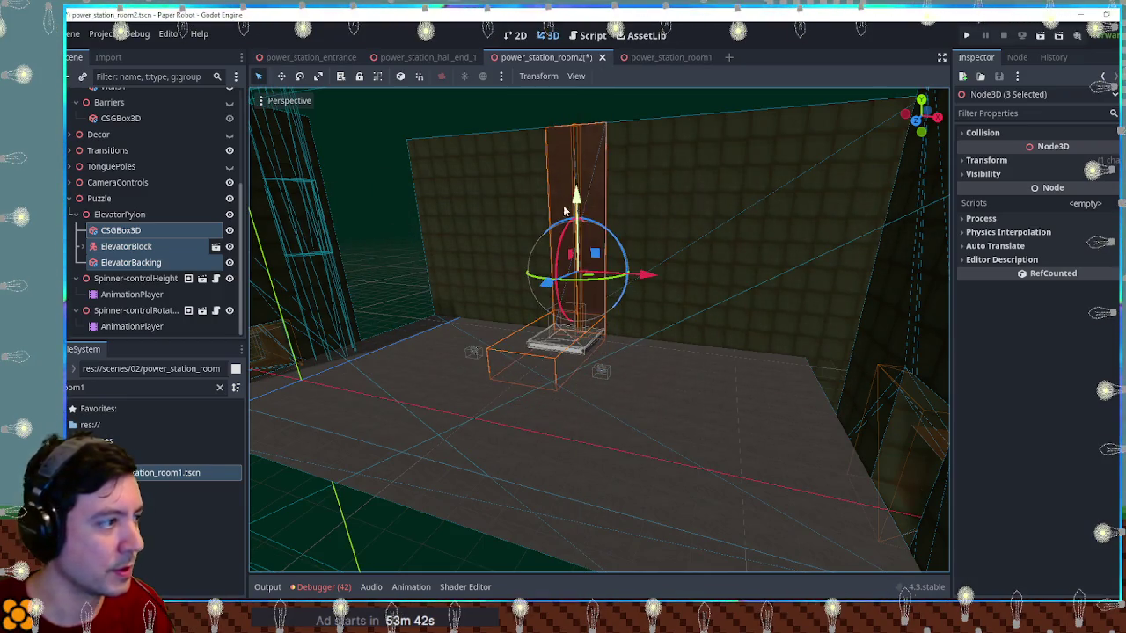
left_click(130, 261)
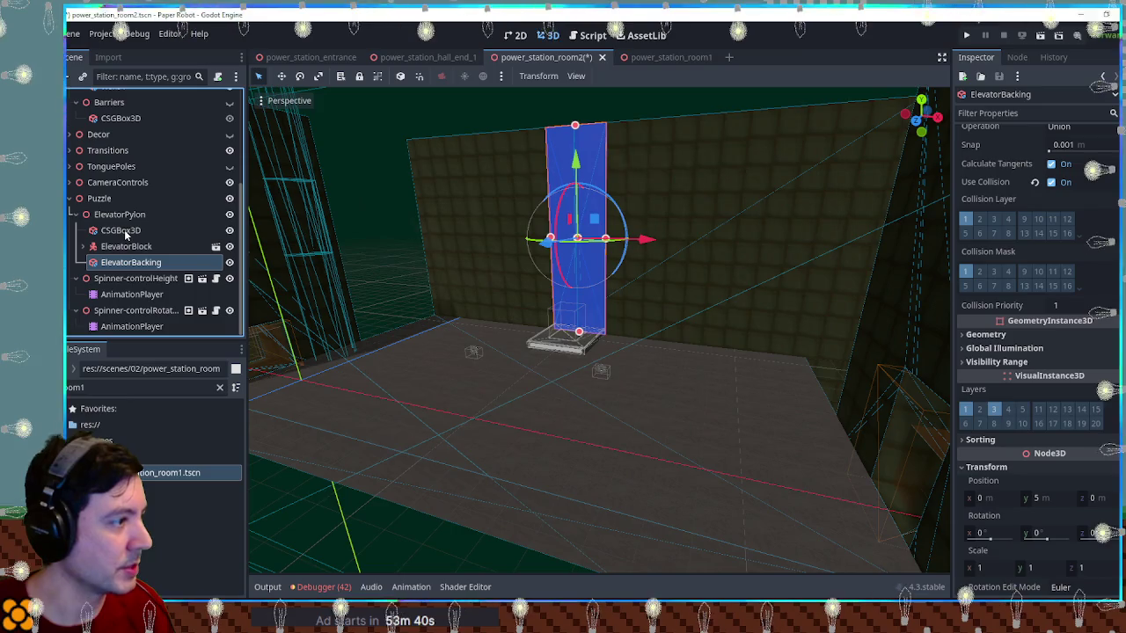
Check ElevatorBacking's position, then raise ElevatorBlock and its CSGBox3D upward
left_click(121, 249)
left_click(122, 249)
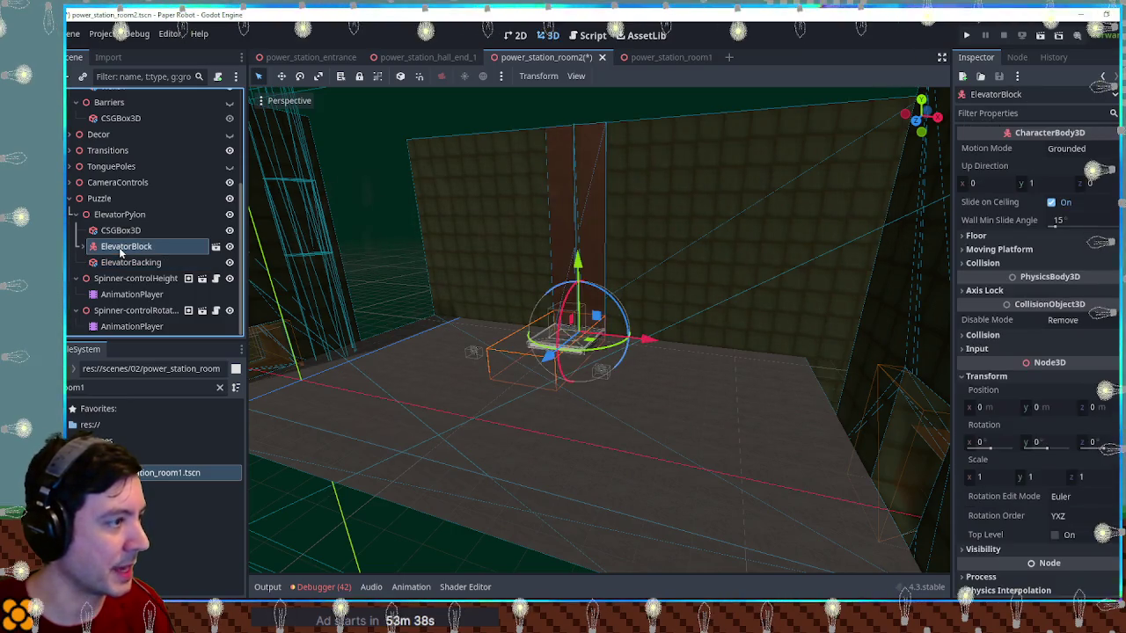
left_click(123, 231, "ctrl")
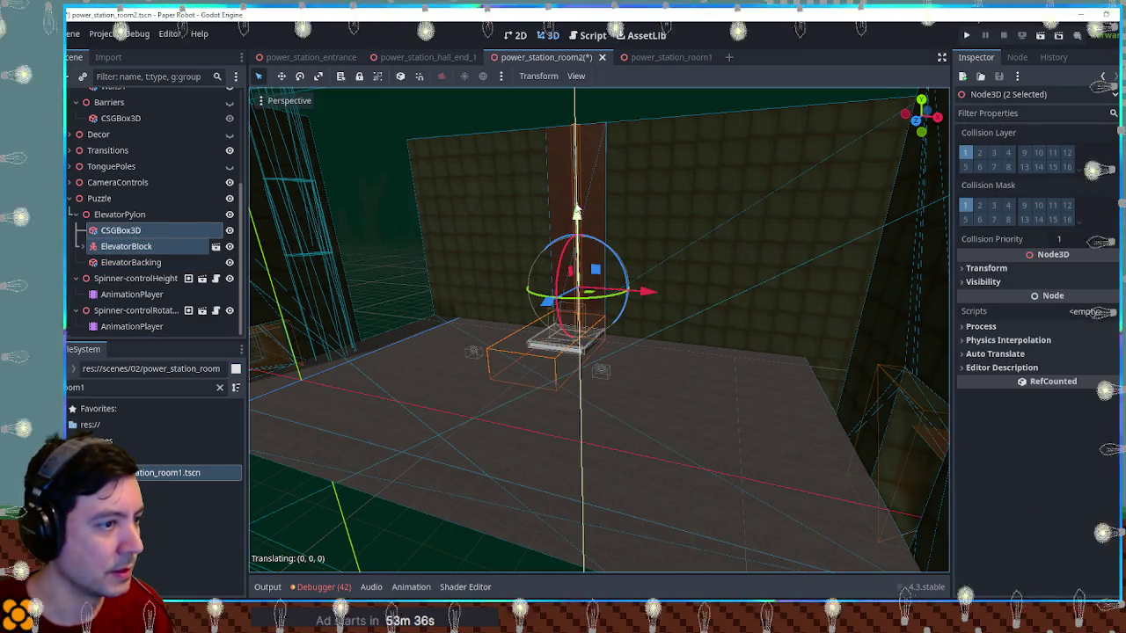
left_click(132, 262)
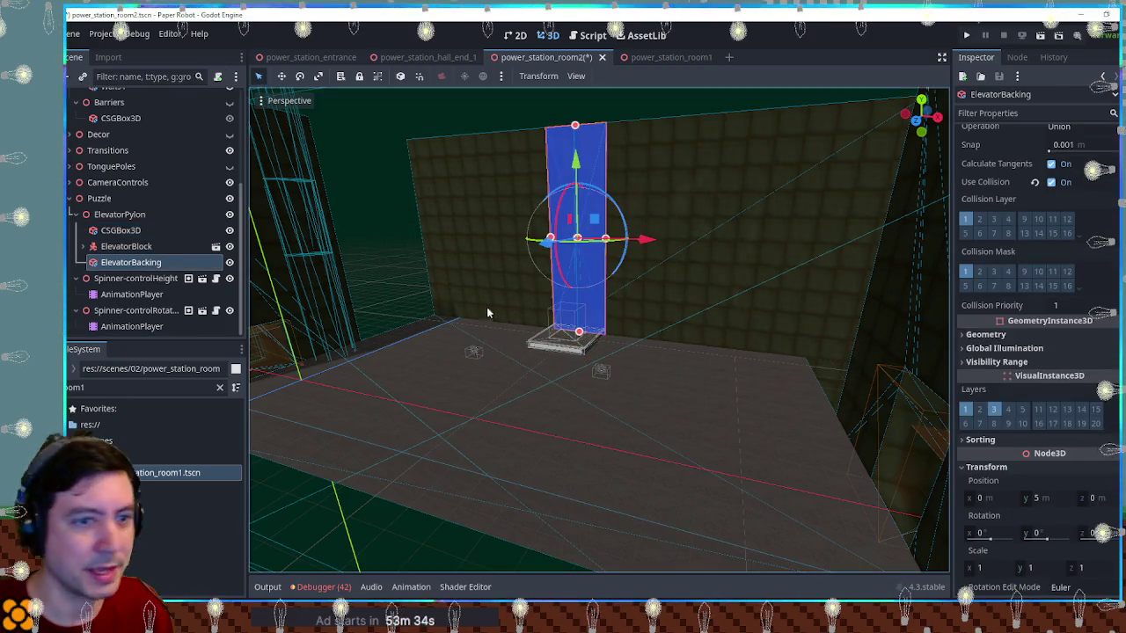
left_click(1054, 455)
left_click(125, 246)
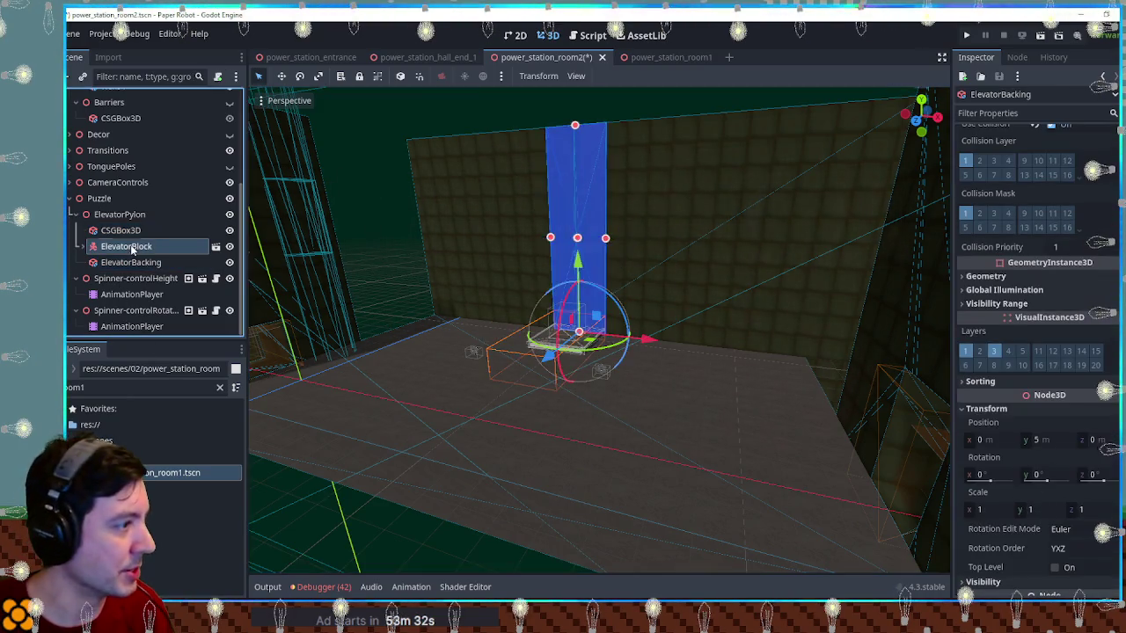
left_click(120, 230, "ctrl")
left_click_drag(584, 225, 574, 103)
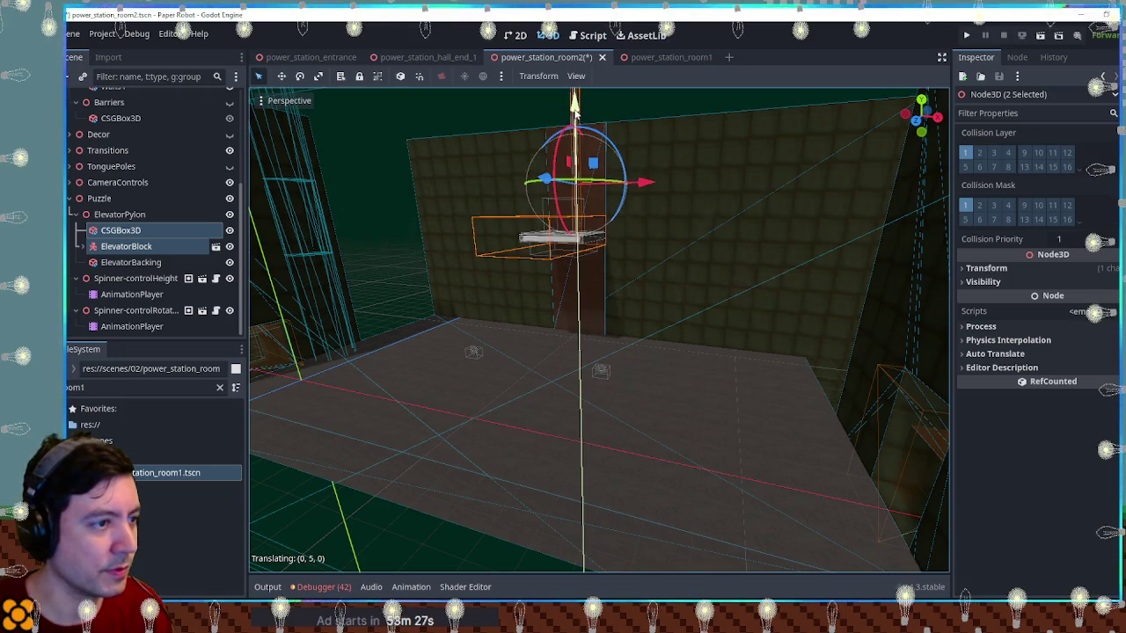
Move ElevatorBacking up slightly, then lower the whole ElevatorPylon by 1 m
double_click(138, 262)
scroll(581, 317, "down", 3)
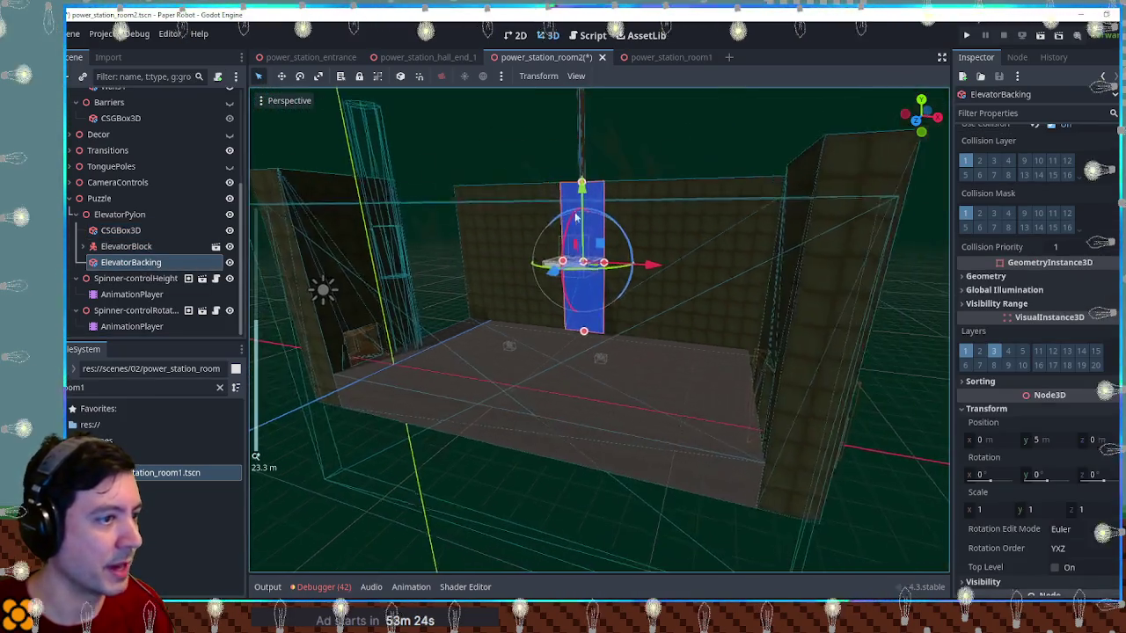
left_click_drag(582, 189, 584, 117)
left_click(88, 215)
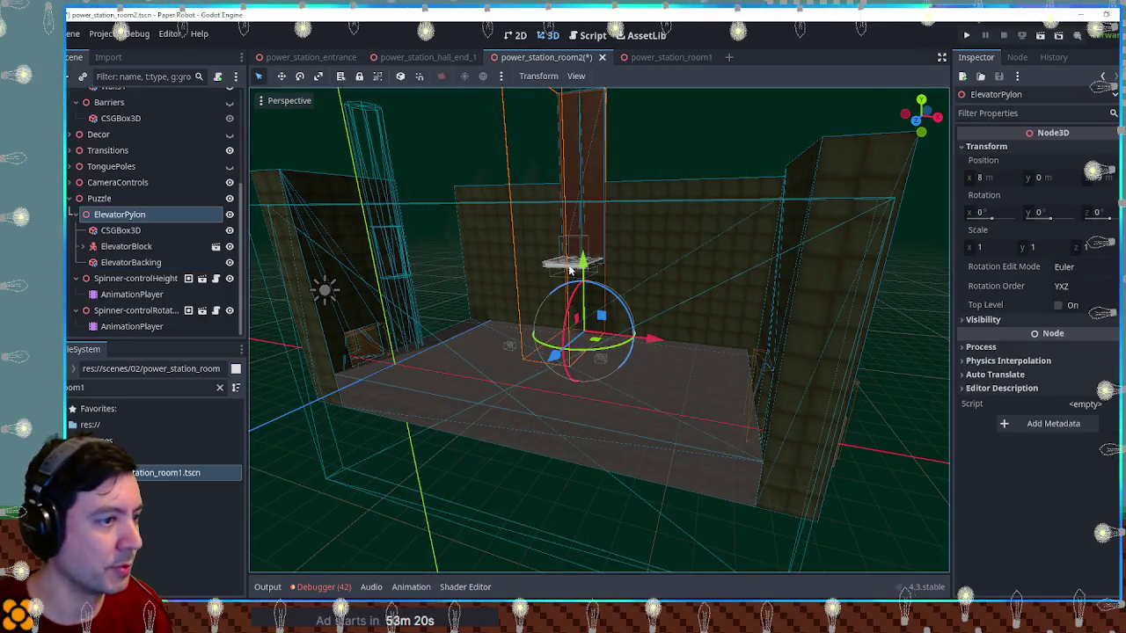
mouse_move(581, 261)
left_mouse_down()
mouse_move(581, 278)
mouse_move(581, 185)
left_mouse_up()
Lower the three pylon parts by 10 m and save power_station_room2
left_click(124, 231)
left_click(133, 273, "shift")
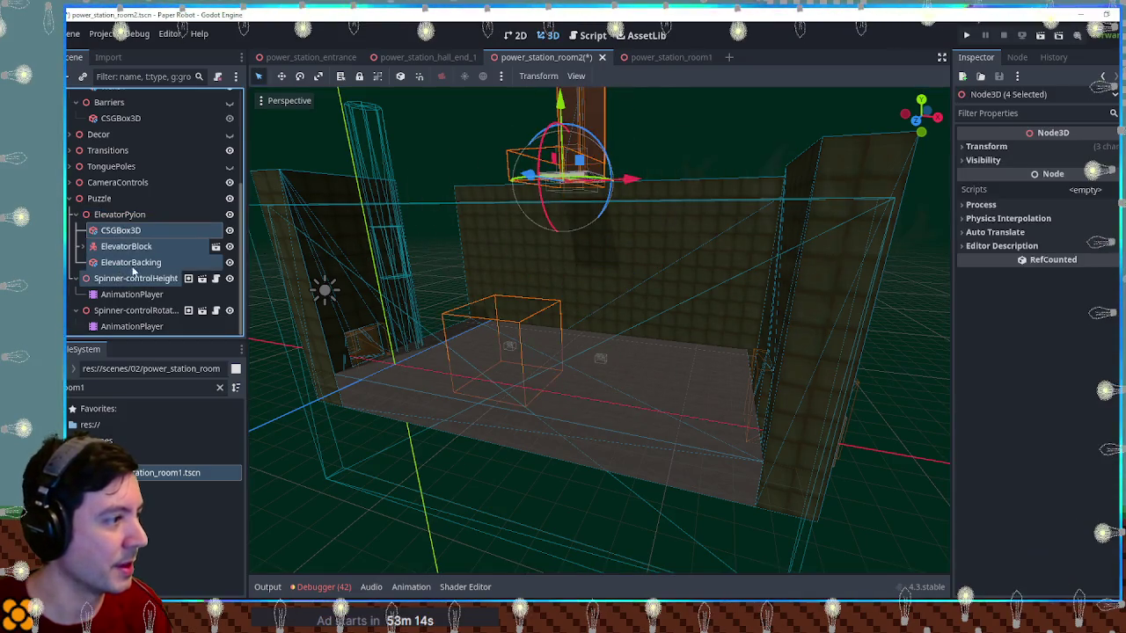
left_click(128, 262)
left_click(123, 231, "shift")
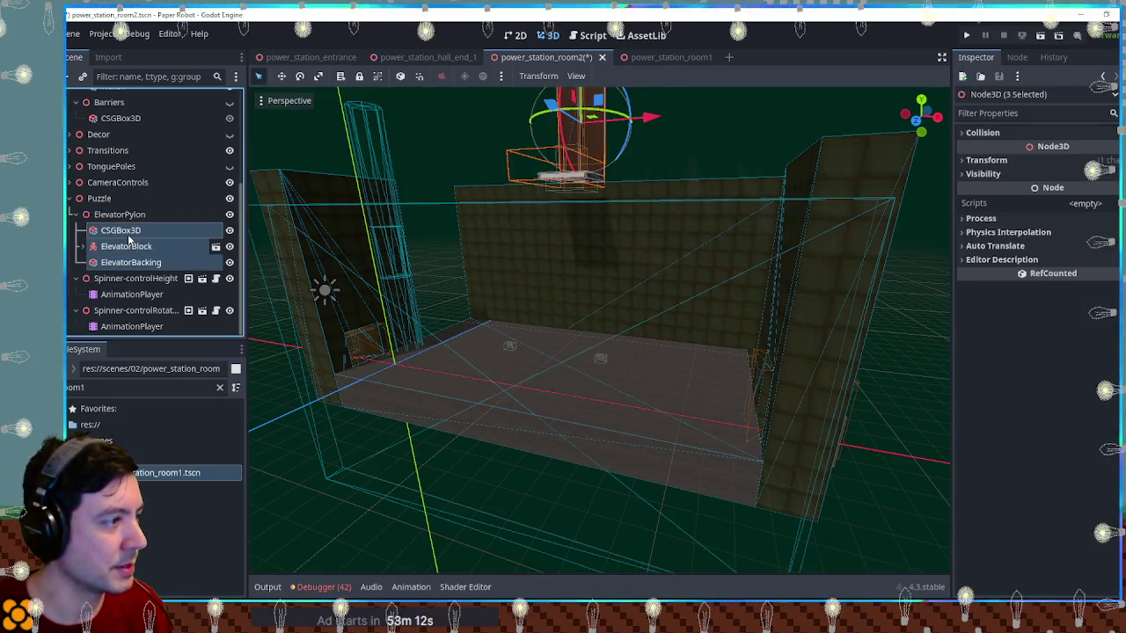
scroll(603, 148, "down", 3)
left_click_drag(588, 105, 585, 231)
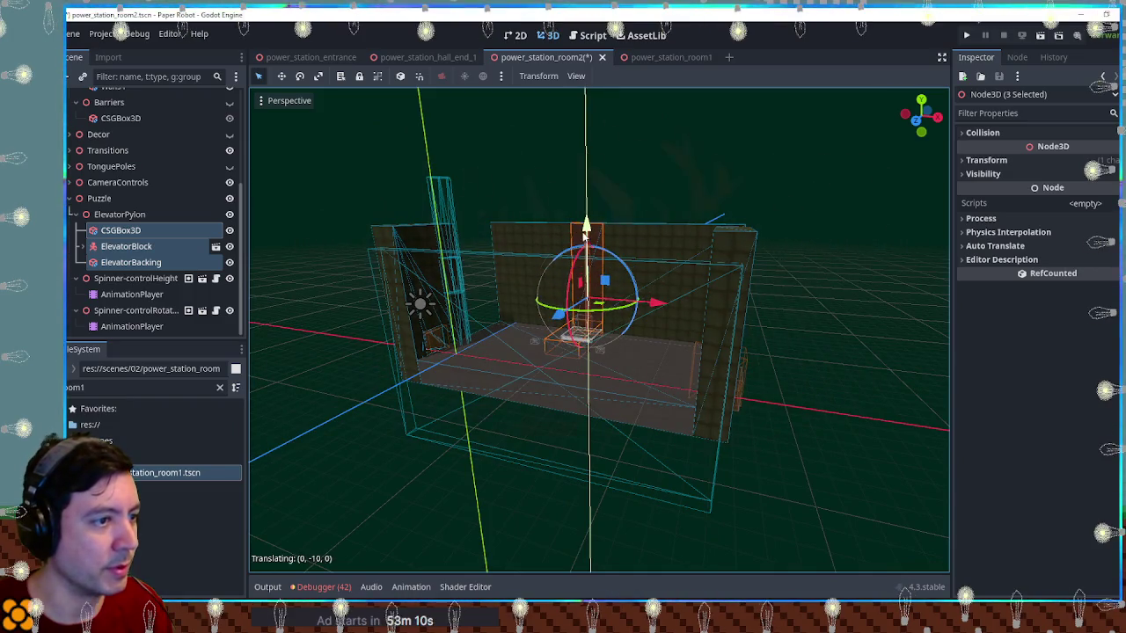
key("ctrl+s")
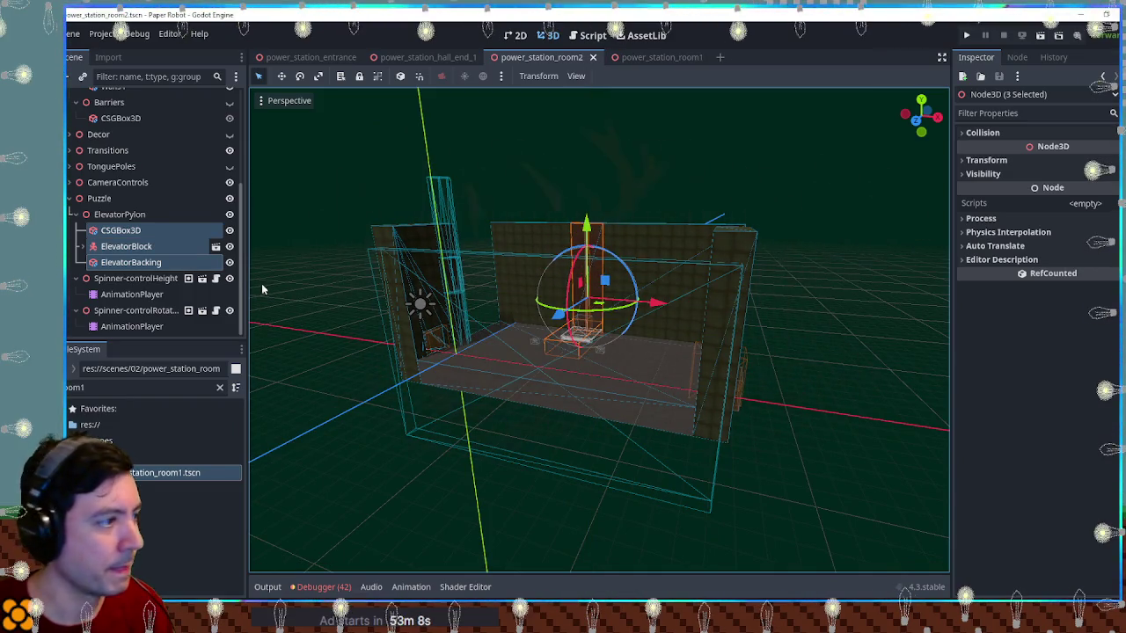
scroll(403, 333, "up", 5)
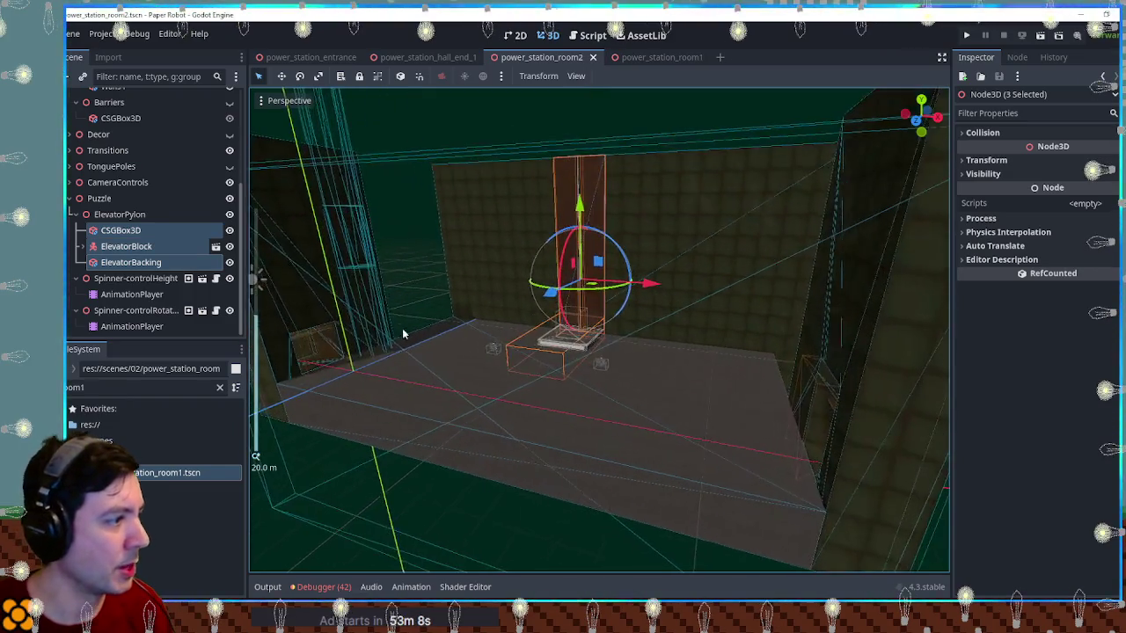
left_click(115, 265)
Add a Node3D named CameraTarget under ElevatorBacking and move it 6 m along Z
key("ctrl+a")
type("node3d")
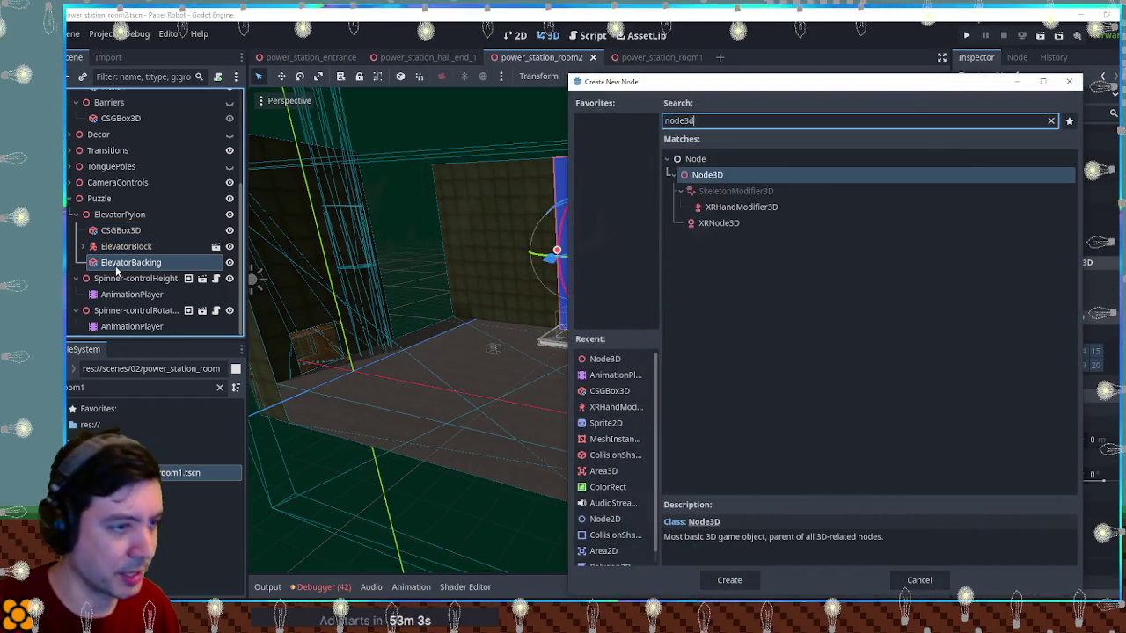
key("Return")
key("F2")
type("CameraTarget")
key("Return")
scroll(588, 286, "up", 5)
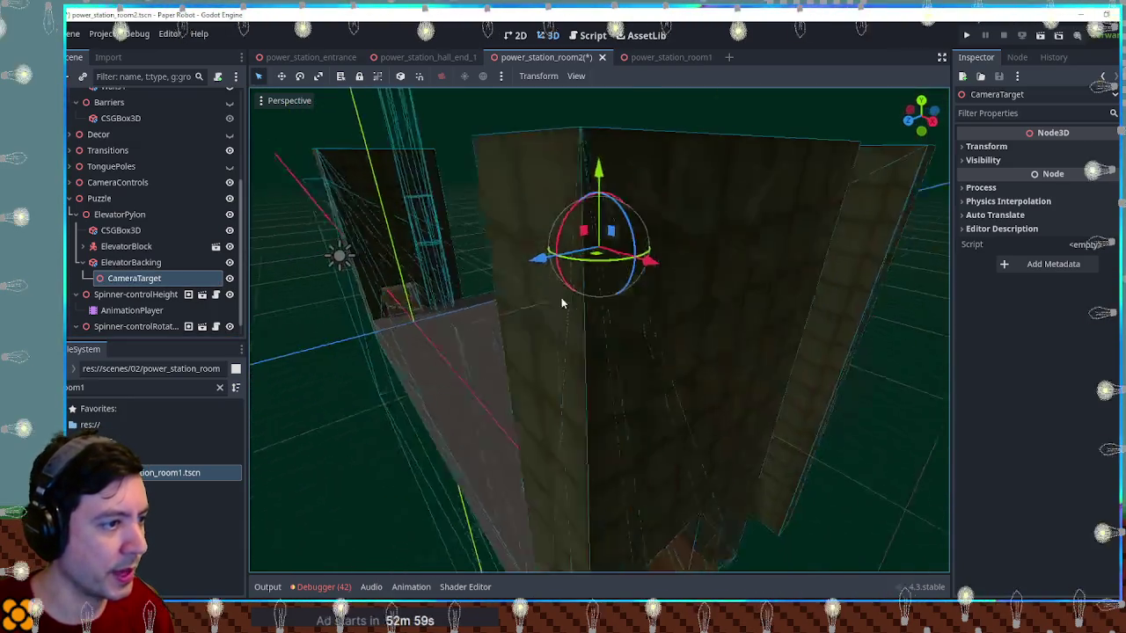
mouse_move(589, 286)
left_mouse_down()
mouse_move(440, 275)
mouse_move(390, 297)
left_mouse_up()
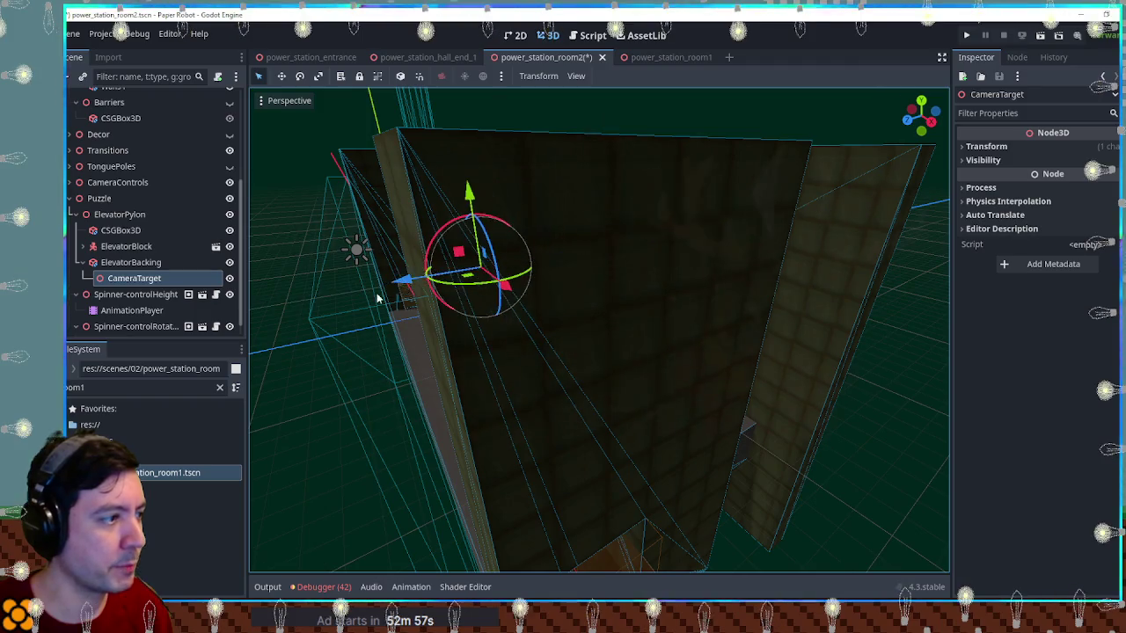
key("f")
Make CameraTarget Spinner-controlRotation's Camera Target, then save and run the game
left_click(137, 327)
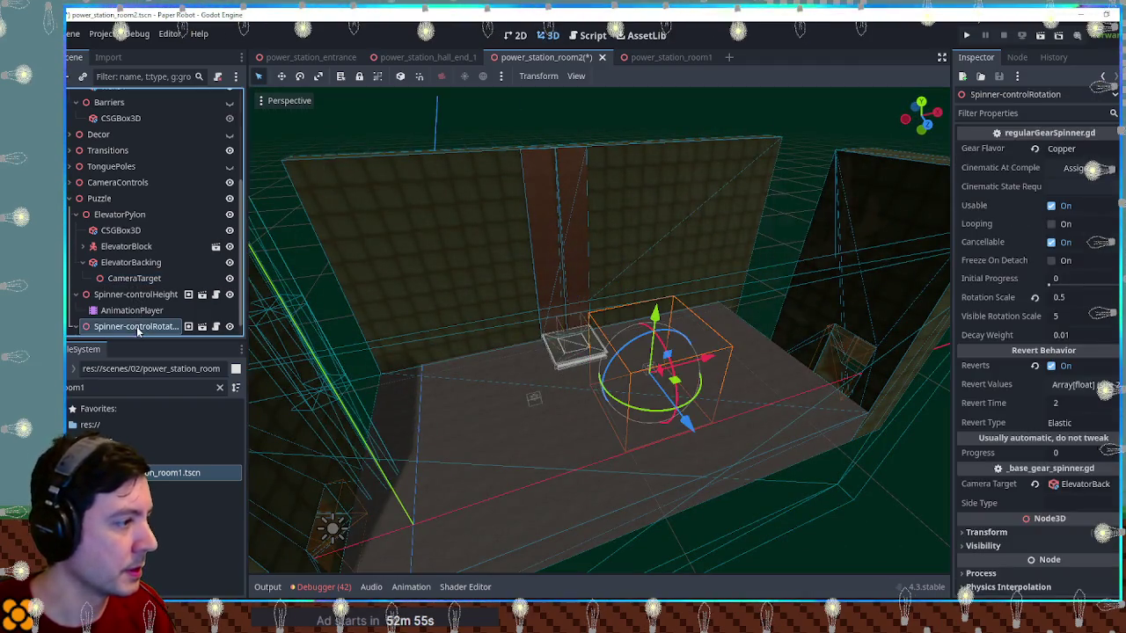
mouse_move(132, 278)
left_mouse_down()
mouse_move(1020, 492)
mouse_move(1089, 486)
left_mouse_up()
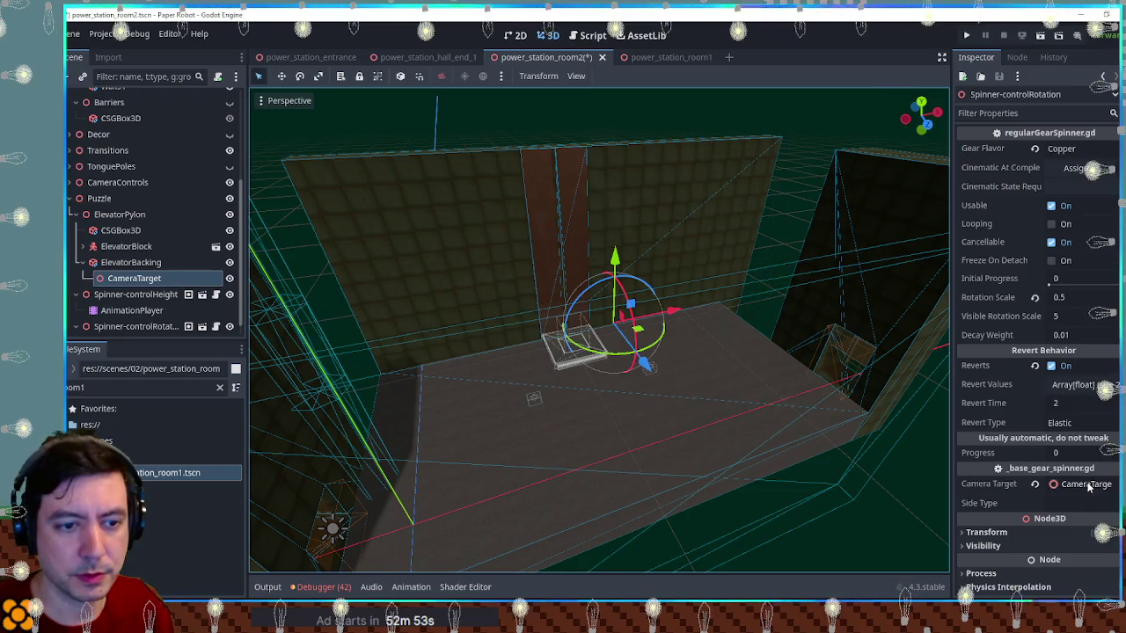
key("F6")
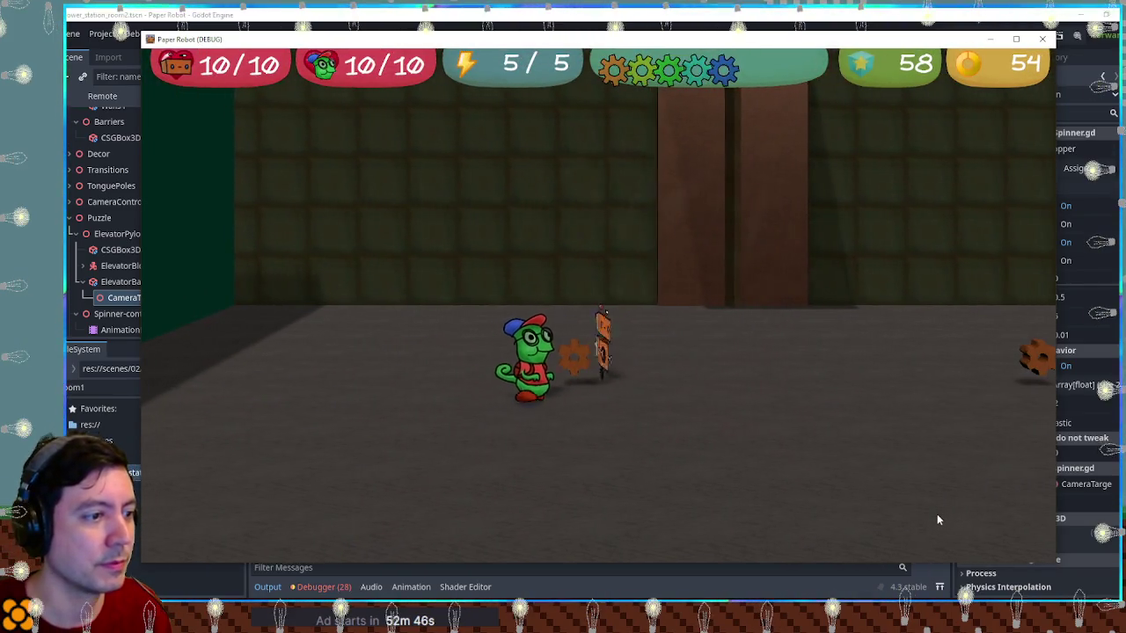
key("s")
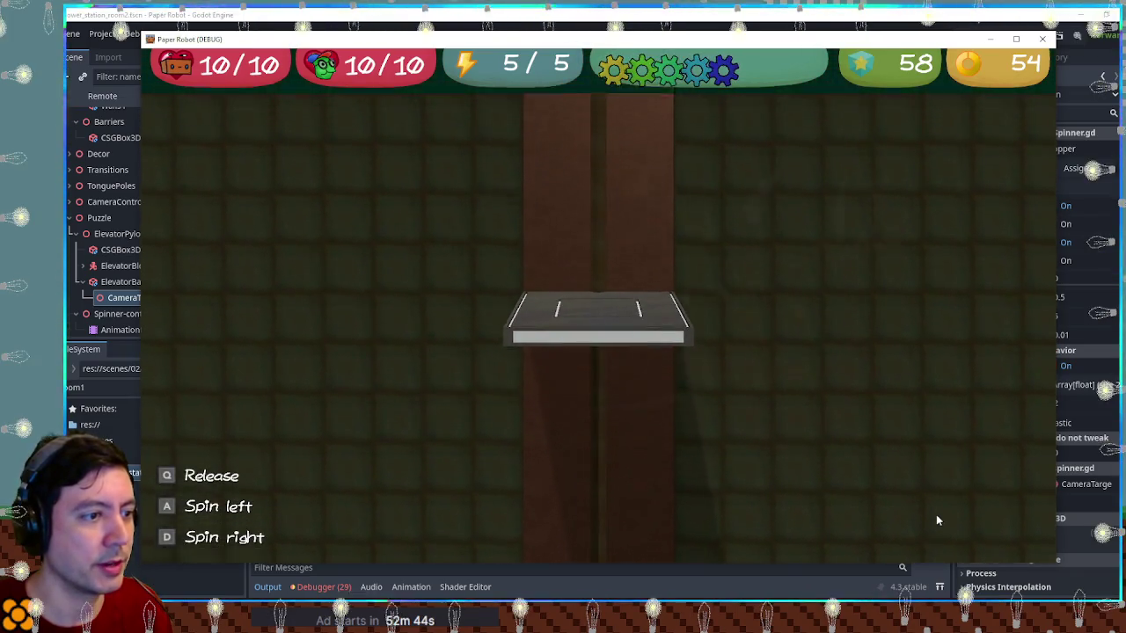
key("q")
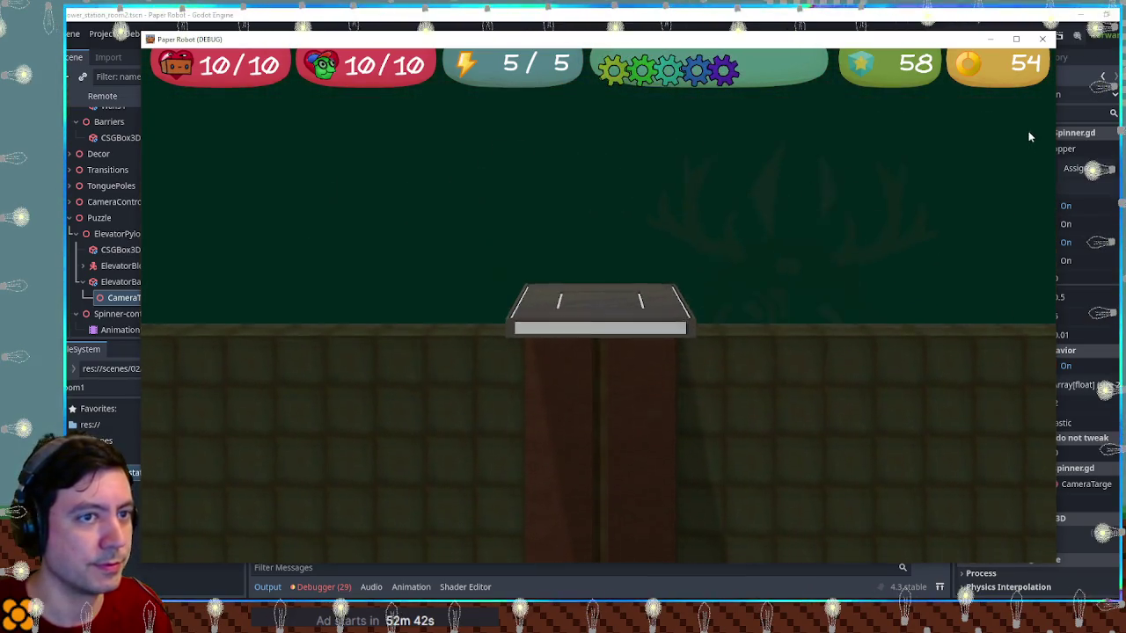
key("F8")
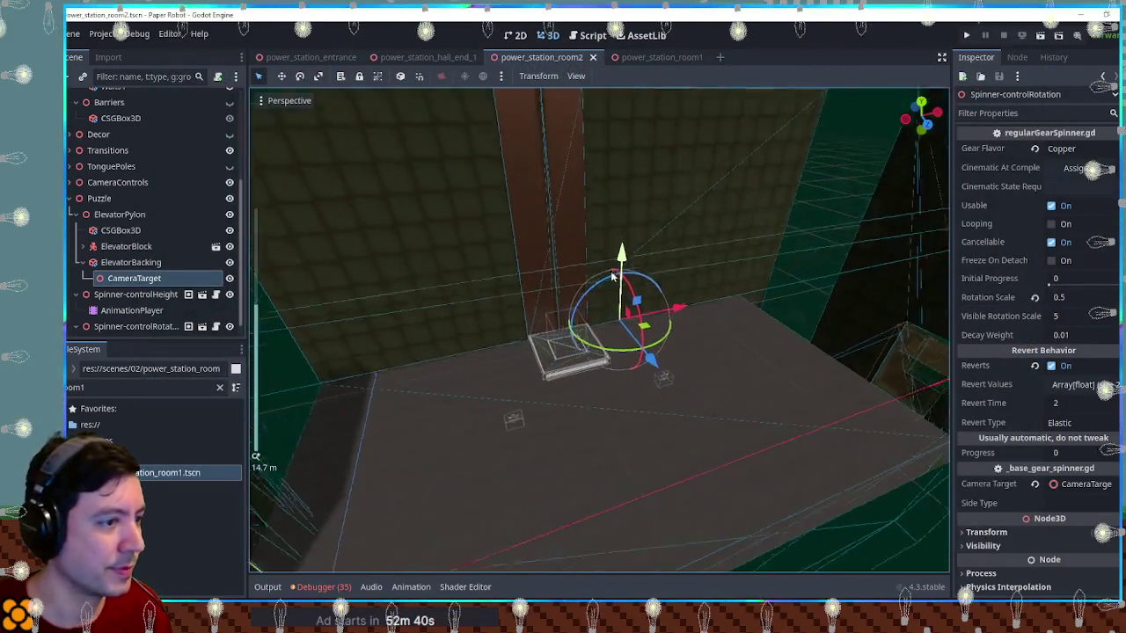
Set ElevatorBlock's 1-second key in the height spinner animation to y 4.7, preview, and save
left_click(554, 362)
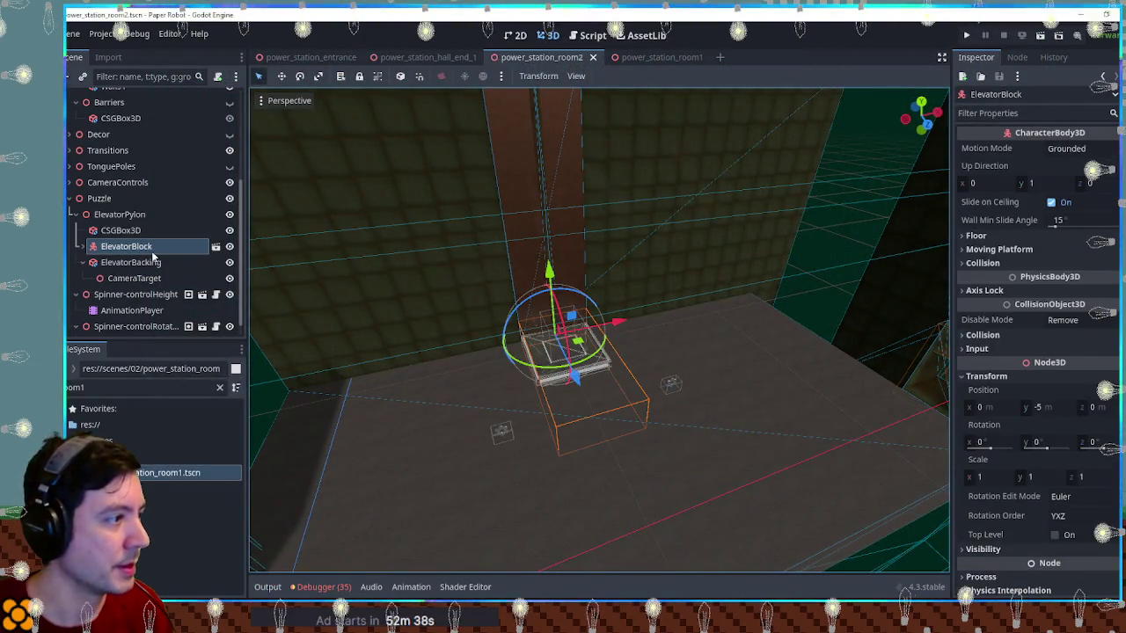
left_click(128, 311)
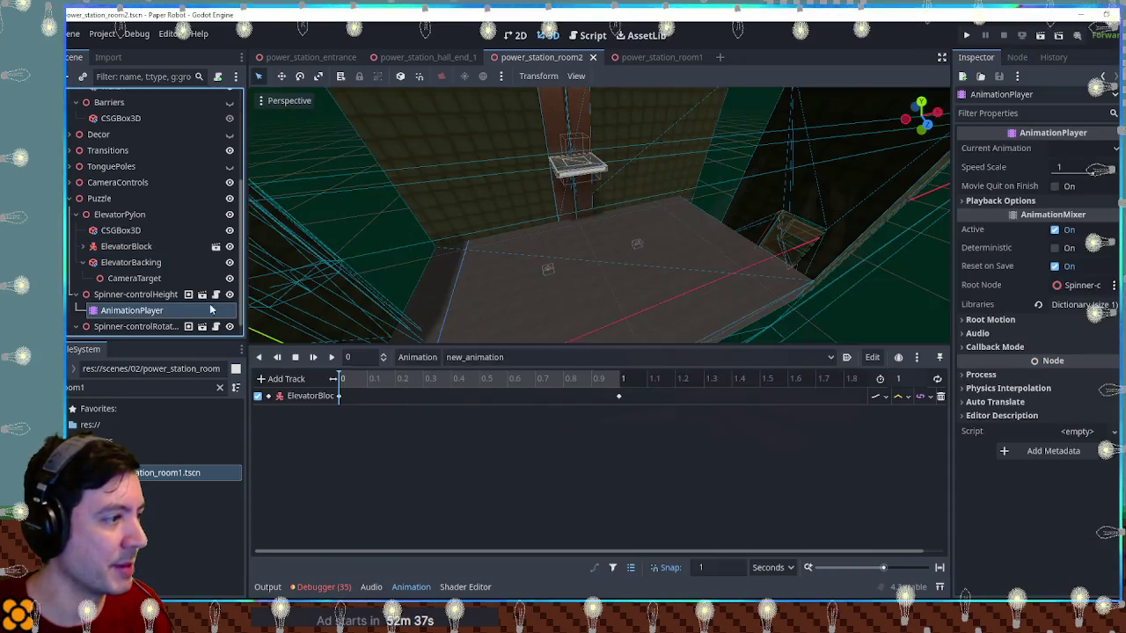
left_click(338, 397)
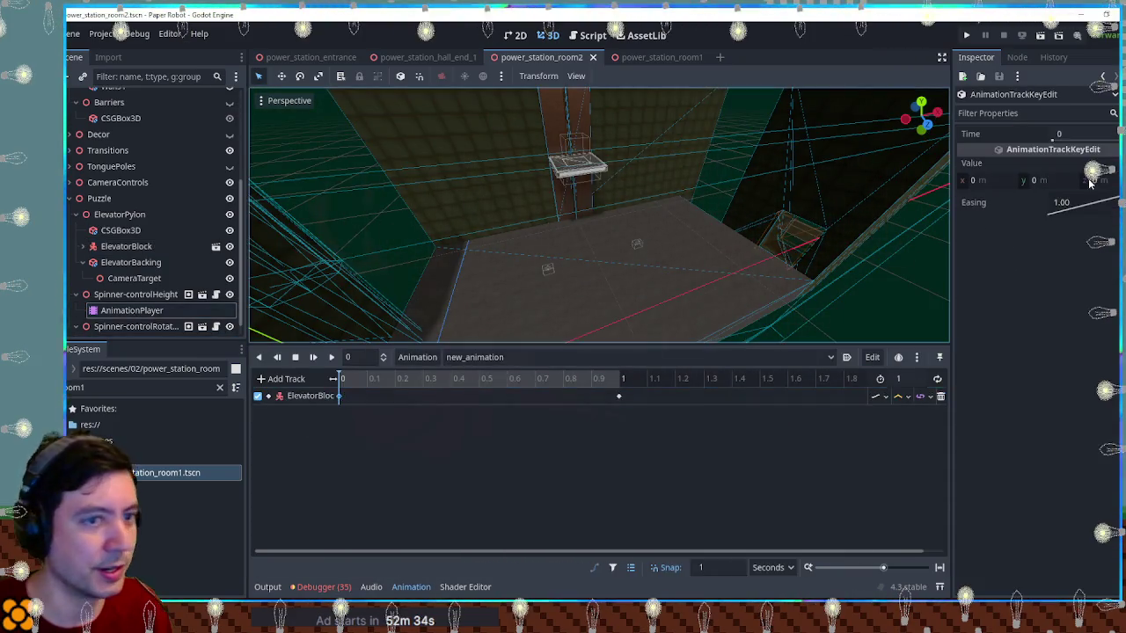
left_click(1049, 182)
left_click(618, 396)
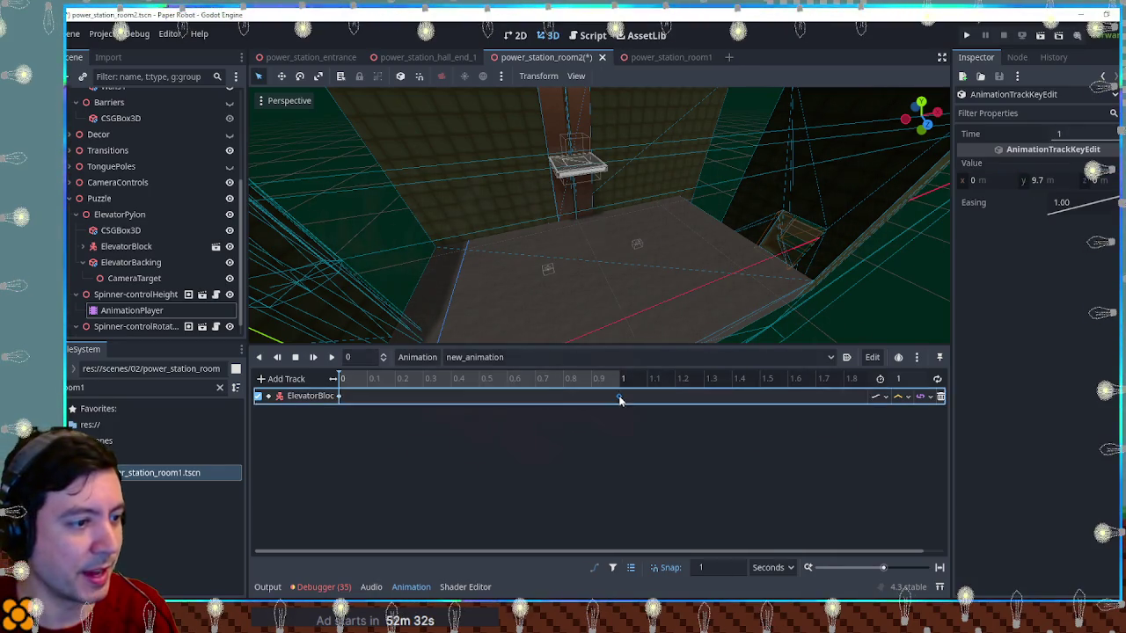
left_click(1065, 182)
type("4.7")
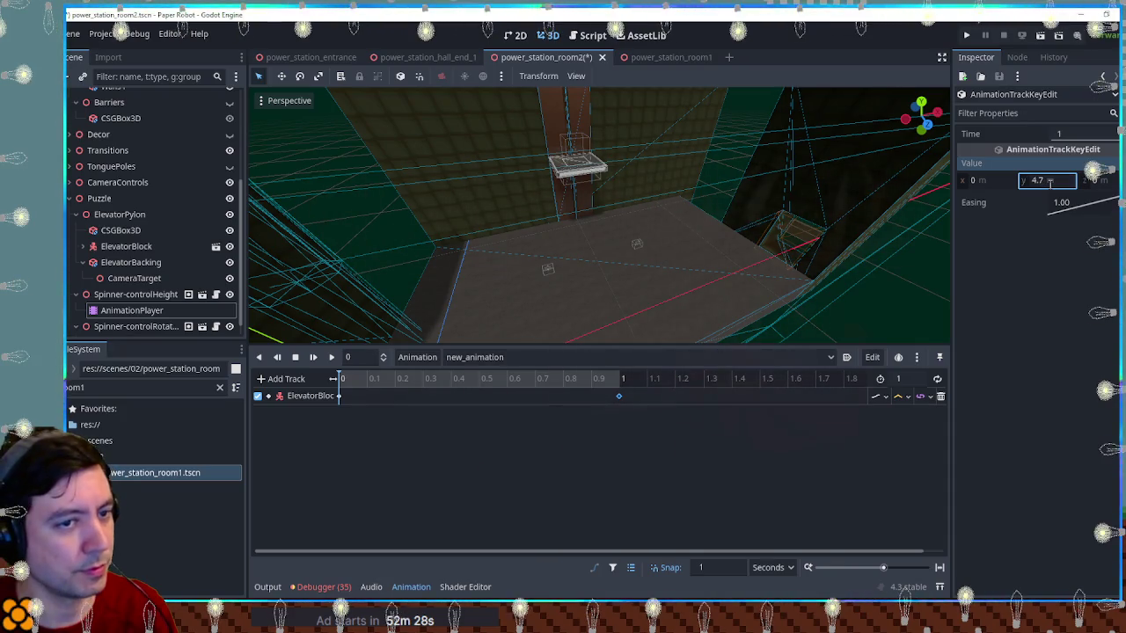
left_click(336, 358)
scroll(628, 251, "down", 4)
key("ctrl+s")
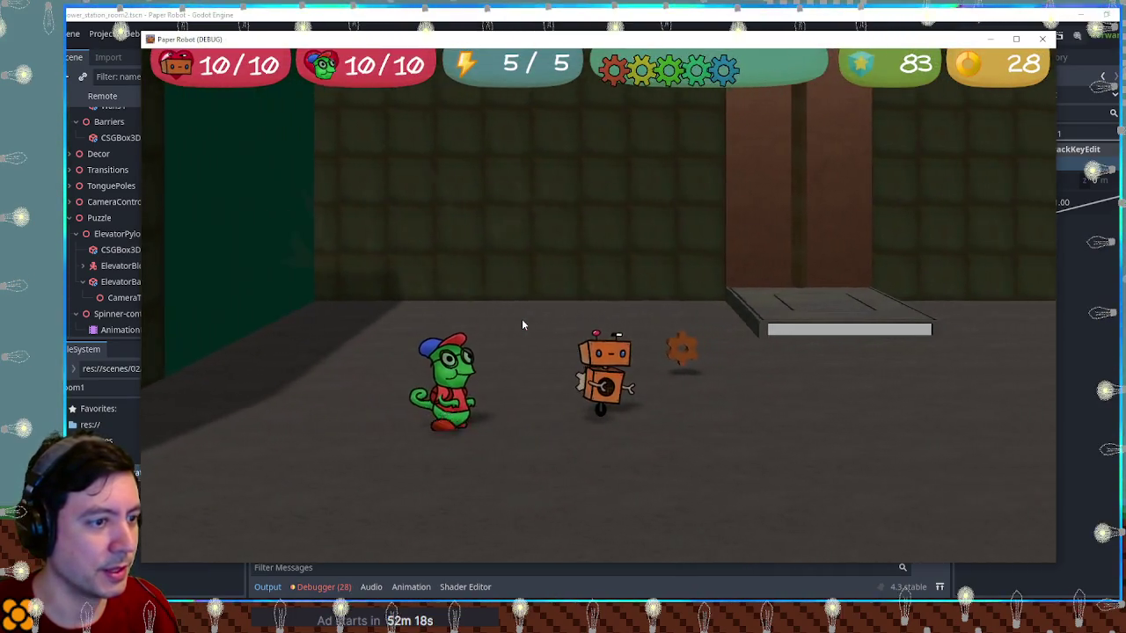
Grab the chameleon with the robot and carry it past the gear enemy to the wall spinner
key("Right")
key("e")
key("Down")
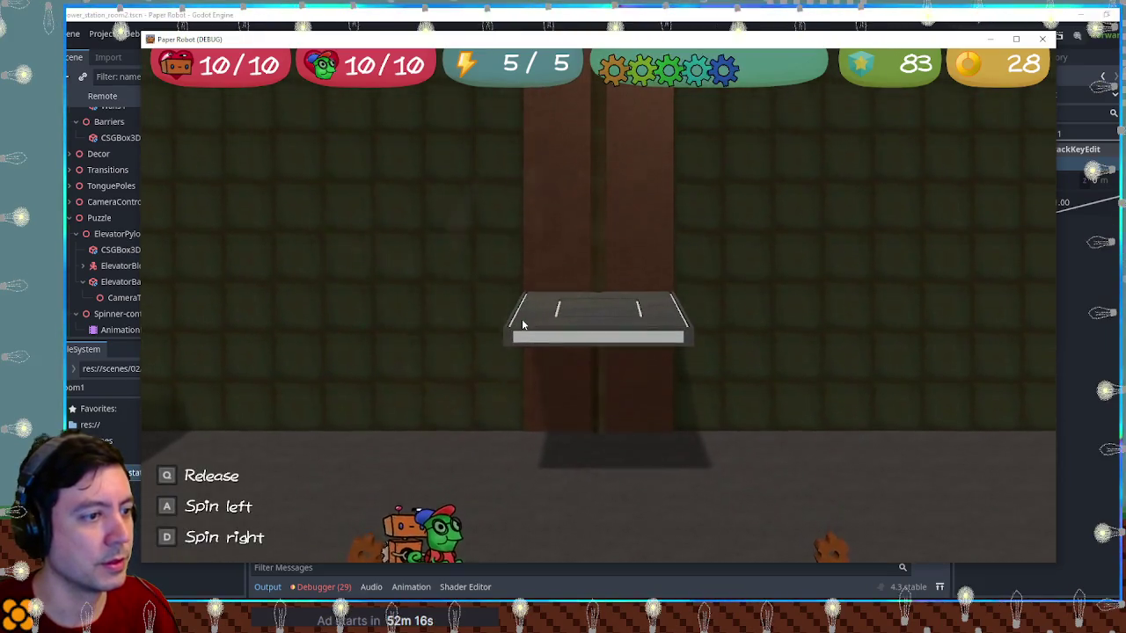
key("Down")
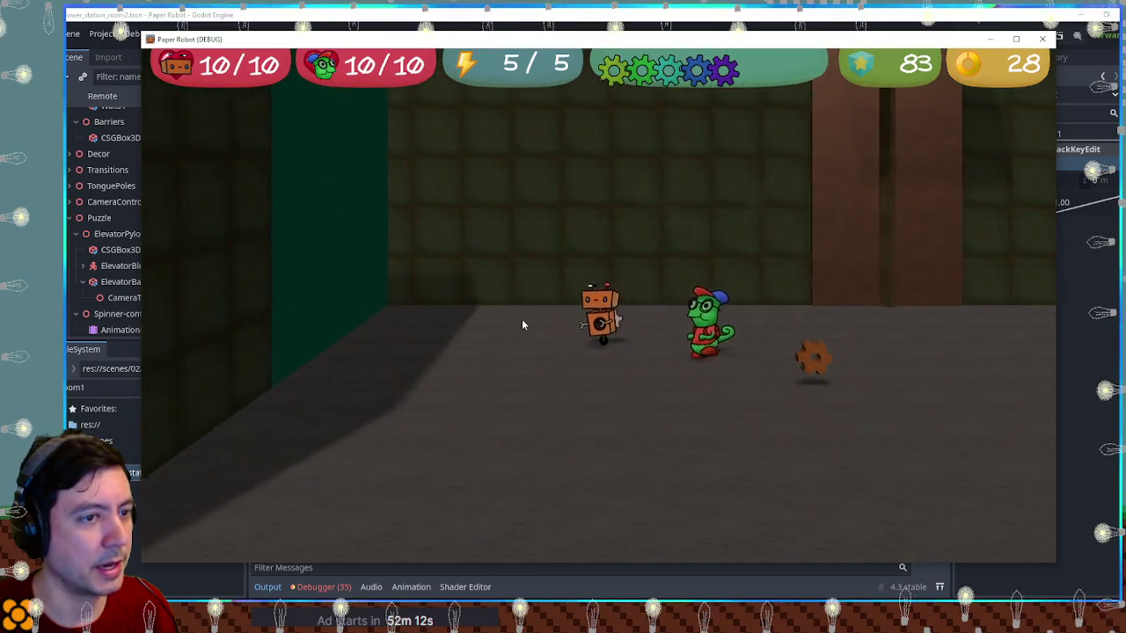
key("Left")
key("space")
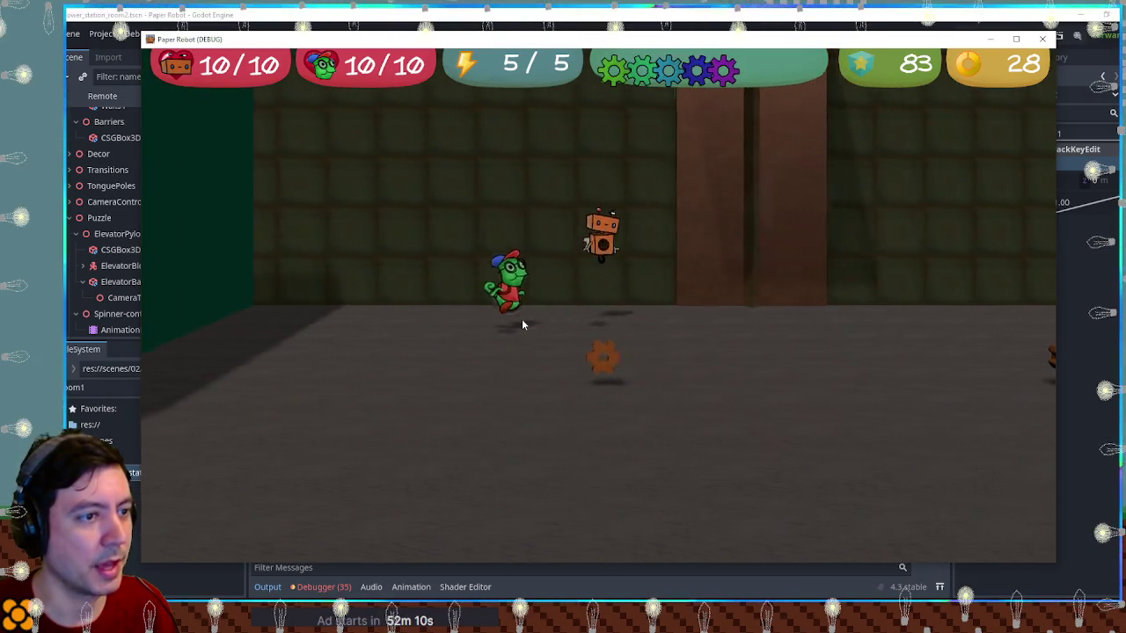
key("Right")
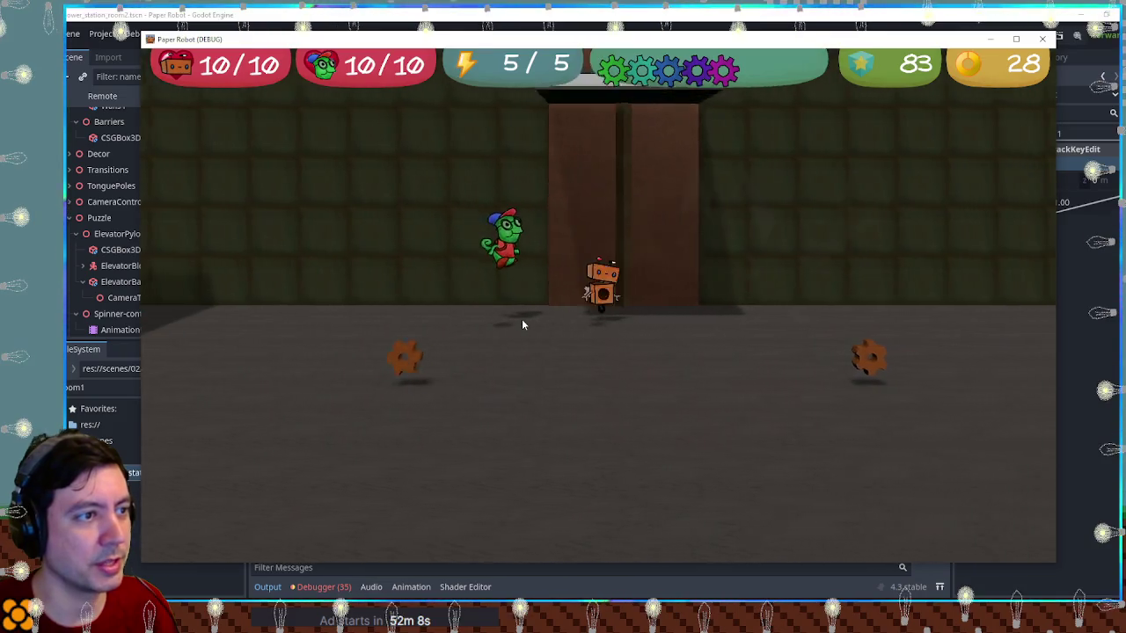
key("Right")
key("space")
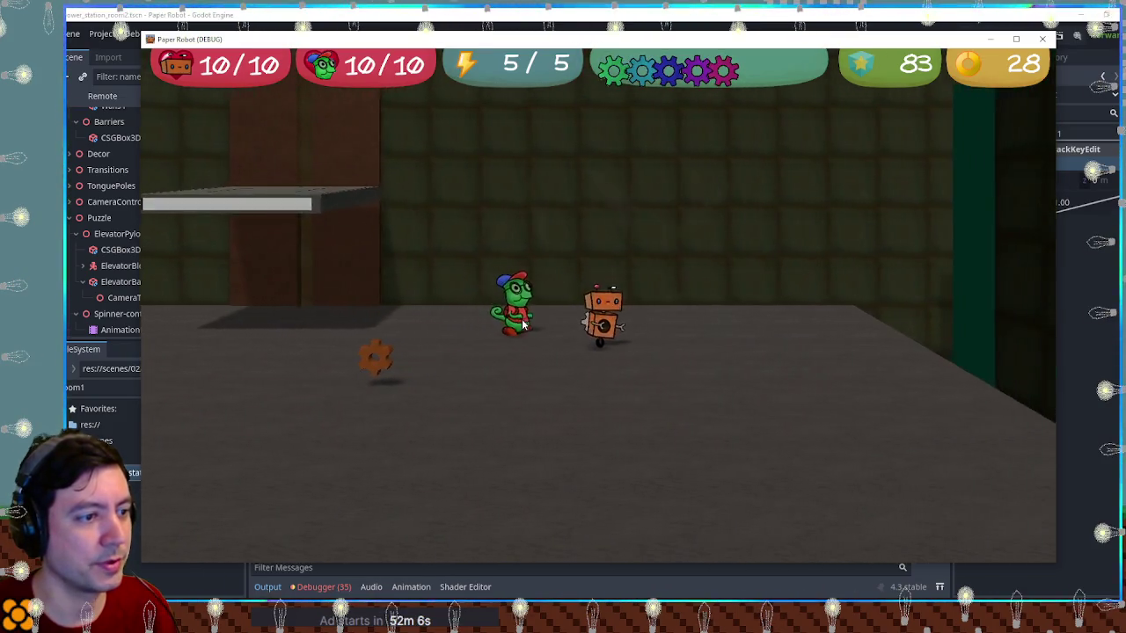
key("Left")
key("Down")
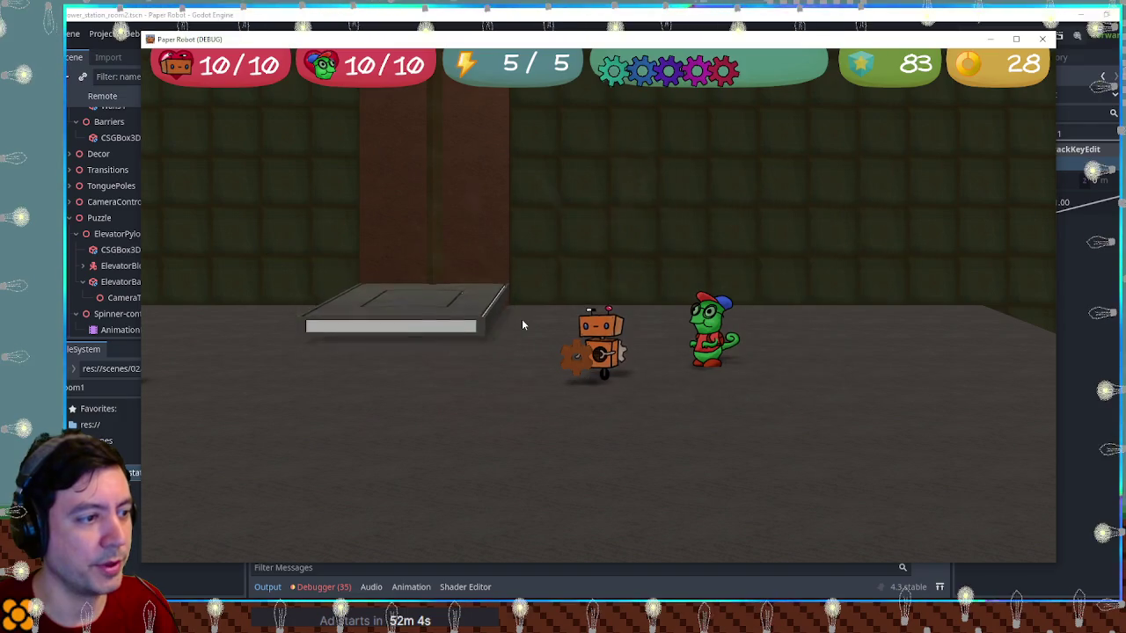
Spin the wall gear spinner, ride the rising elevator to the upper floor, then stop the game
key("e")
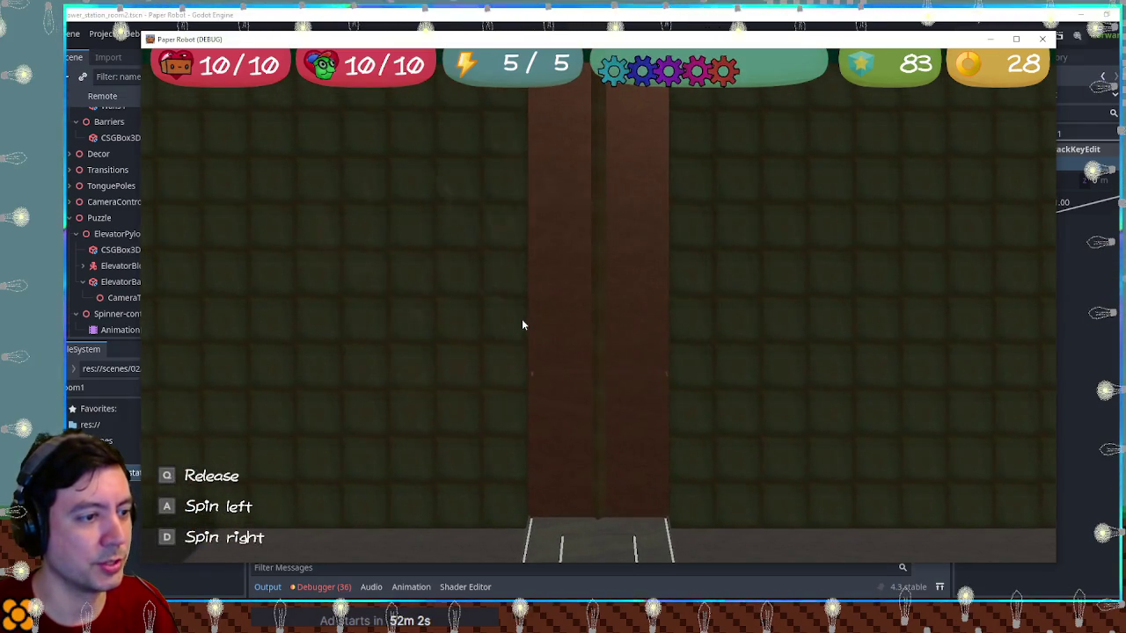
key("d")
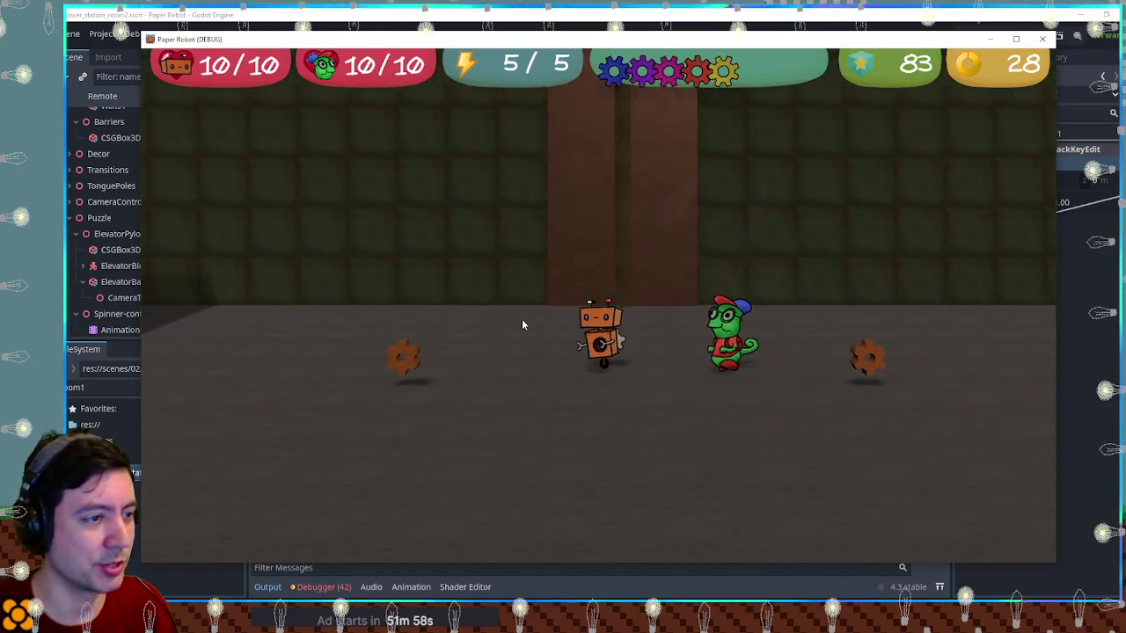
key("a")
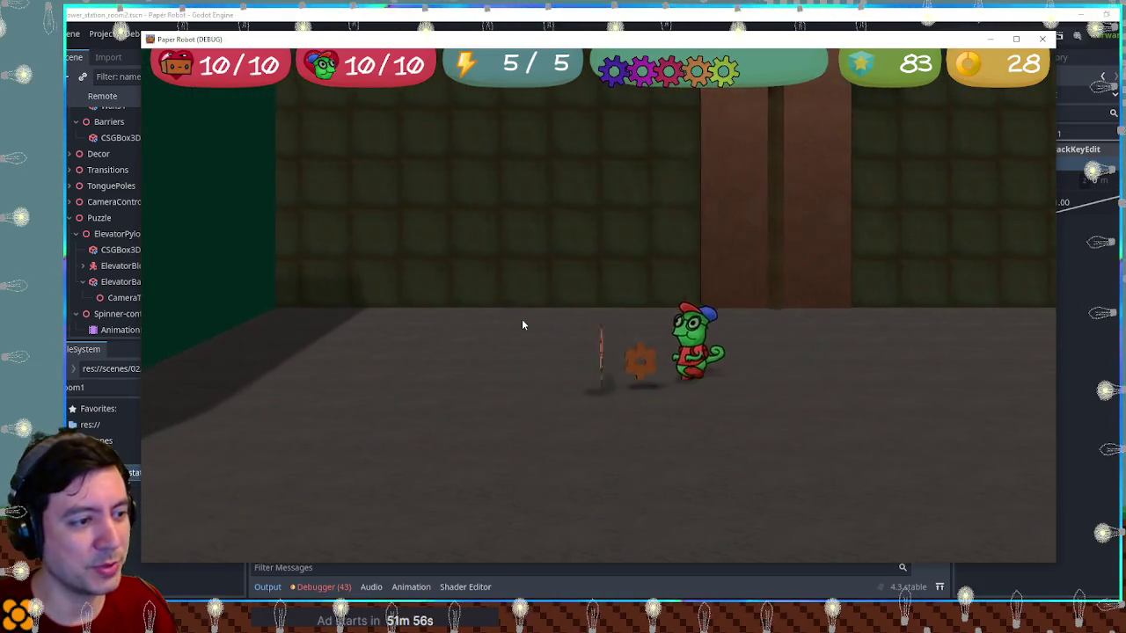
key("e")
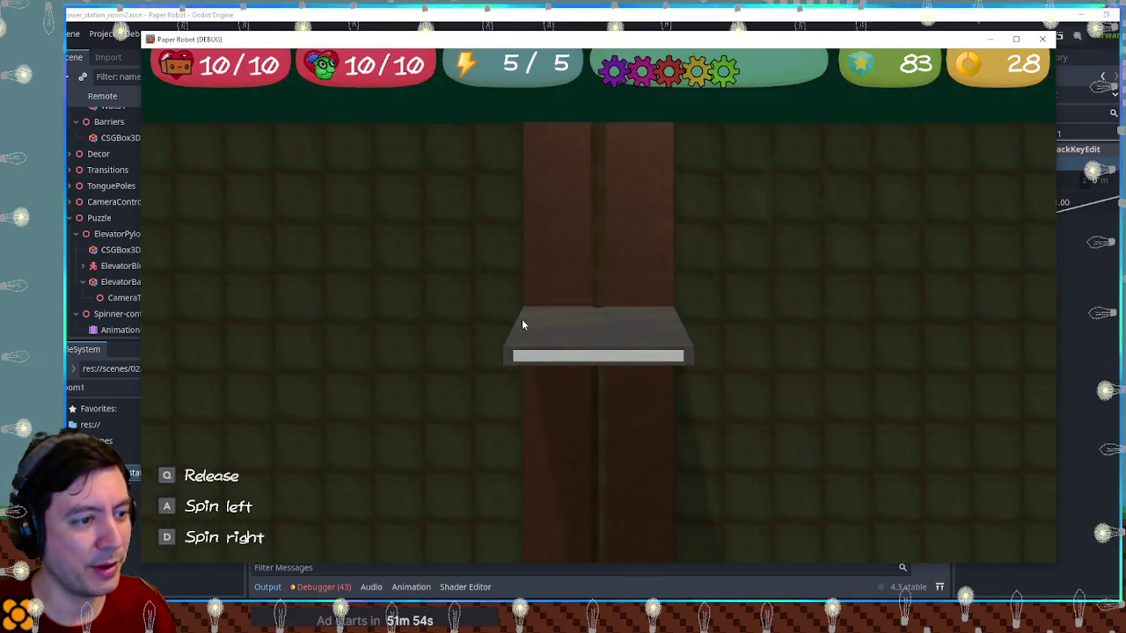
key("q")
key("d")
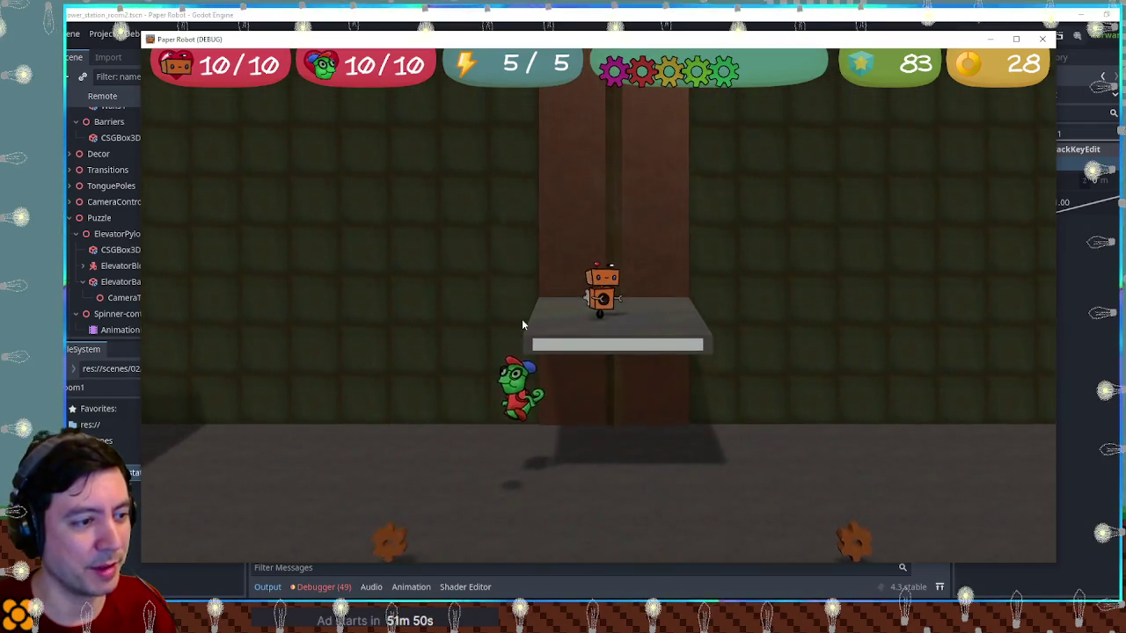
key("d")
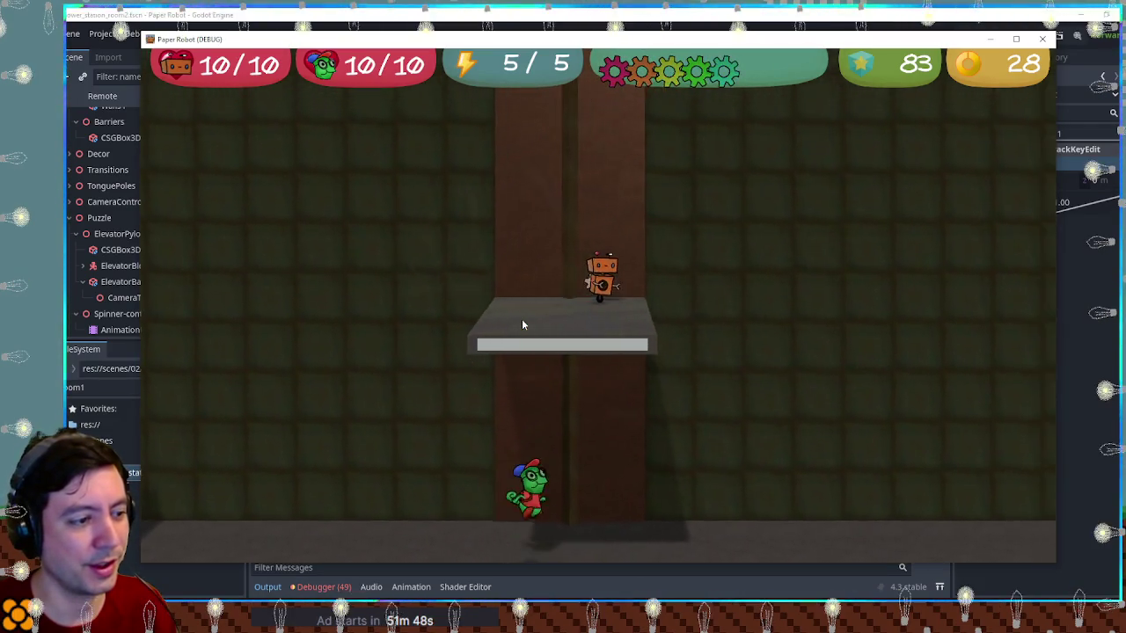
key("a")
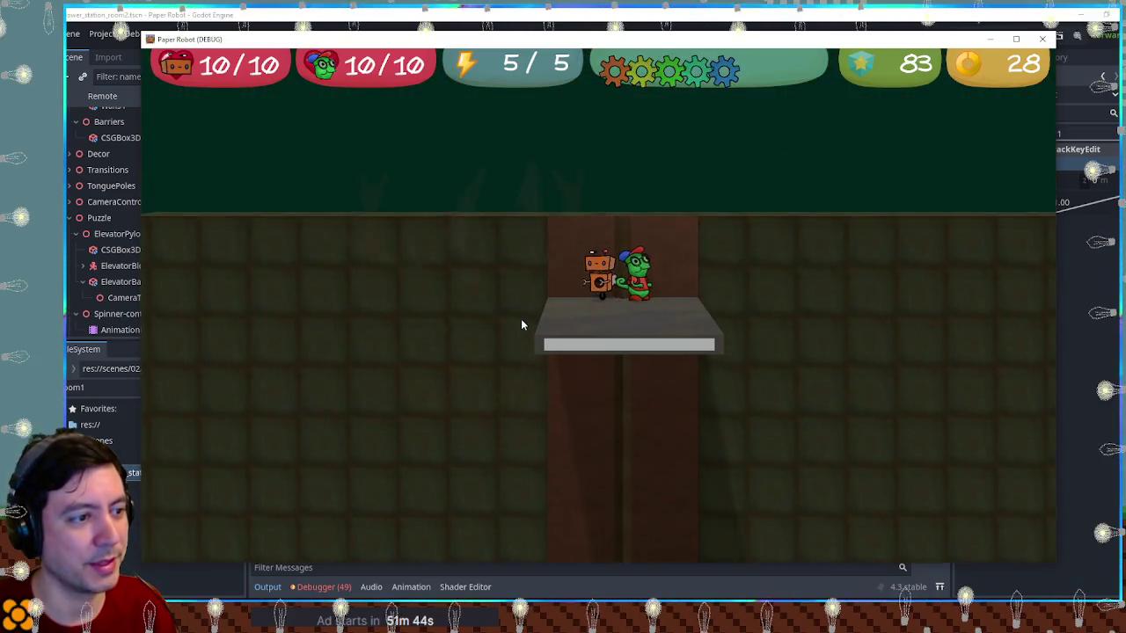
key("a")
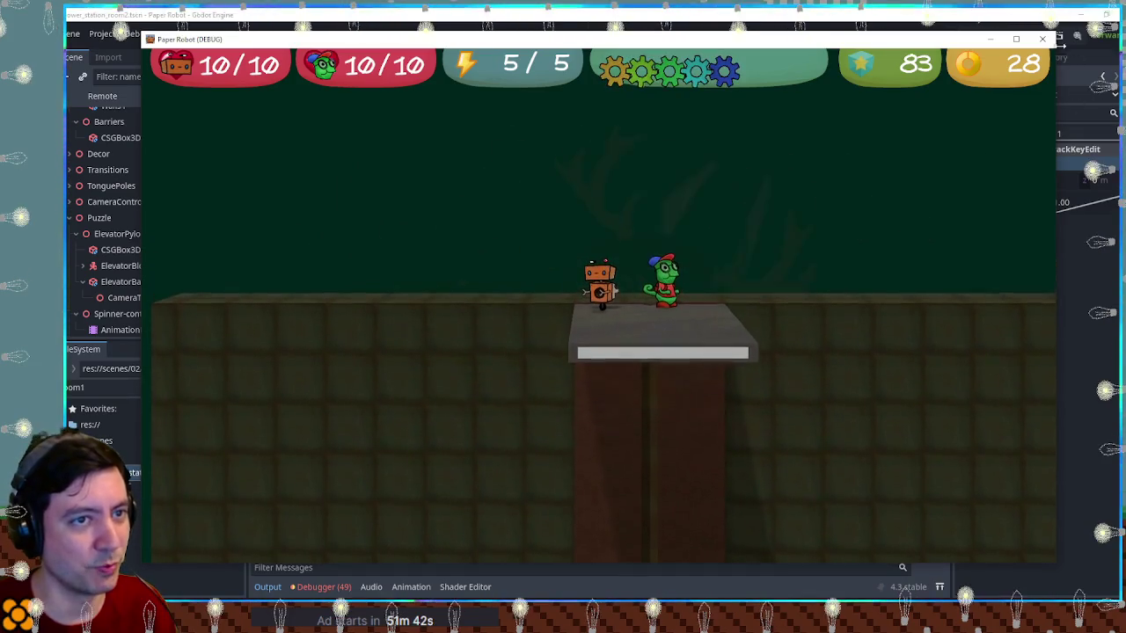
key("F8")
Raise the Spinner-controlHeight gear spinner along Y on the back wall
scroll(581, 383, "up", 5)
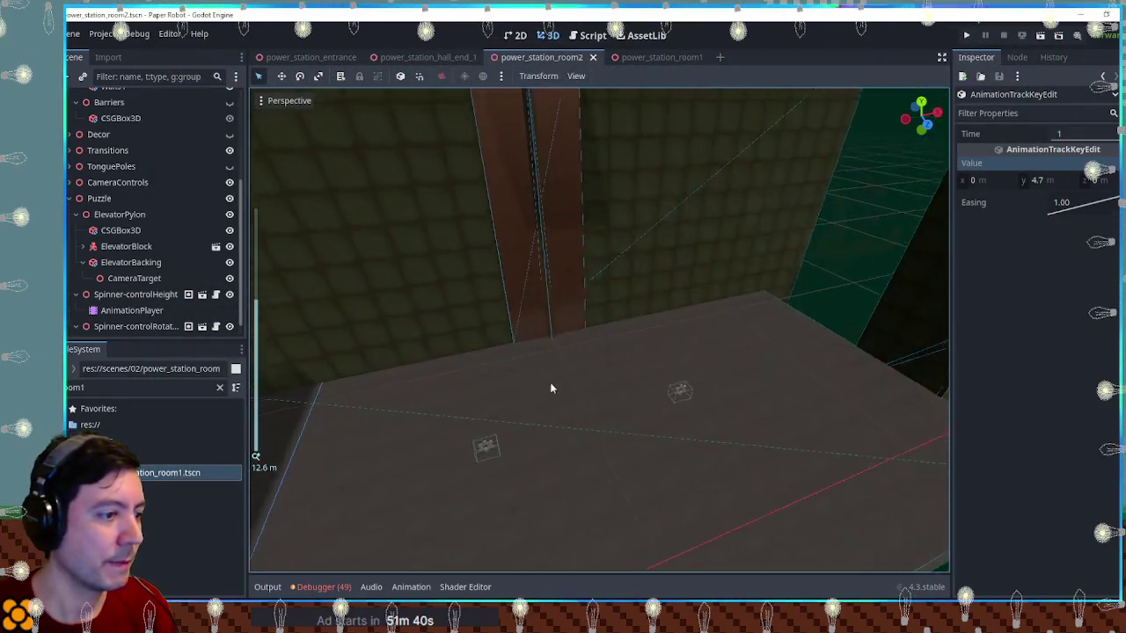
left_click_drag(552, 388, 434, 392)
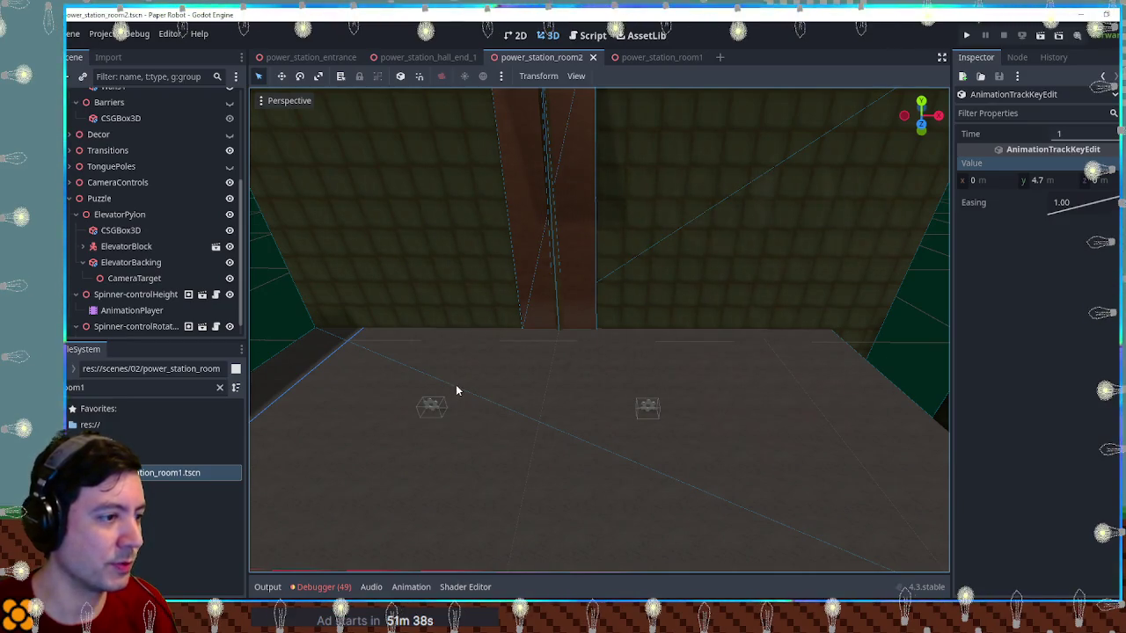
left_click(430, 406)
left_click_drag(417, 360, 406, 330)
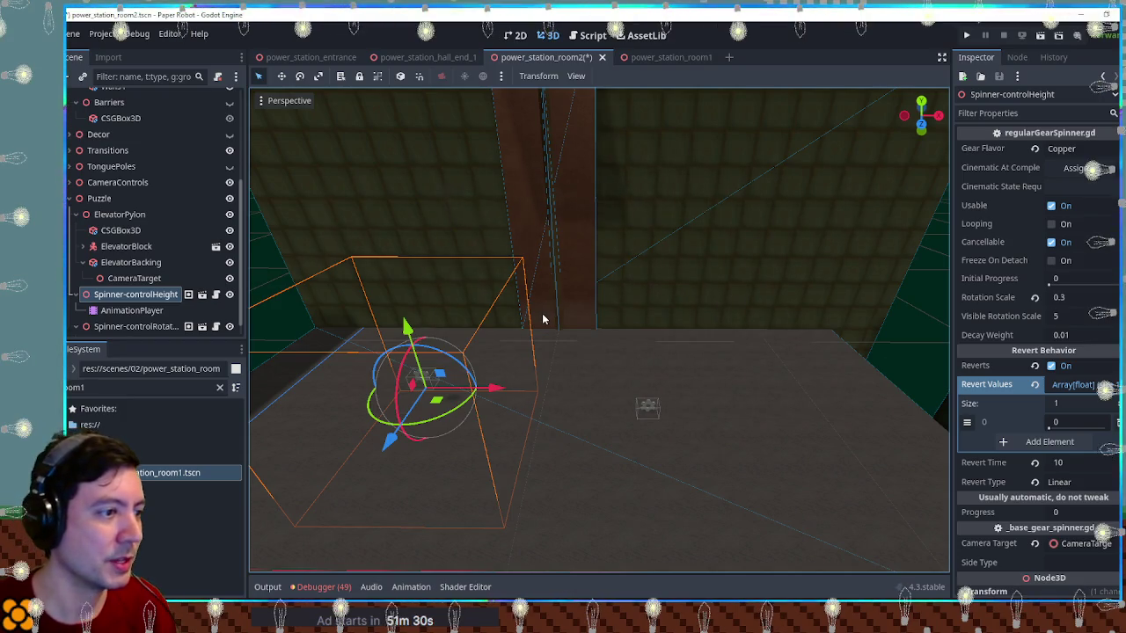
Move Spinner-controlRotation 2 m along the X axis
left_click(654, 407)
mouse_move(656, 405)
left_mouse_down()
mouse_move(754, 322)
mouse_move(768, 365)
mouse_move(739, 301)
left_mouse_up()
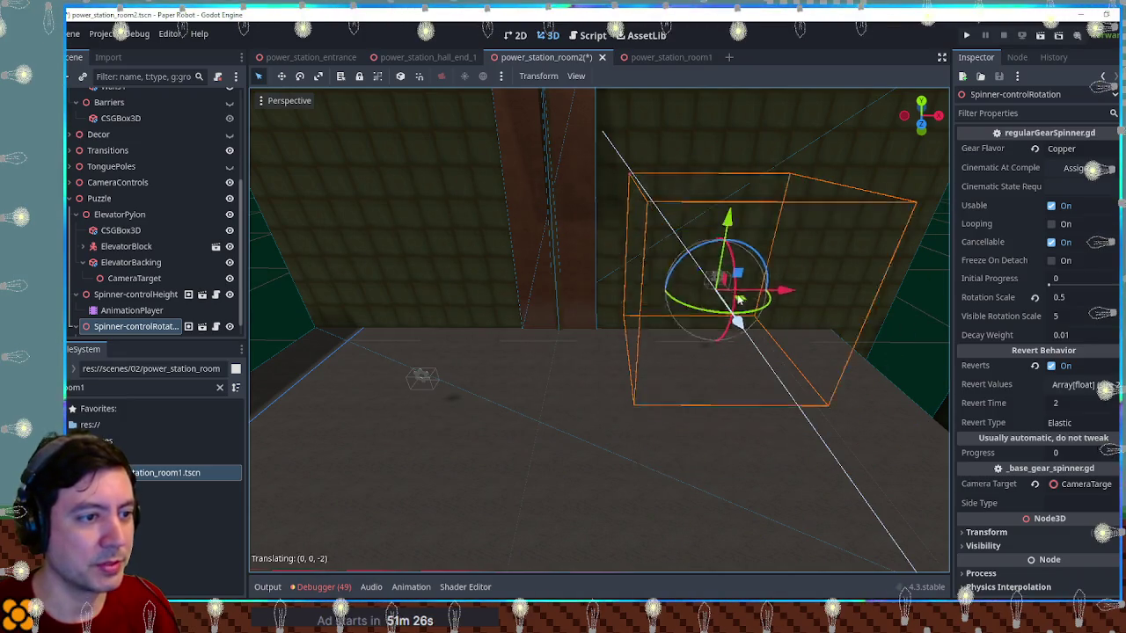
key("x")
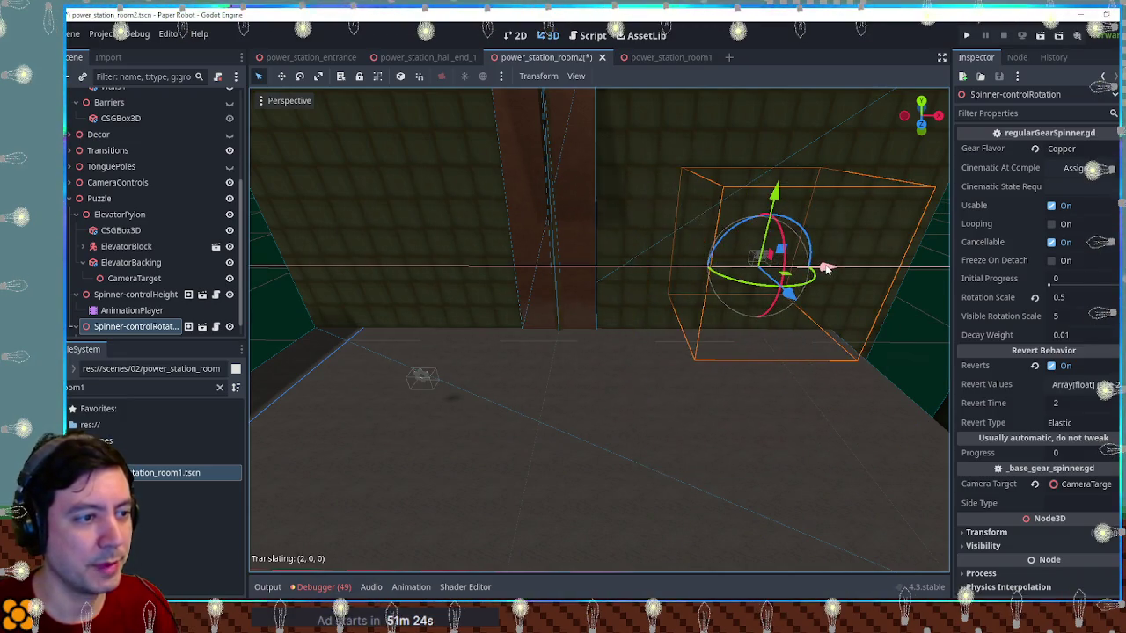
left_click_drag(827, 268, 826, 269)
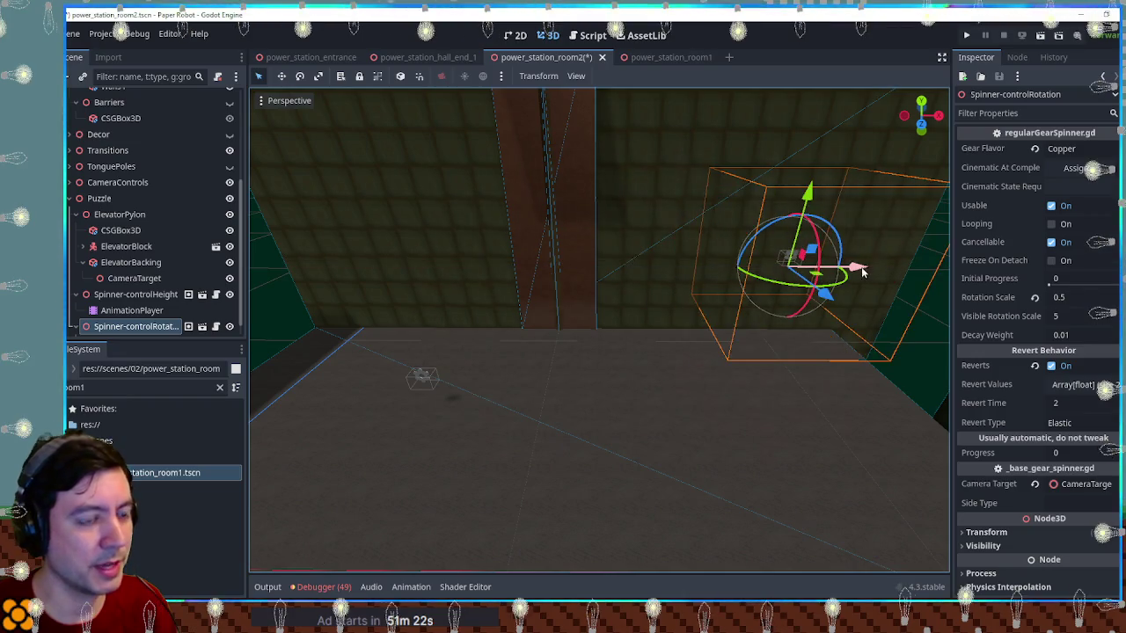
scroll(723, 297, "down", 5)
left_click_drag(723, 298, 702, 302)
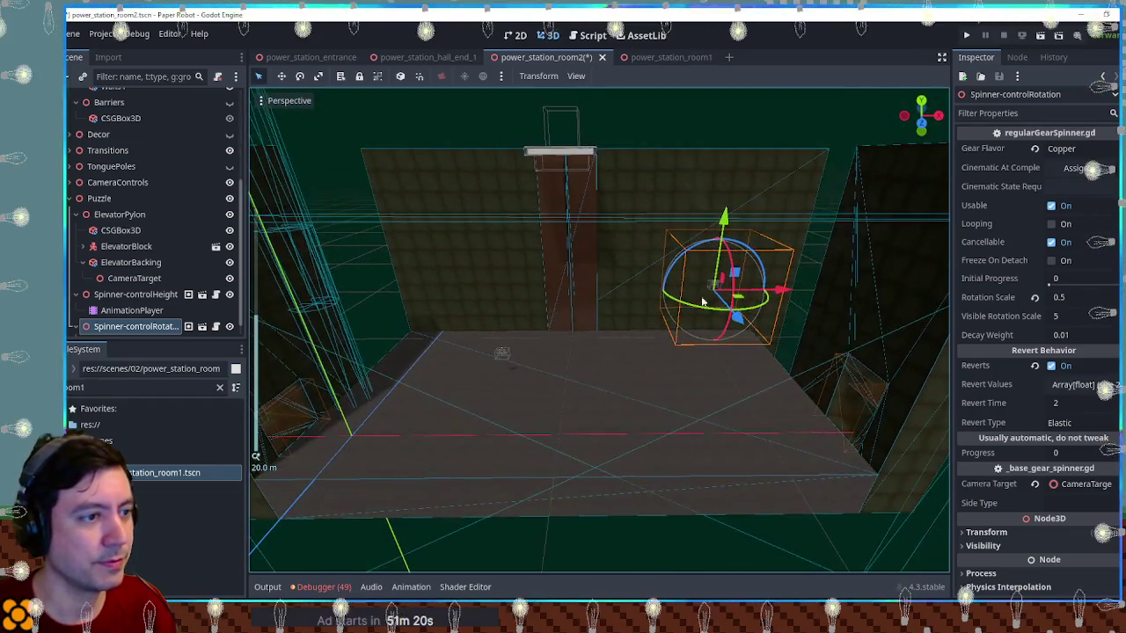
scroll(110, 145, "up", 5)
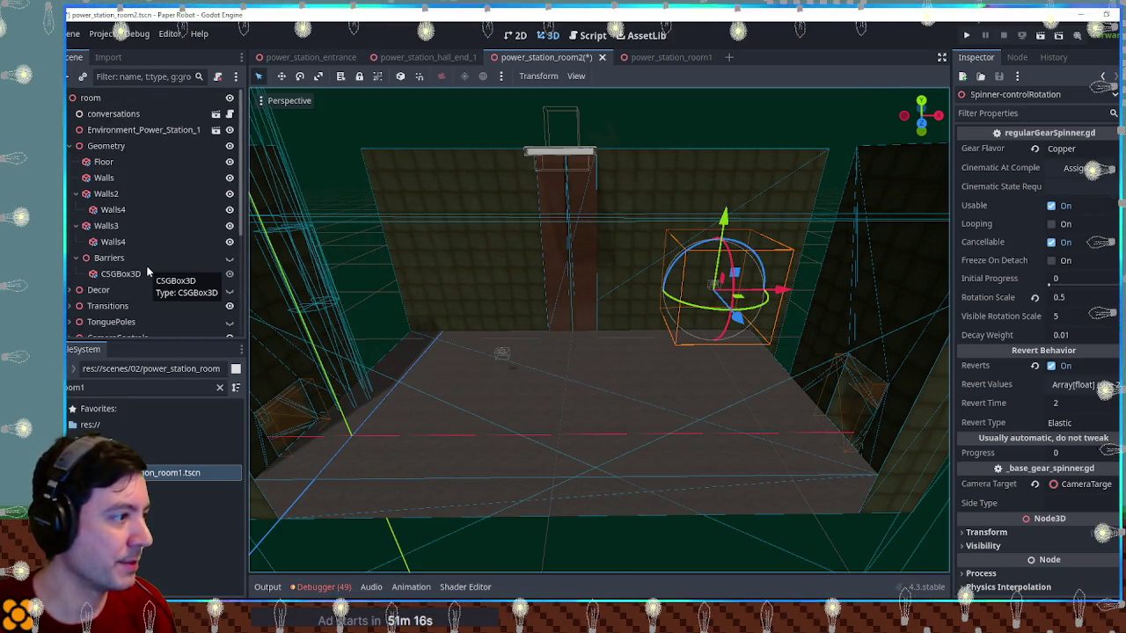
Try moving the TonguePoles group across the floor, then undo it
left_click(111, 322)
mouse_move(503, 276)
left_mouse_down()
mouse_move(437, 375)
mouse_move(497, 253)
mouse_move(493, 264)
mouse_move(588, 346)
mouse_move(561, 335)
left_mouse_up()
key("ctrl+z")
Raise TonguePoleHorizontal2 up the wall and shift it right
scroll(130, 307, "down", 1)
left_click(535, 241)
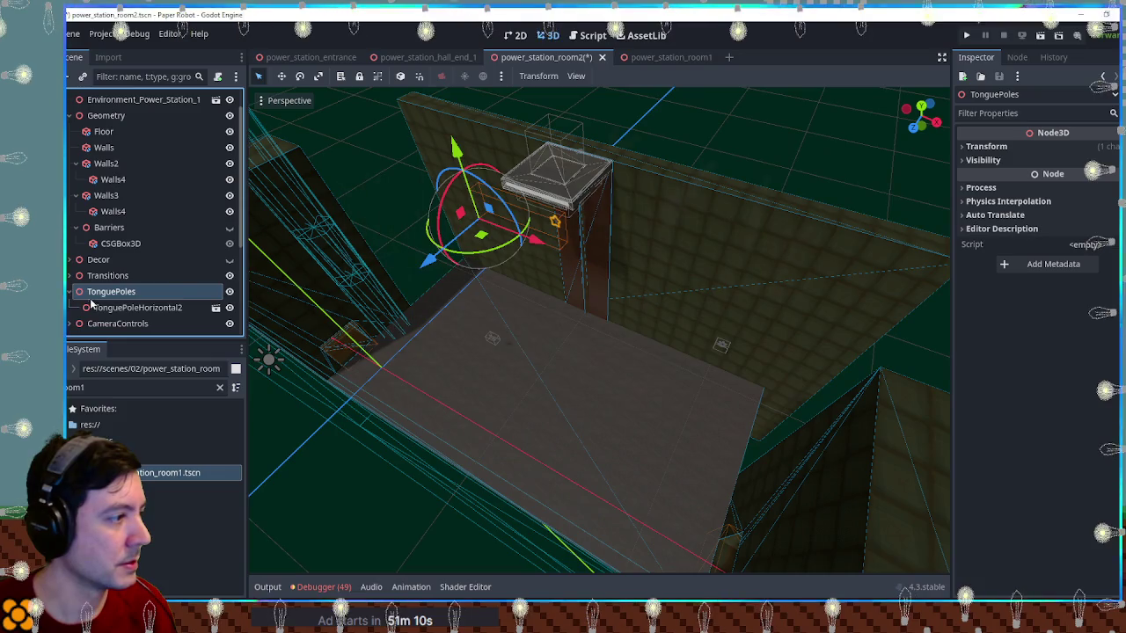
key("f")
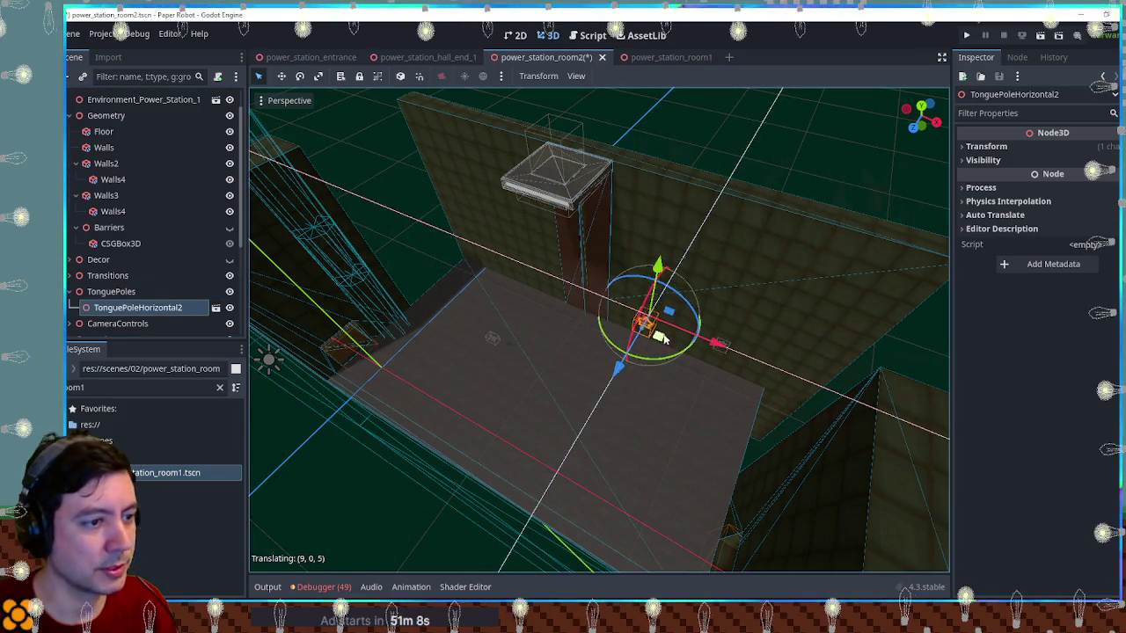
scroll(628, 358, "up", 3)
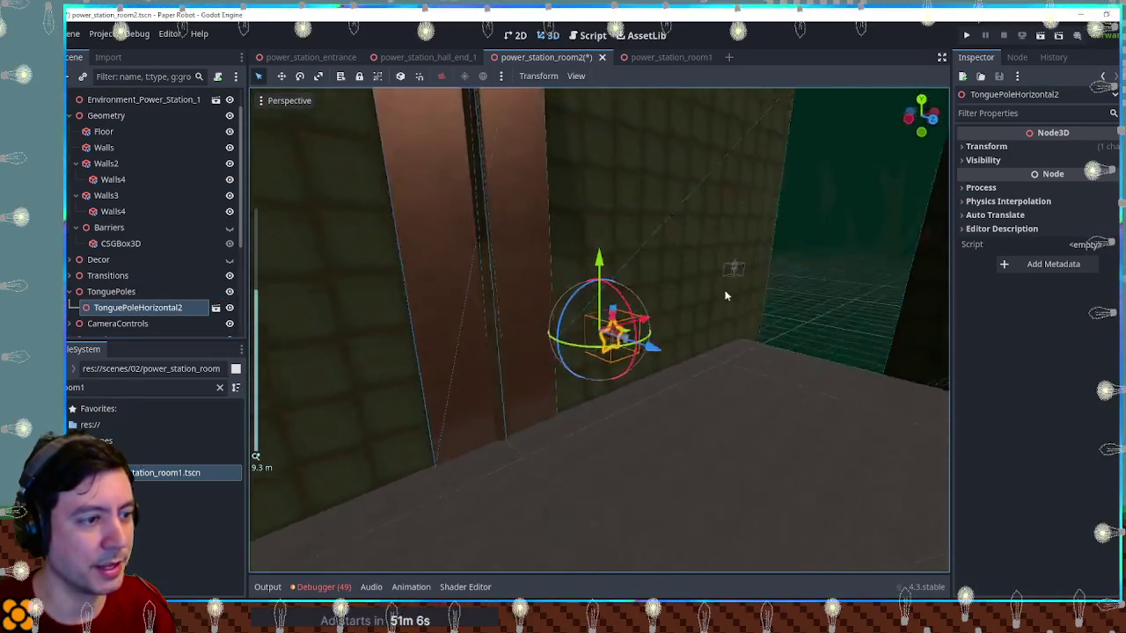
left_click_drag(602, 292, 595, 70)
left_click_drag(651, 171, 752, 165)
Glance at room1, then nudge TonguePoleHorizontal2 into place and raise Spinner-controlRotation 3 units
left_click(661, 58)
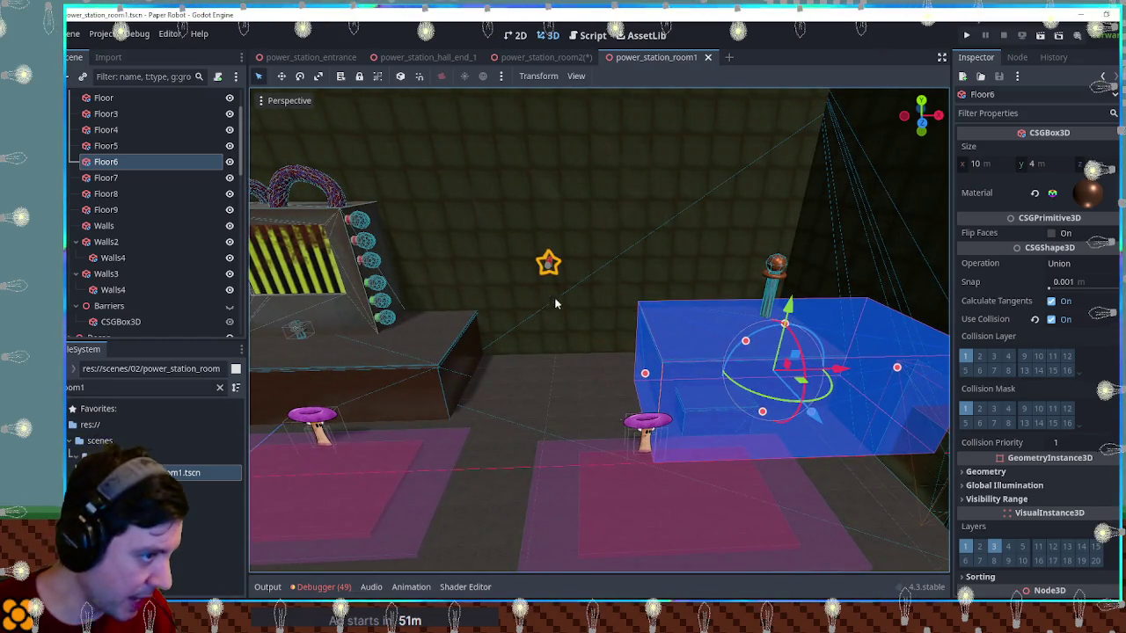
scroll(555, 304, "up", 2)
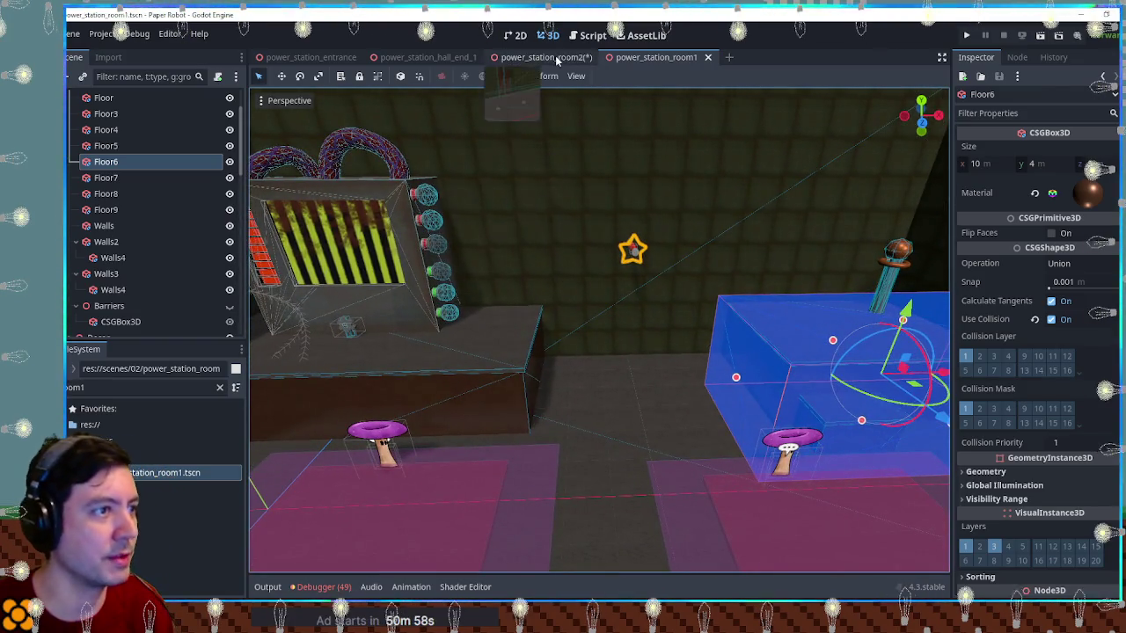
left_click(556, 58)
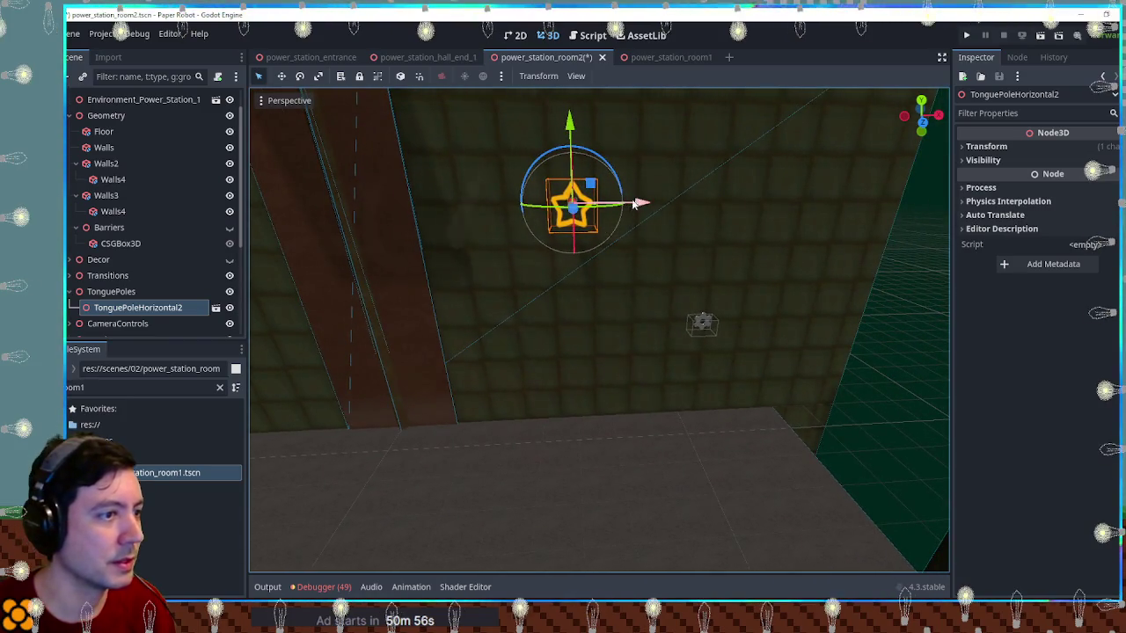
left_click_drag(640, 203, 618, 204)
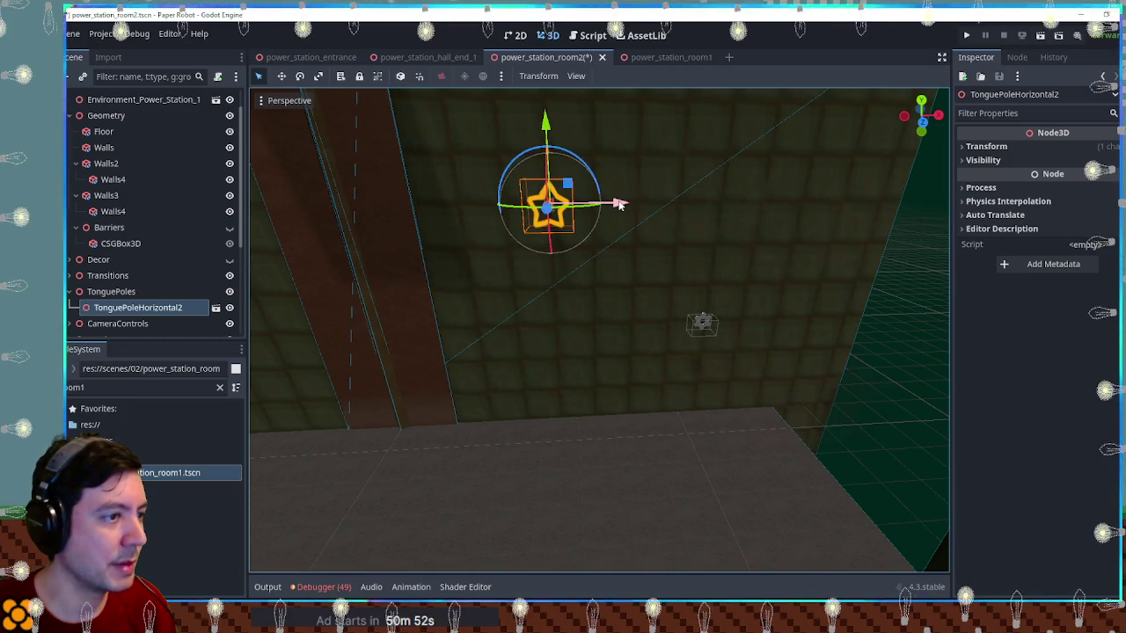
left_click_drag(552, 131, 562, 132)
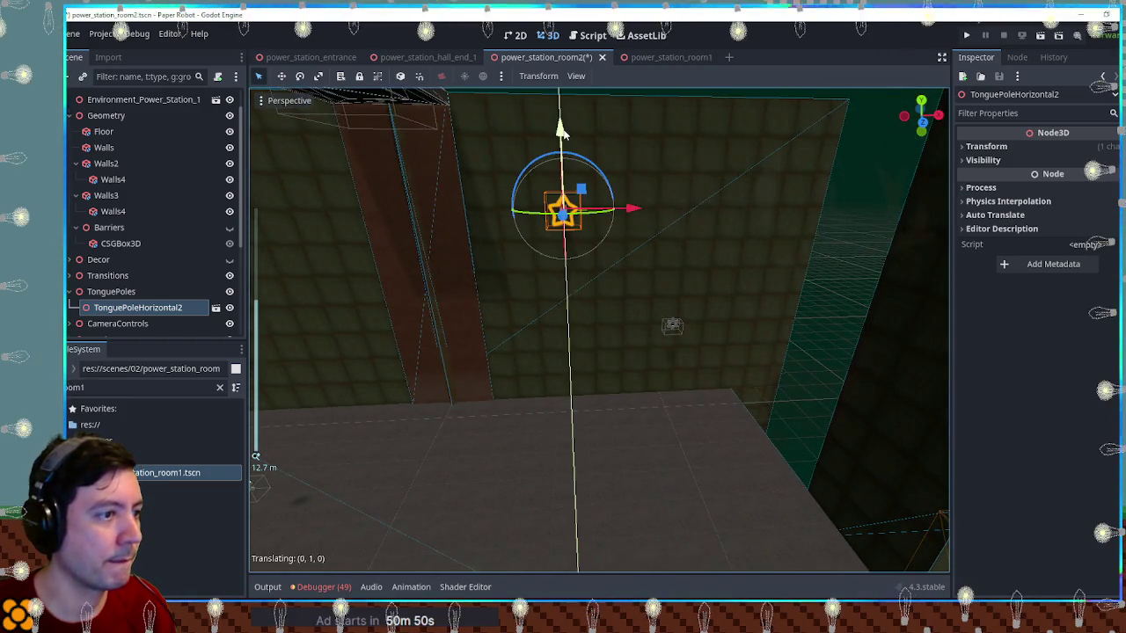
left_click(674, 326)
mouse_move(695, 309)
left_mouse_down()
mouse_move(716, 216)
mouse_move(715, 236)
left_mouse_up()
Look over room2, then open the power_station_hall_end_1 and power_station_entrance scenes
scroll(556, 241, "down", 3)
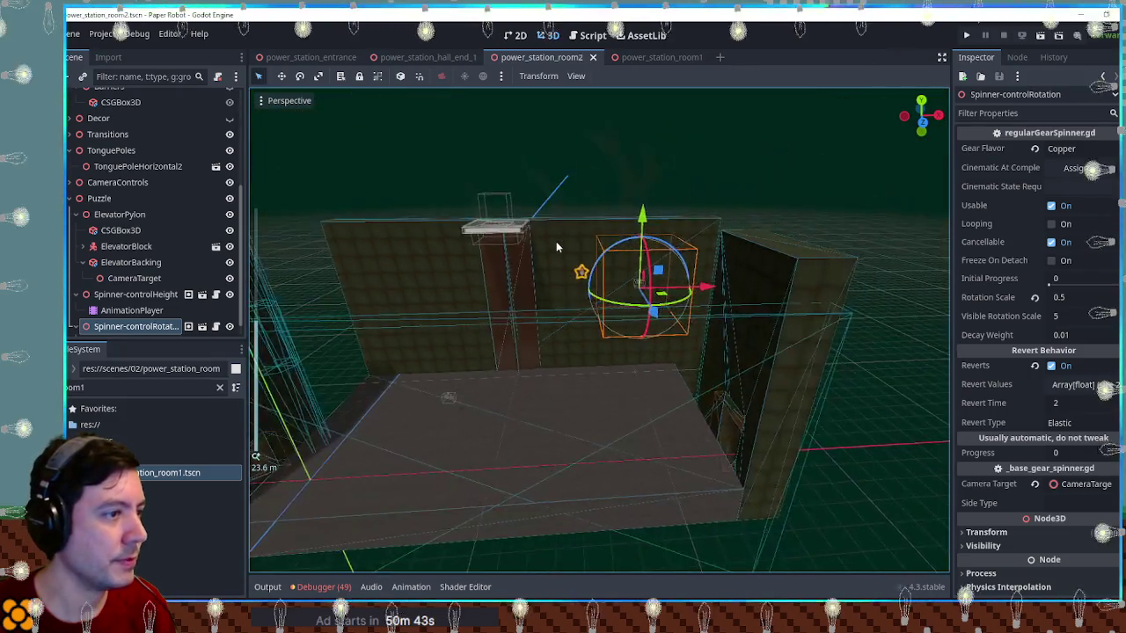
scroll(556, 241, "up", 3)
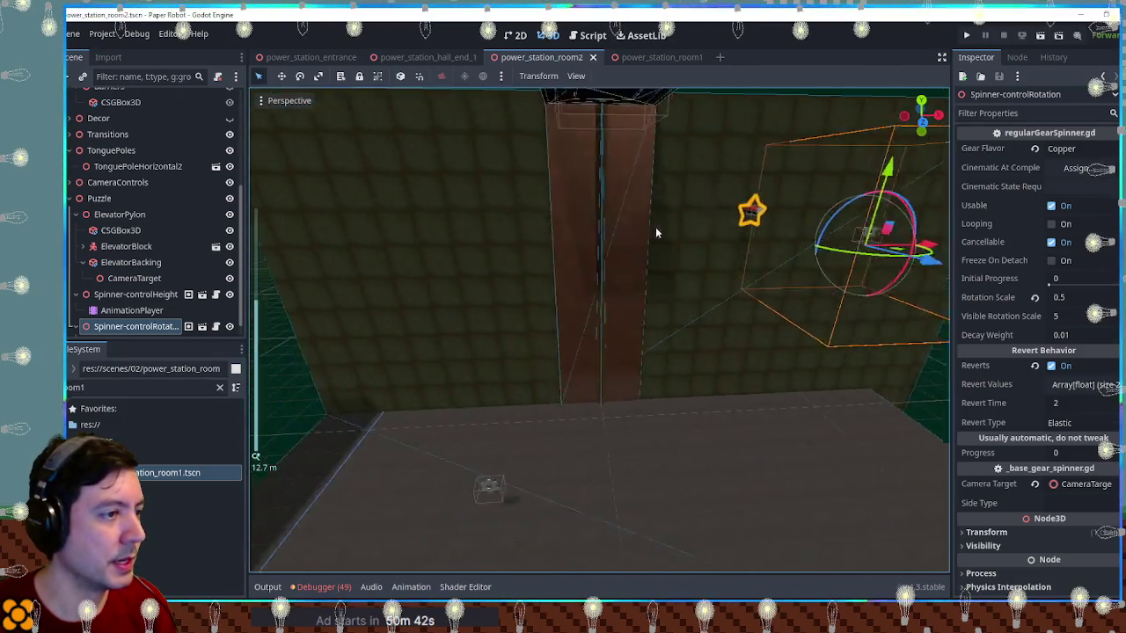
scroll(656, 232, "up", 6)
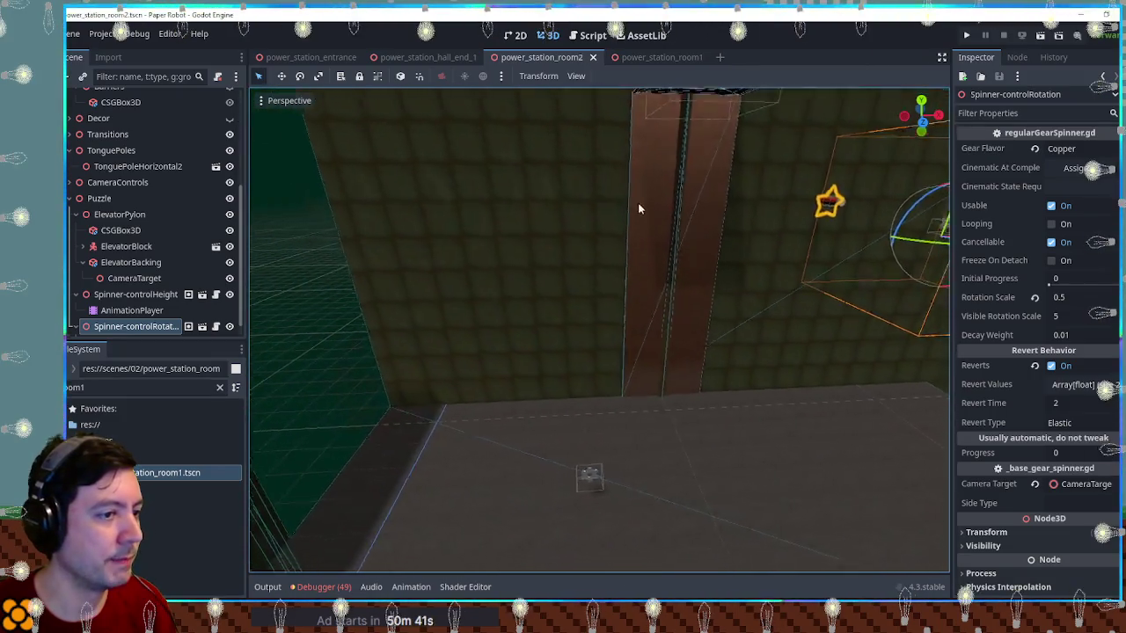
scroll(600, 332, "down", 5)
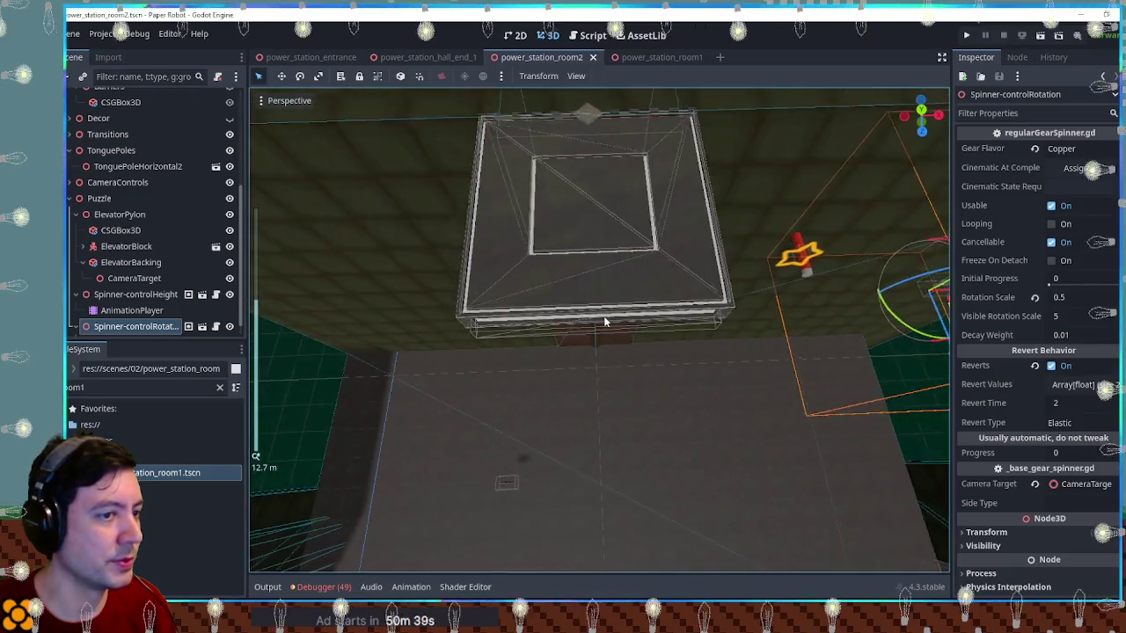
scroll(605, 264, "up", 4)
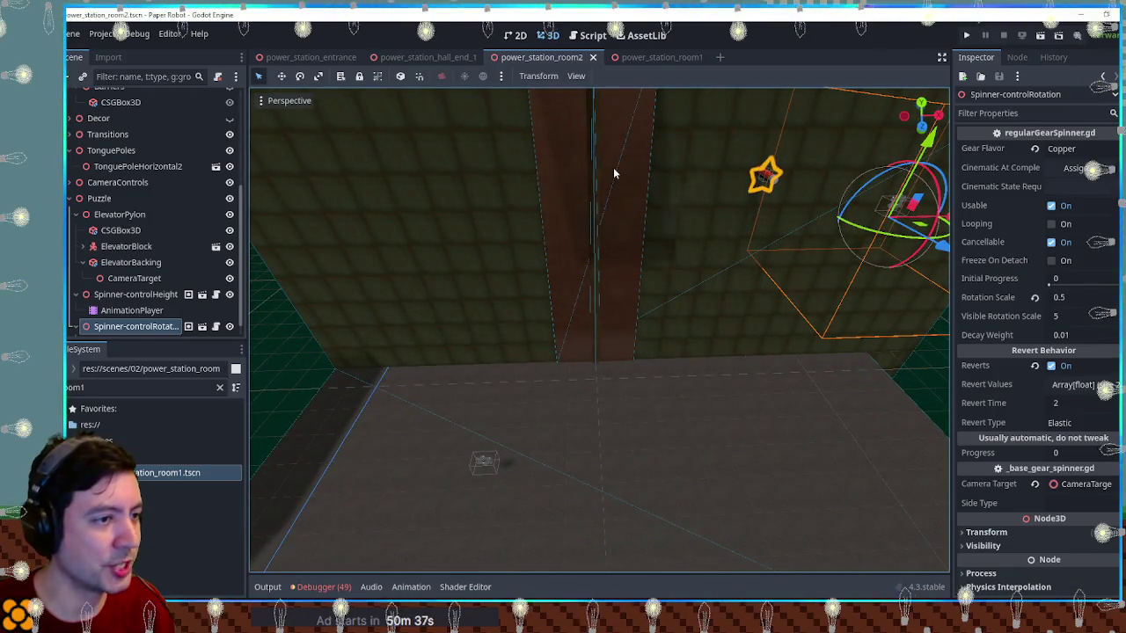
scroll(617, 176, "down", 5)
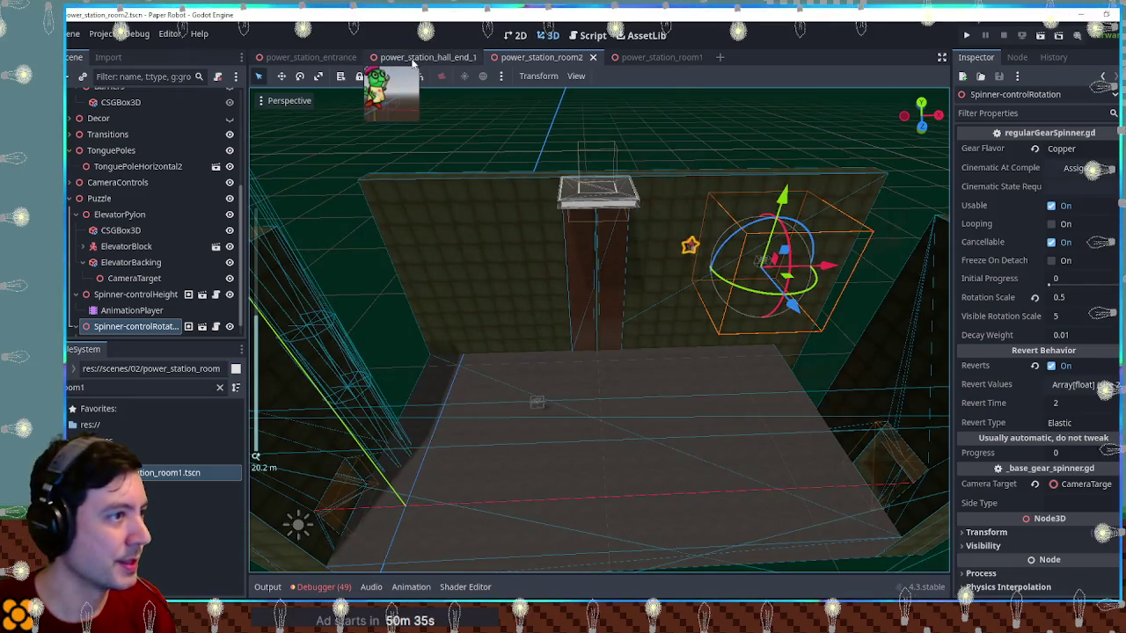
left_click(412, 58)
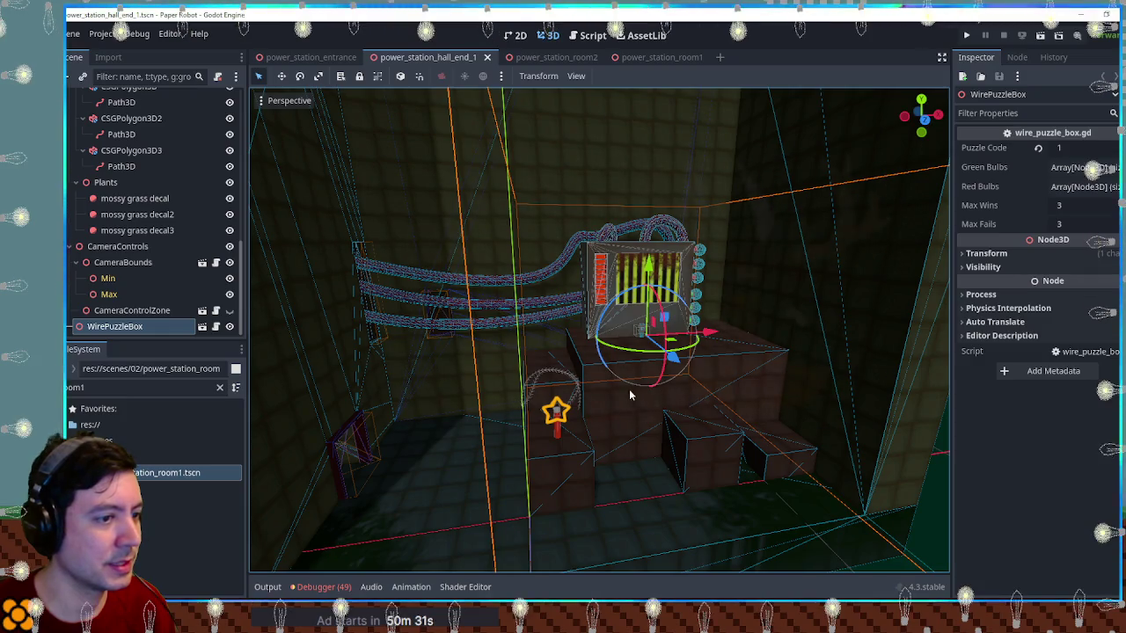
left_click(308, 57)
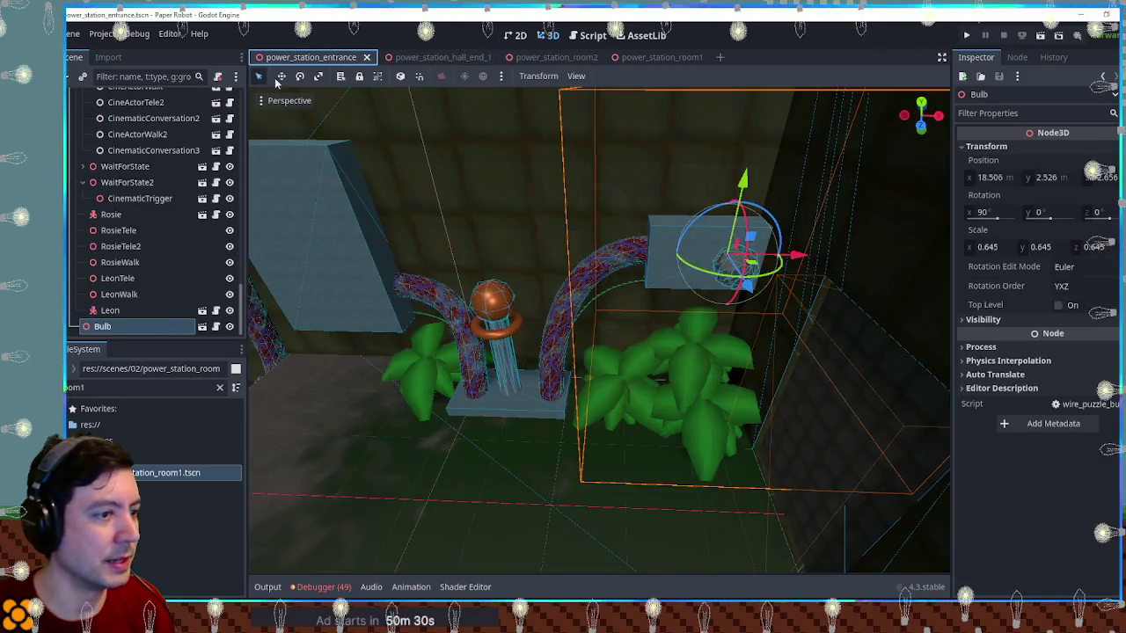
scroll(820, 247, "up", 5)
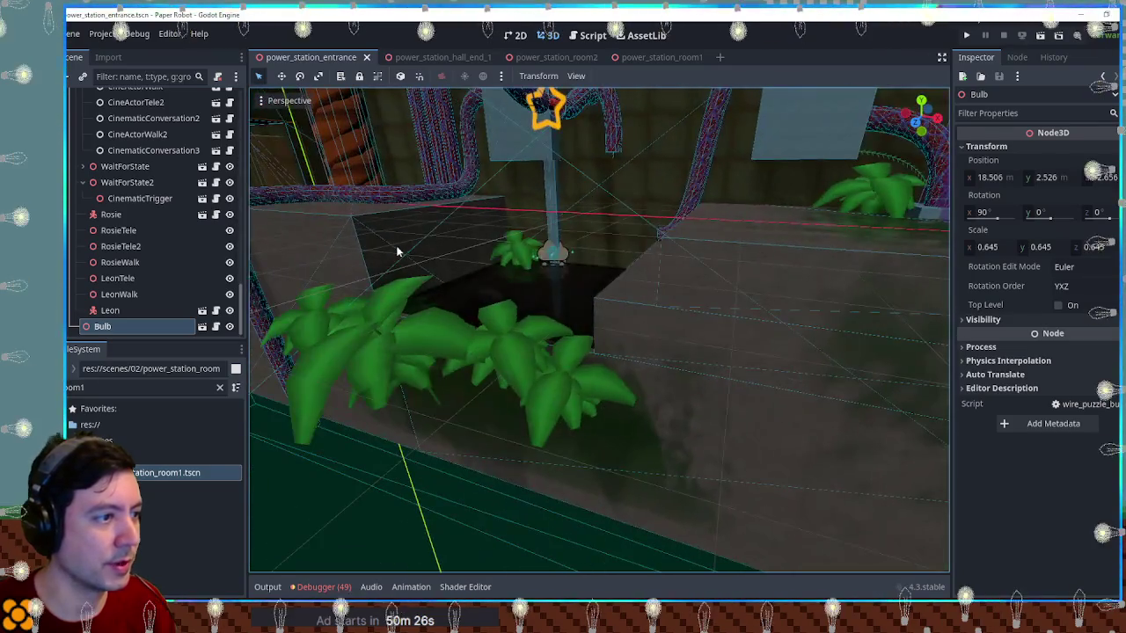
Inspect the entrance floor box's material, then return to power_station_room2 via hall_end_1
left_click(396, 264)
scroll(665, 292, "up", 3)
left_click(976, 192)
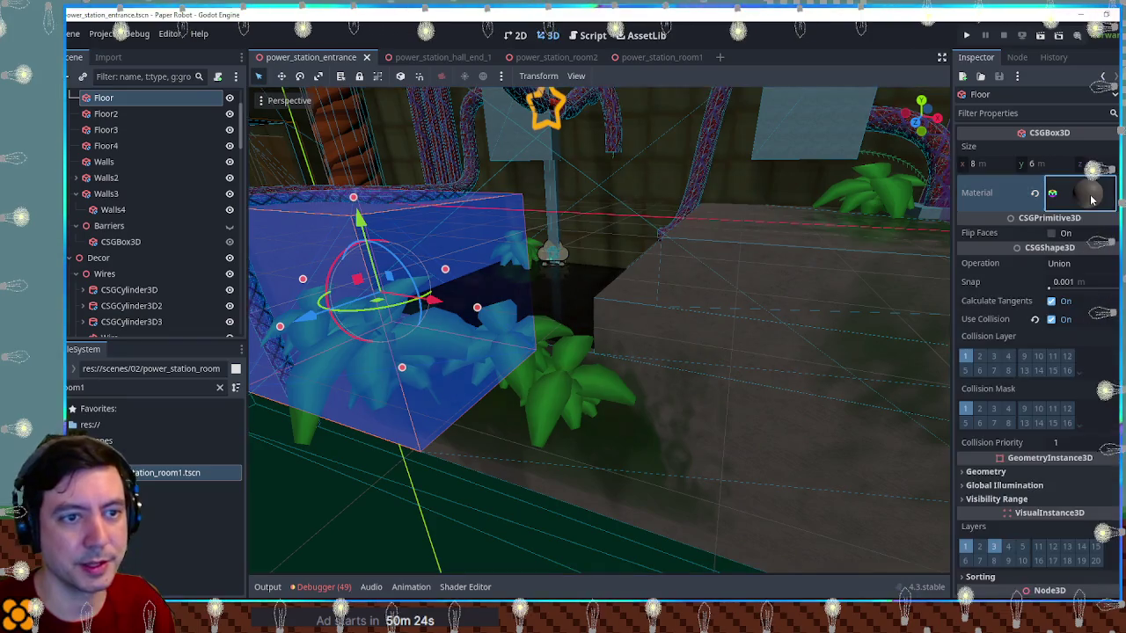
scroll(591, 240, "down", 5)
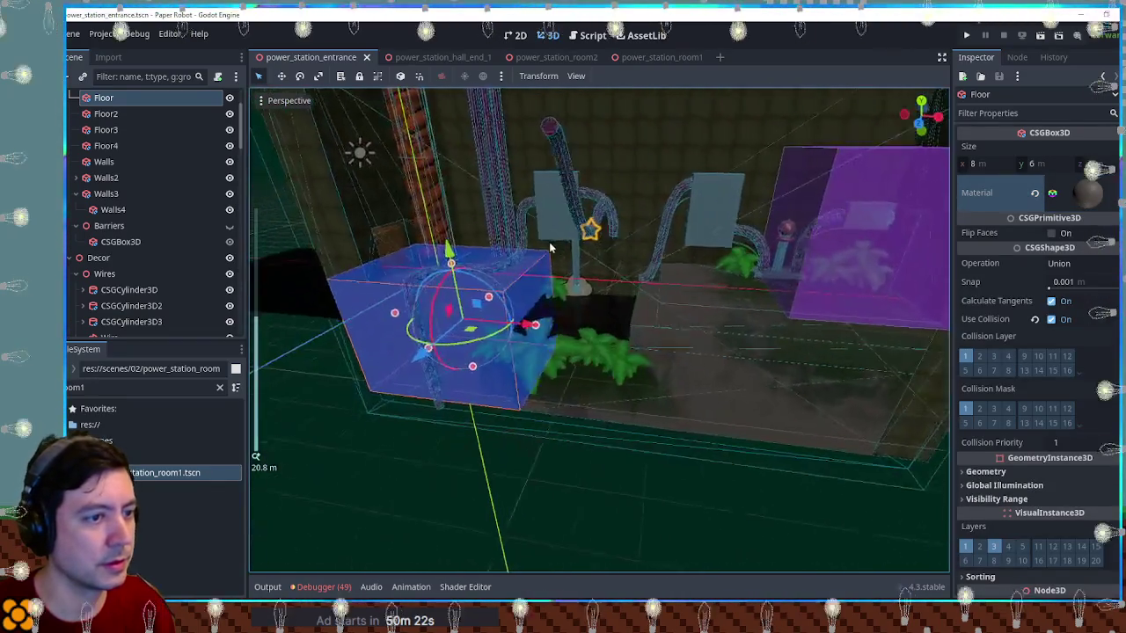
left_click_drag(647, 246, 567, 250)
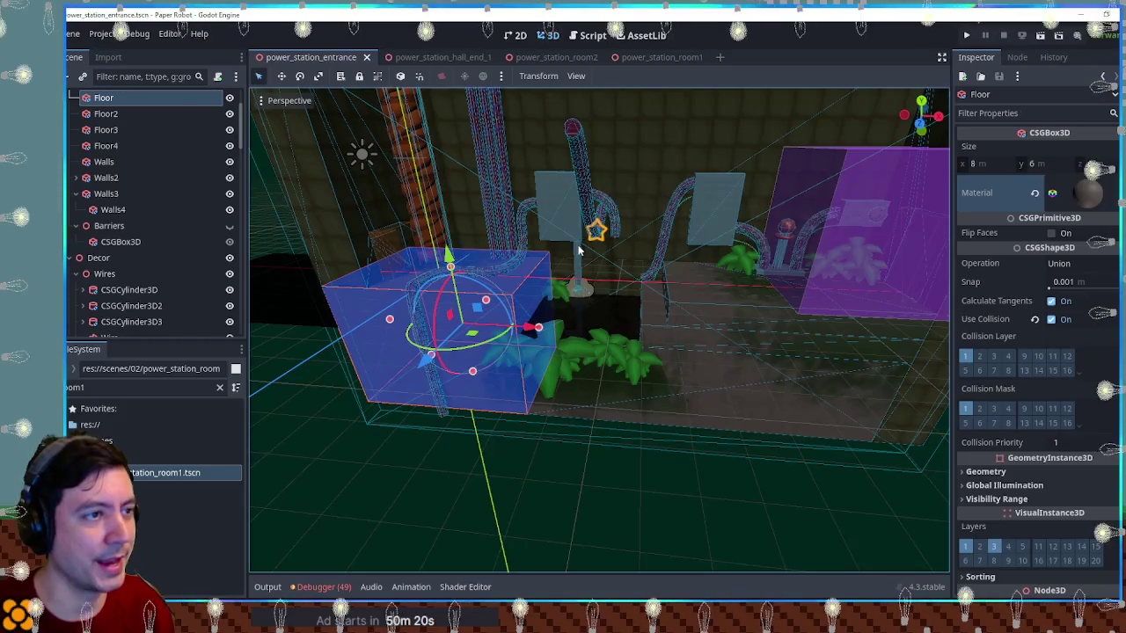
left_click(432, 57)
left_click(534, 56)
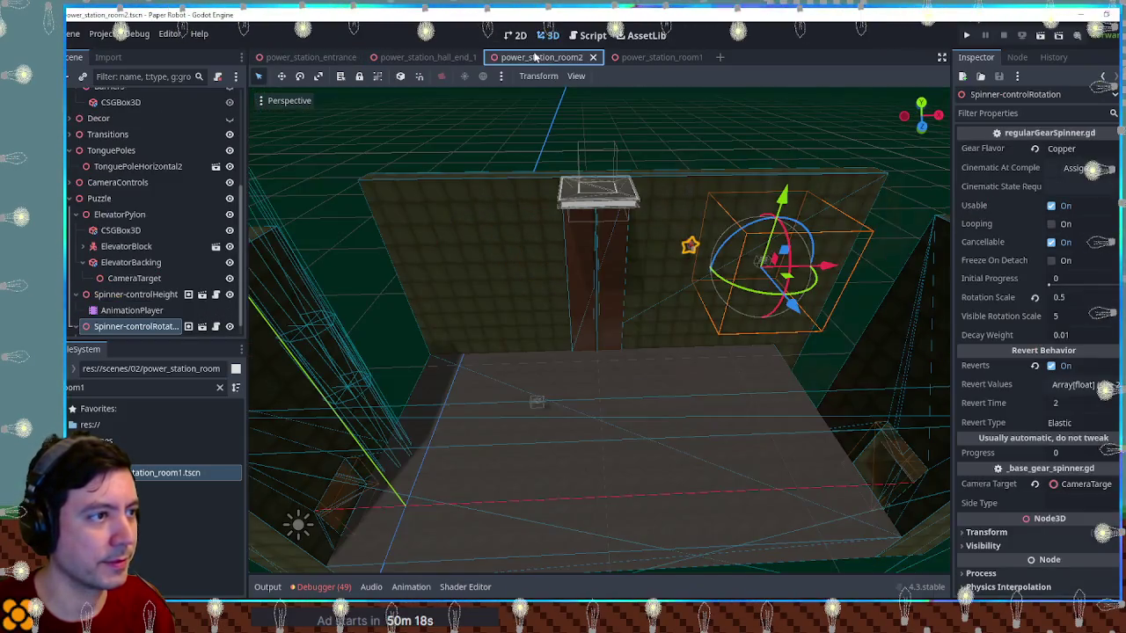
Open power_station_room1, select the Floor4 box and filter FileSystem for 'oxide'
left_click(651, 56)
scroll(683, 157, "up", 3)
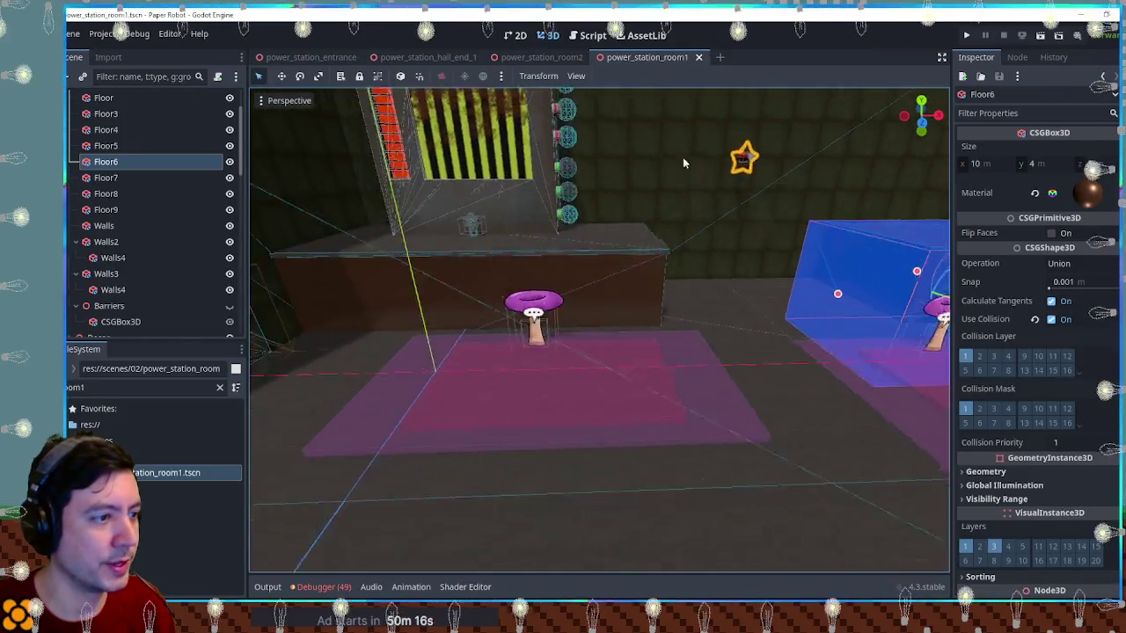
left_click_drag(687, 155, 606, 262)
left_click(606, 262)
left_click(122, 387)
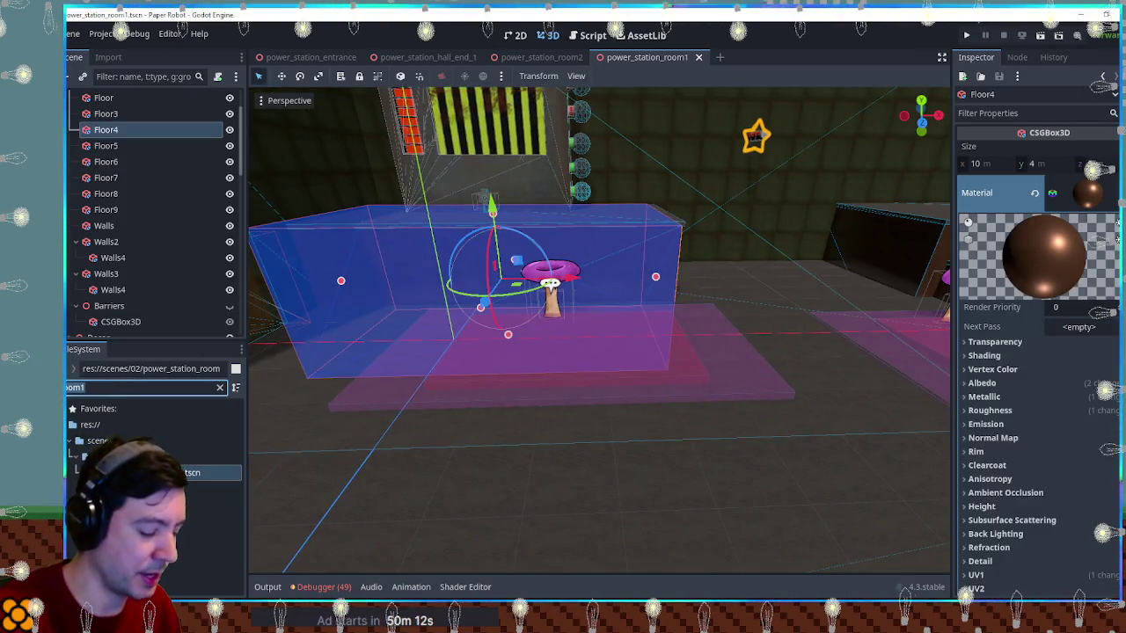
key("ctrl+a")
type("oxide")
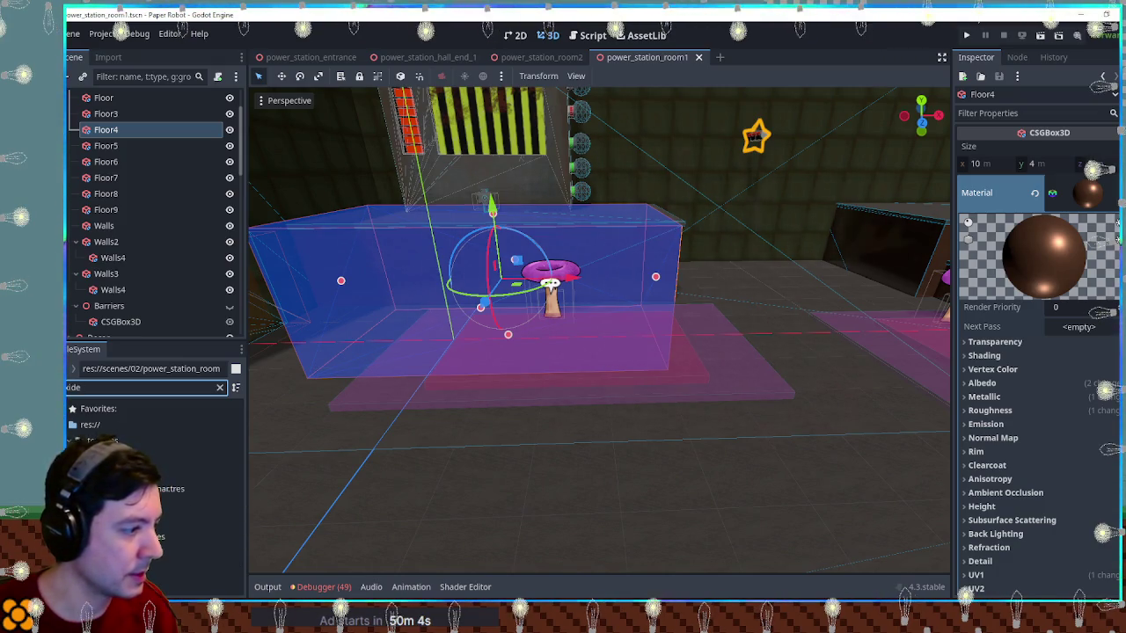
Apply oxide-triplanar.tres to the floor and orbit to view the result
left_click_drag(110, 537, 679, 431)
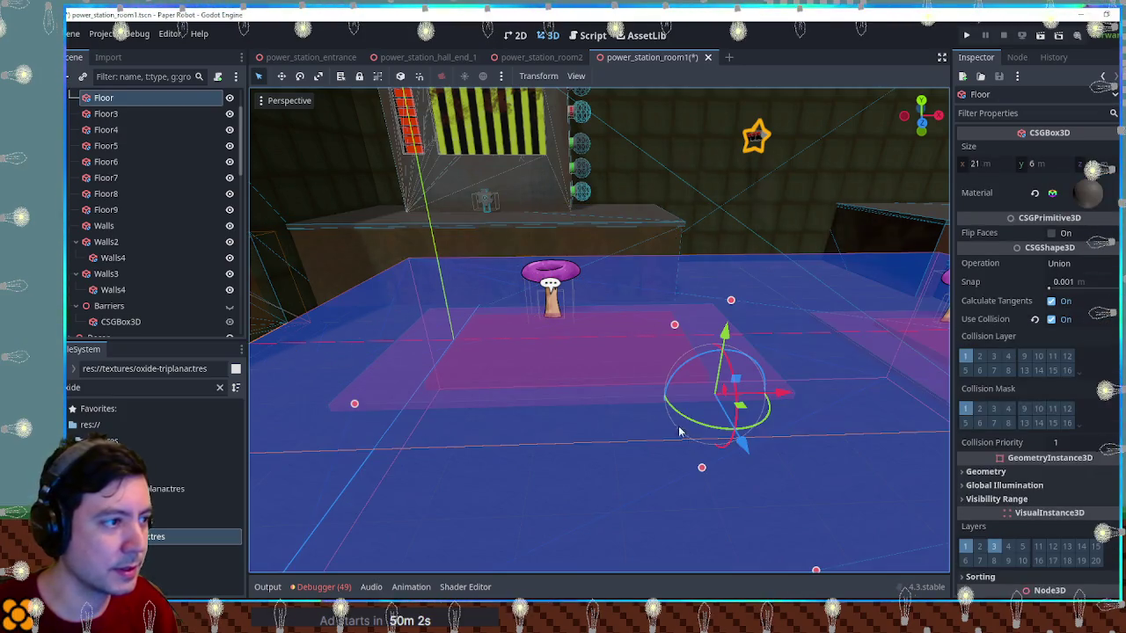
scroll(679, 431, "down", 3)
left_click(582, 357)
scroll(582, 357, "up", 5)
scroll(555, 292, "down", 2)
mouse_move(555, 291)
left_mouse_down()
mouse_move(671, 322)
mouse_move(790, 323)
mouse_move(604, 338)
left_mouse_up()
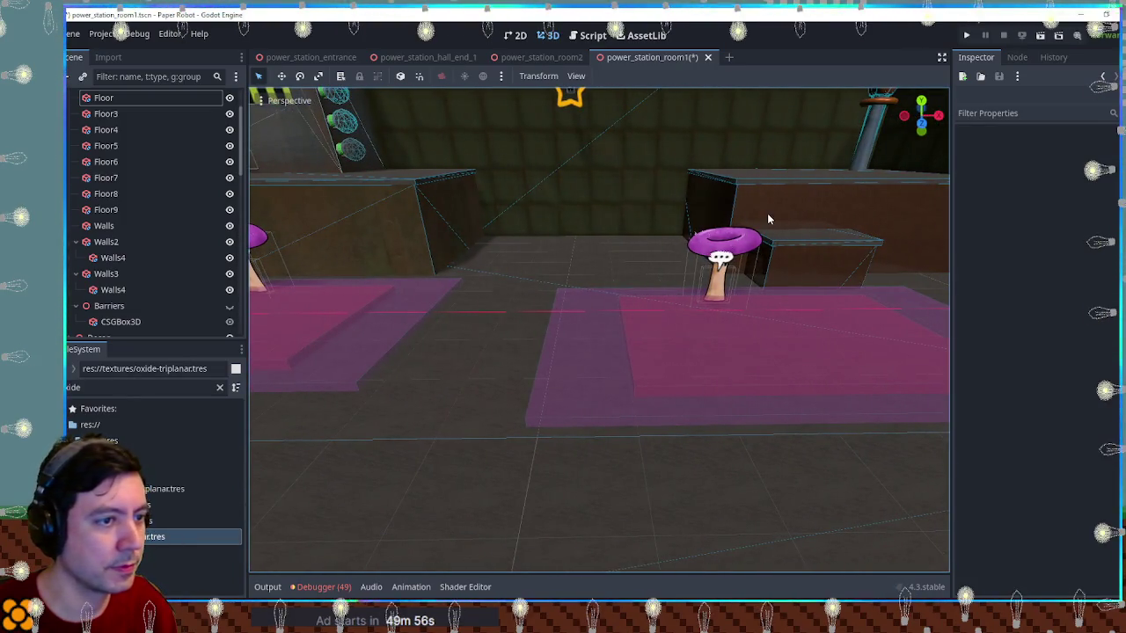
Inspect the Floor6 platform in room1 and locate the oxide-dark material file
left_click(768, 220)
left_click(824, 215)
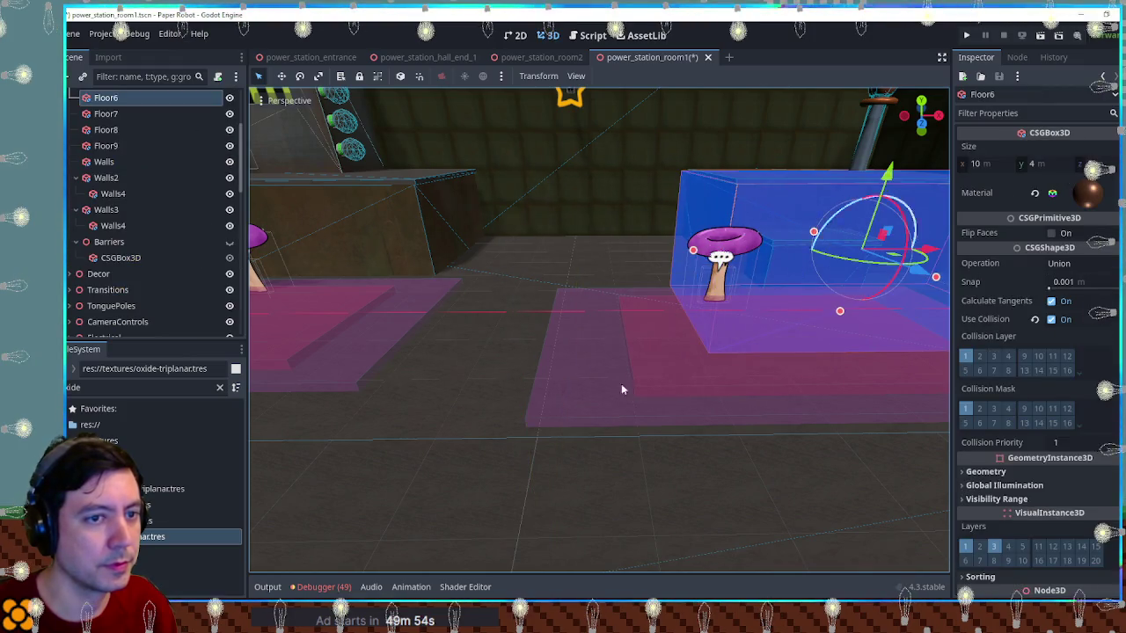
left_click(149, 504)
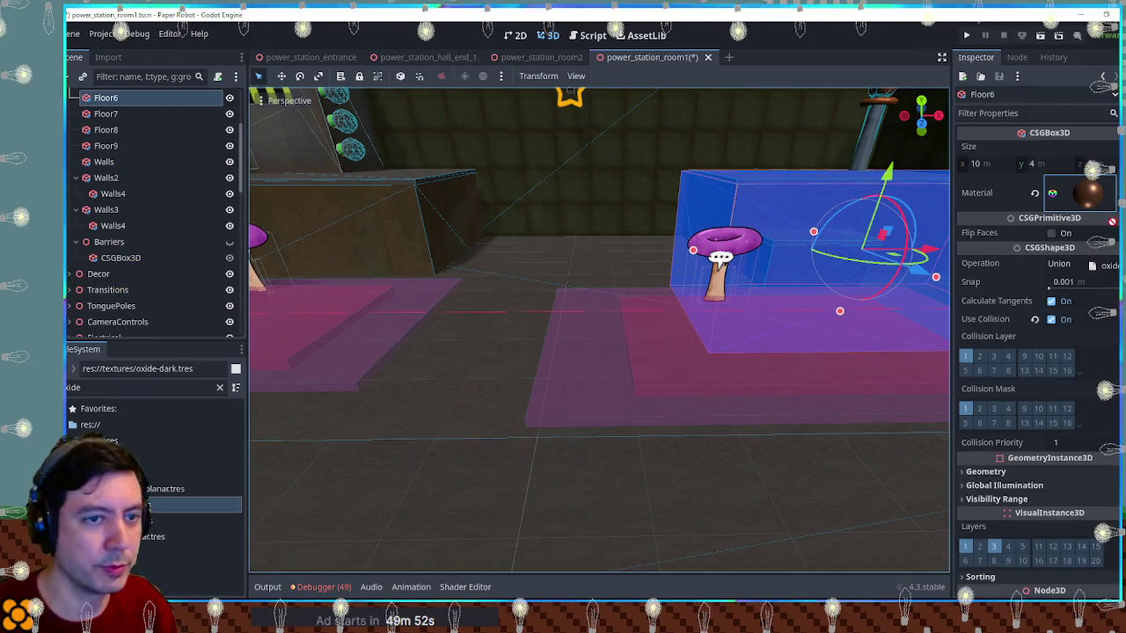
scroll(1038, 352, "down", 4)
scroll(801, 471, "down", 3)
left_click(721, 331)
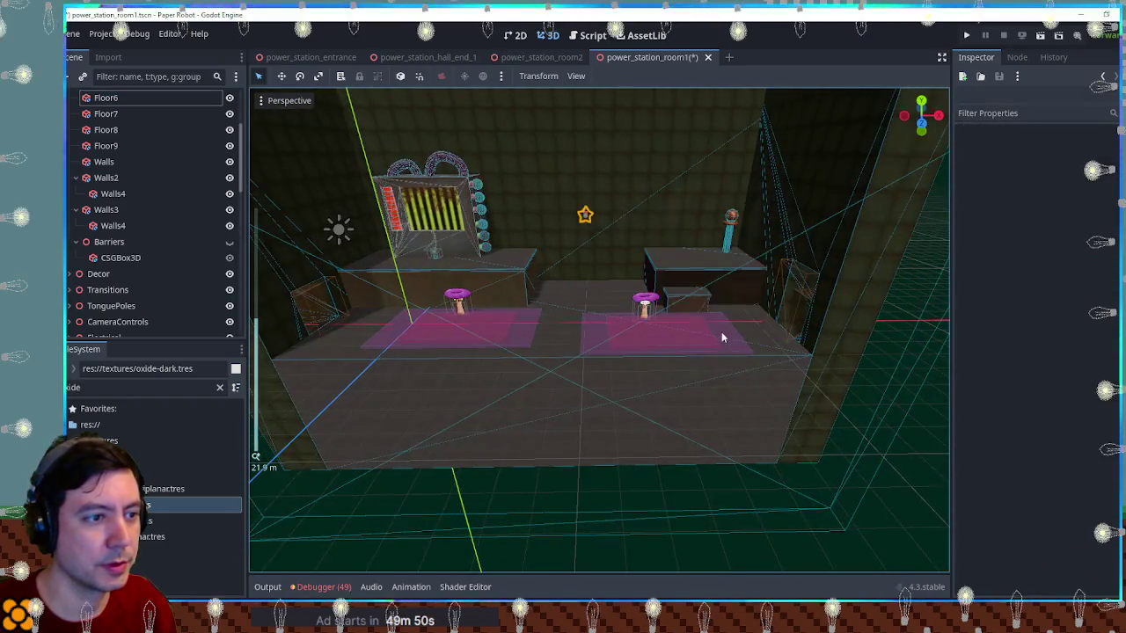
scroll(763, 305, "up", 5)
mouse_move(684, 307)
left_mouse_down()
mouse_move(852, 296)
mouse_move(768, 218)
left_mouse_up()
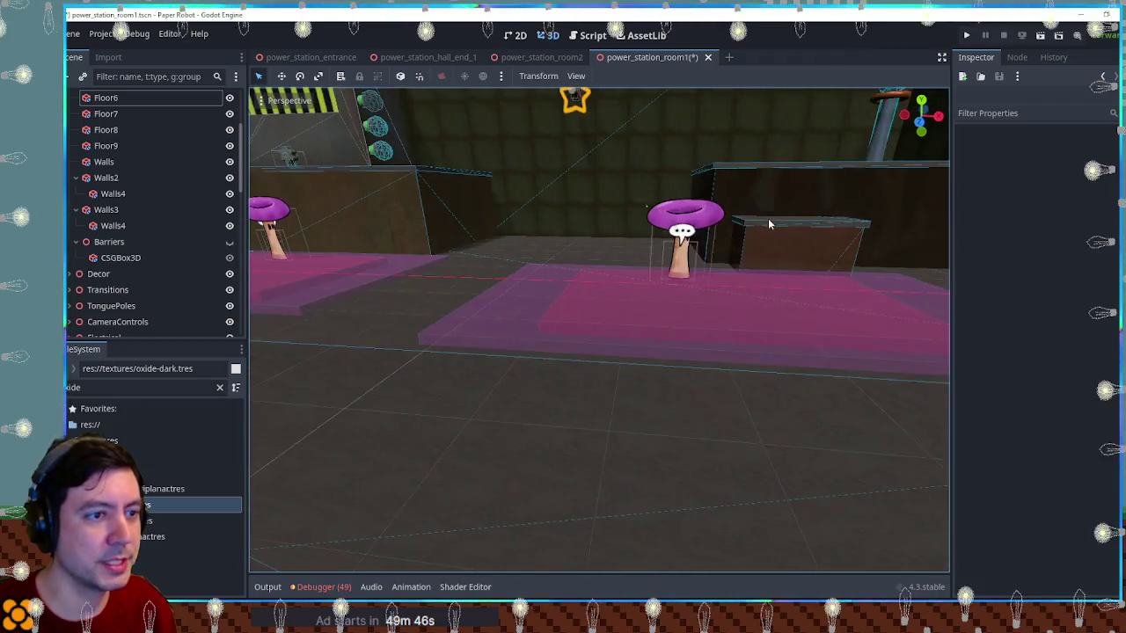
scroll(721, 284, "down", 3)
Give the Floor4 and Floor8 platforms the oxide-dark material
left_click(704, 285)
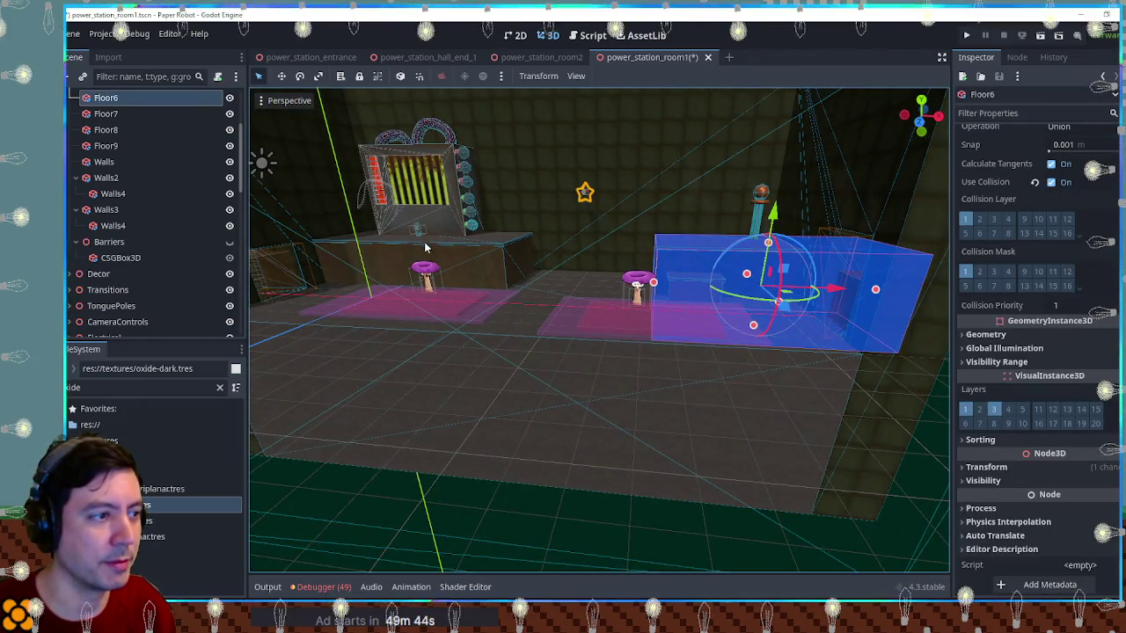
left_click(367, 353)
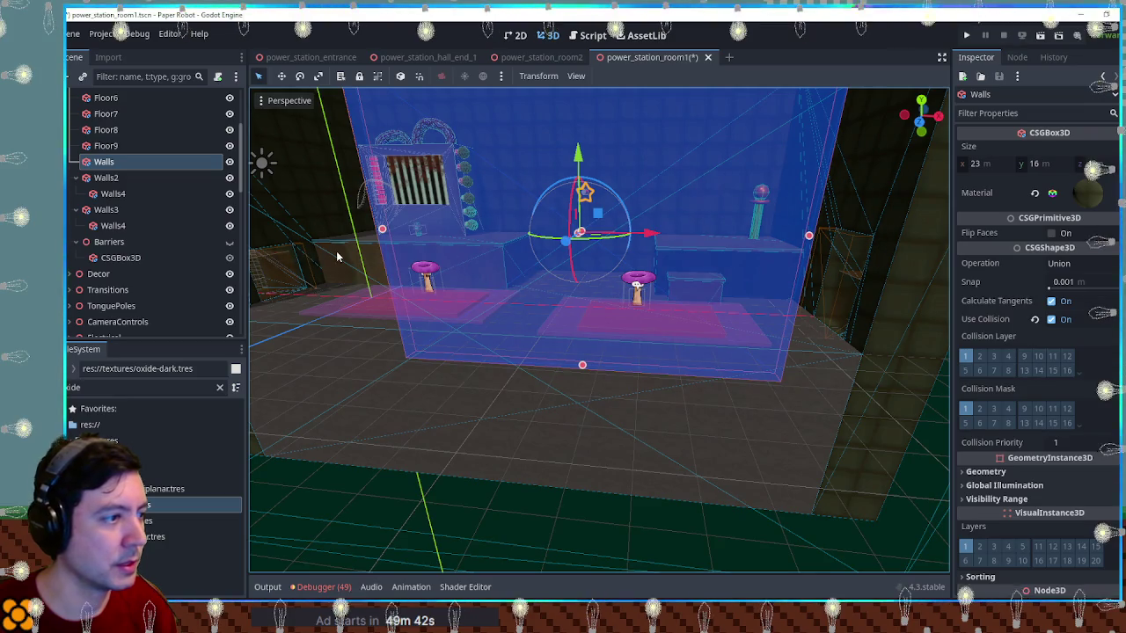
left_click(336, 255)
left_click_drag(151, 510, 1043, 216)
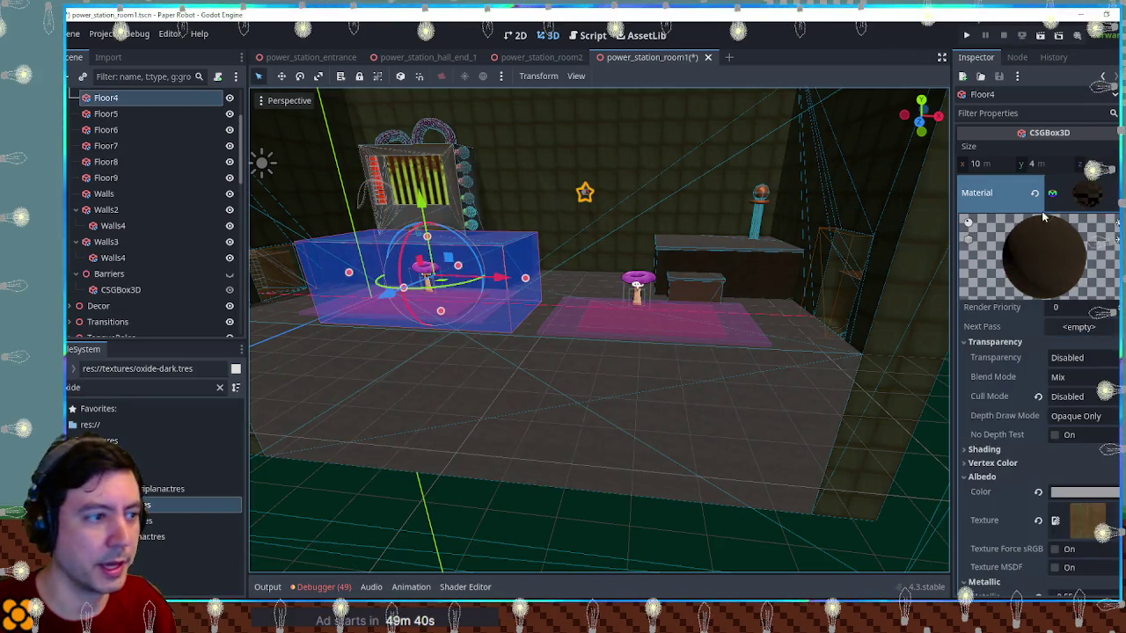
left_click(707, 290)
left_click(714, 299)
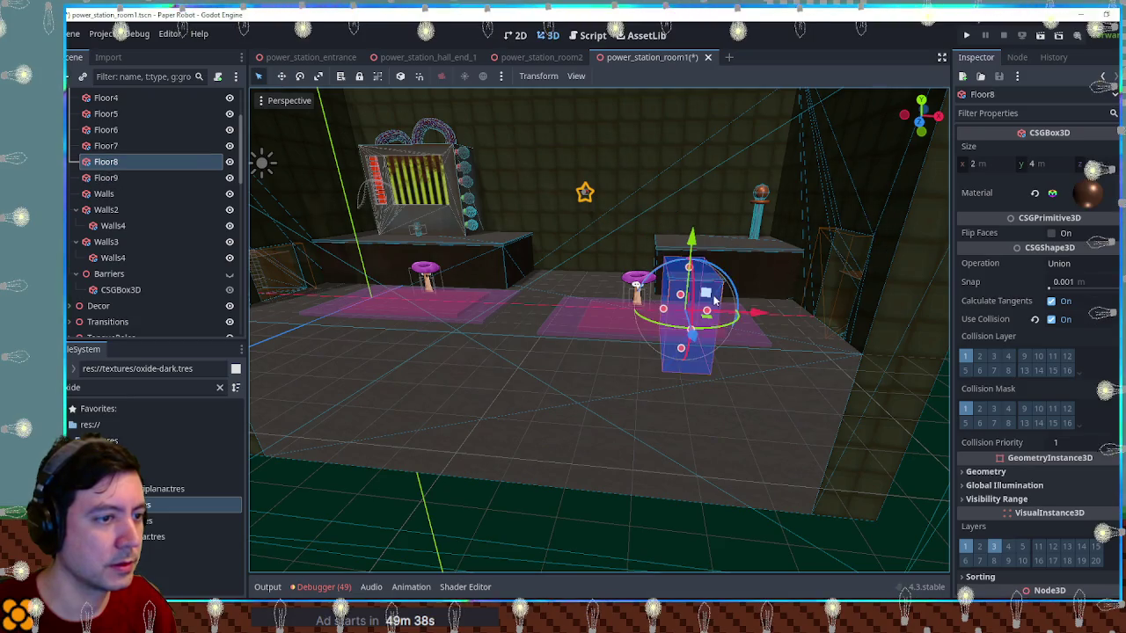
mouse_move(145, 504)
left_mouse_down()
mouse_move(150, 489)
mouse_move(998, 193)
left_mouse_up()
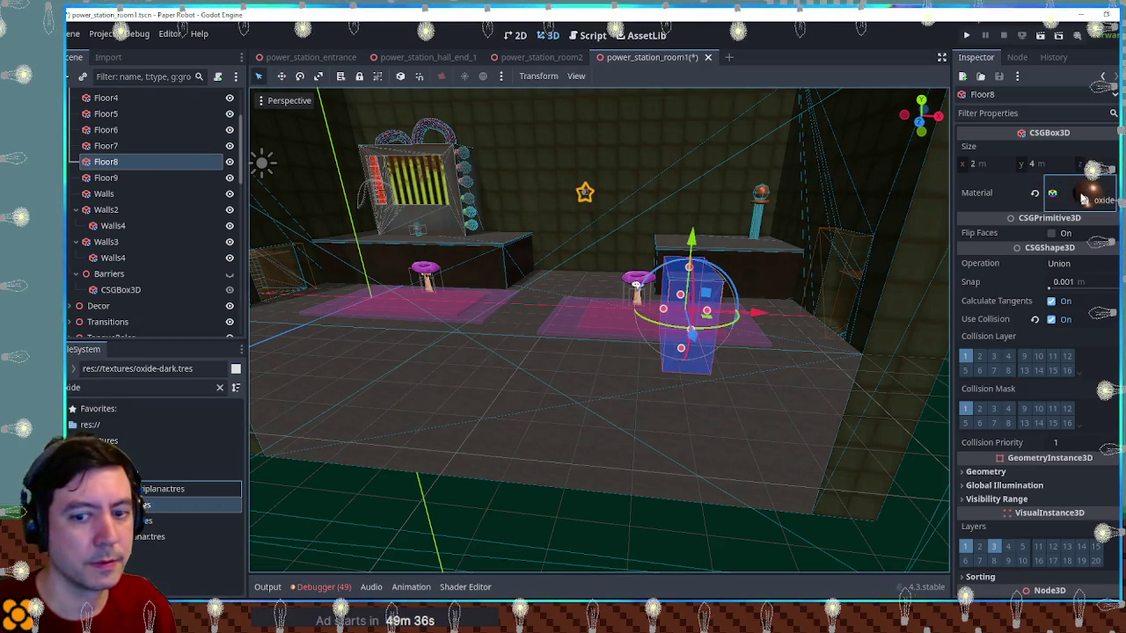
left_click(628, 520)
scroll(683, 342, "up", 5)
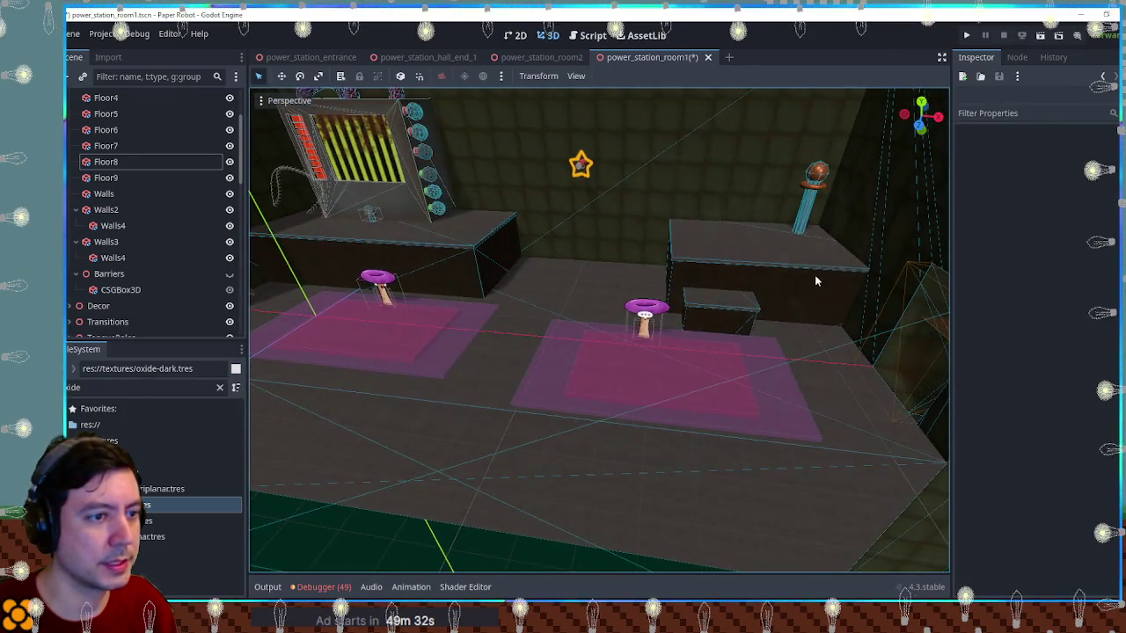
Select Floor6 and Floor7, then switch to power_station_room2 and pick its Geometry group
left_click(757, 257)
left_click(738, 250, "shift")
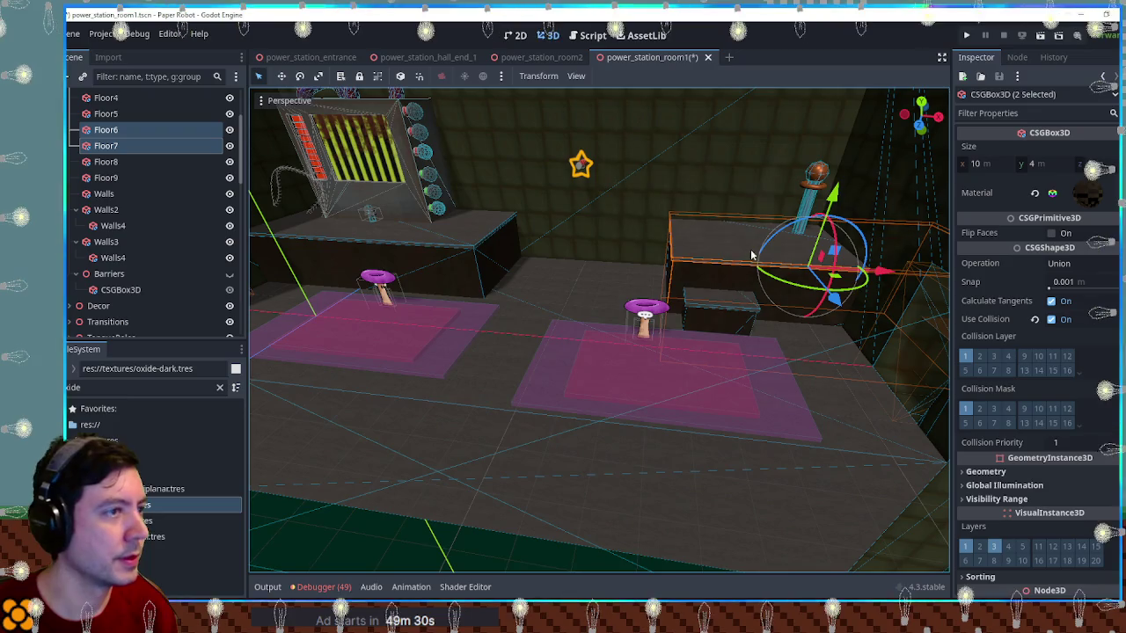
left_click(541, 57)
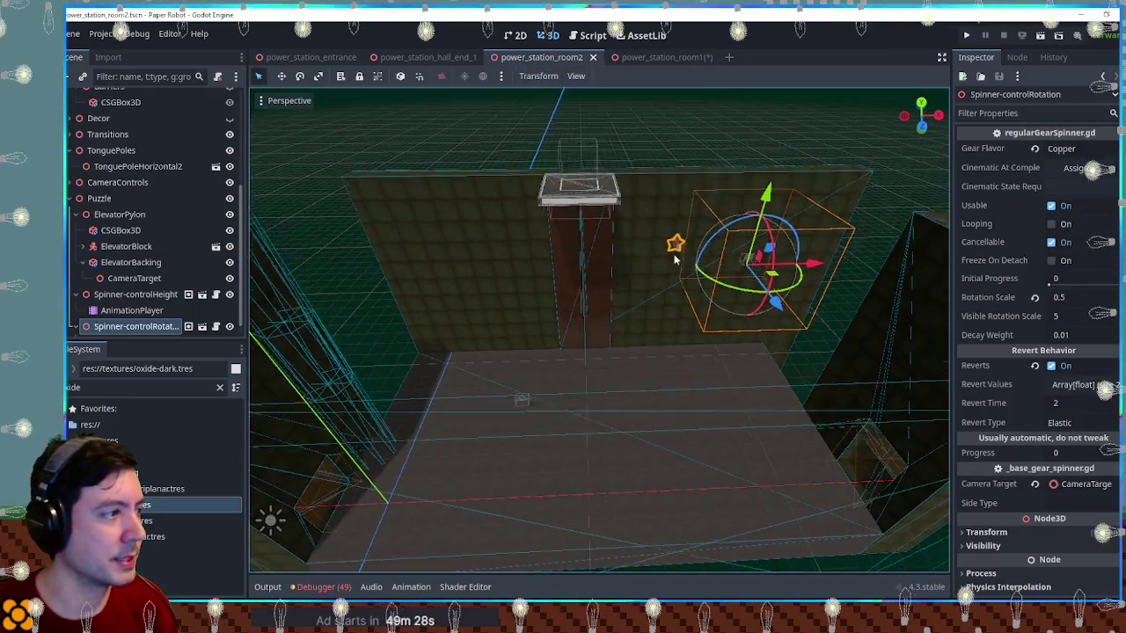
scroll(146, 159, "up", 5)
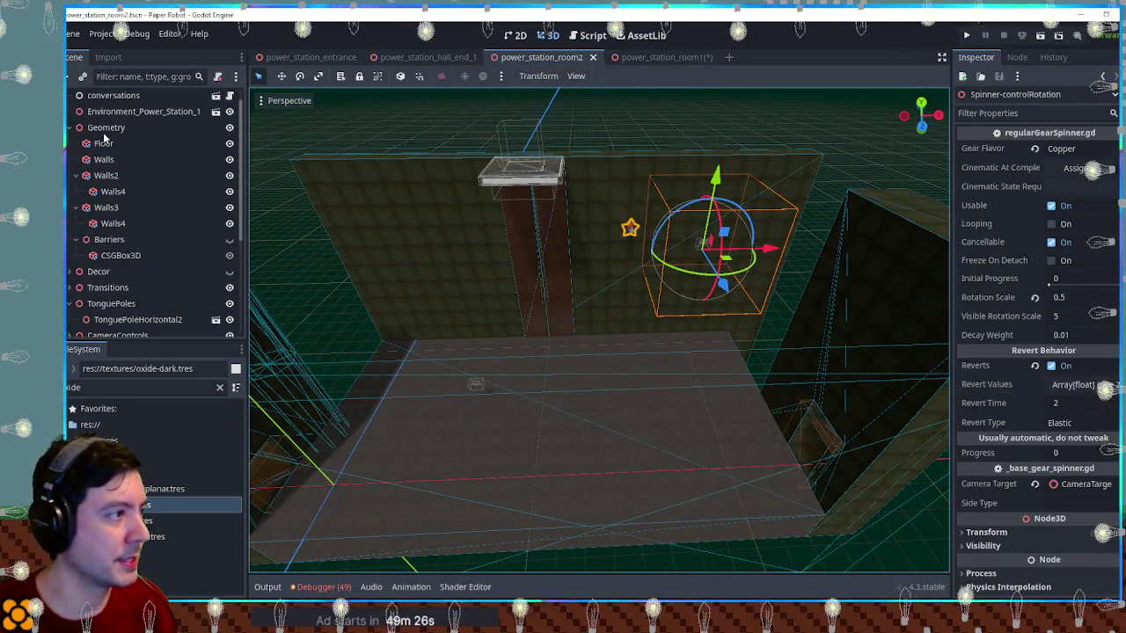
left_click(106, 130)
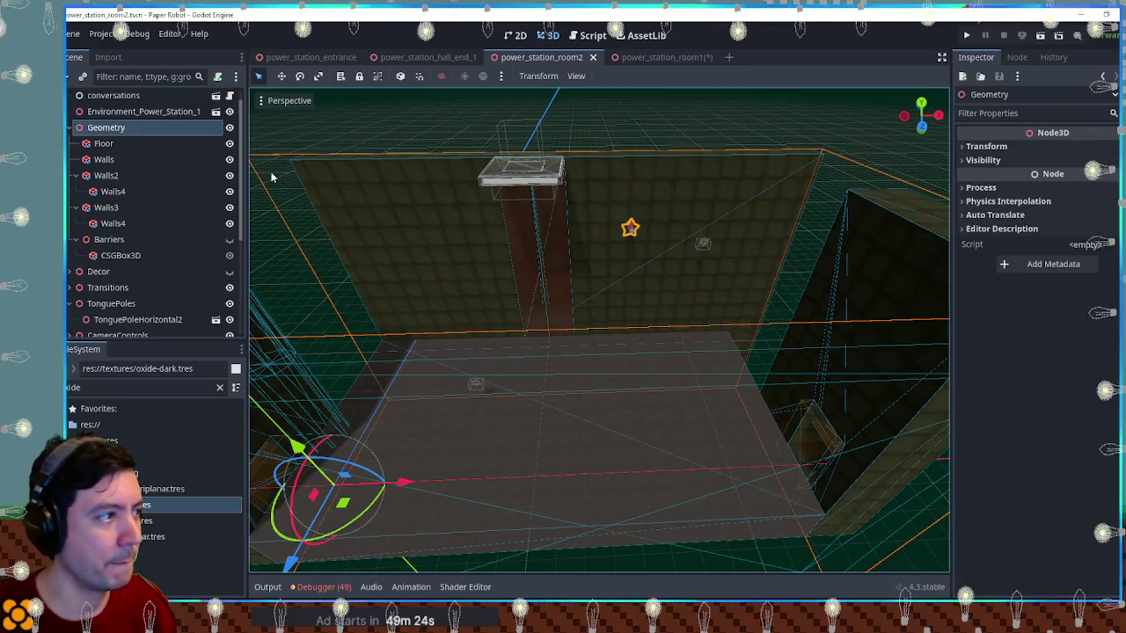
Paste Floor6 and Floor7 under Geometry and raise them 4 m
key("ctrl+v")
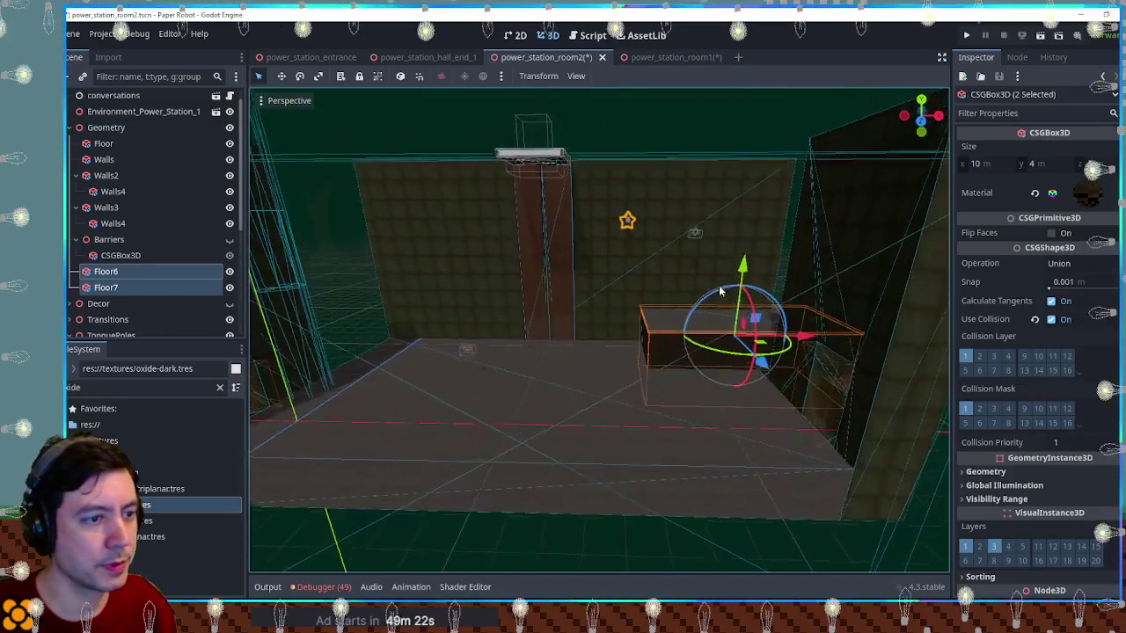
left_click_drag(789, 335, 832, 333)
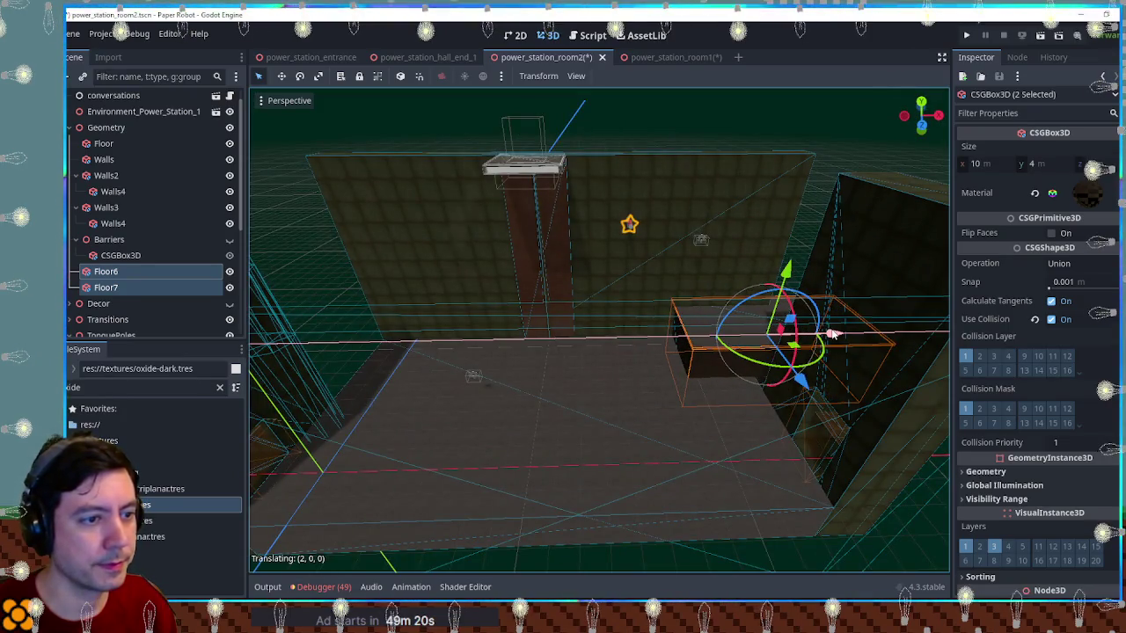
left_click_drag(795, 283, 794, 193)
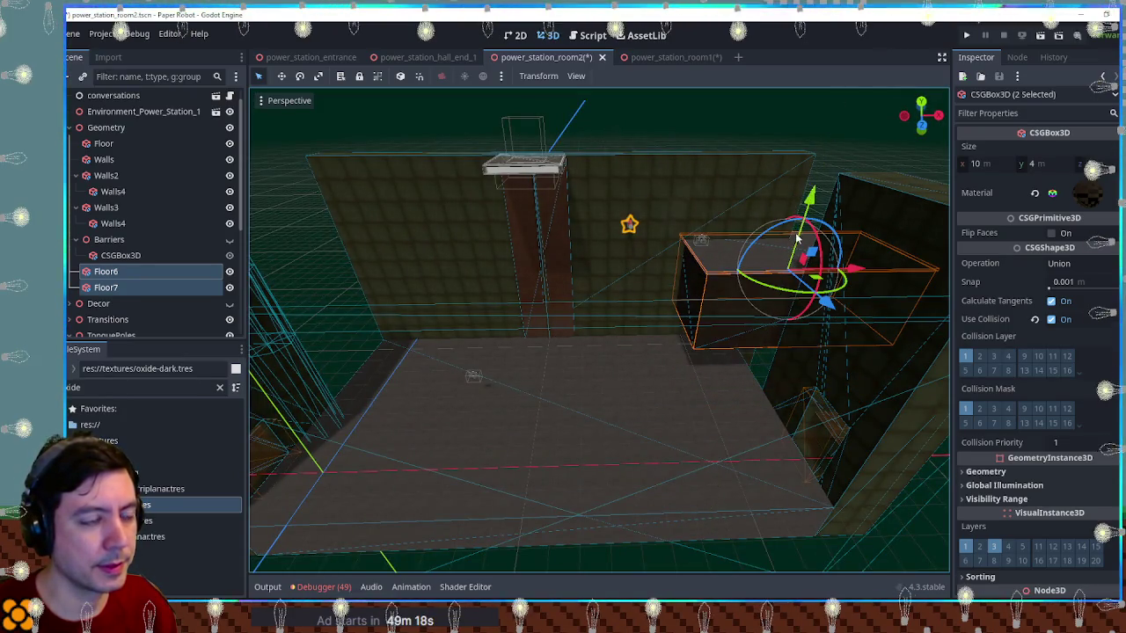
scroll(764, 245, "up", 3)
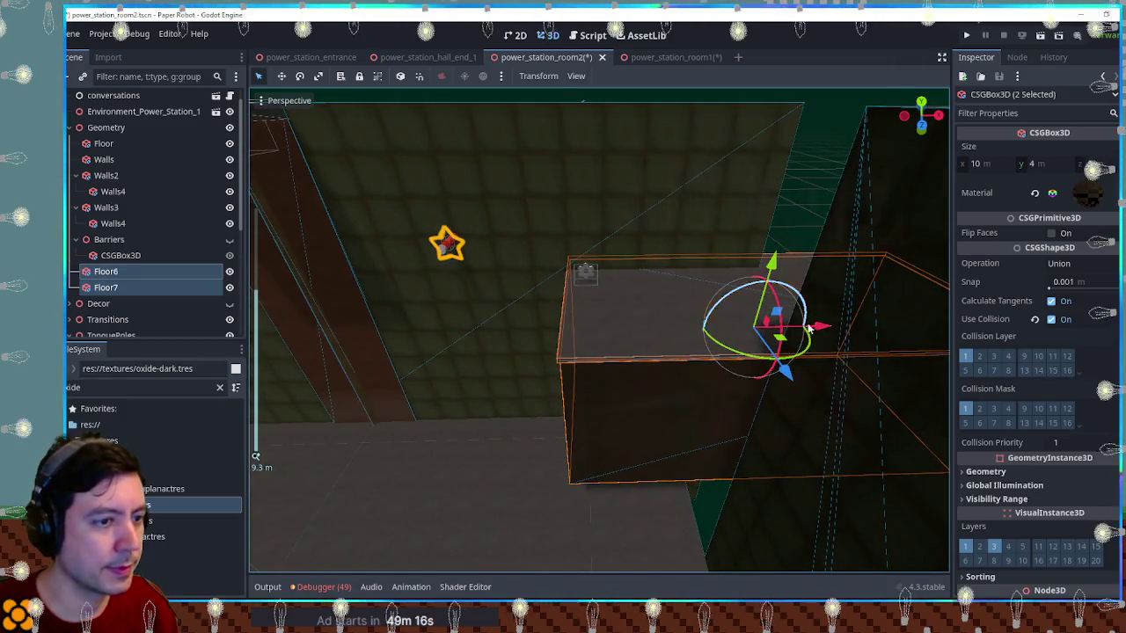
mouse_move(815, 329)
left_mouse_down()
mouse_move(624, 304)
mouse_move(753, 283)
mouse_move(754, 264)
mouse_move(754, 275)
left_mouse_up()
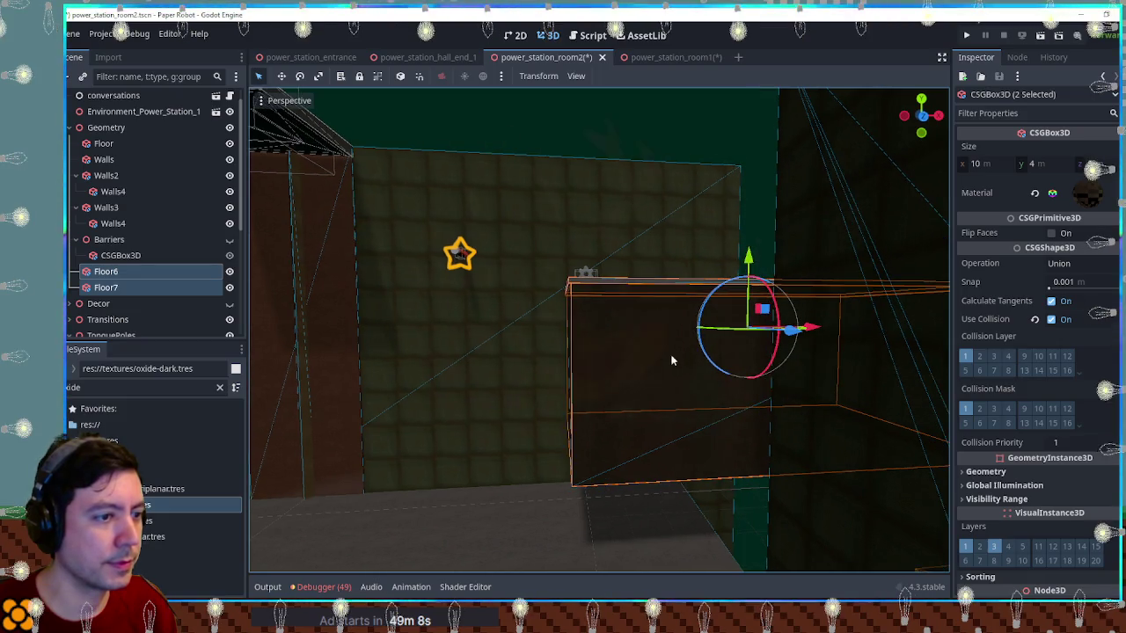
left_click(731, 346)
Make Floor6 taller, from 4 m to 7 m, then select the Walls3 wall
left_click(719, 457)
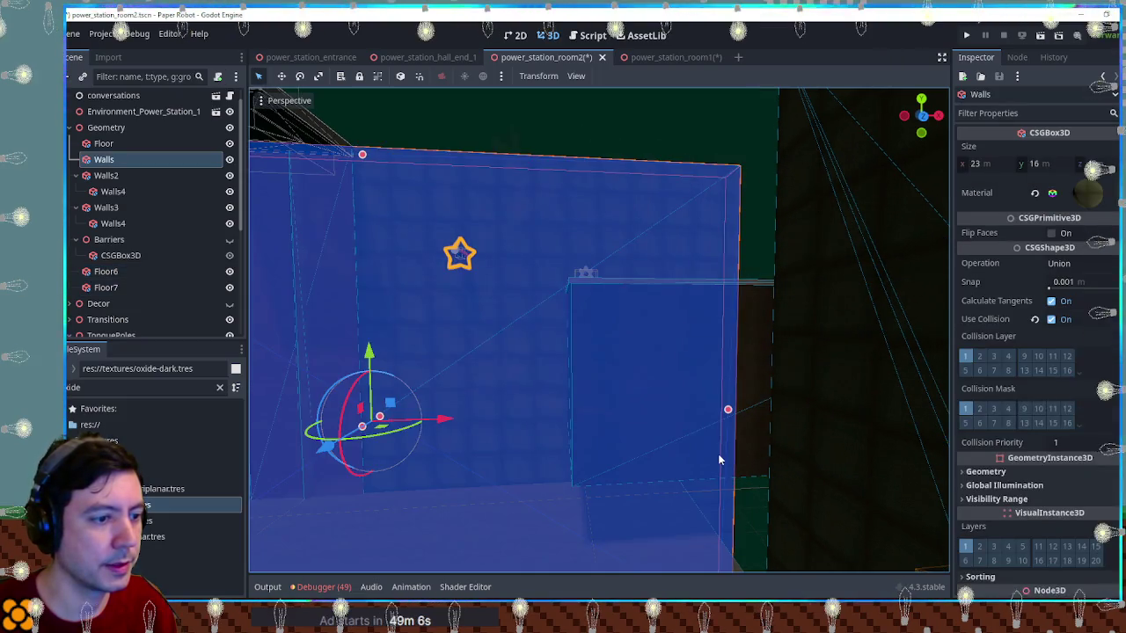
left_click(748, 453)
left_click_drag(745, 435, 745, 534)
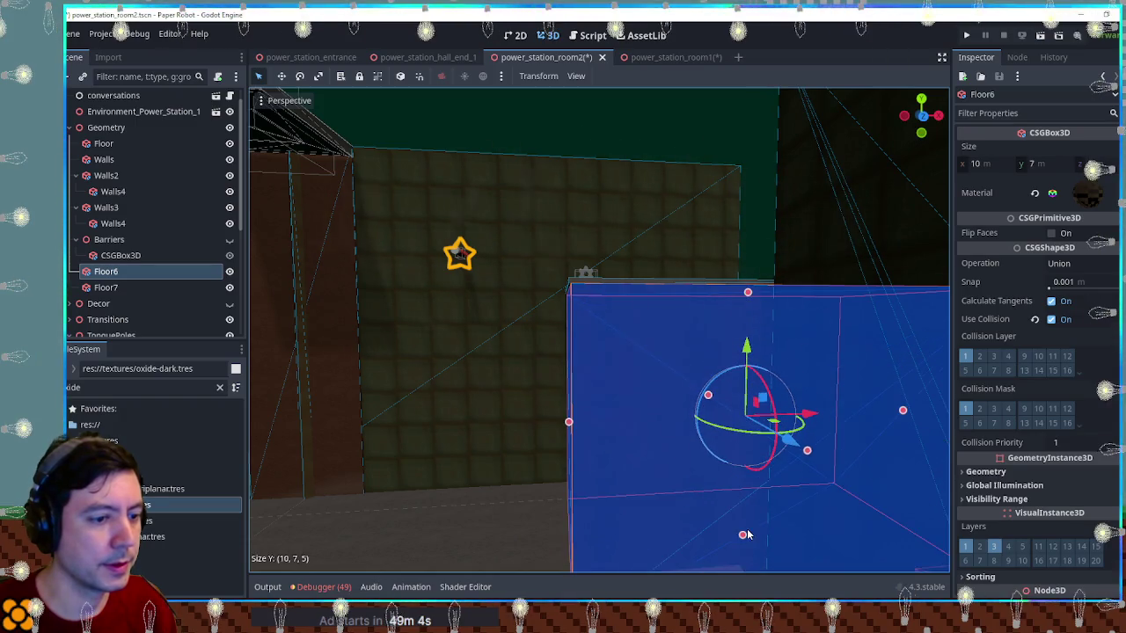
left_click(748, 194)
mouse_move(748, 194)
left_mouse_down()
mouse_move(767, 299)
mouse_move(830, 271)
mouse_move(765, 295)
mouse_move(782, 322)
mouse_move(572, 284)
mouse_move(757, 307)
mouse_move(717, 300)
mouse_move(693, 310)
mouse_move(603, 282)
left_mouse_up()
left_click(782, 322)
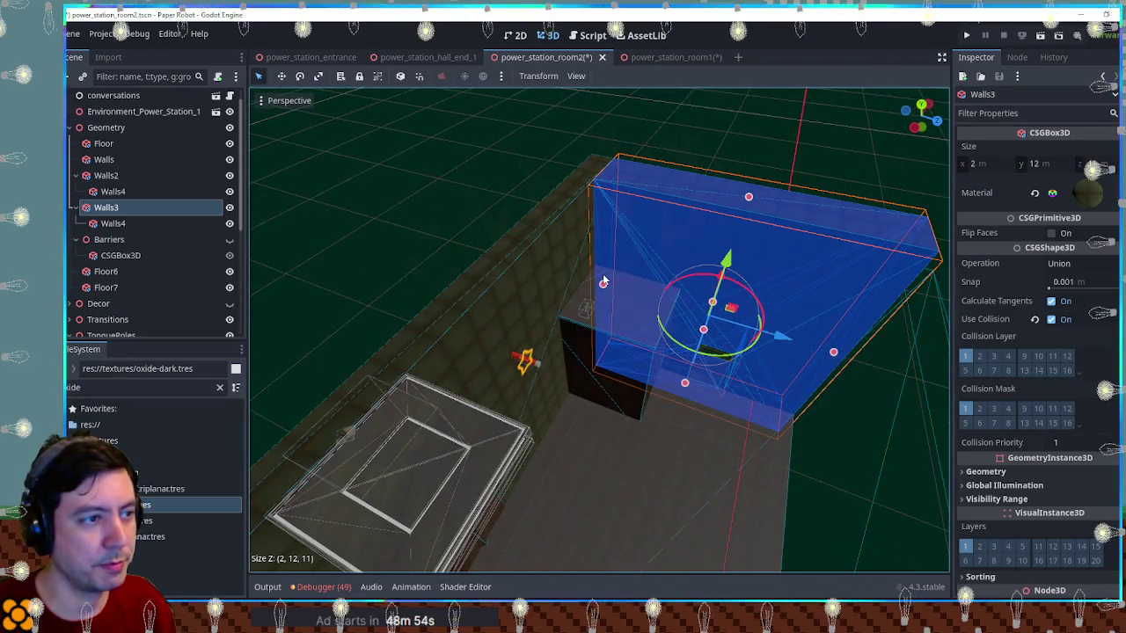
Lengthen the Walls3 wall from 11 m to 12 m deep
left_click(827, 132)
mouse_move(824, 213)
left_mouse_down()
mouse_move(784, 176)
mouse_move(731, 259)
left_mouse_up()
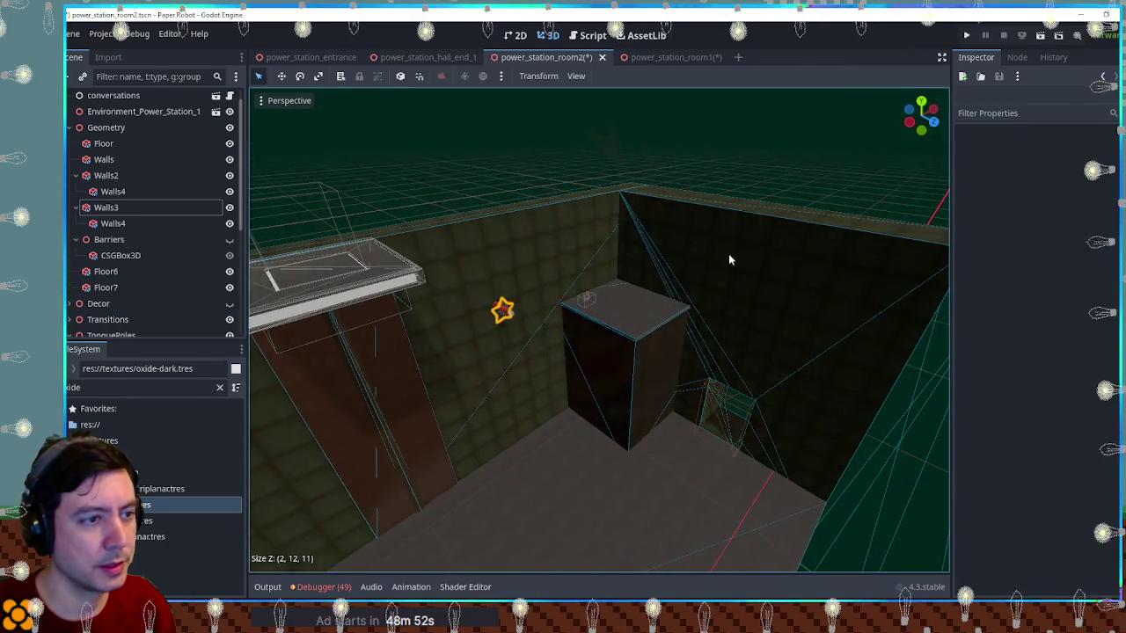
left_click(643, 280)
left_click_drag(630, 309, 617, 307)
left_click(779, 180)
Orbit around the room to check the walls, dark block and pillar, then select Floor6
mouse_move(779, 179)
left_mouse_down()
mouse_move(828, 248)
mouse_move(647, 201)
left_mouse_up()
scroll(647, 204, "up", 2)
scroll(660, 229, "down", 3)
mouse_move(713, 269)
left_mouse_down()
mouse_move(761, 352)
mouse_move(808, 335)
mouse_move(694, 367)
mouse_move(719, 369)
left_mouse_up()
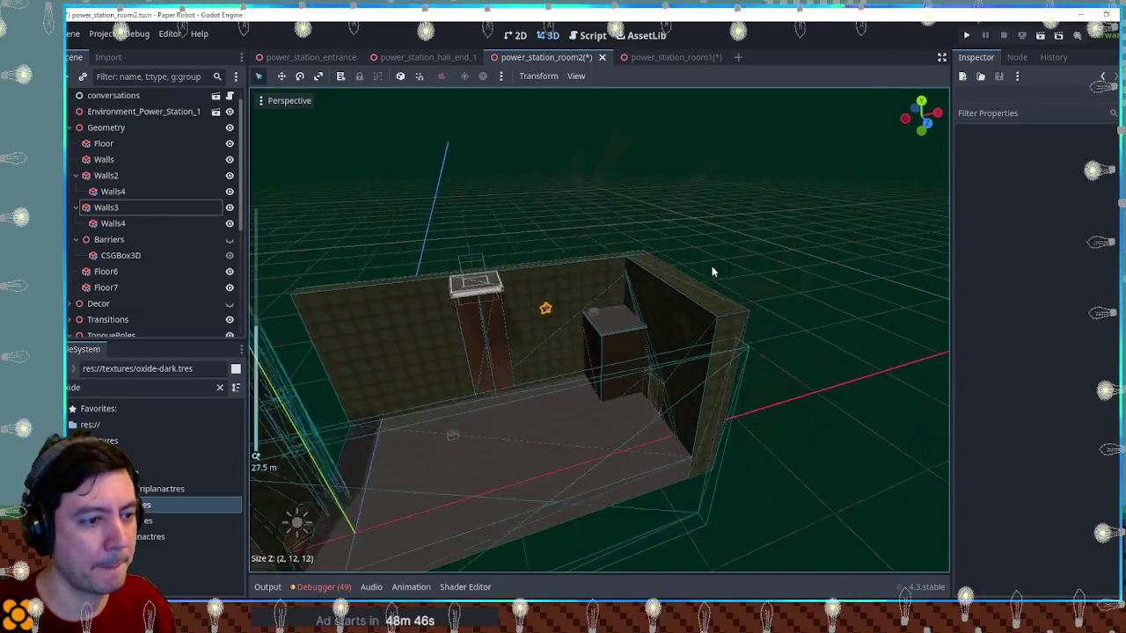
scroll(719, 369, "up", 2)
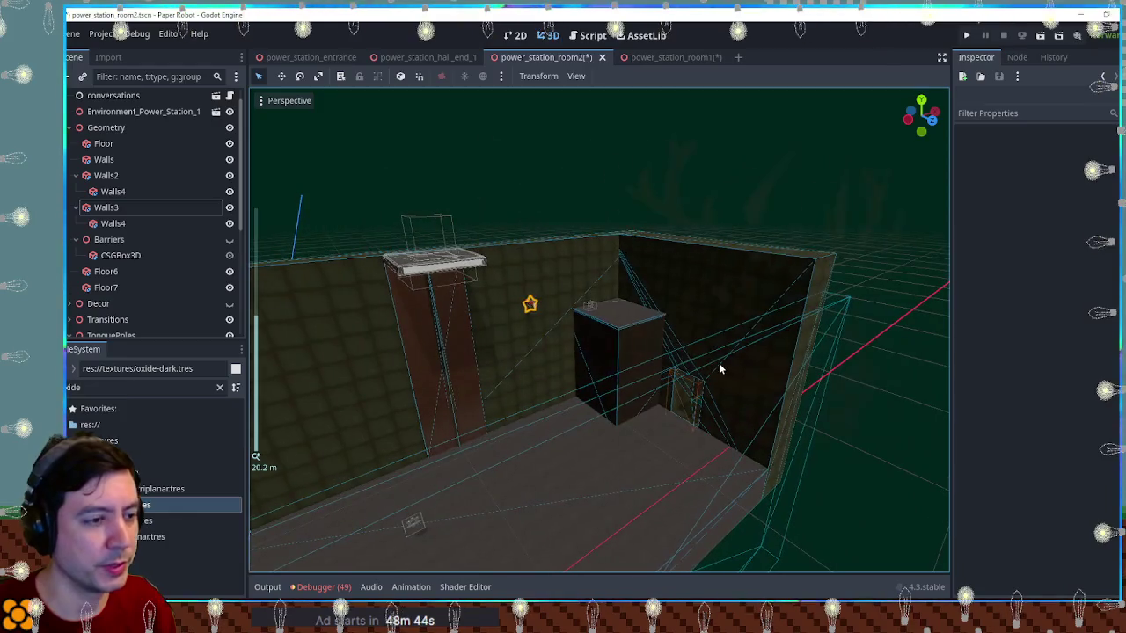
scroll(595, 358, "up", 6)
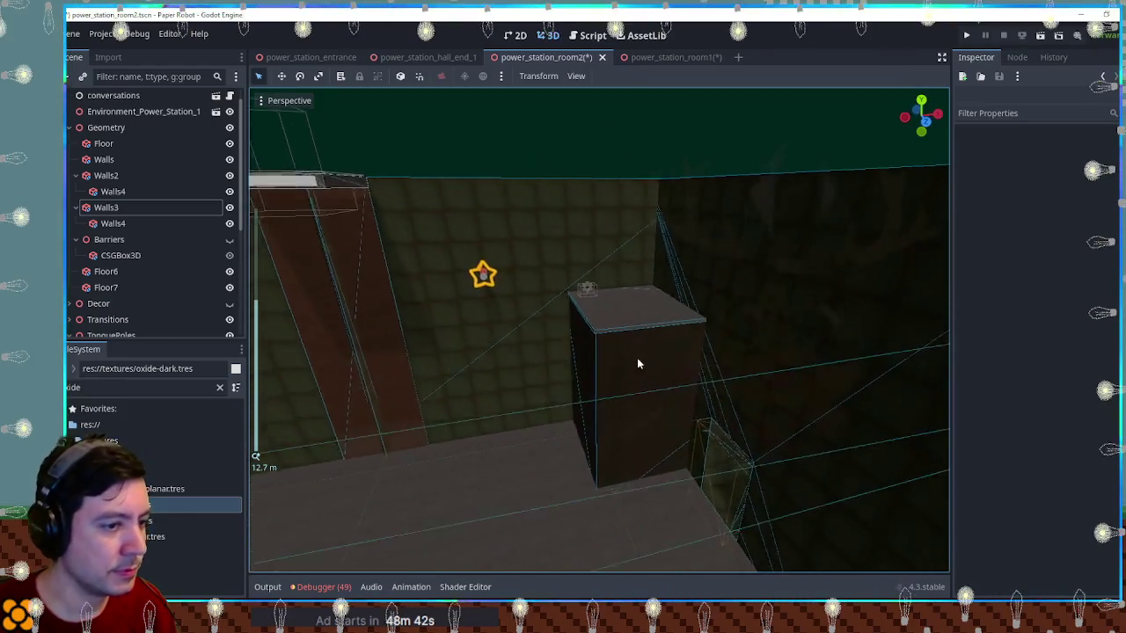
mouse_move(597, 368)
left_mouse_down()
mouse_move(631, 387)
mouse_move(642, 349)
mouse_move(707, 502)
left_mouse_up()
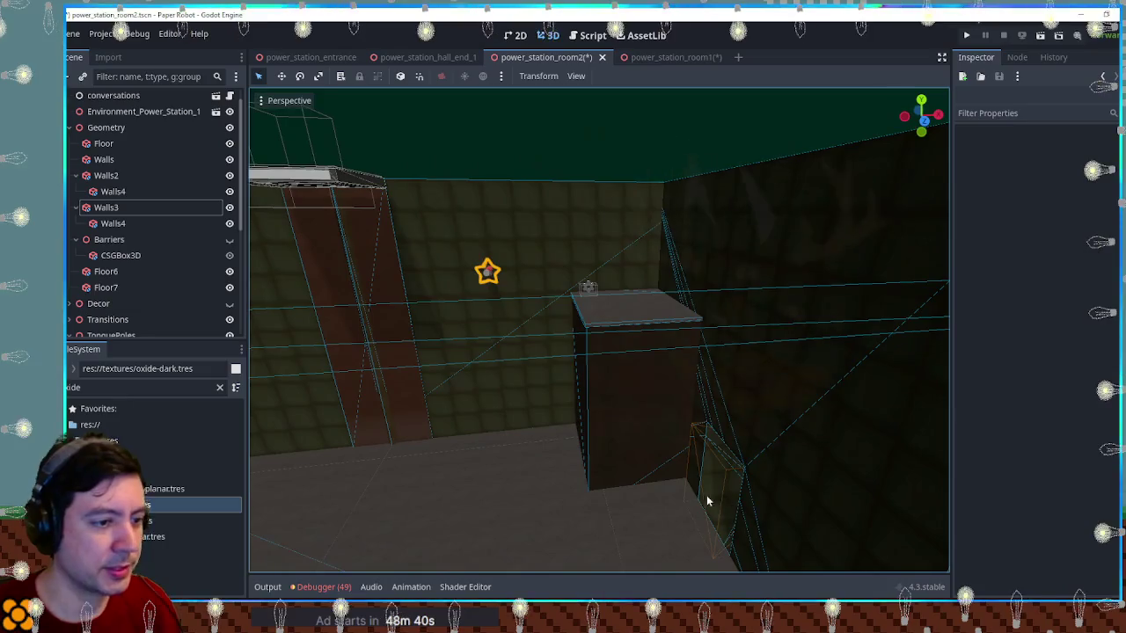
mouse_move(711, 449)
left_mouse_down()
mouse_move(604, 400)
mouse_move(737, 370)
mouse_move(717, 349)
left_mouse_up()
scroll(721, 349, "down", 3)
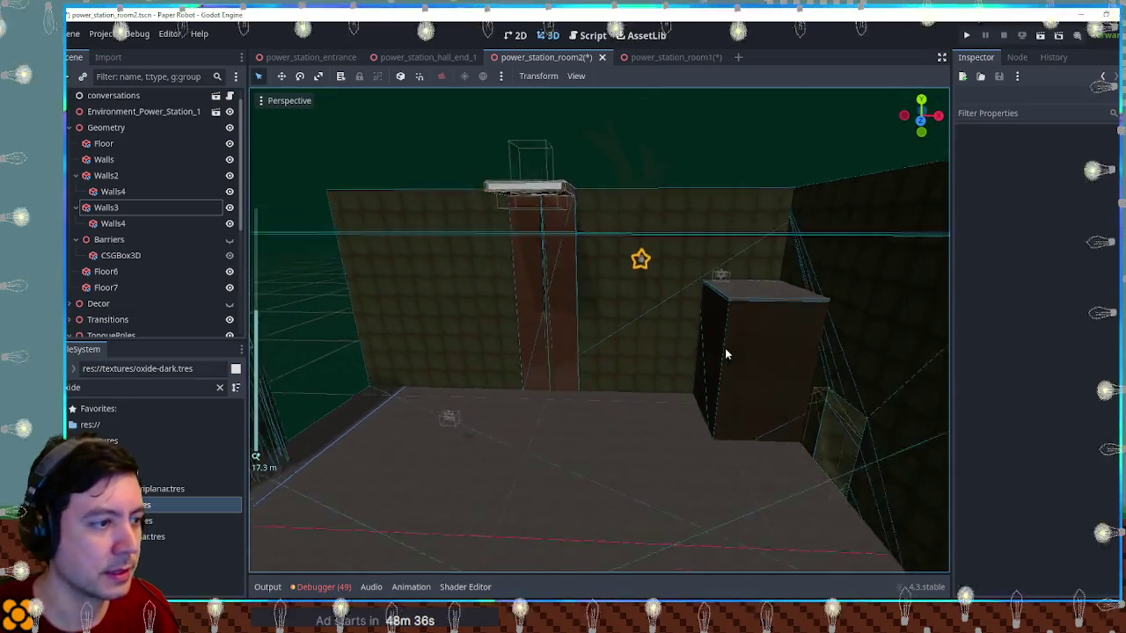
left_click(740, 345)
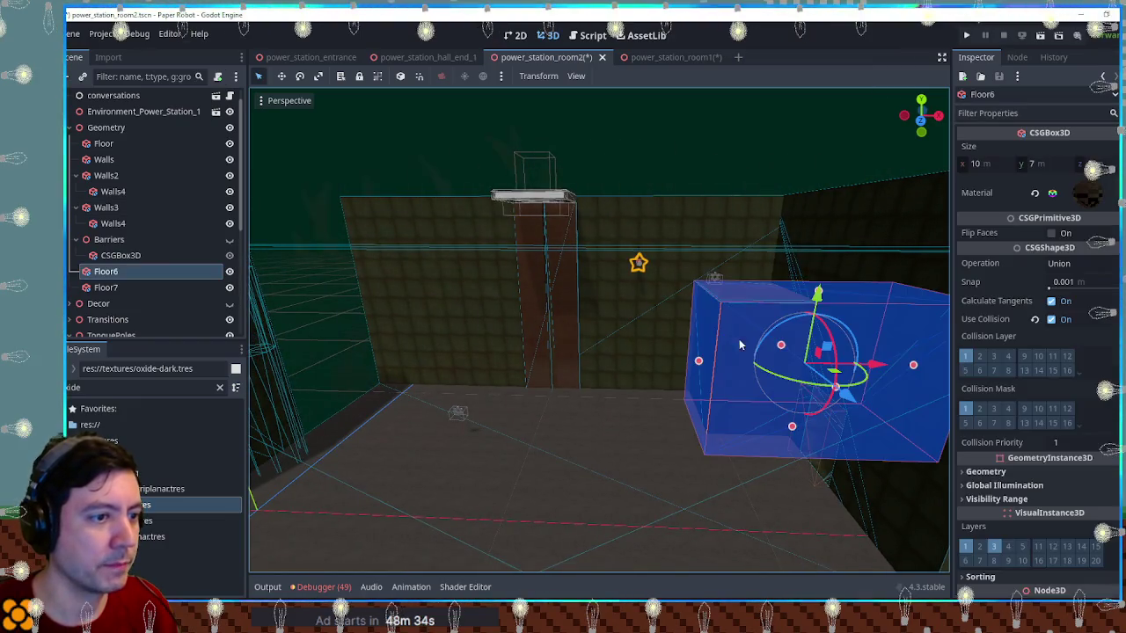
Nest the thin Floor7 slab under Floor6 in the Scene dock
left_click(739, 298, "shift")
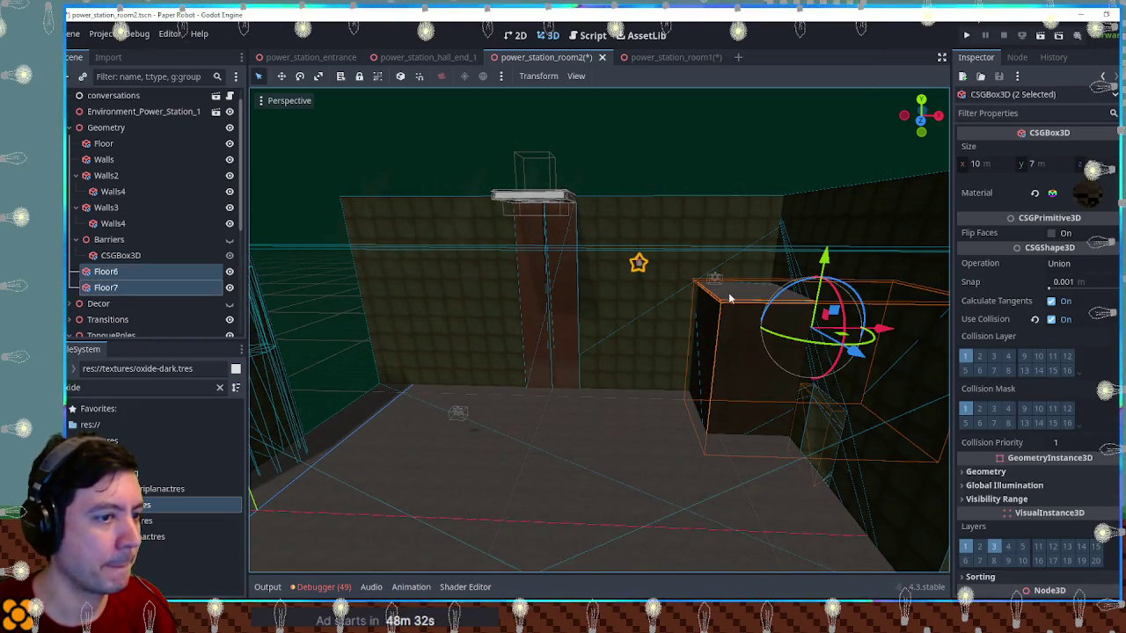
left_click(106, 272)
left_click(102, 287)
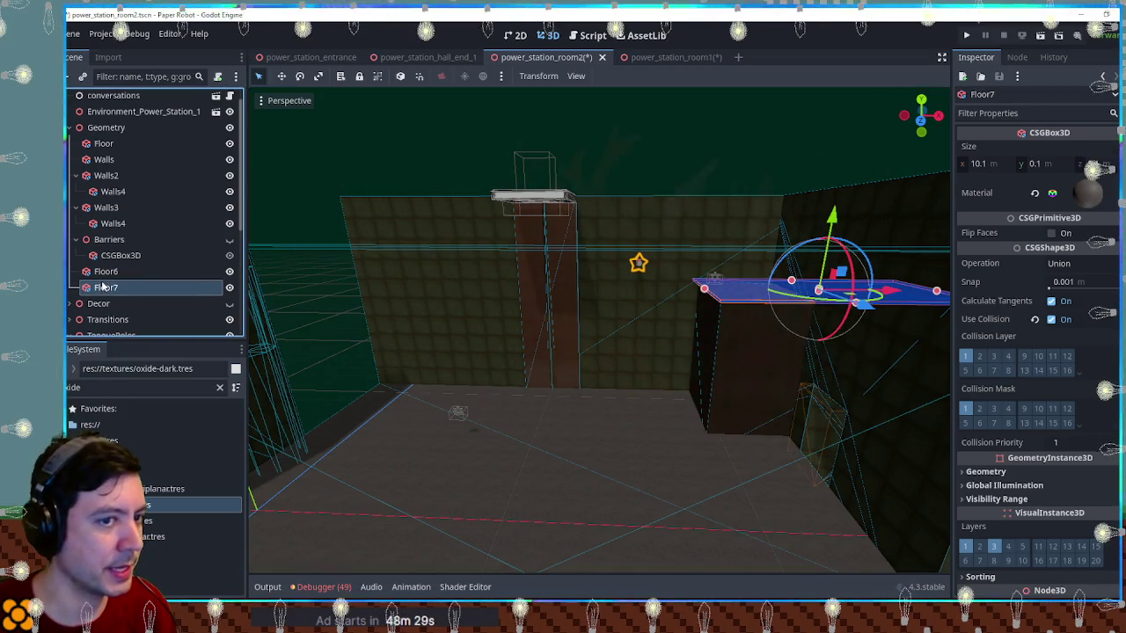
left_click(113, 291)
left_click_drag(115, 275, 110, 272)
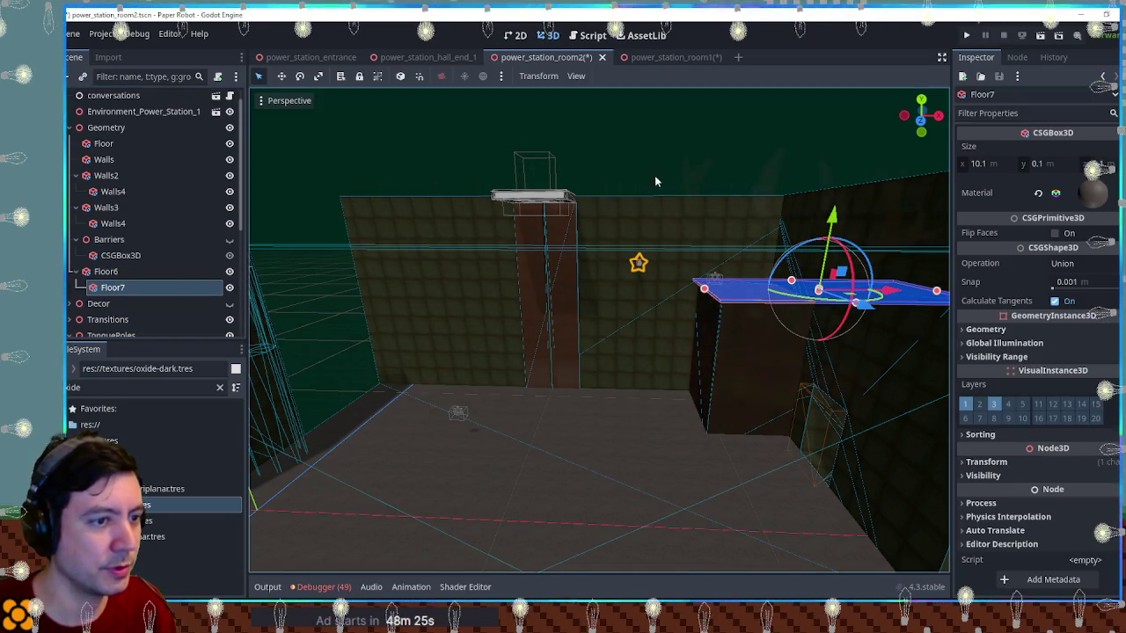
left_click(672, 160)
Move the copied block 20 m across the room and narrow it, as Floor7, from 10 m to 2 m wide
left_click(124, 289)
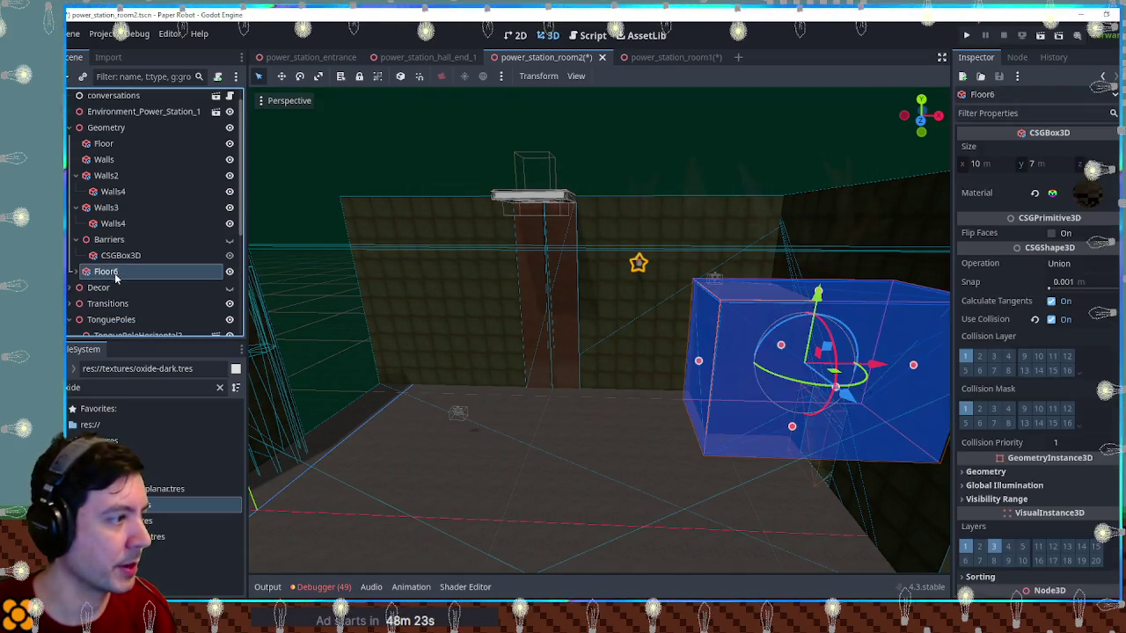
mouse_move(849, 364)
left_mouse_down()
mouse_move(451, 343)
mouse_move(467, 349)
left_mouse_up()
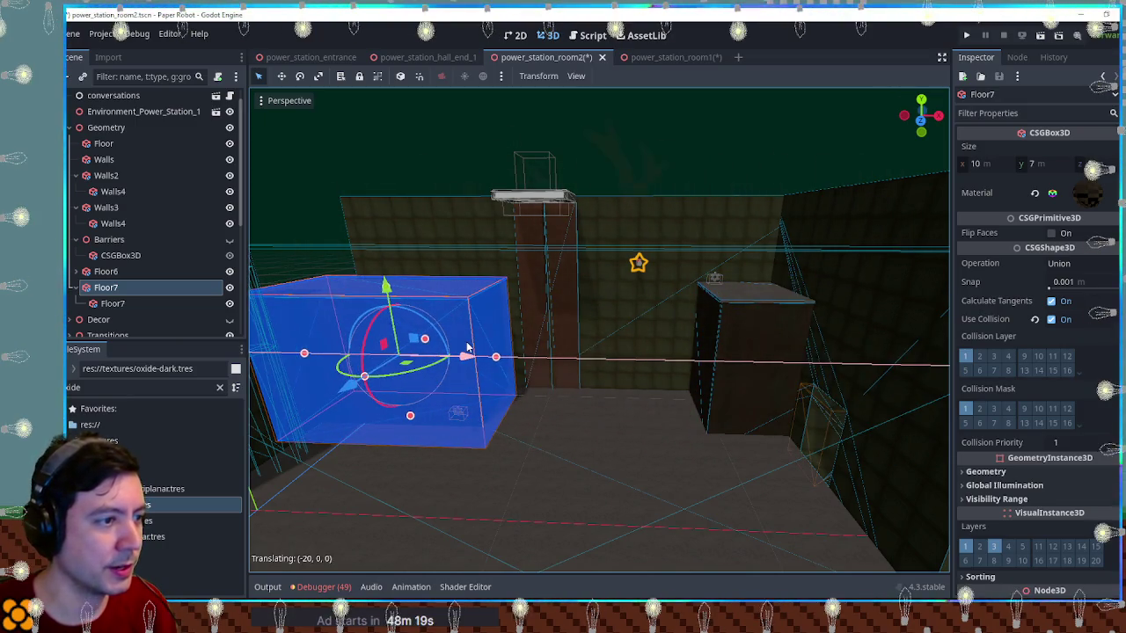
left_click(647, 324)
scroll(666, 343, "up", 4)
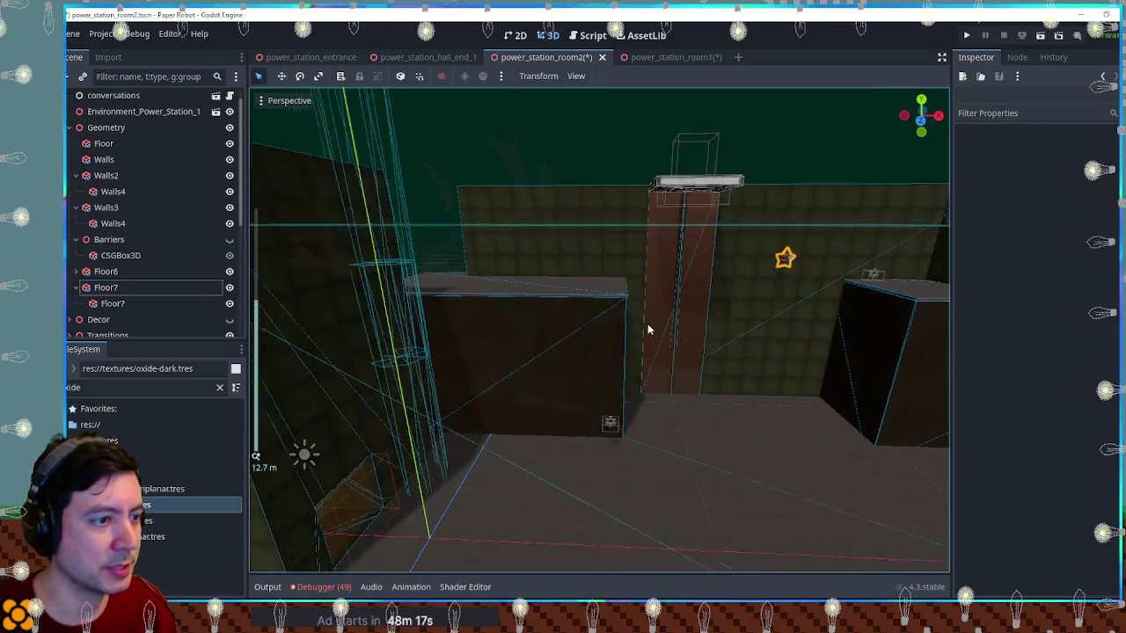
scroll(666, 343, "down", 3)
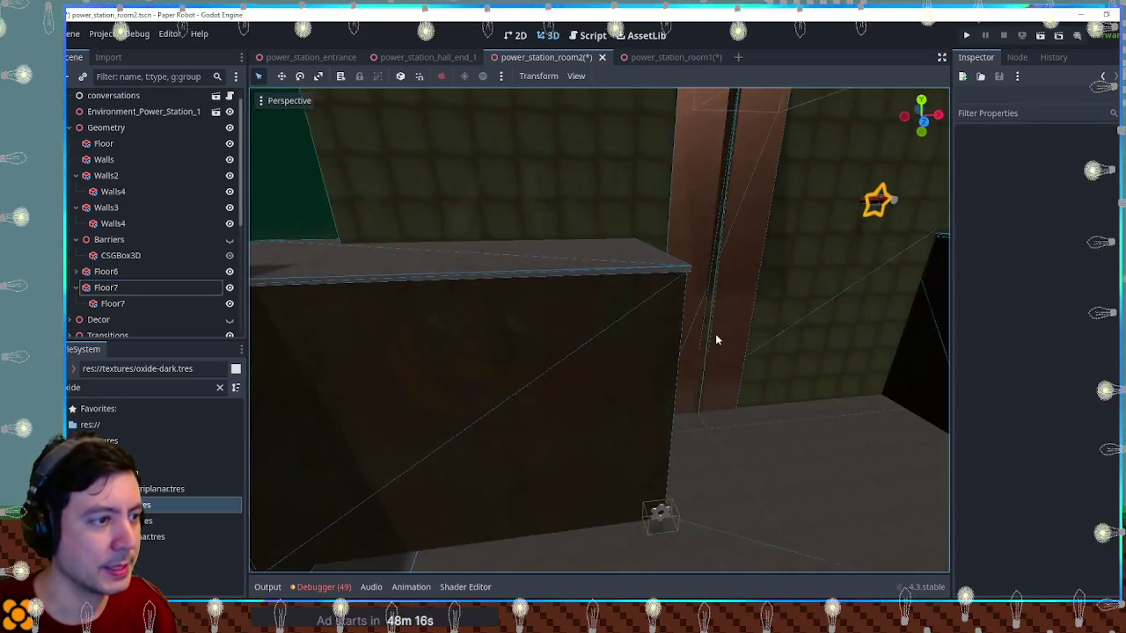
scroll(569, 343, "up", 2)
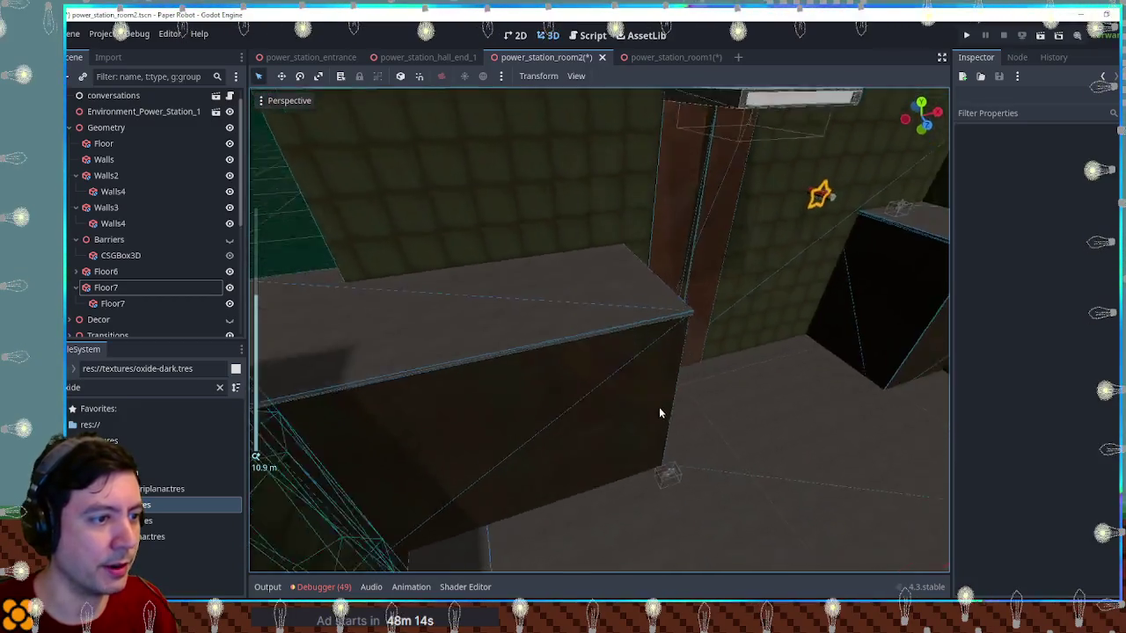
mouse_move(577, 462)
left_mouse_down()
mouse_move(593, 302)
mouse_move(636, 385)
mouse_move(619, 371)
left_mouse_up()
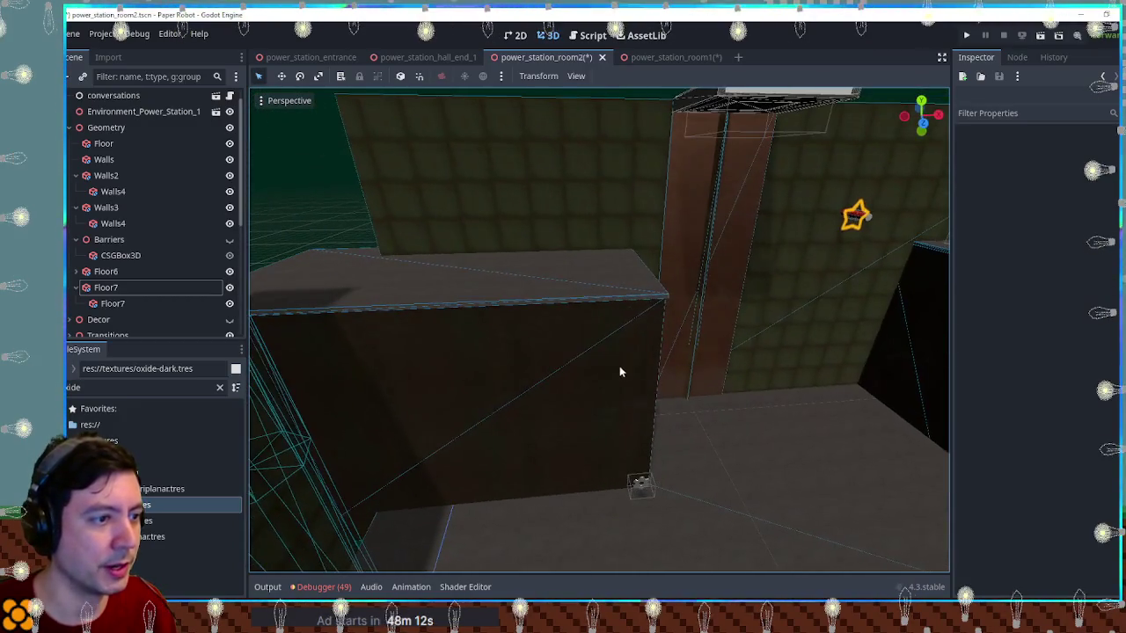
left_click(563, 344)
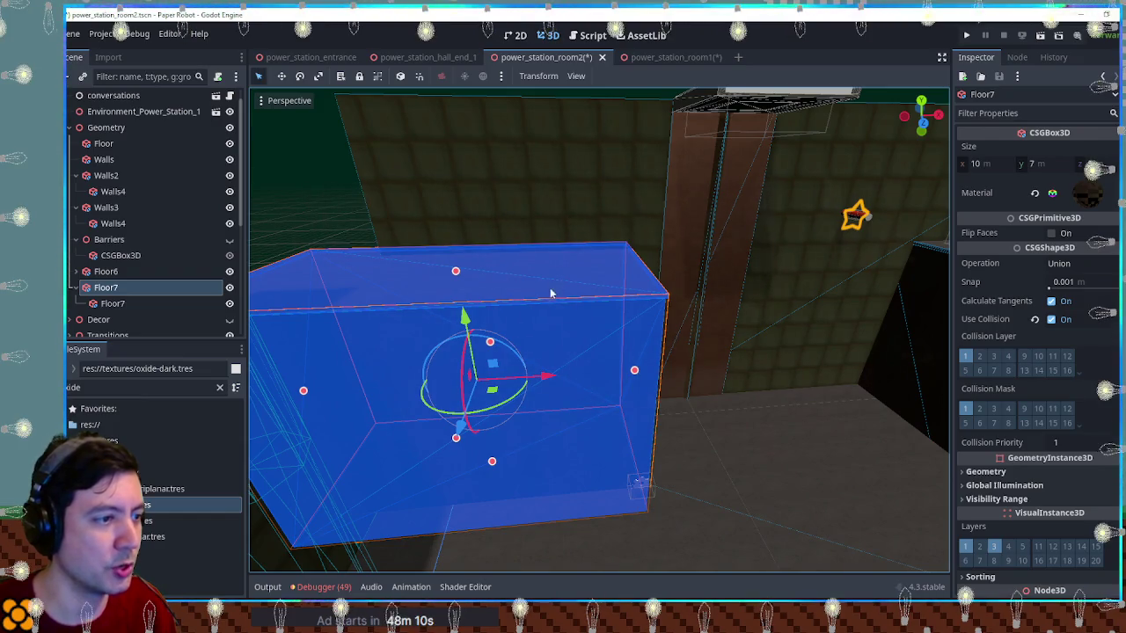
mouse_move(303, 392)
left_mouse_down()
mouse_move(585, 400)
mouse_move(627, 418)
mouse_move(607, 397)
left_mouse_up()
left_click_drag(737, 457, 646, 384)
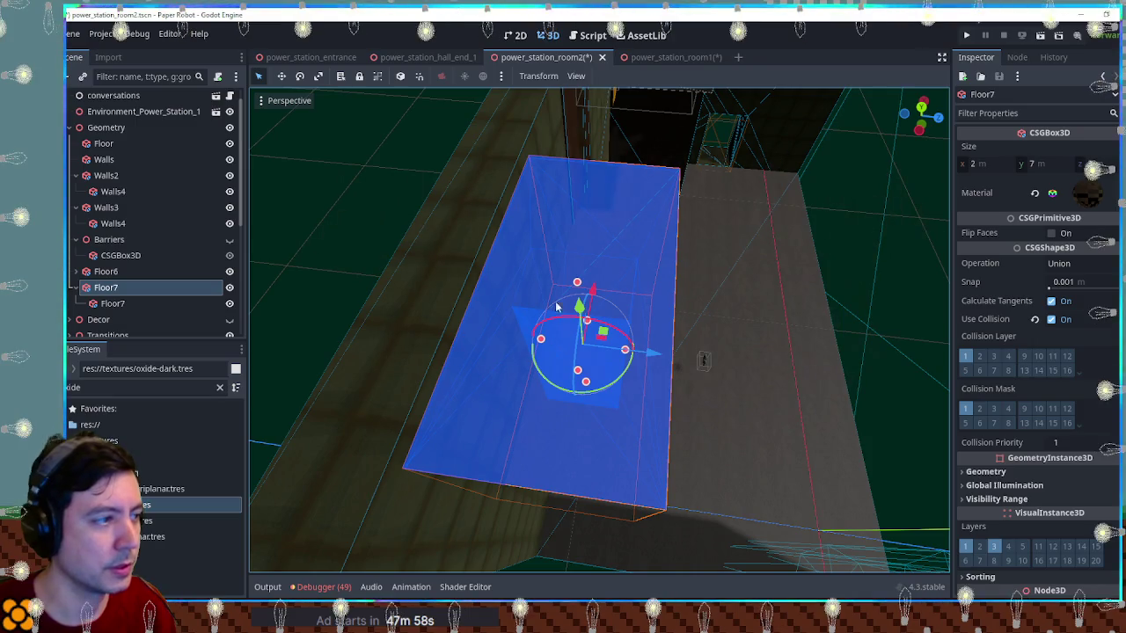
Set the nested thin slab's depth to 2.5 m and narrow its width
left_click(113, 303)
mouse_move(675, 294)
left_mouse_down()
mouse_move(645, 294)
mouse_move(691, 304)
left_mouse_up()
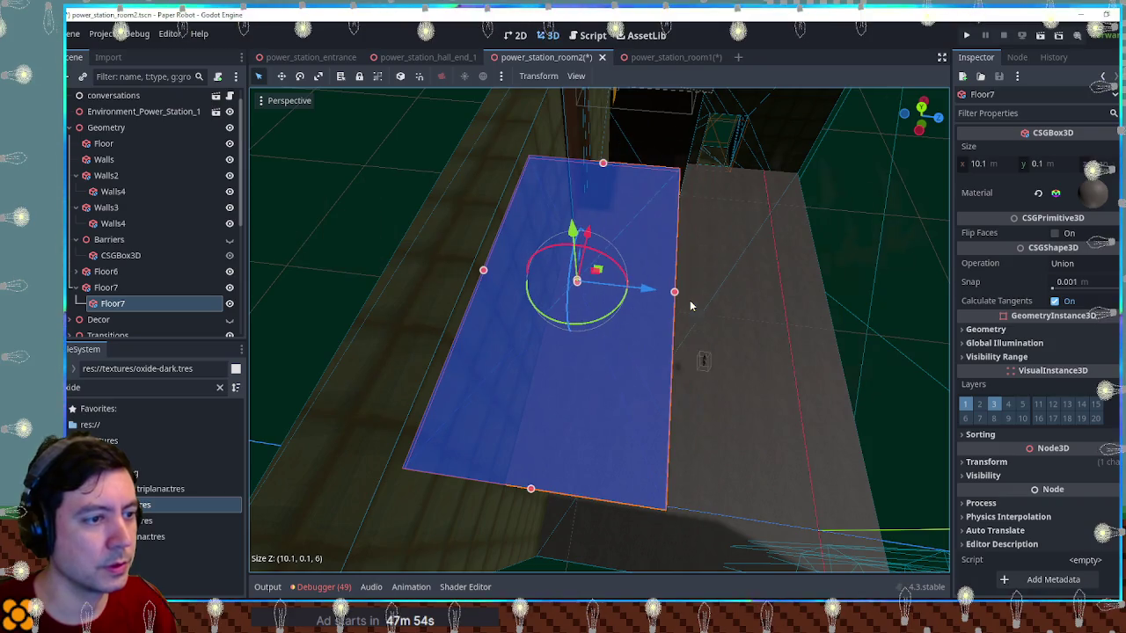
left_click(1099, 163)
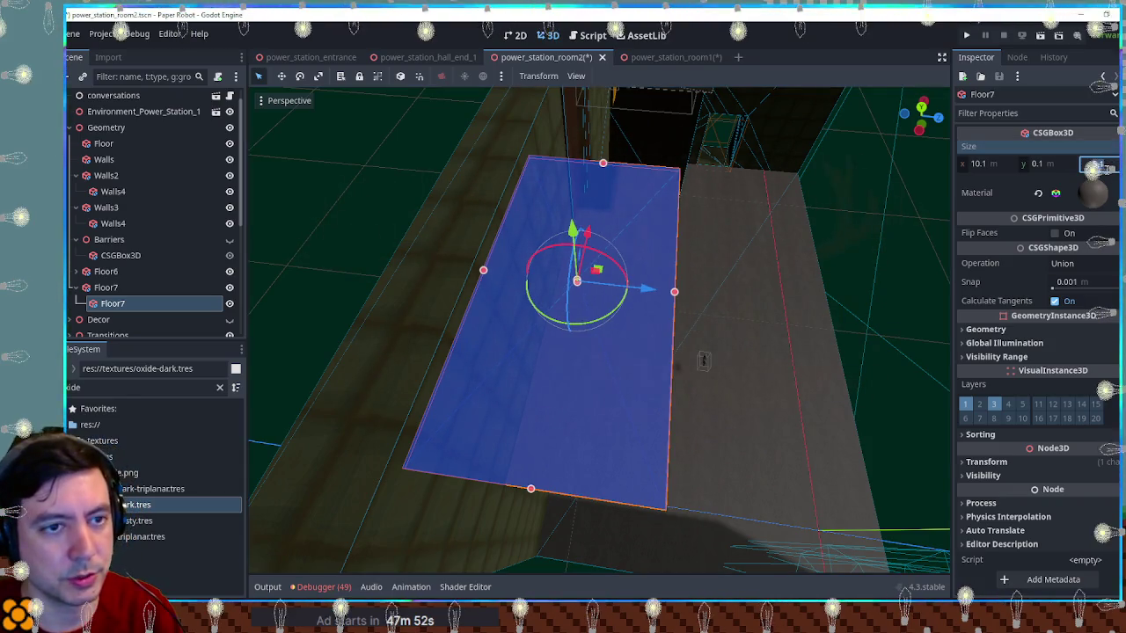
type("2.5")
key("Return")
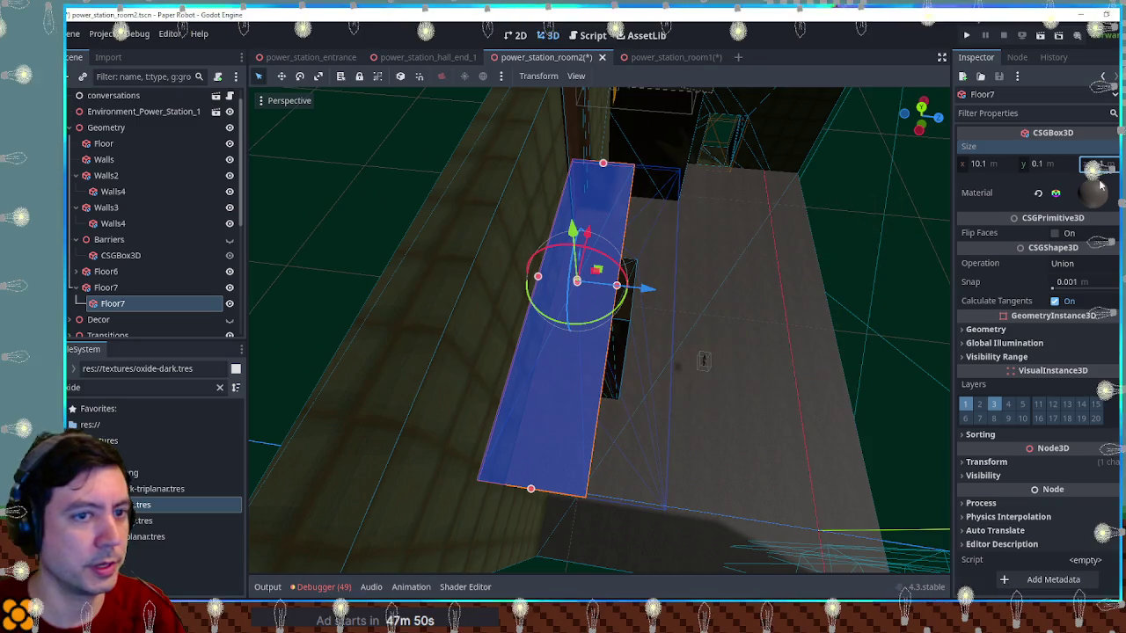
left_click_drag(774, 293, 652, 228)
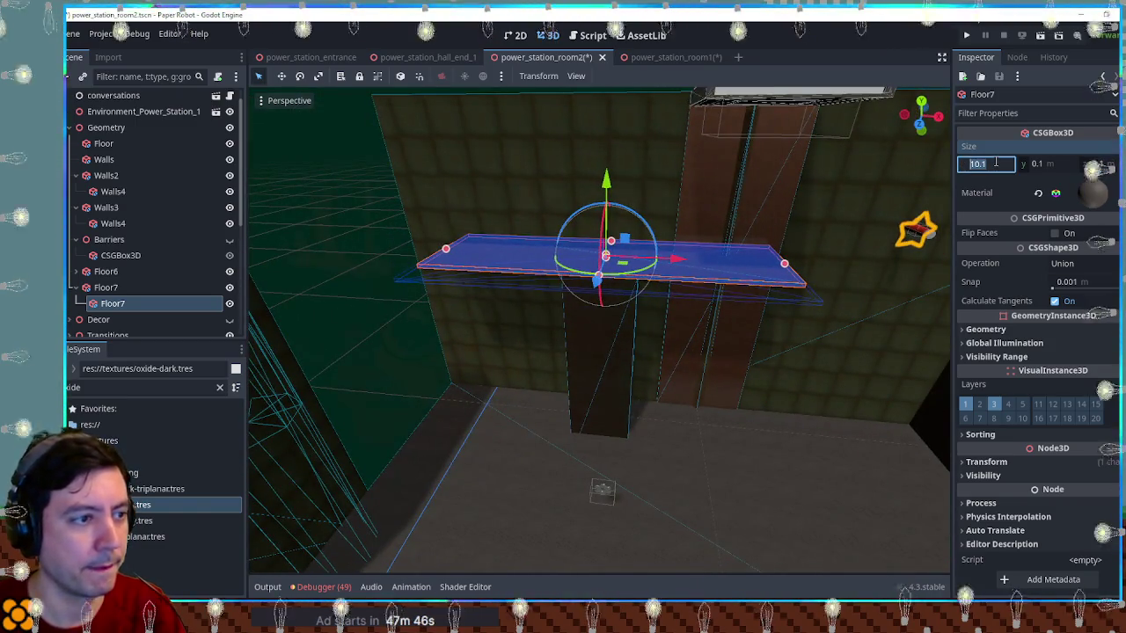
left_click(995, 161)
type("2.1")
key("Return")
left_click(296, 245)
mouse_move(295, 245)
left_mouse_down()
mouse_move(717, 327)
mouse_move(503, 271)
mouse_move(585, 305)
left_mouse_up()
left_click(582, 258)
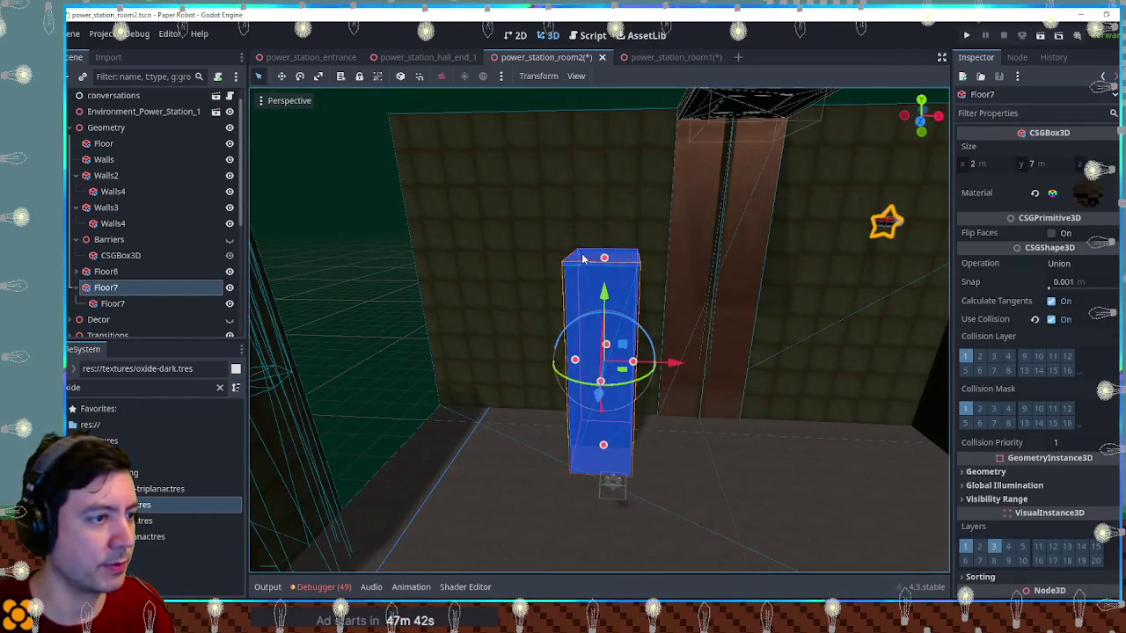
Duplicate Floor7 as Floor8 one step lower and left, then lower both blocks 1 m
key("ctrl+d")
mouse_move(626, 344)
left_mouse_down()
mouse_move(568, 362)
mouse_move(537, 353)
mouse_move(570, 365)
left_mouse_up()
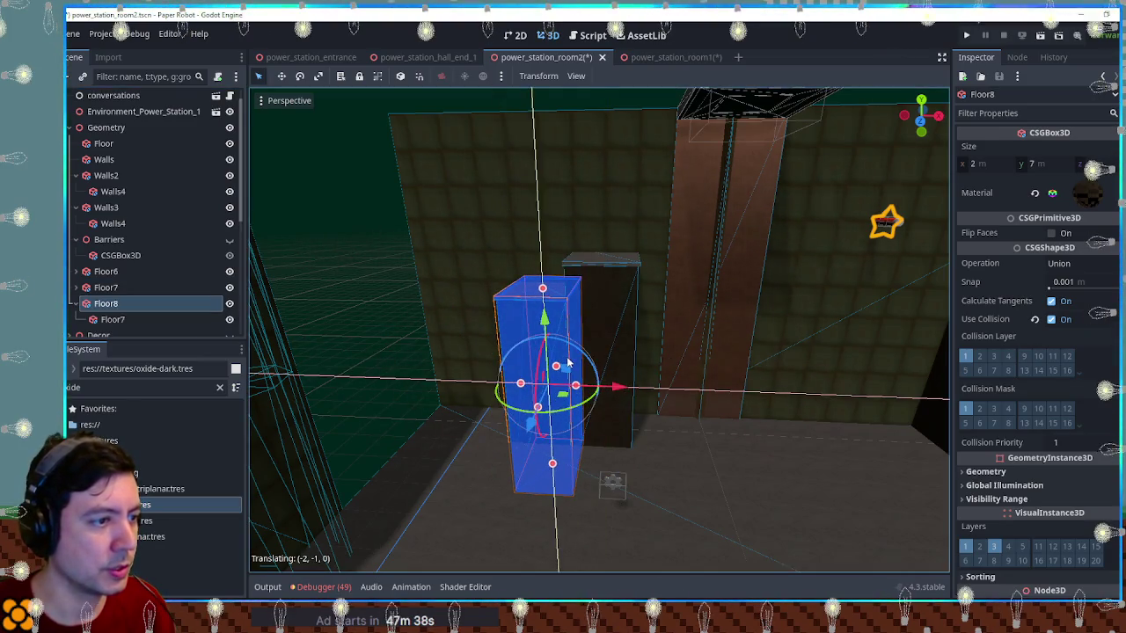
left_click(369, 302)
scroll(369, 302, "up", 1)
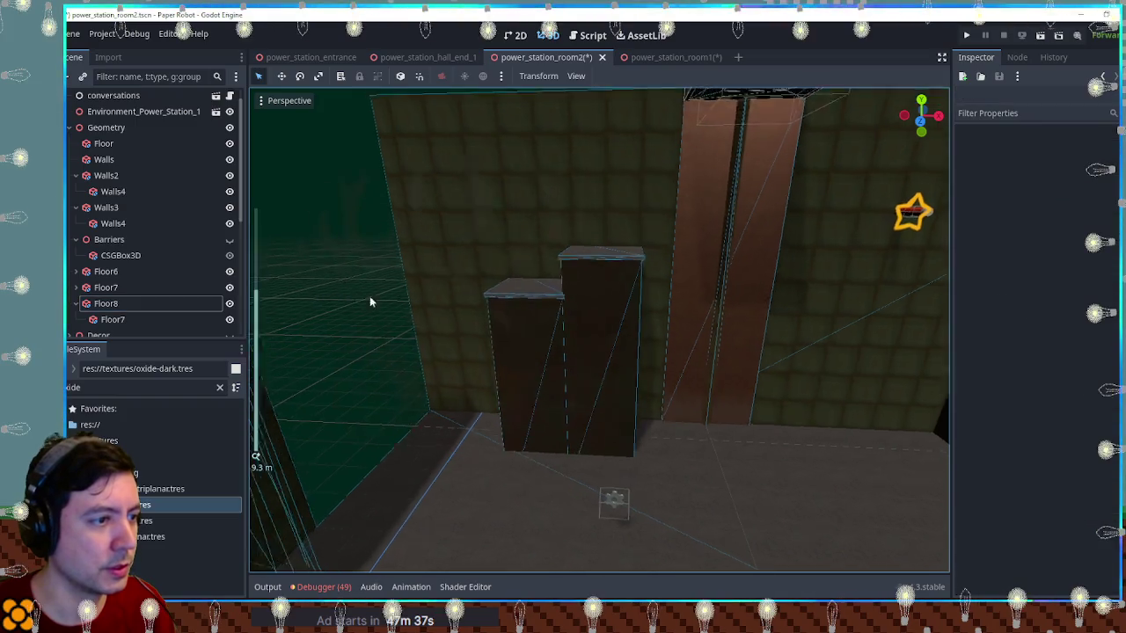
mouse_move(370, 301)
left_mouse_down()
mouse_move(498, 334)
mouse_move(370, 304)
mouse_move(538, 289)
mouse_move(528, 317)
mouse_move(478, 314)
mouse_move(541, 311)
mouse_move(416, 301)
left_mouse_up()
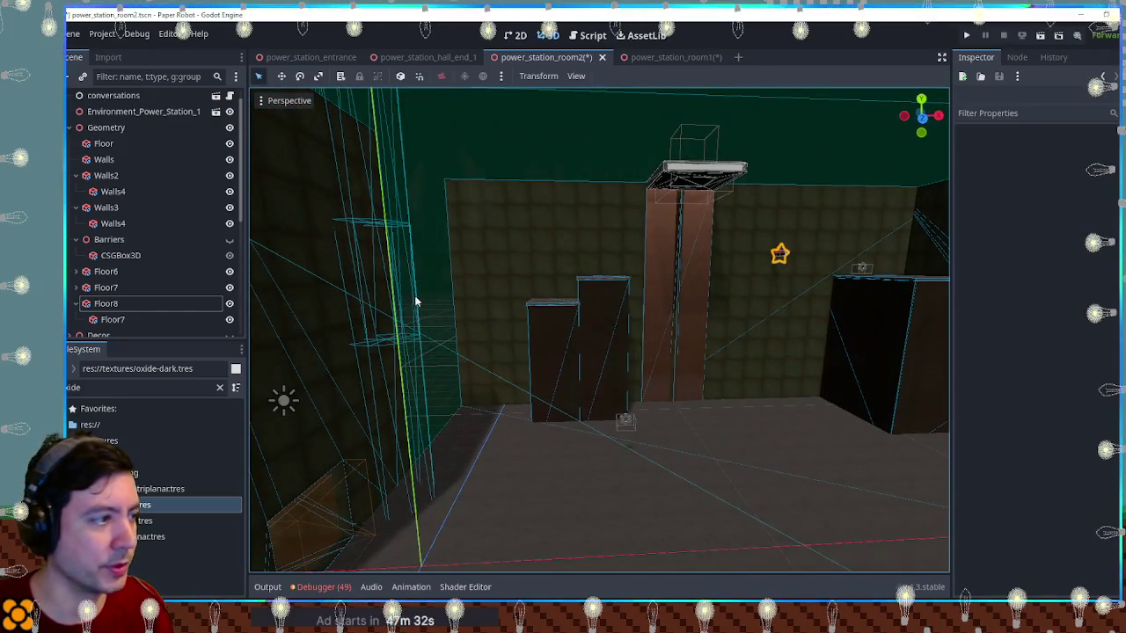
left_click(118, 287)
left_click(118, 303, "shift")
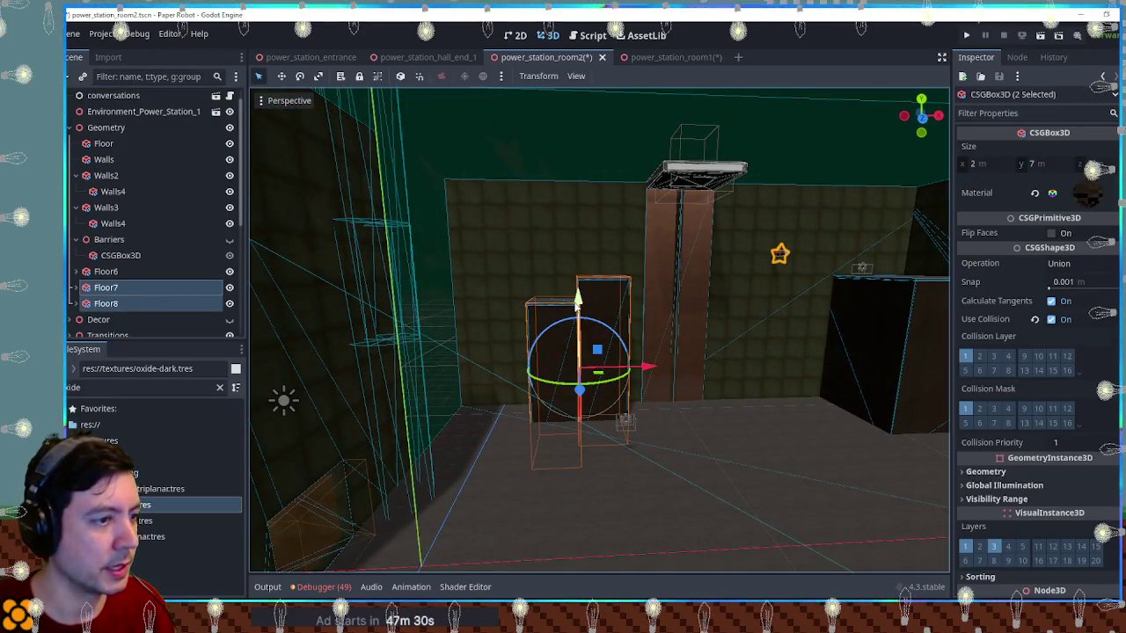
left_click_drag(577, 299, 577, 321)
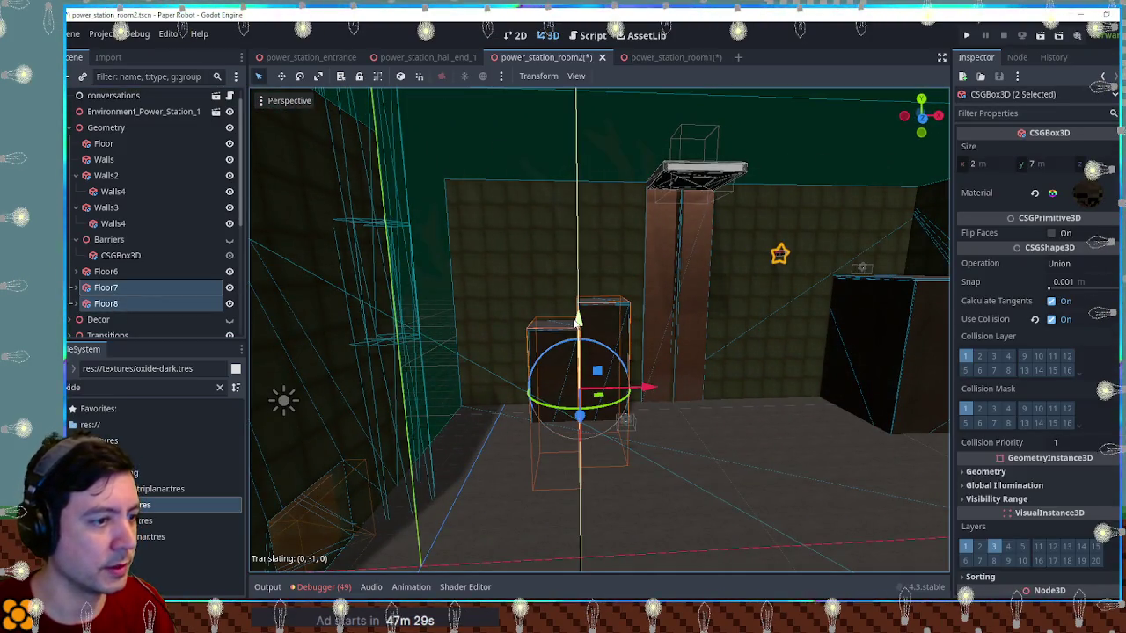
Duplicate further copies as Floor9 and Floor10, each one step lower and left, and inspect the stairs
left_click(106, 303)
key("ctrl+d")
mouse_move(575, 381)
left_mouse_down()
mouse_move(510, 400)
mouse_move(533, 402)
left_mouse_up()
scroll(640, 389, "down", 2)
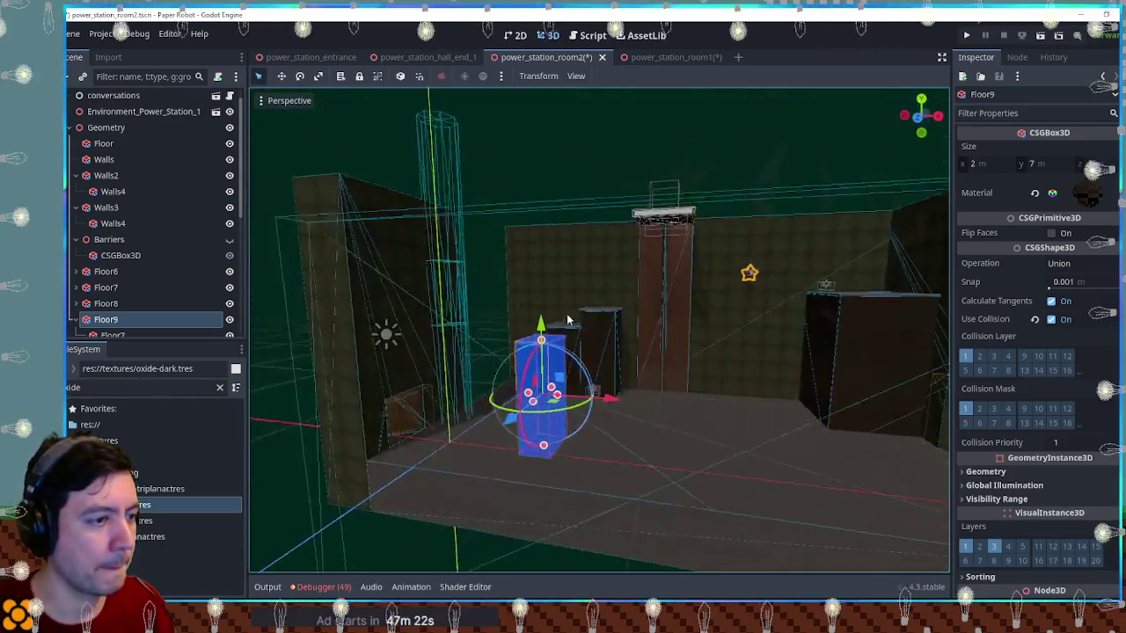
scroll(534, 359, "up", 3)
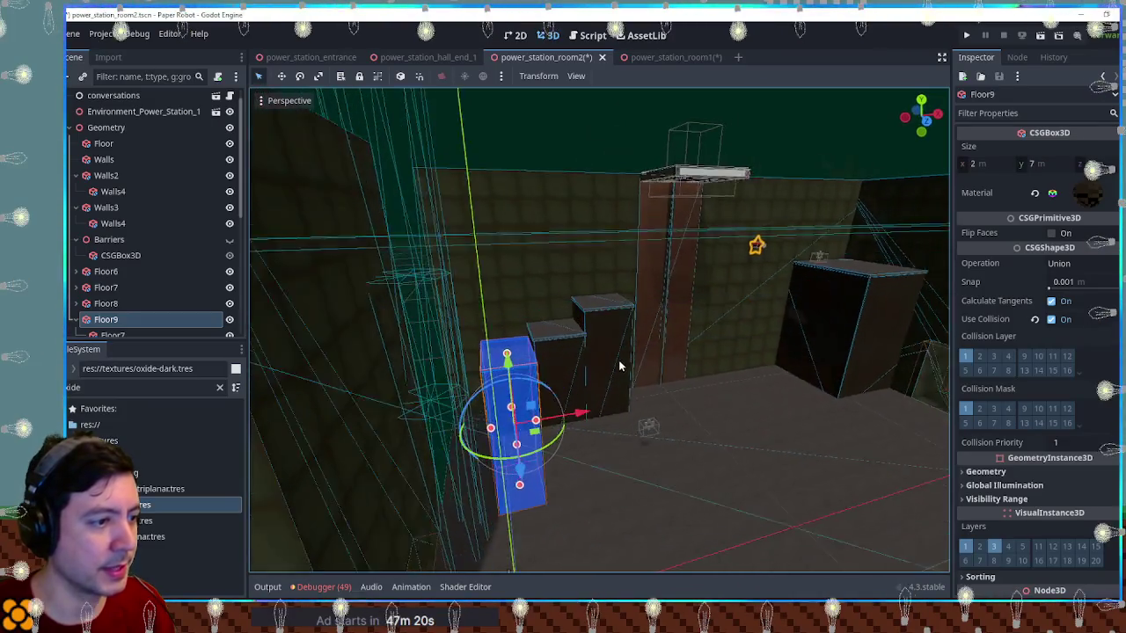
key("ctrl+d")
mouse_move(541, 420)
left_mouse_down()
mouse_move(541, 387)
mouse_move(570, 366)
mouse_move(518, 380)
mouse_move(661, 393)
mouse_move(568, 407)
mouse_move(499, 505)
mouse_move(566, 545)
mouse_move(559, 559)
left_mouse_up()
scroll(568, 407, "up", 3)
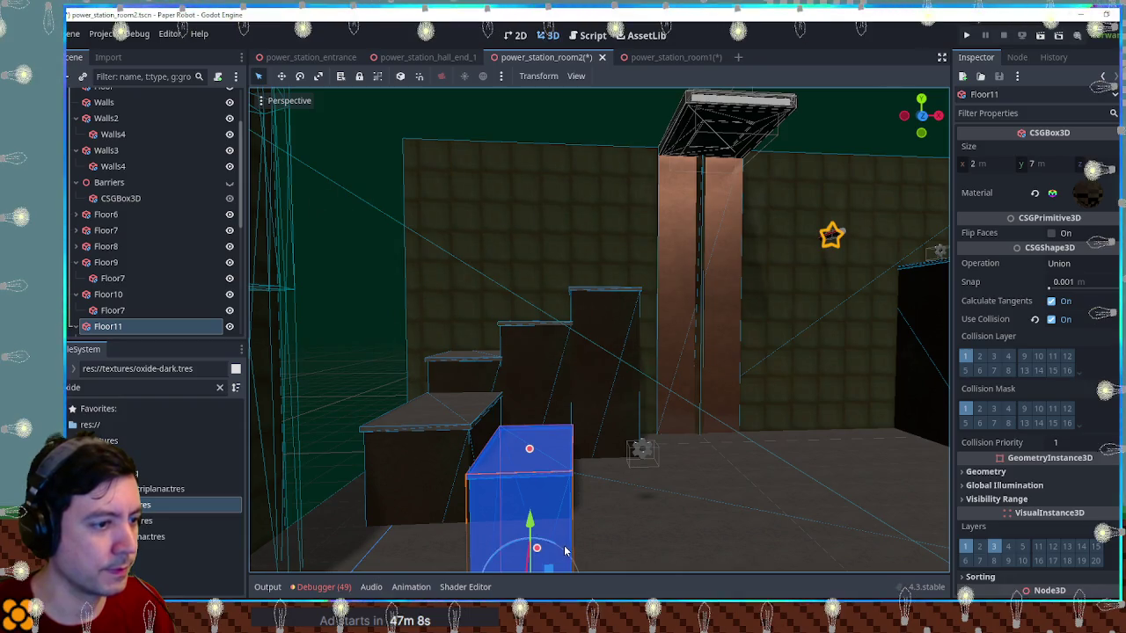
mouse_move(654, 489)
left_mouse_down()
mouse_move(562, 471)
mouse_move(643, 448)
mouse_move(741, 442)
mouse_move(628, 426)
mouse_move(750, 431)
mouse_move(607, 380)
mouse_move(531, 409)
mouse_move(562, 375)
mouse_move(553, 357)
left_mouse_up()
left_click(553, 372)
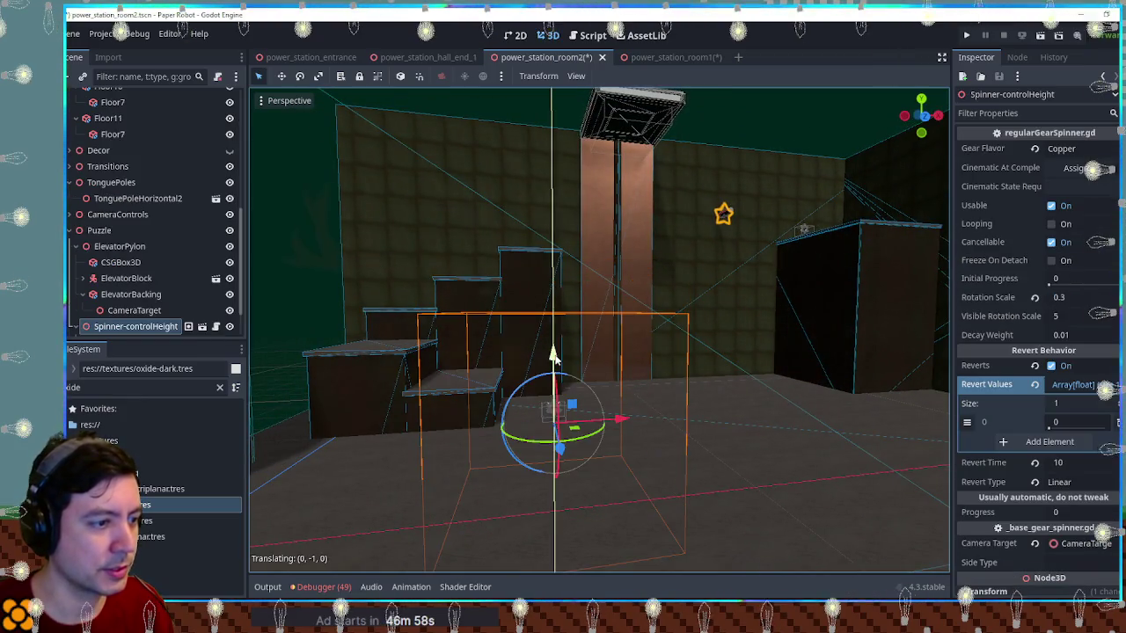
Position the height-control gear spinner at the foot of the lowest step
mouse_move(576, 431)
left_mouse_down()
mouse_move(535, 383)
mouse_move(505, 394)
mouse_move(518, 410)
mouse_move(532, 403)
mouse_move(499, 369)
left_mouse_up()
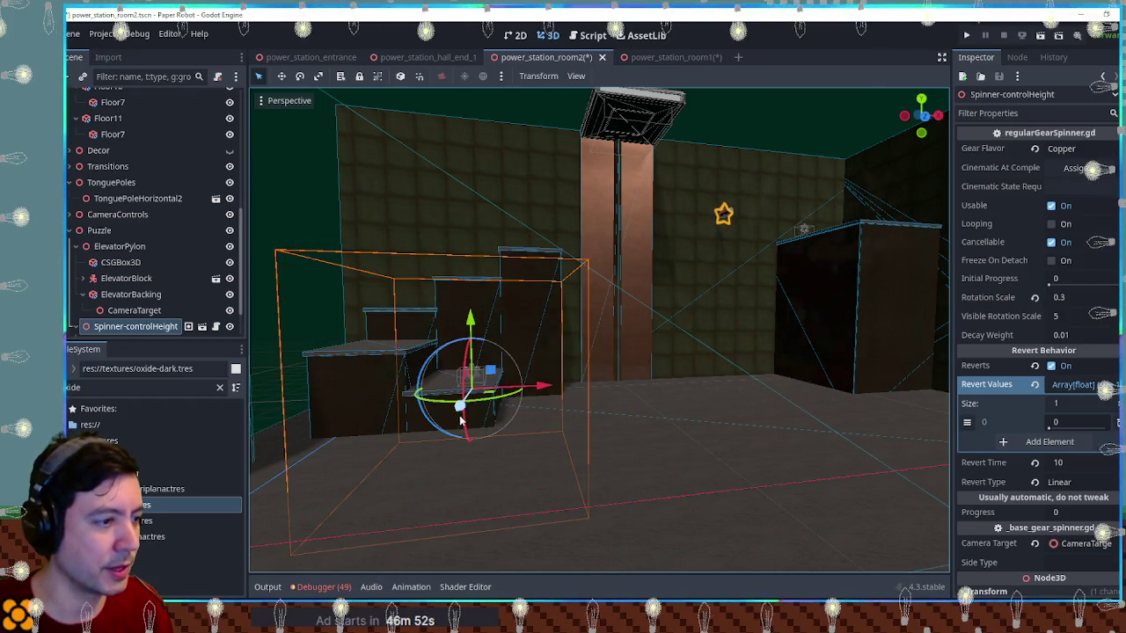
left_click_drag(480, 361, 482, 355)
scroll(509, 366, "up", 5)
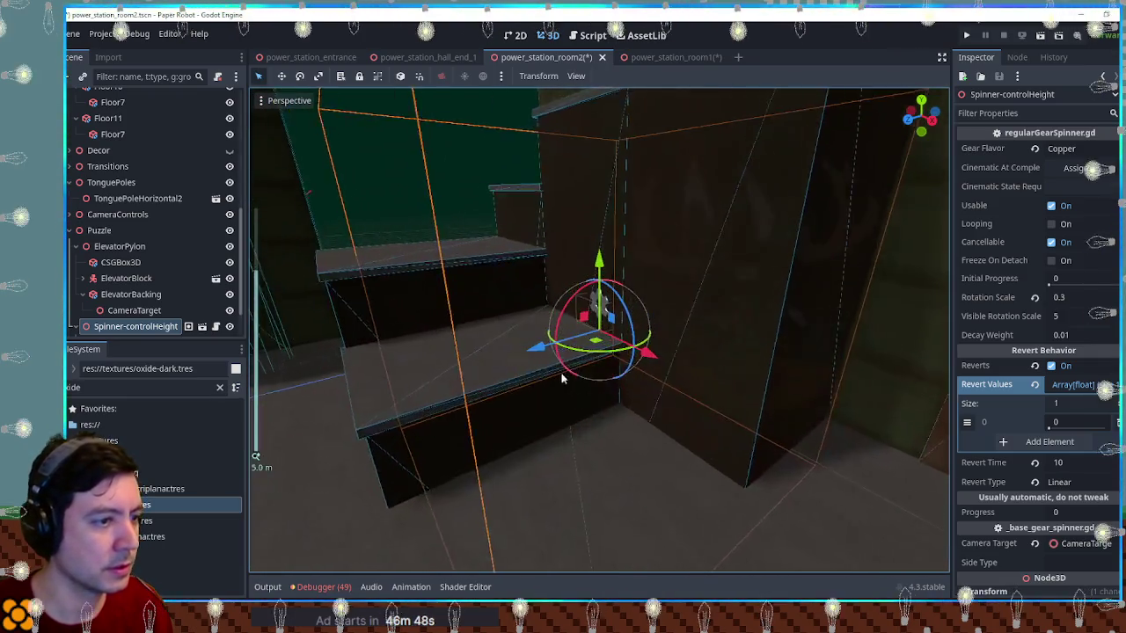
left_click_drag(620, 347, 594, 360)
scroll(594, 352, "down", 3)
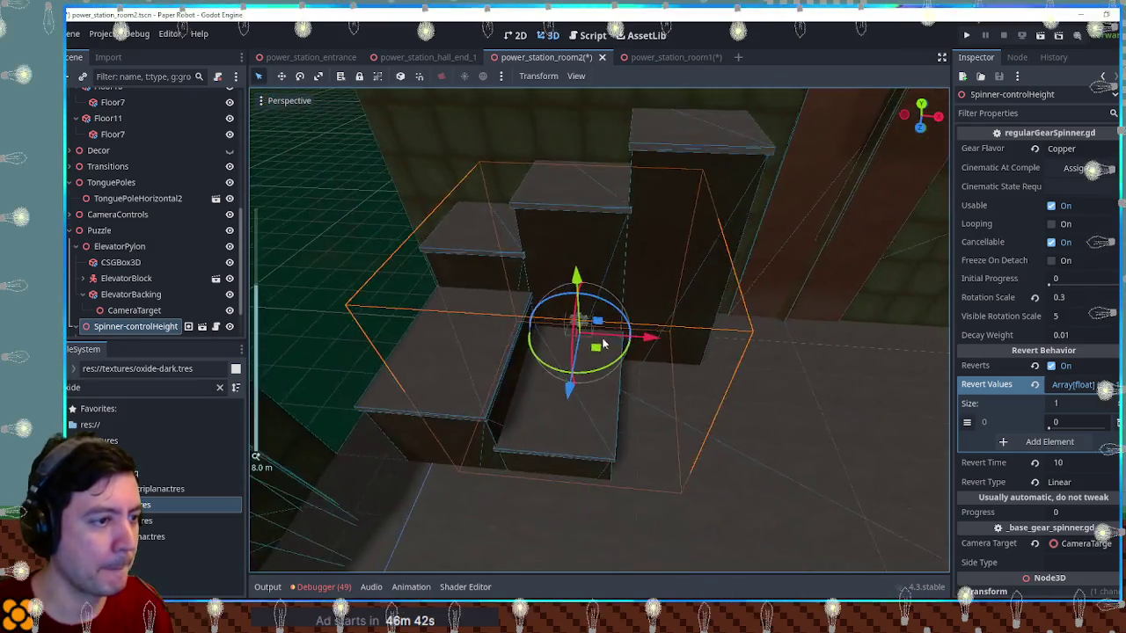
Save the room2 scene and launch it with F6
key("ctrl+s")
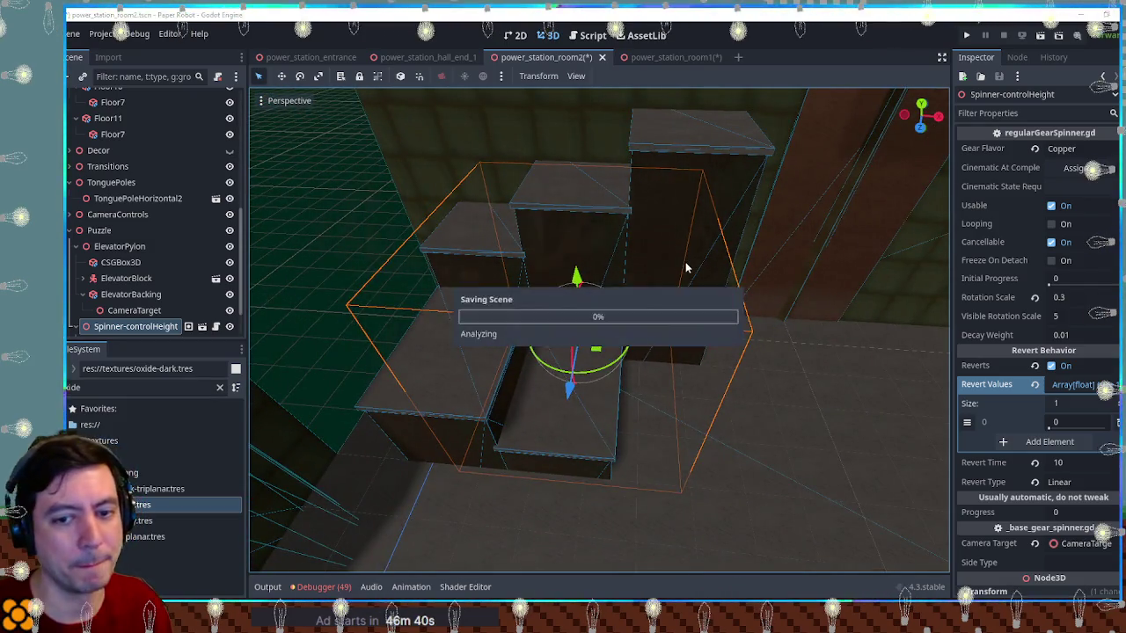
scroll(713, 321, "down", 4)
scroll(714, 324, "down", 4)
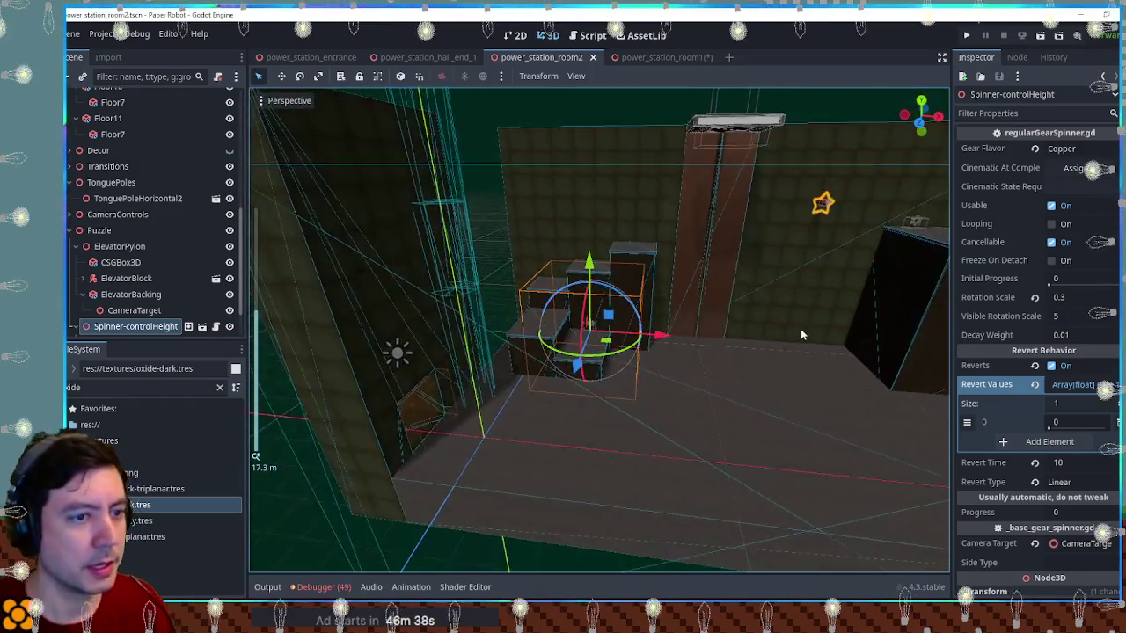
key("F6")
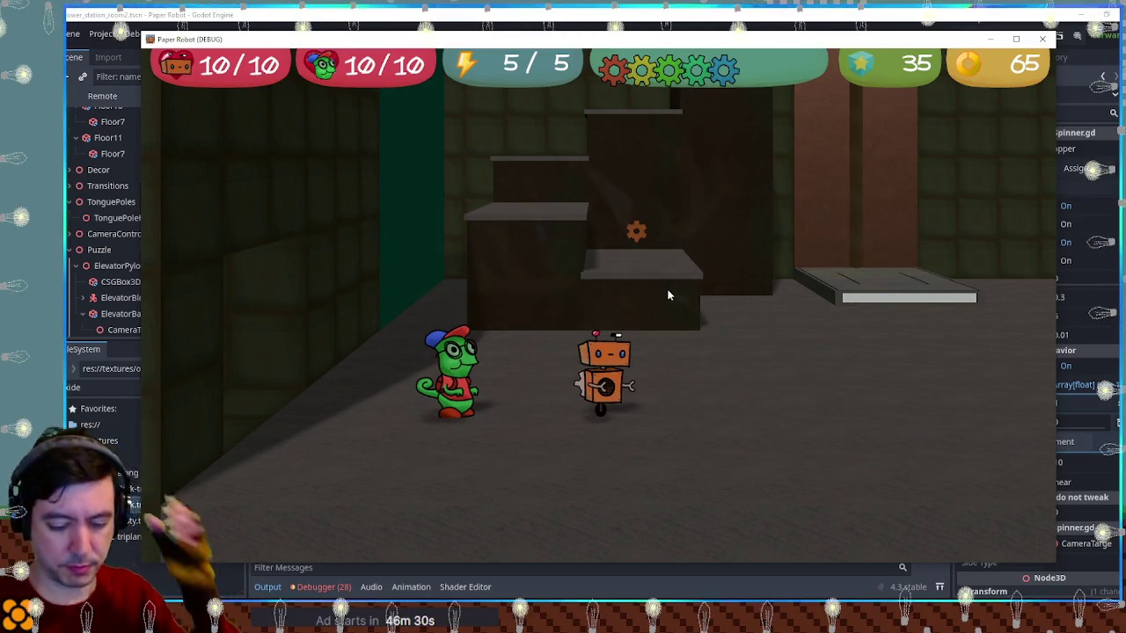
Open the in-game Status menu with Escape, then close it to resume play
key("Escape")
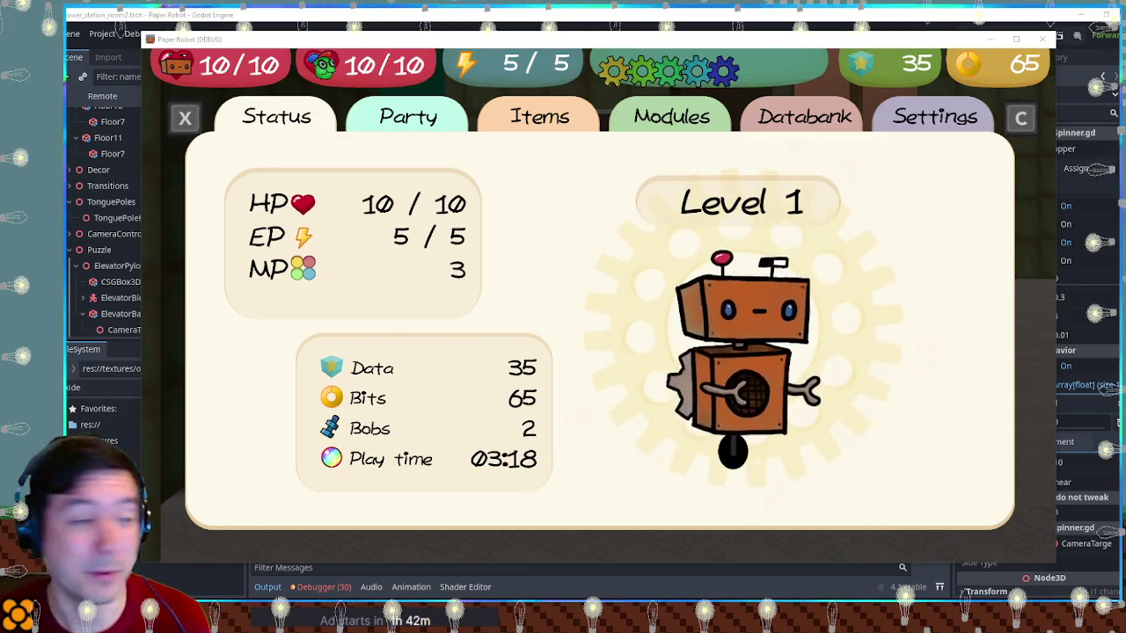
key("Escape")
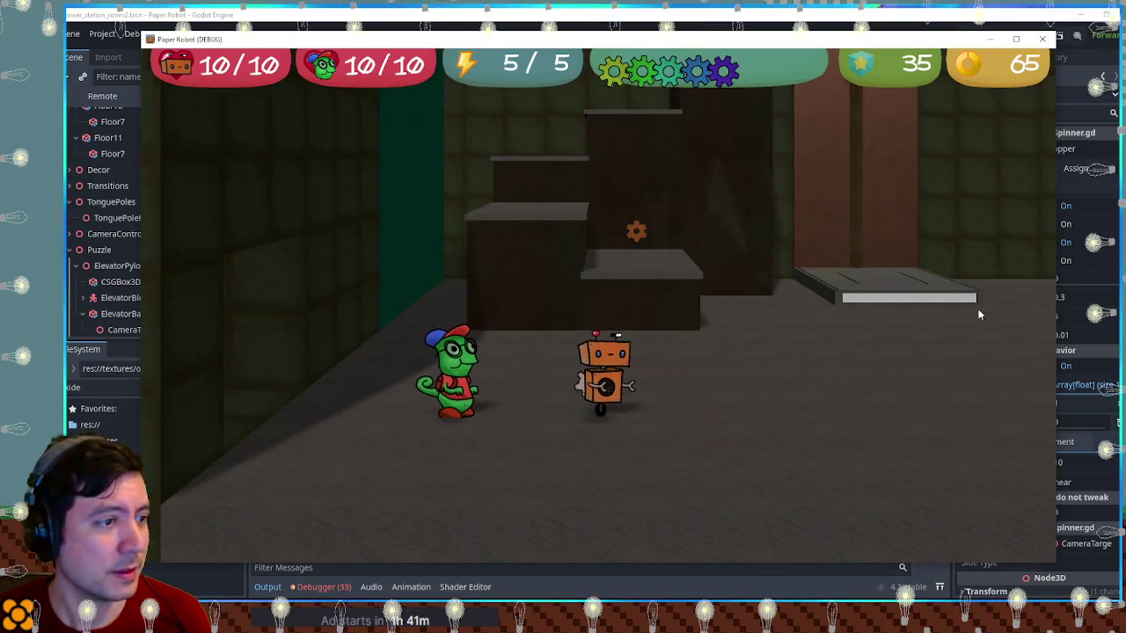
Walk the robot and frog left and right across the room2 floor
key("d")
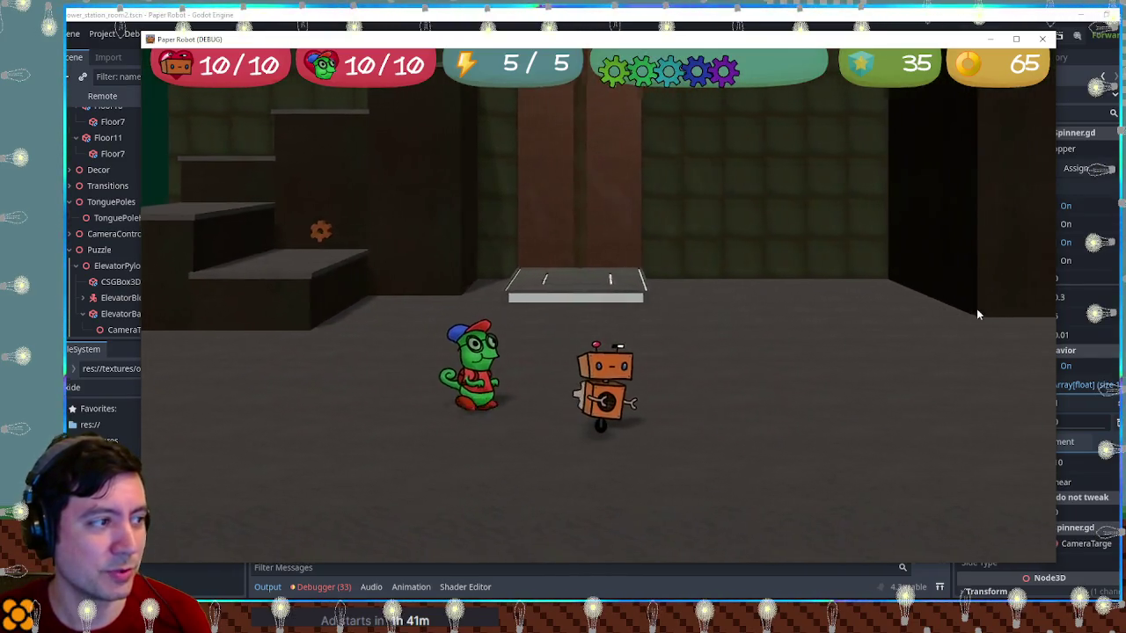
key("w")
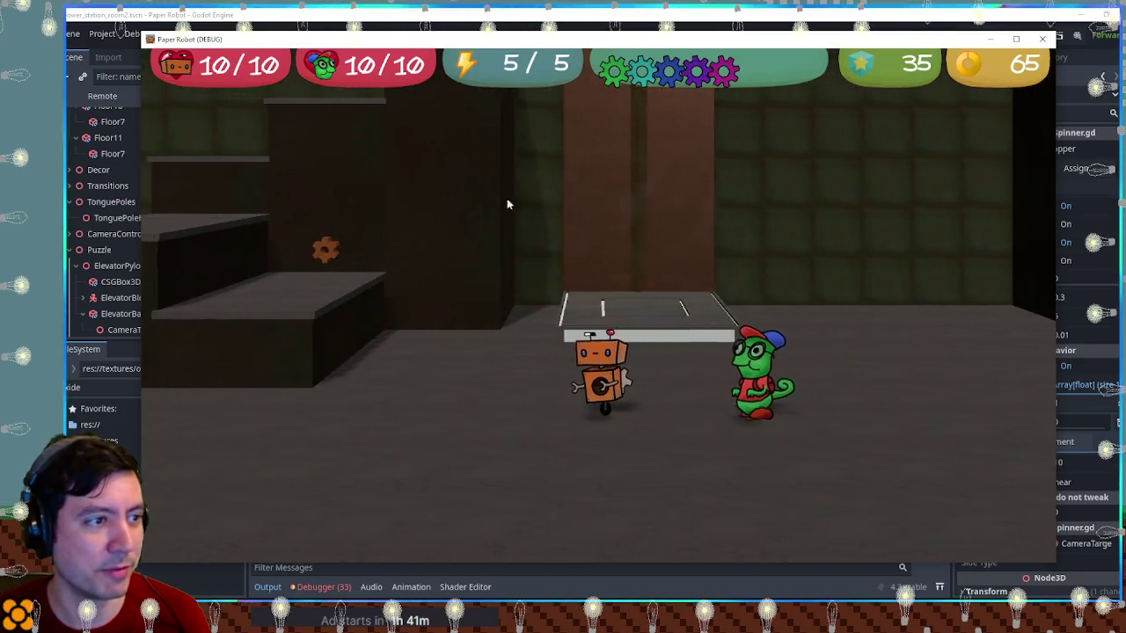
key("a")
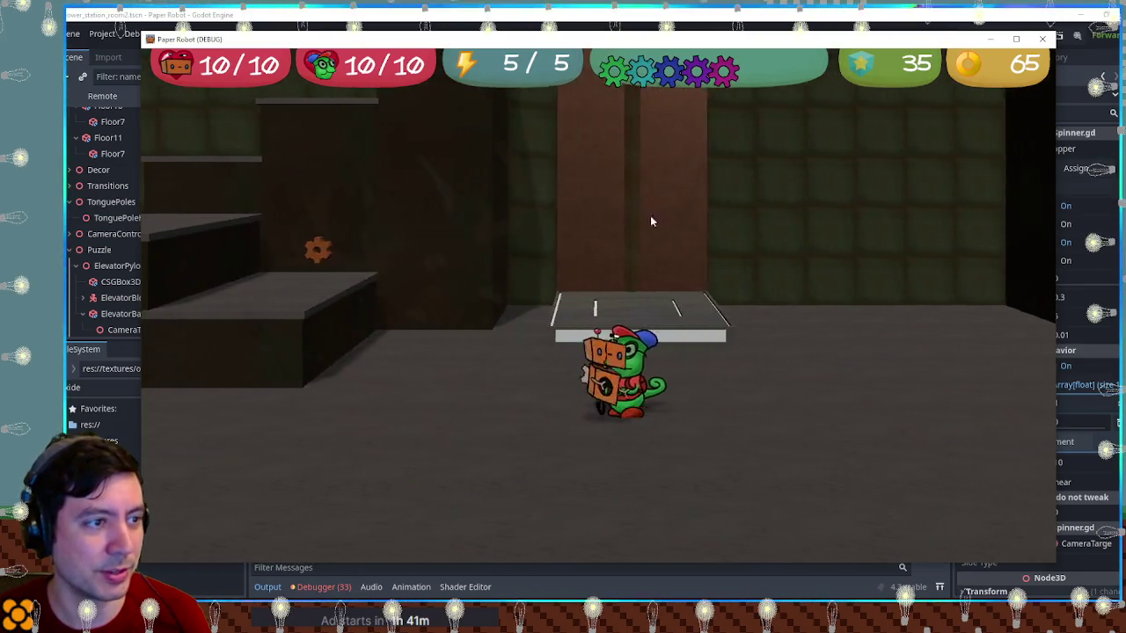
key("d")
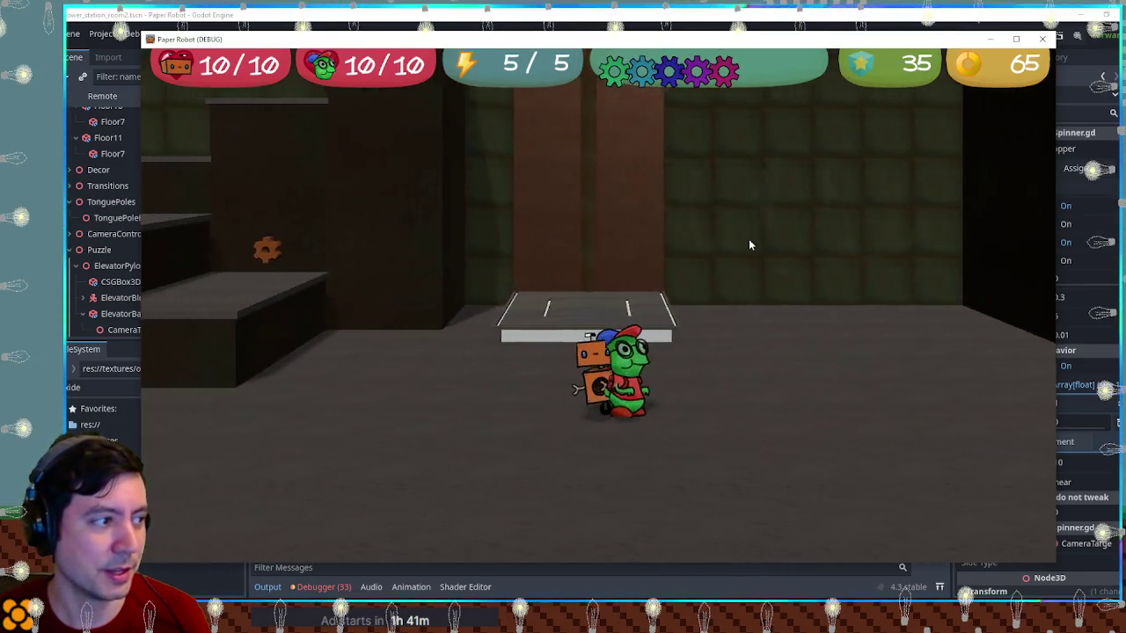
key("a")
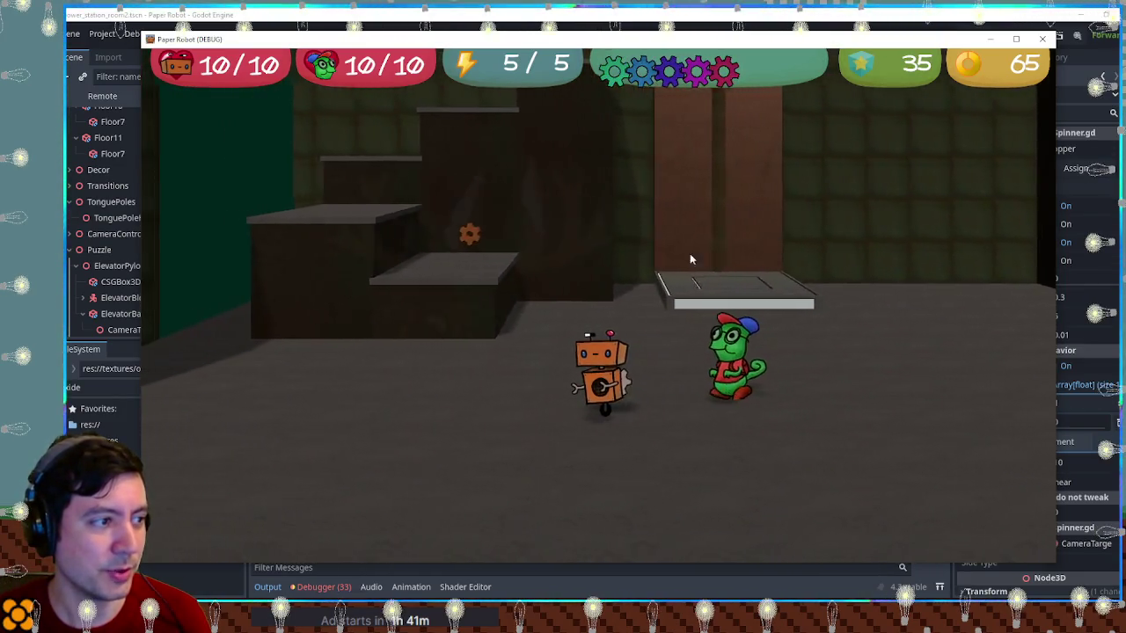
key("a")
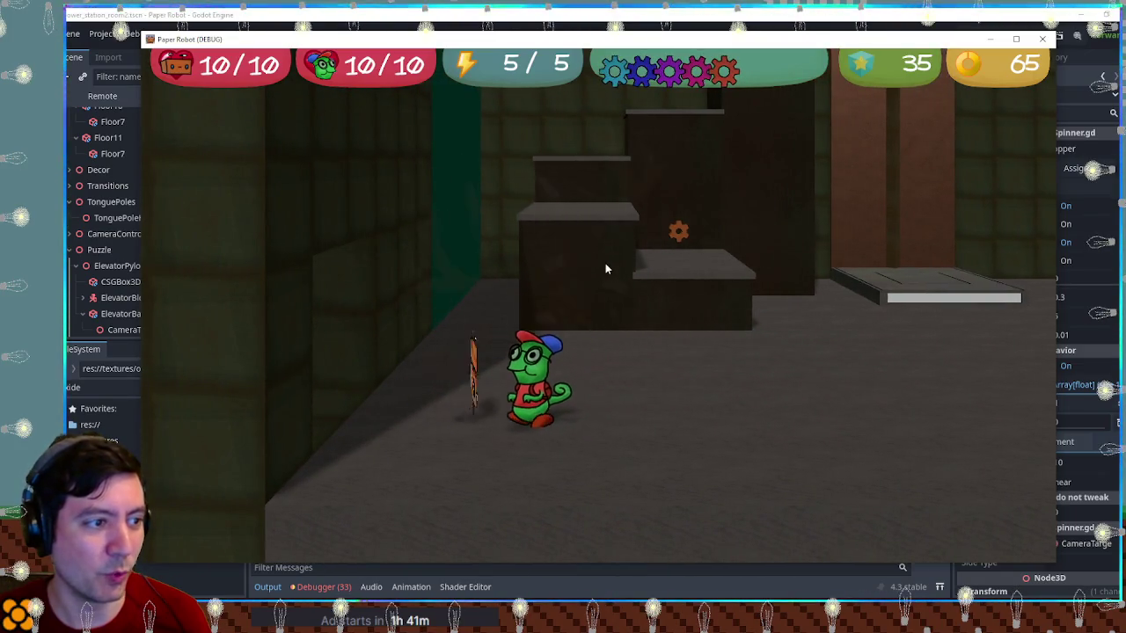
key("d")
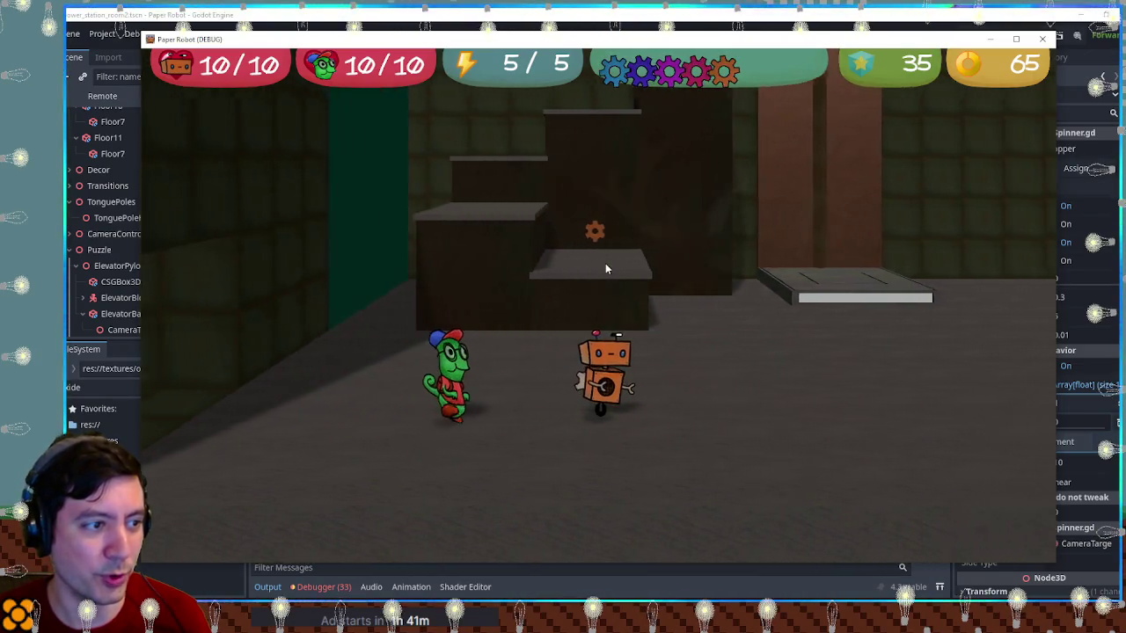
key("d")
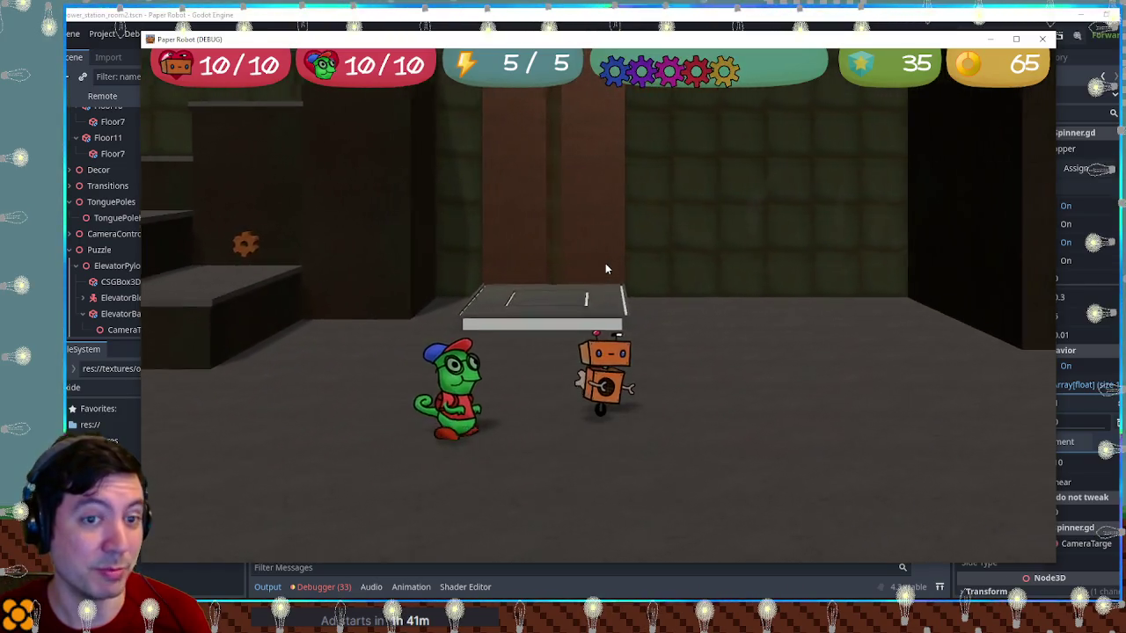
key("a")
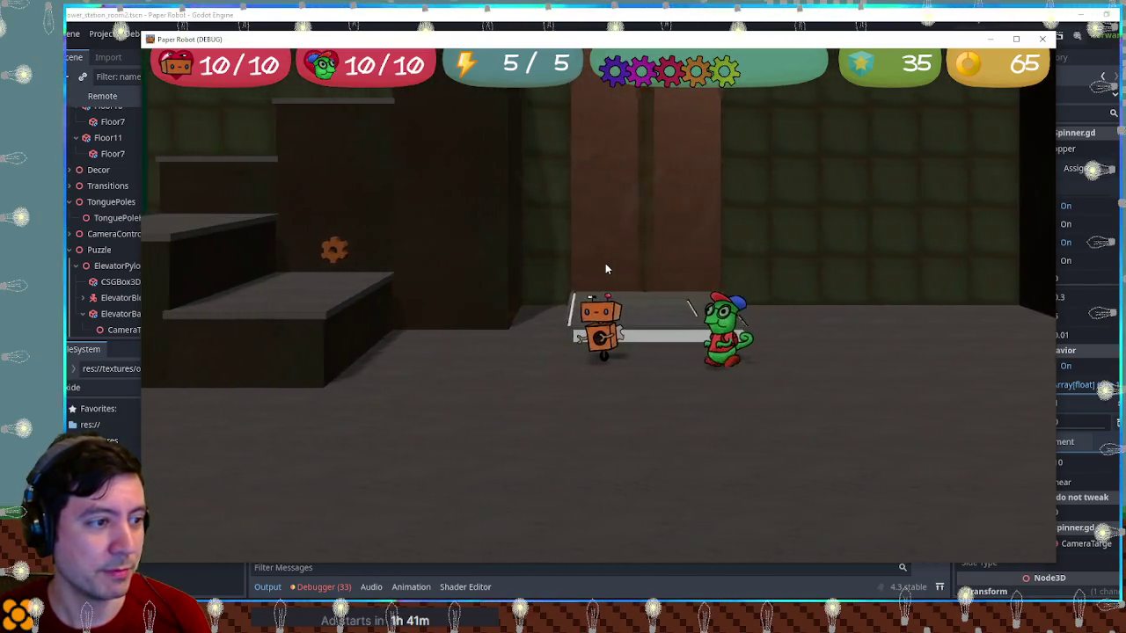
Climb and jump up the stair-step blocks, grab the robot, and walk back down
key("a")
key("space")
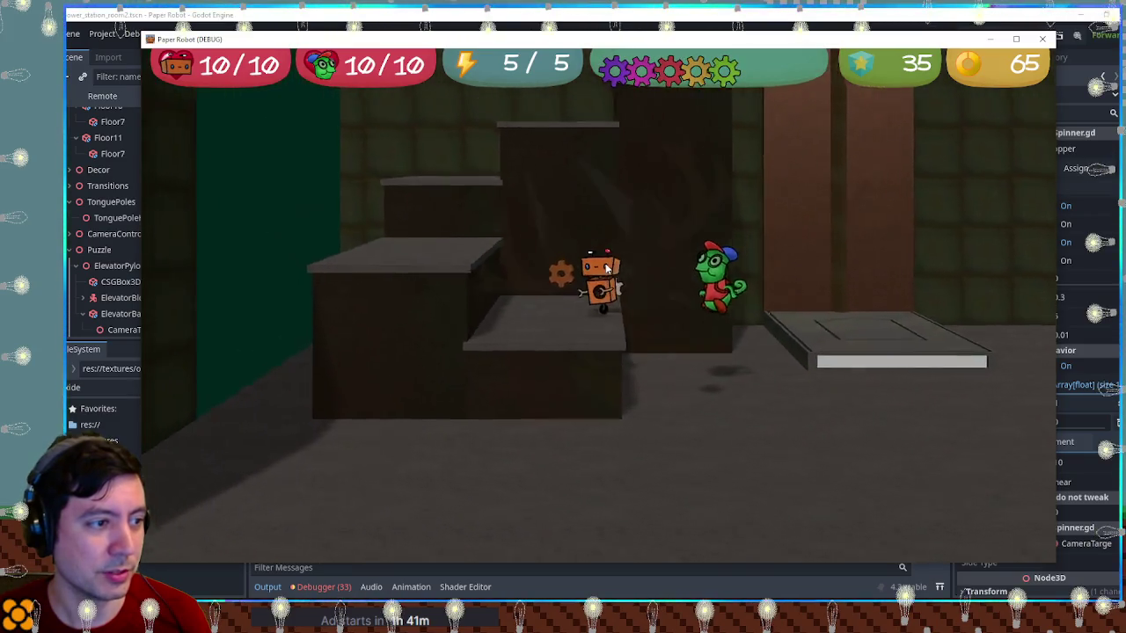
key("space")
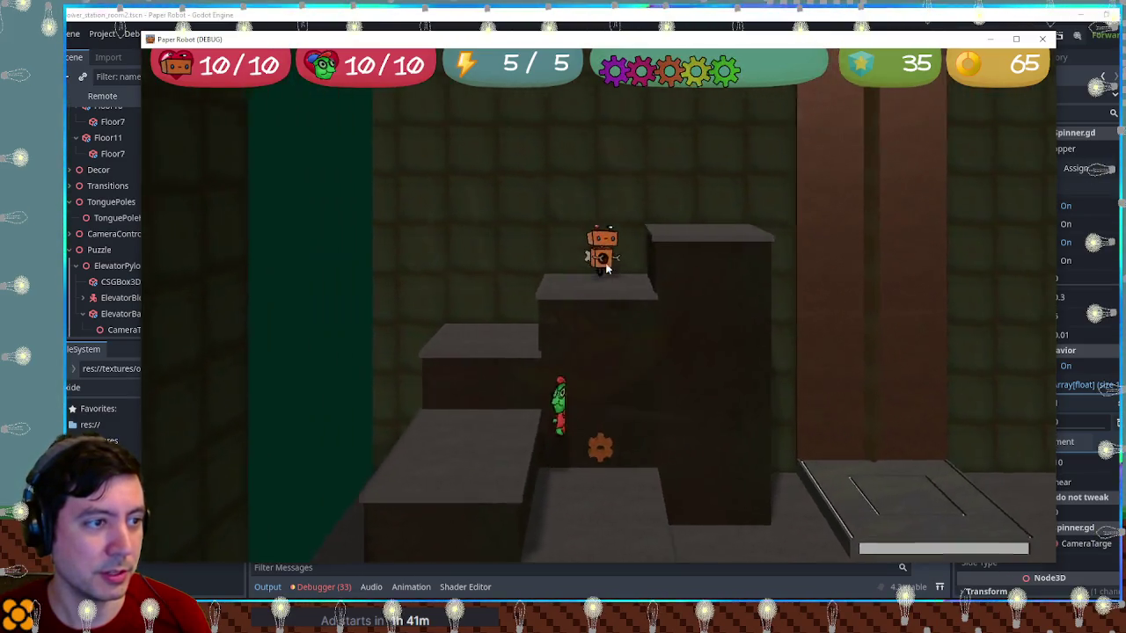
key("d")
key("space")
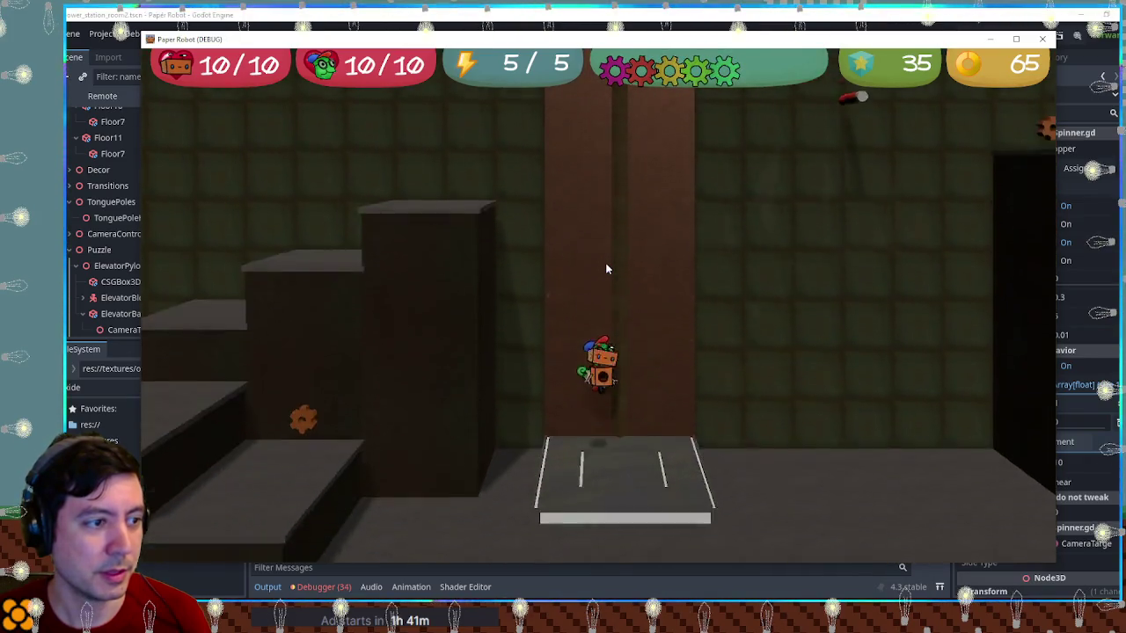
key("d")
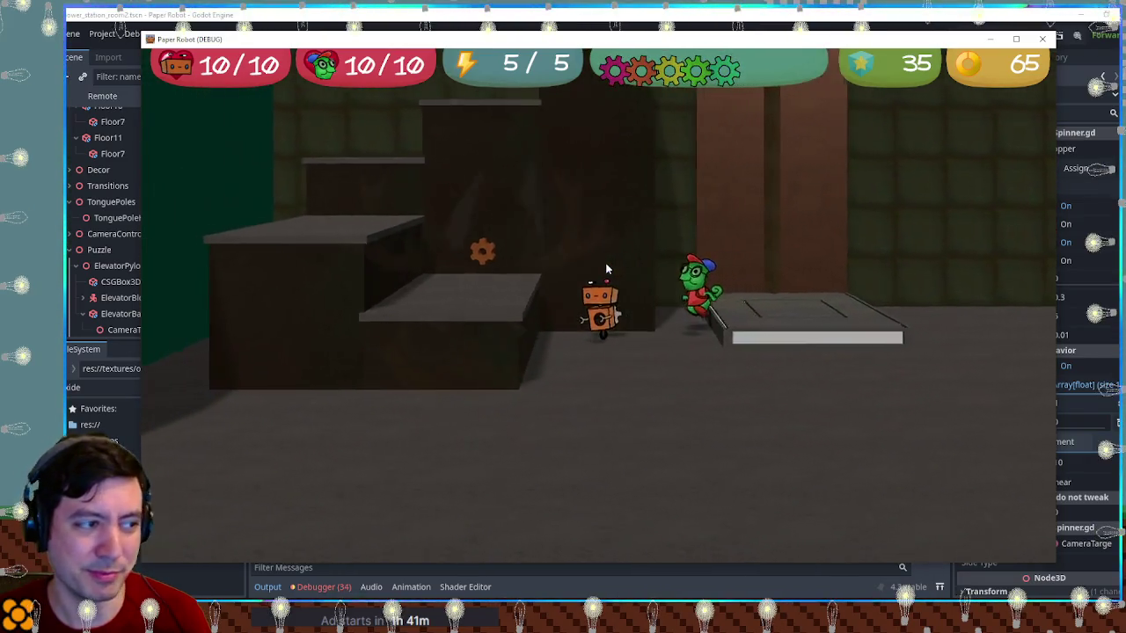
key("a")
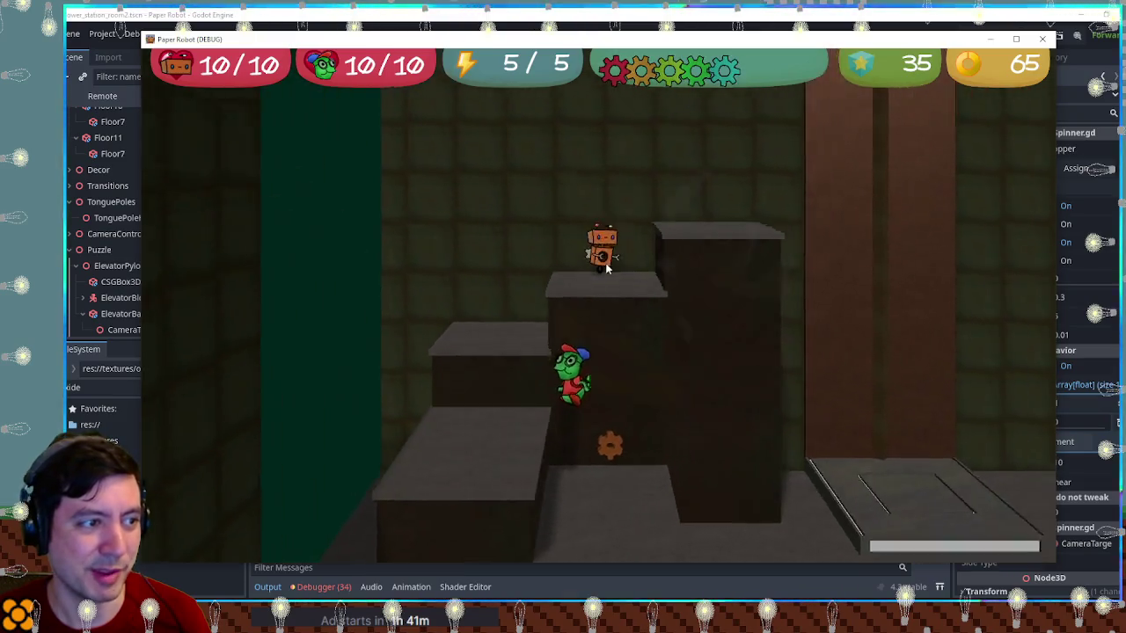
key("a")
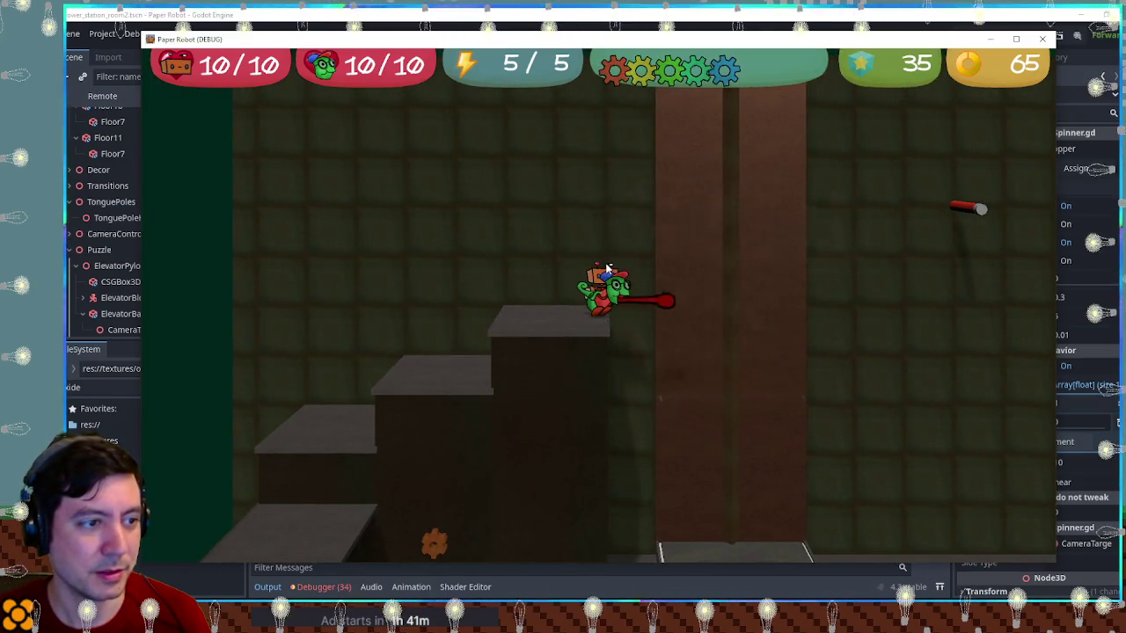
Jump toward the pillar, pick up the robot, and spin the gear to raise the elevator
key("d")
key("space")
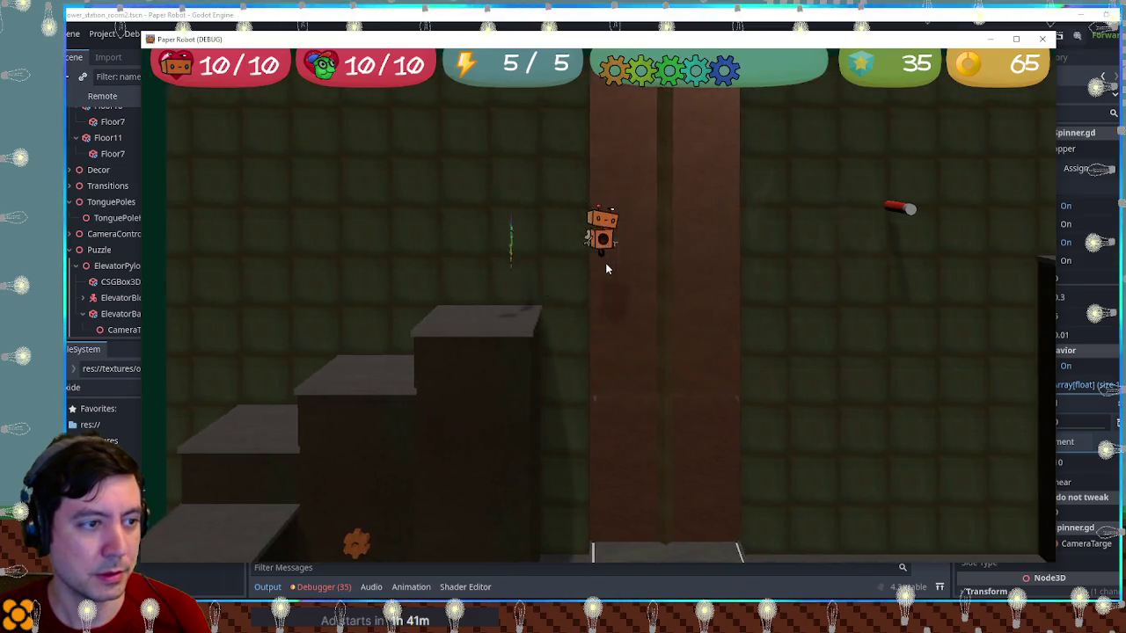
key("d")
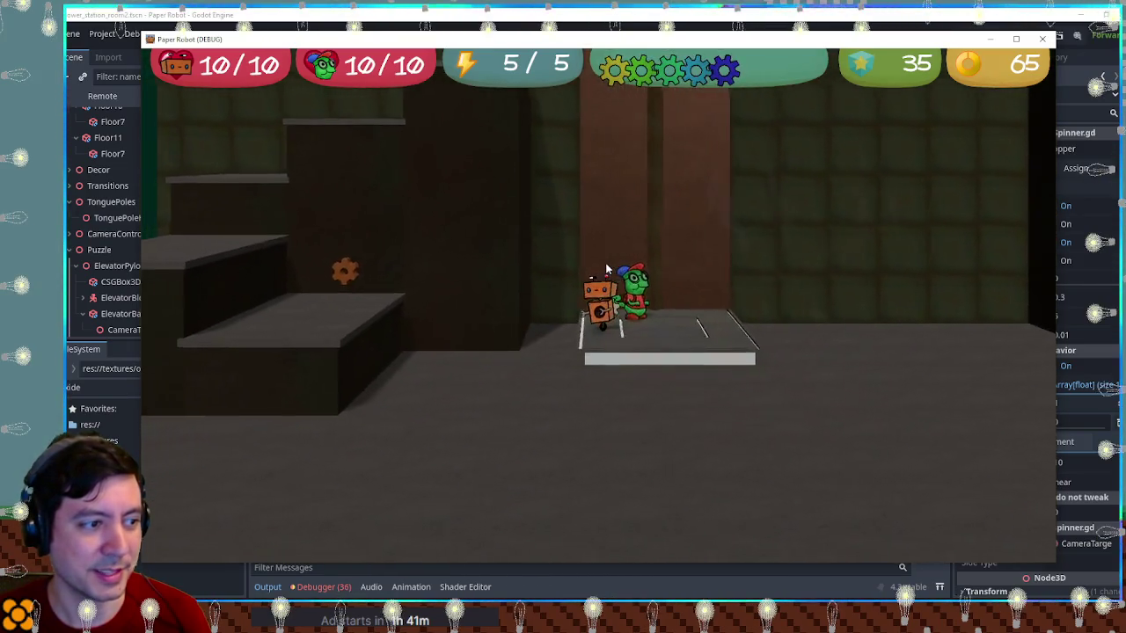
key("a")
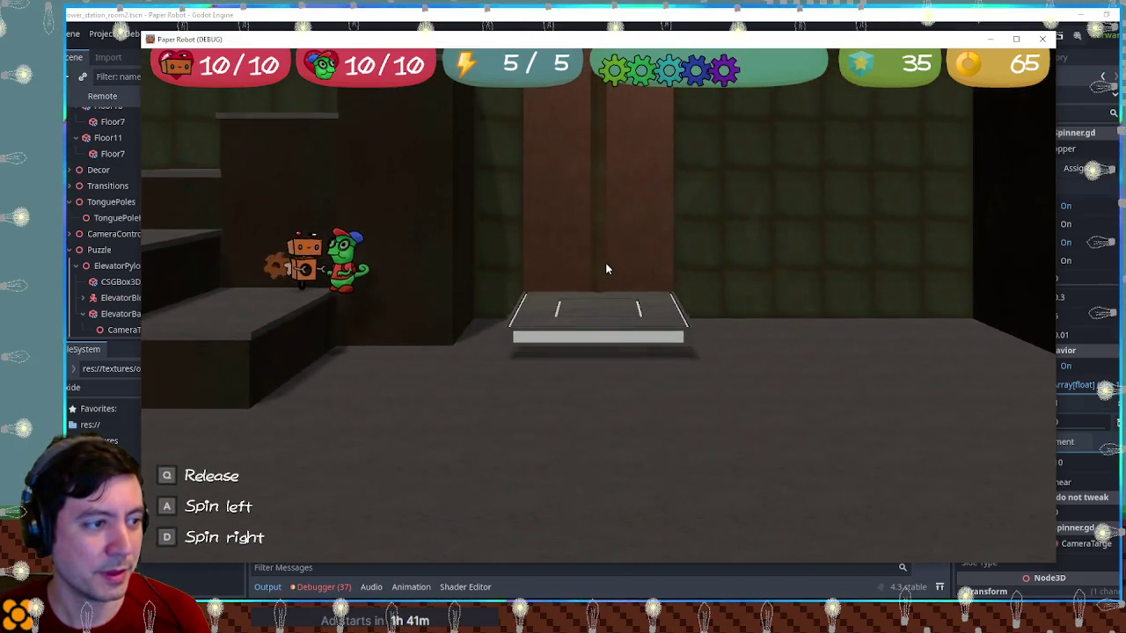
key("d")
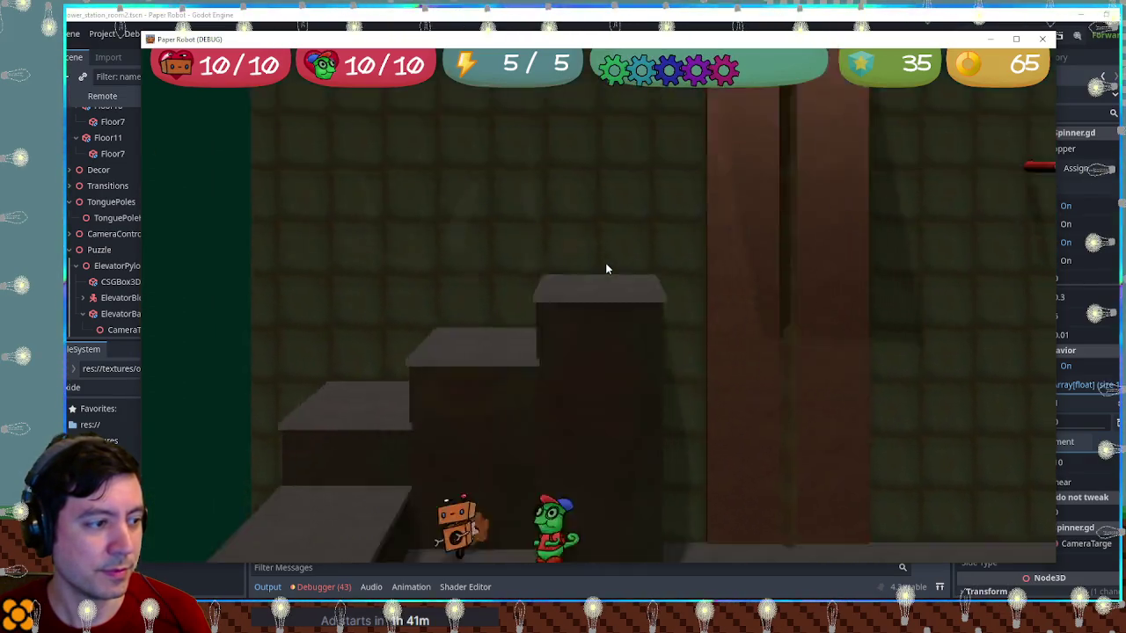
Climb both characters up the staircase onto the raised elevator platform
key("space")
key("d")
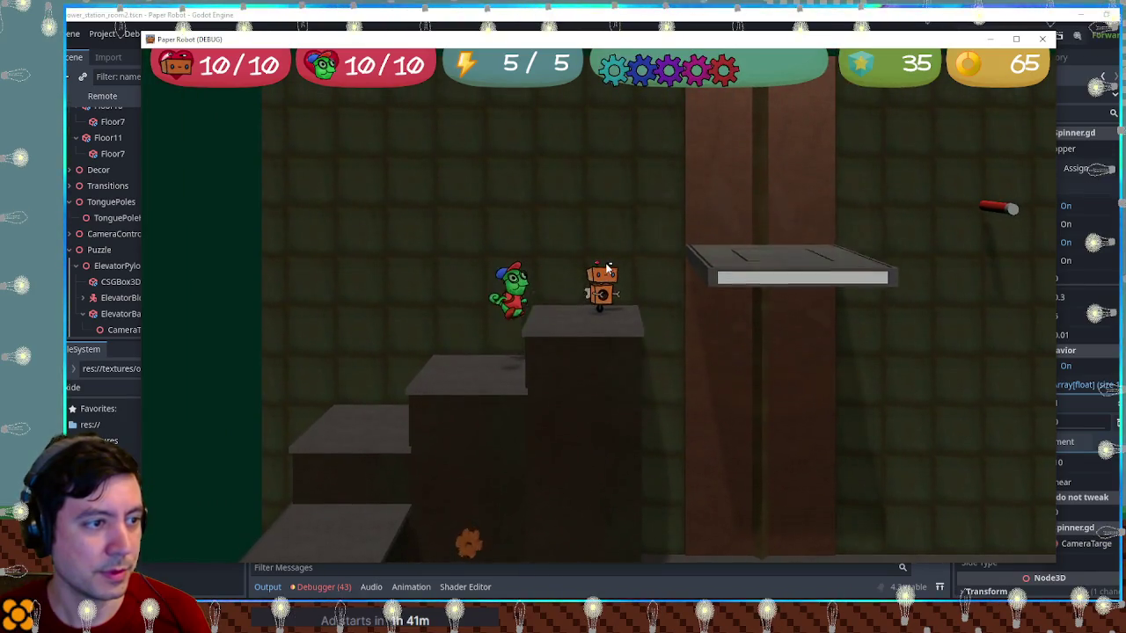
key("d")
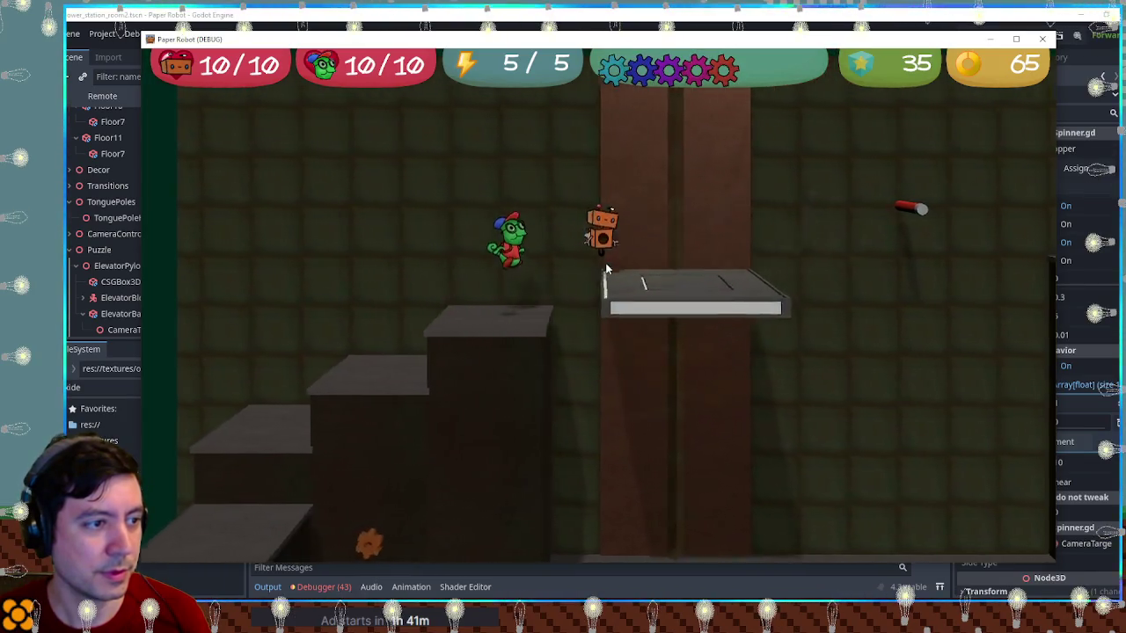
key("space")
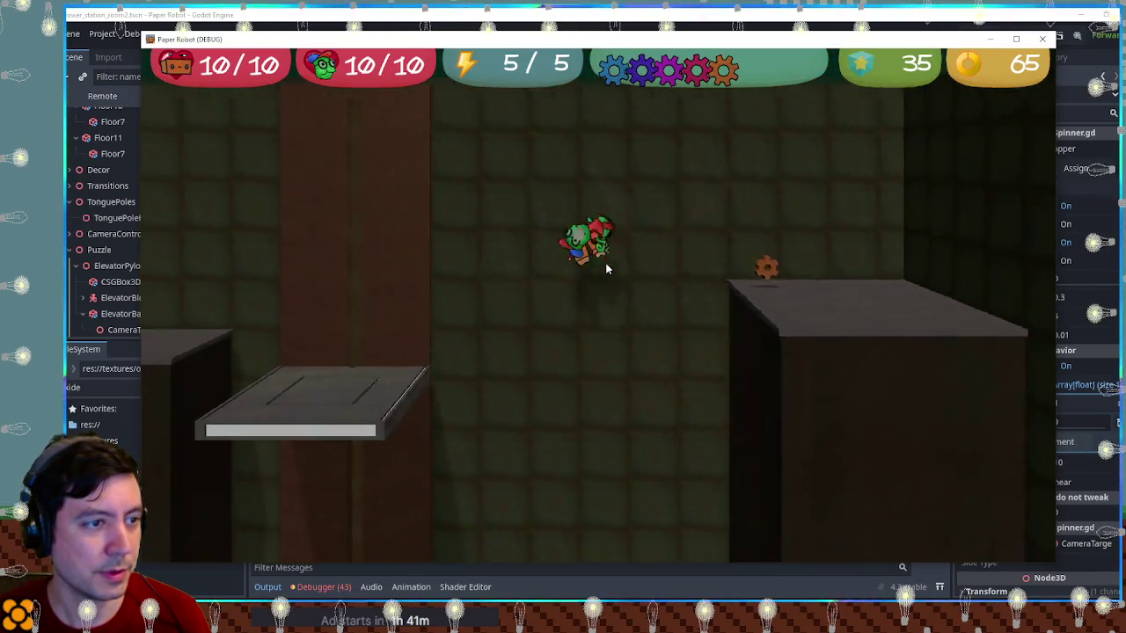
key("d")
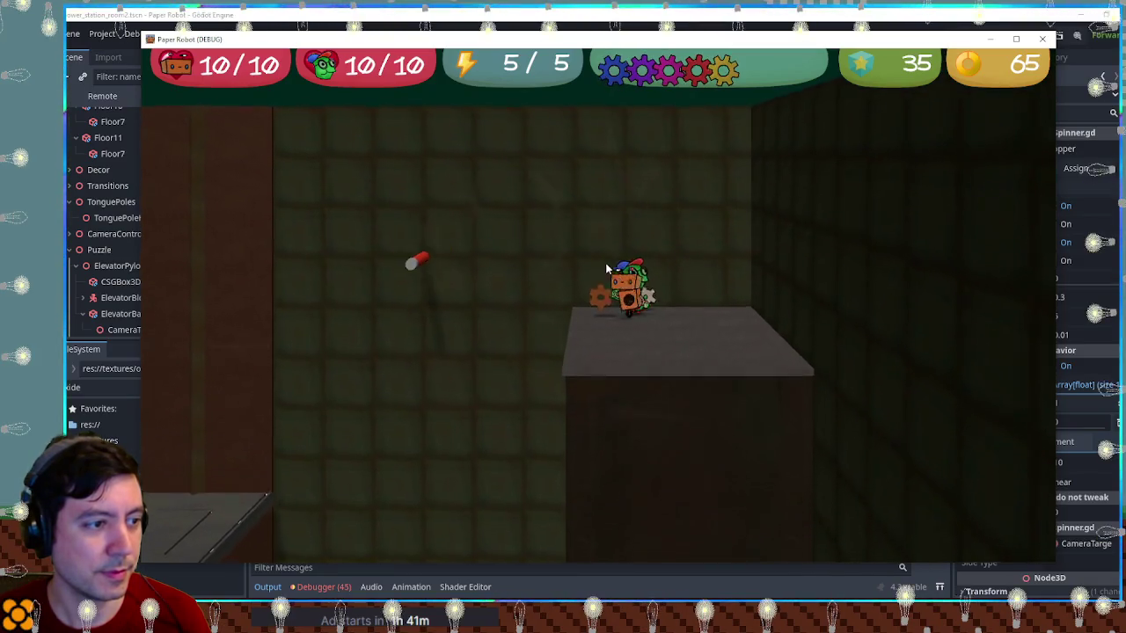
Turn the gear spinner to rotate the slab, then drop both characters to the lower floor
key("d")
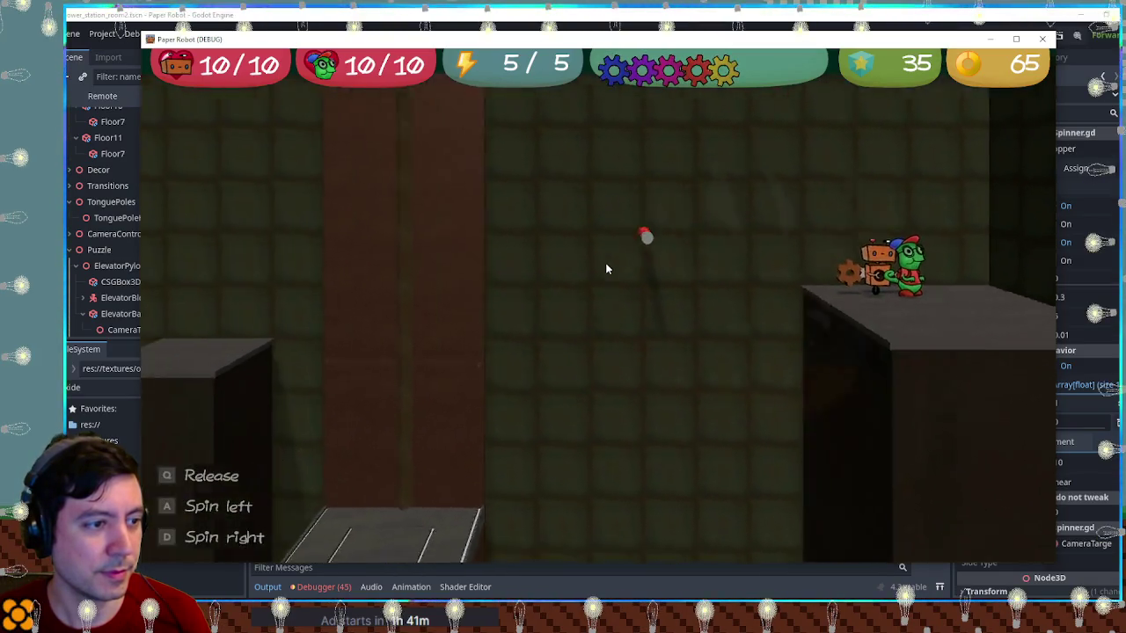
key("a")
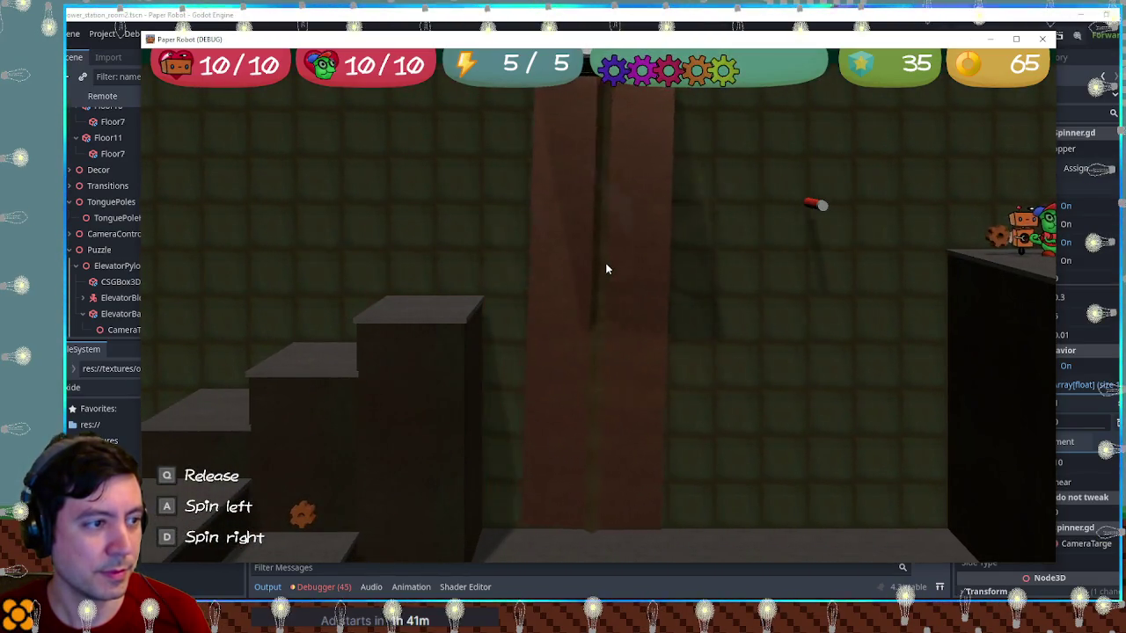
key("q")
key("a")
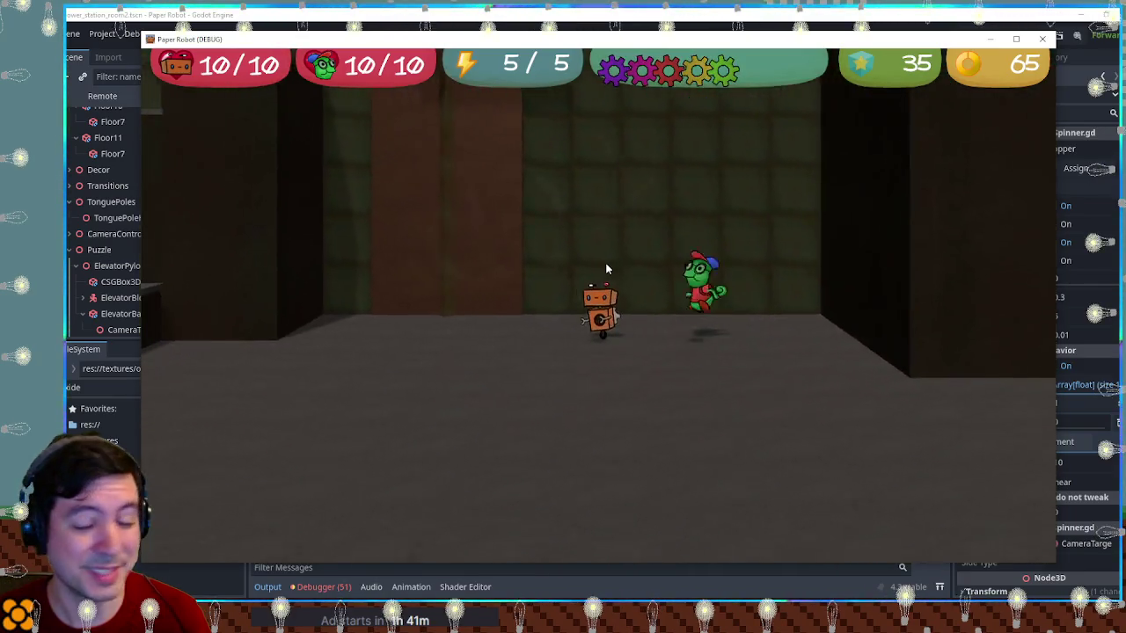
Jump the robot back to the step by the gear, tongue-grab the spinner, then release it
key("space")
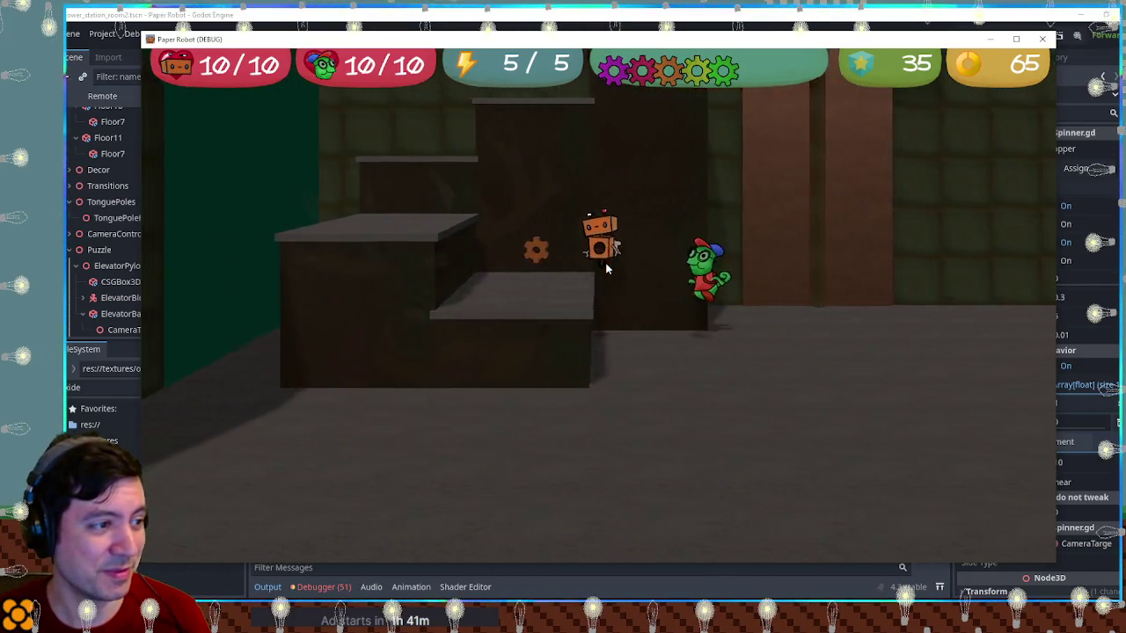
key("a")
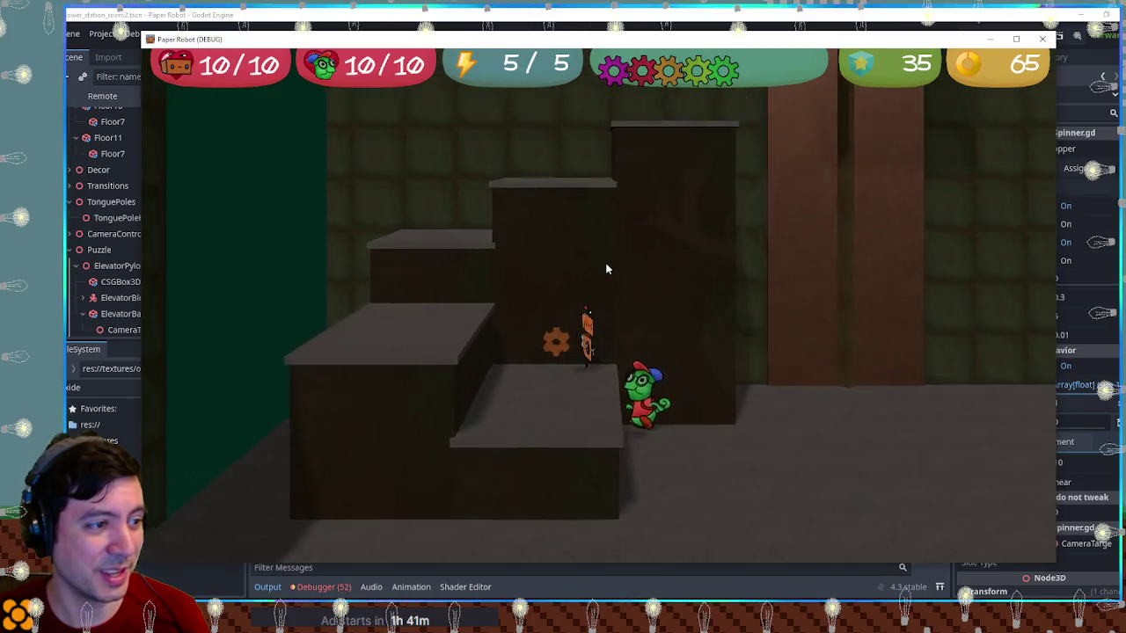
key("e")
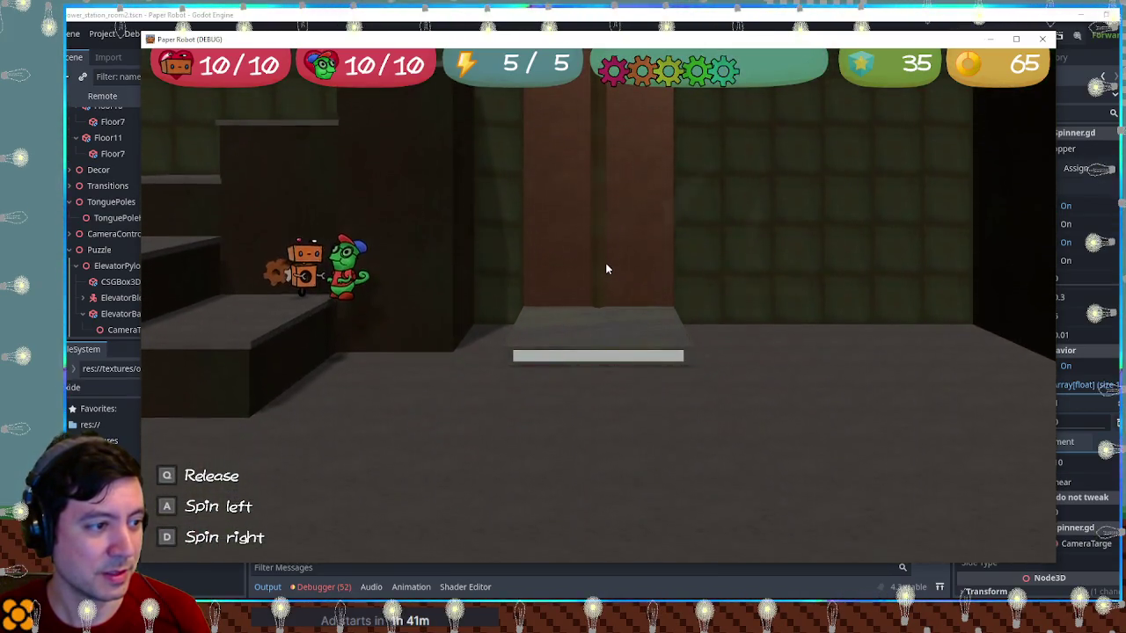
key("q")
Hop the robot up the stair blocks and ride the rising elevator to the right
key("space")
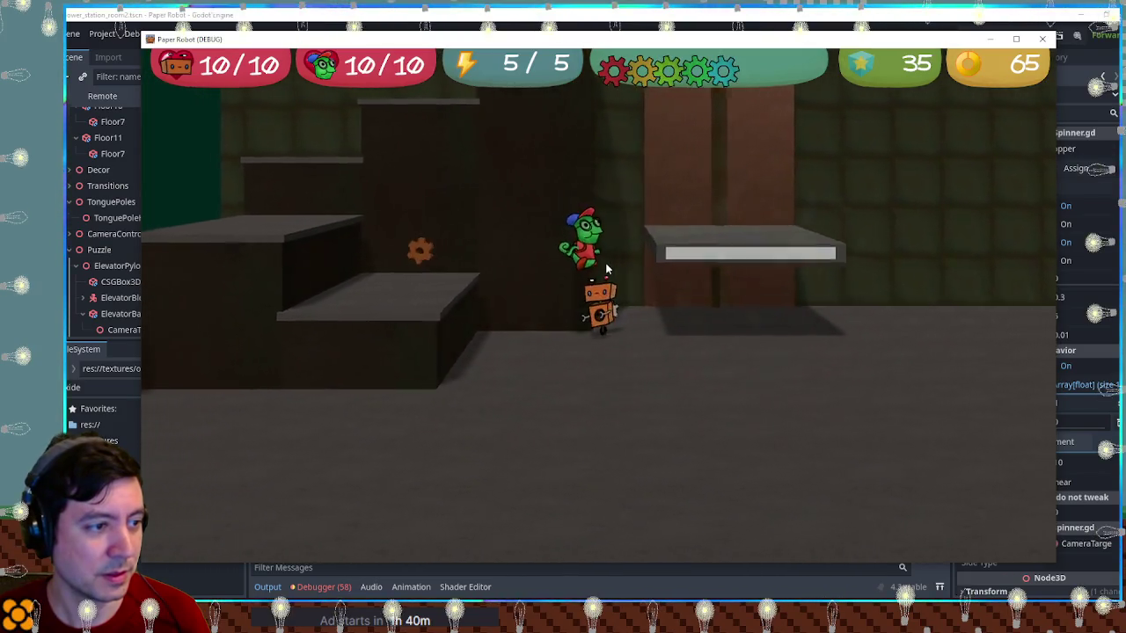
key("space")
key("space")
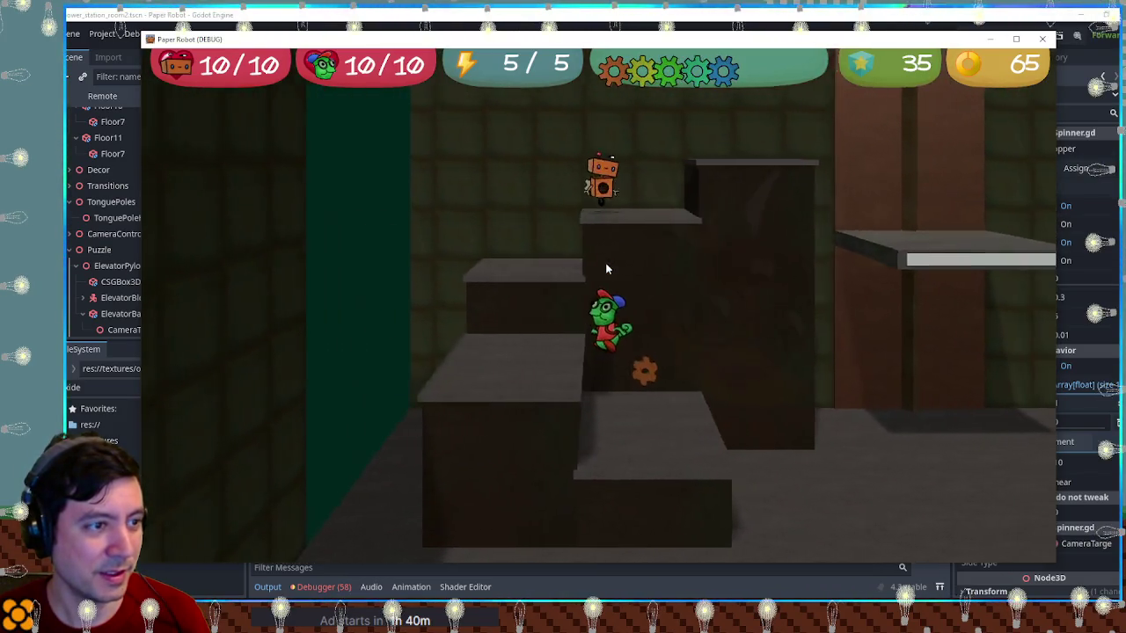
key("Right")
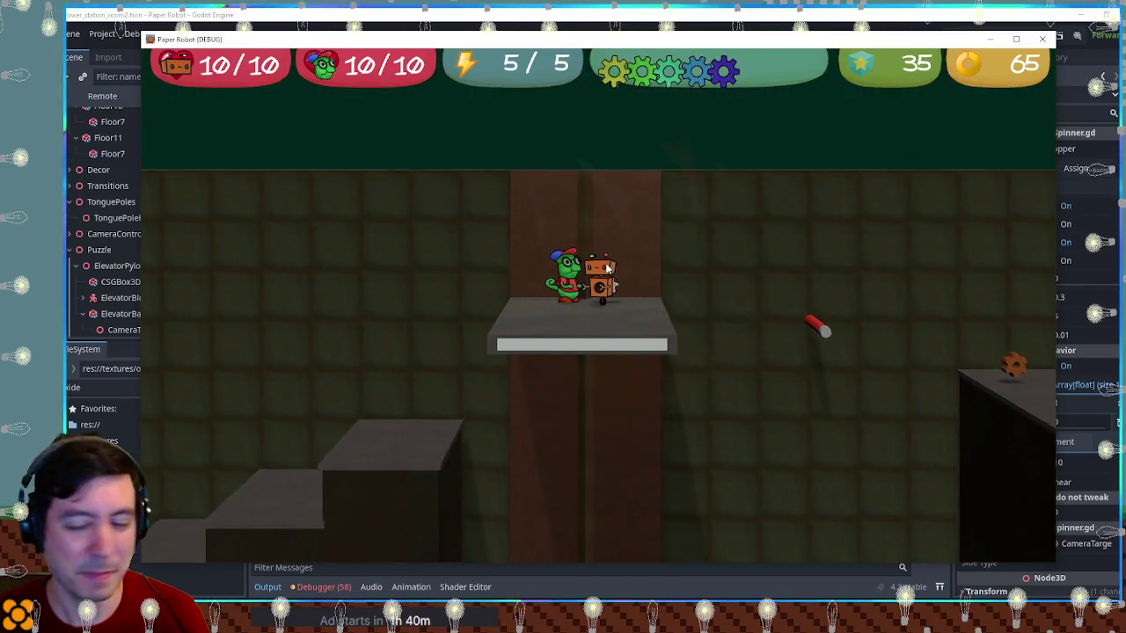
key("space")
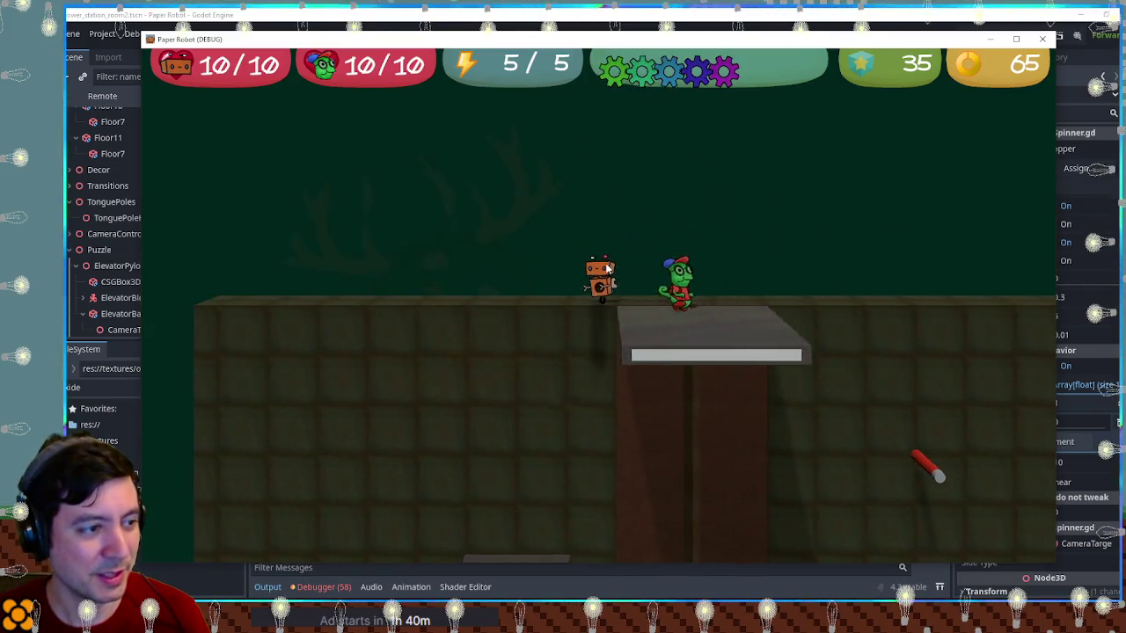
key("Right")
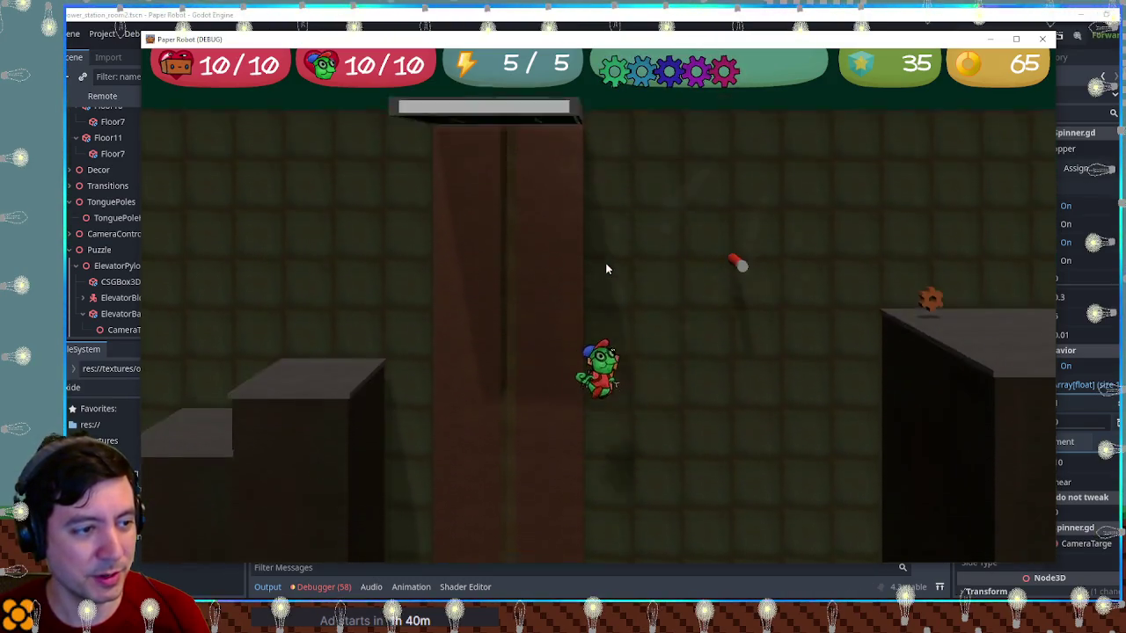
Walk the robot back to work the spinner, then climb the worm up to the upper ledge
key("Left")
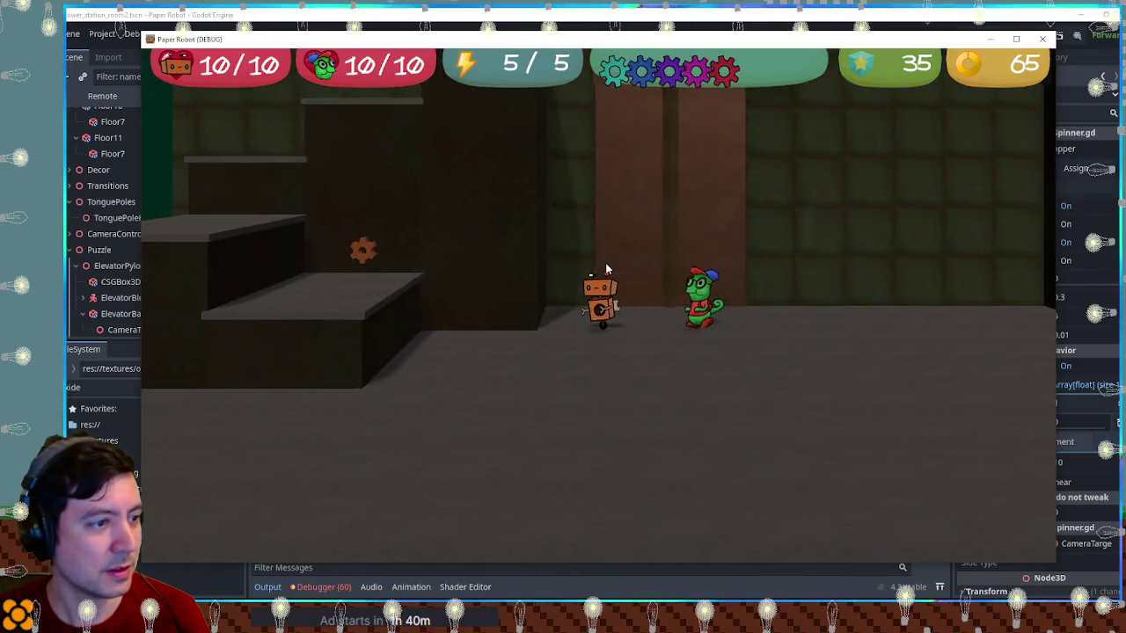
key("Left")
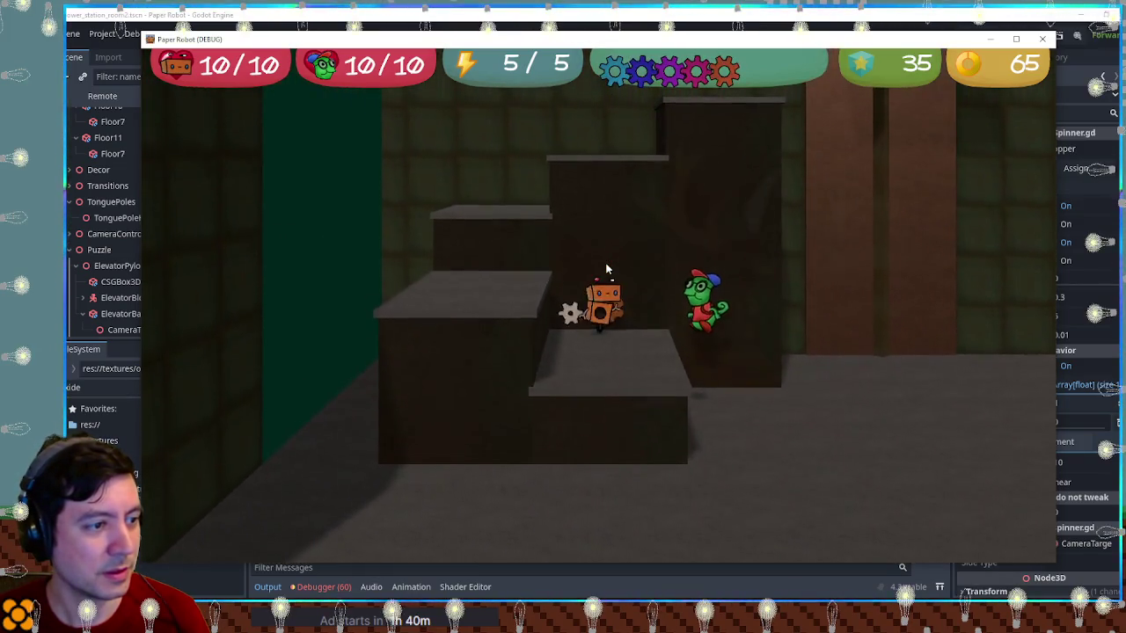
key("Left")
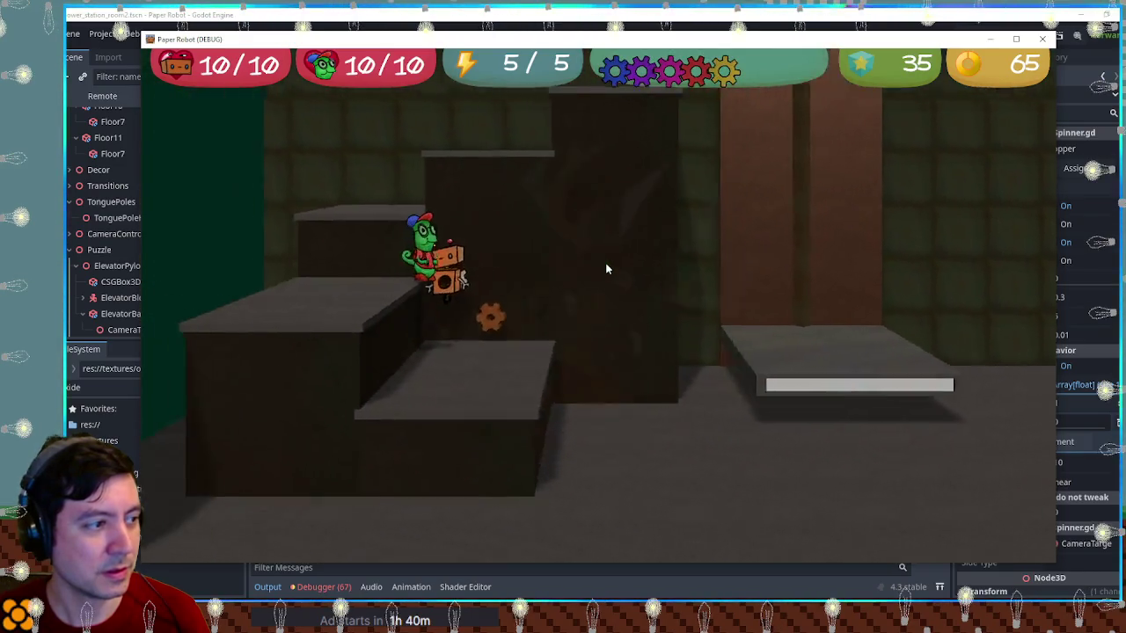
key("space")
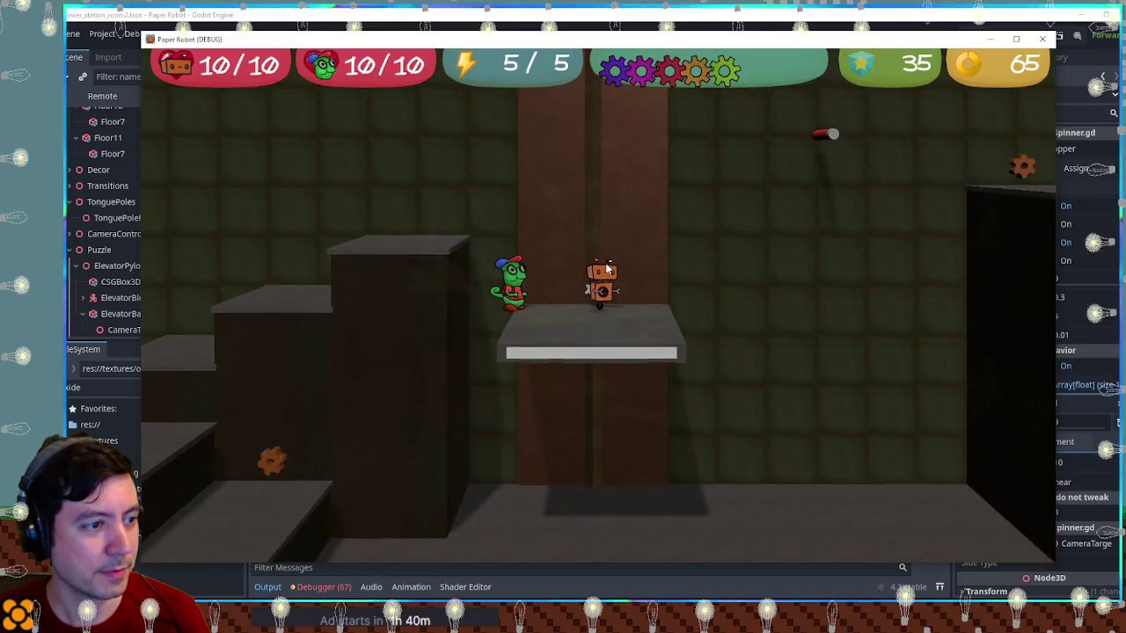
key("Right")
key("space")
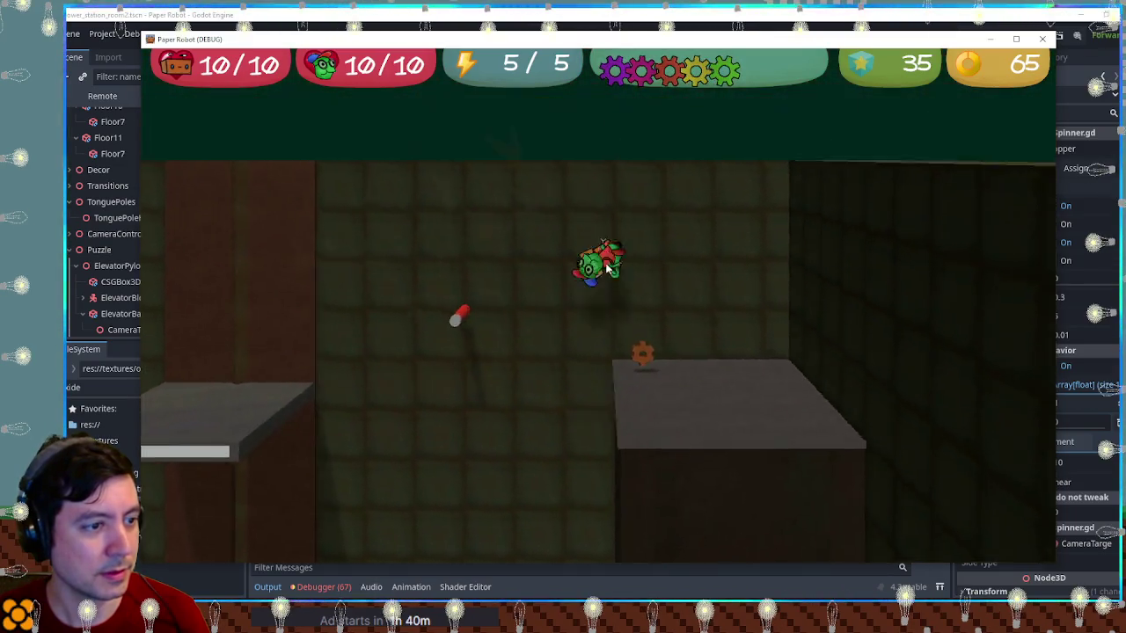
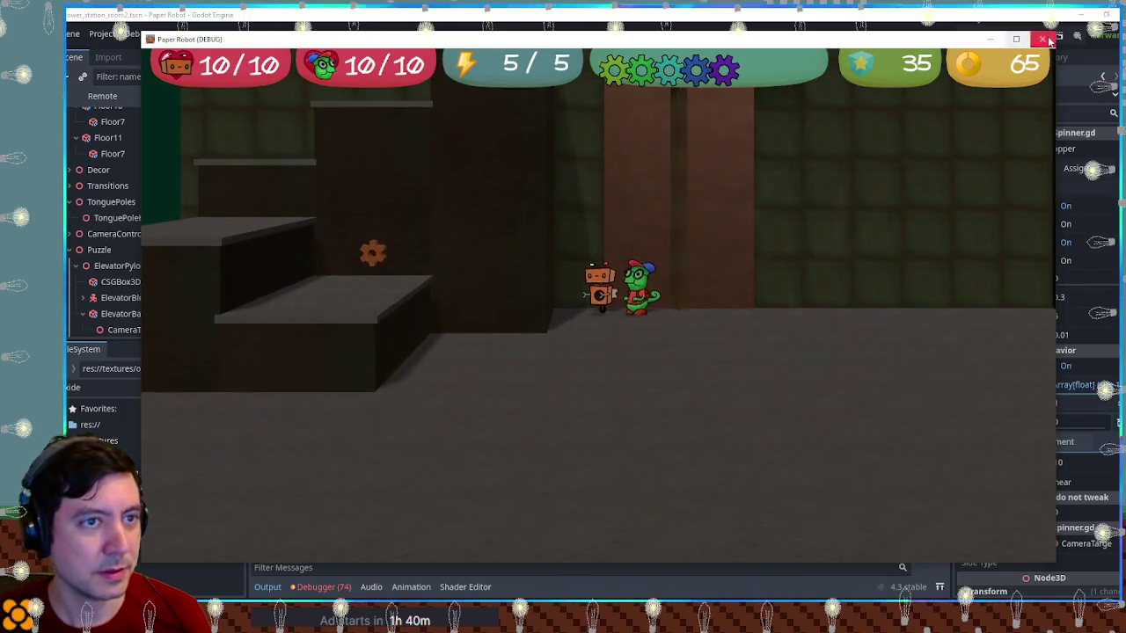
Close the Paper Robot debug window and orbit the power_station_room2 view in the editor
left_click(1042, 39)
mouse_move(833, 207)
left_mouse_down()
mouse_move(642, 235)
mouse_move(625, 299)
left_mouse_up()
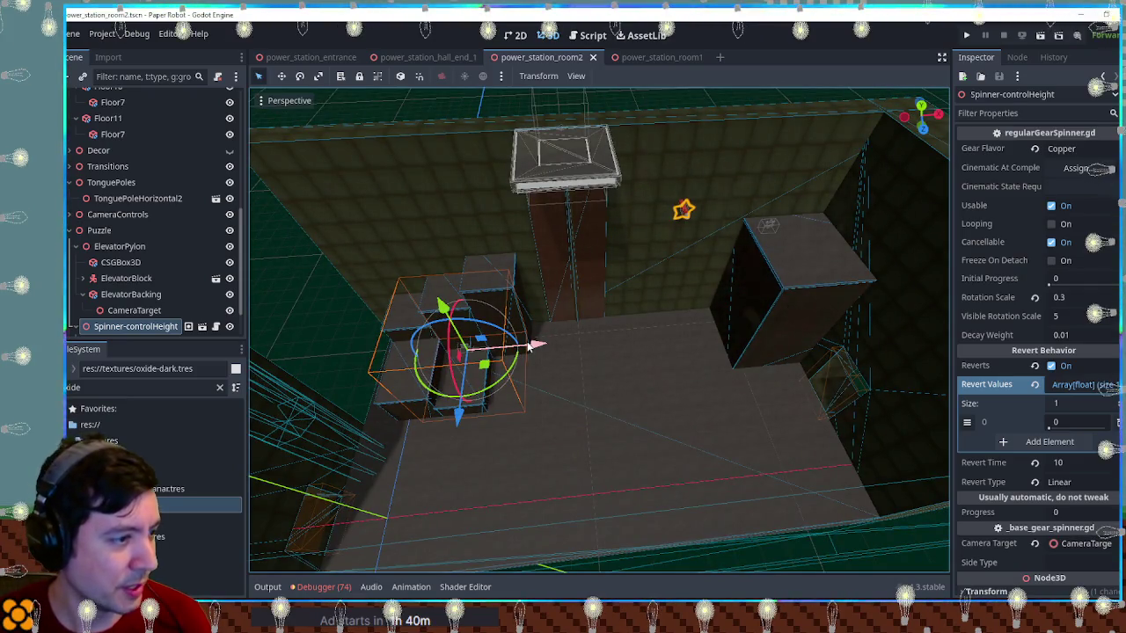
Move Spinner-controlHeight 11 units to the right along X
mouse_move(530, 345)
left_mouse_down()
mouse_move(674, 331)
mouse_move(665, 342)
left_mouse_up()
right_click(666, 341)
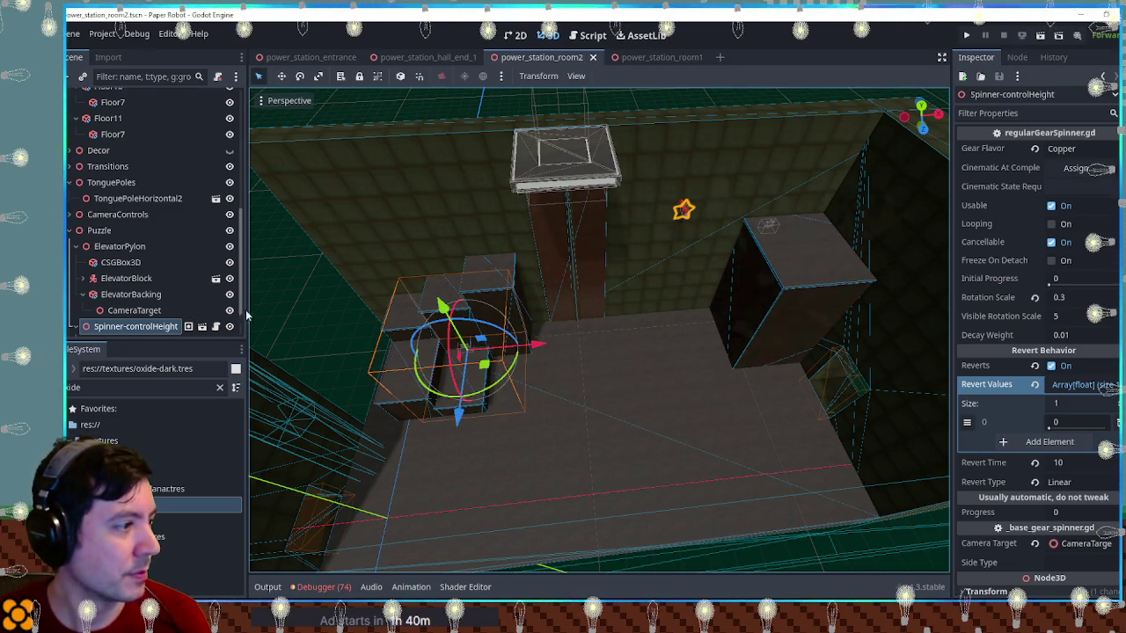
mouse_move(515, 349)
left_mouse_down()
mouse_move(743, 326)
mouse_move(745, 352)
left_mouse_up()
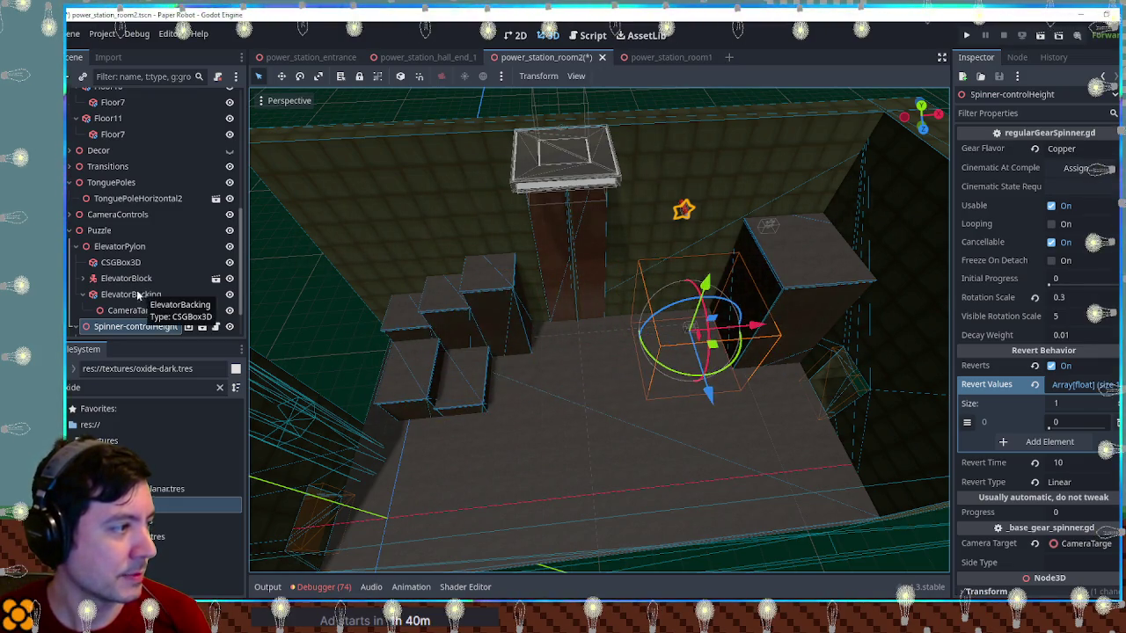
Select Floor7 through Floor11 together and move them 13 units right along X
left_click(131, 278)
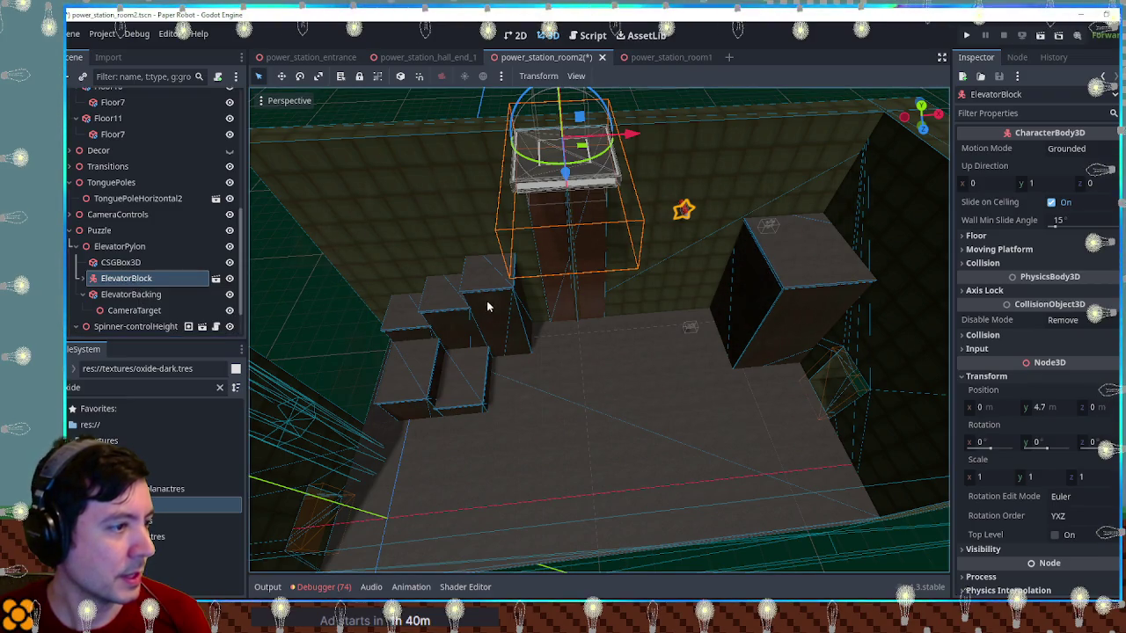
left_click(488, 308)
left_click(444, 332, "shift")
left_click(414, 343, "shift")
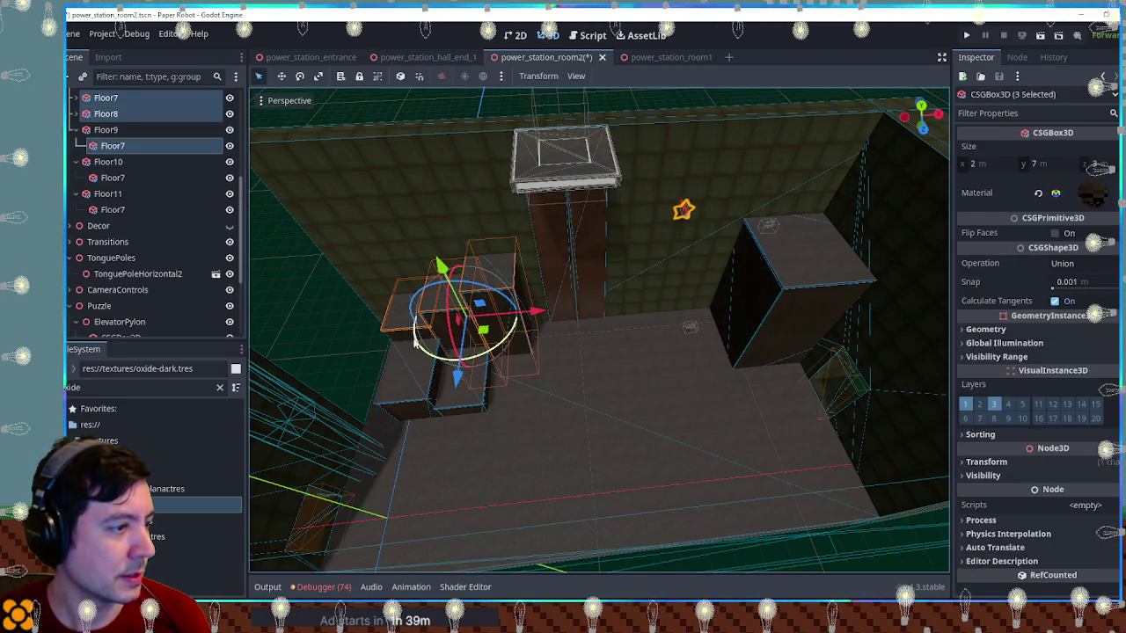
left_click(438, 370)
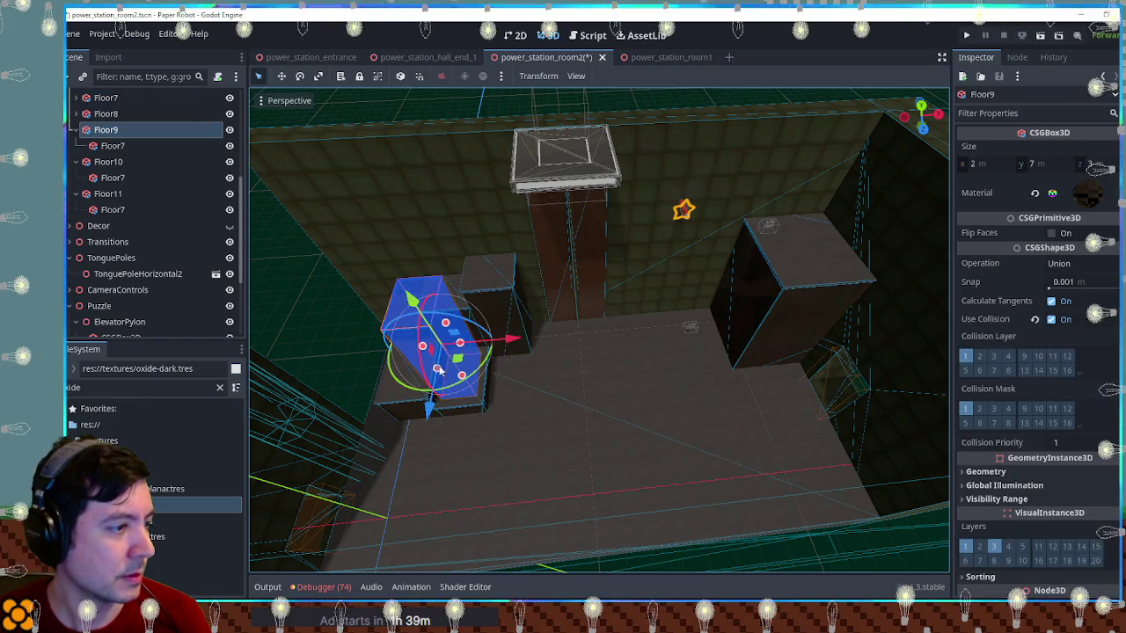
left_click_drag(495, 323, 498, 295)
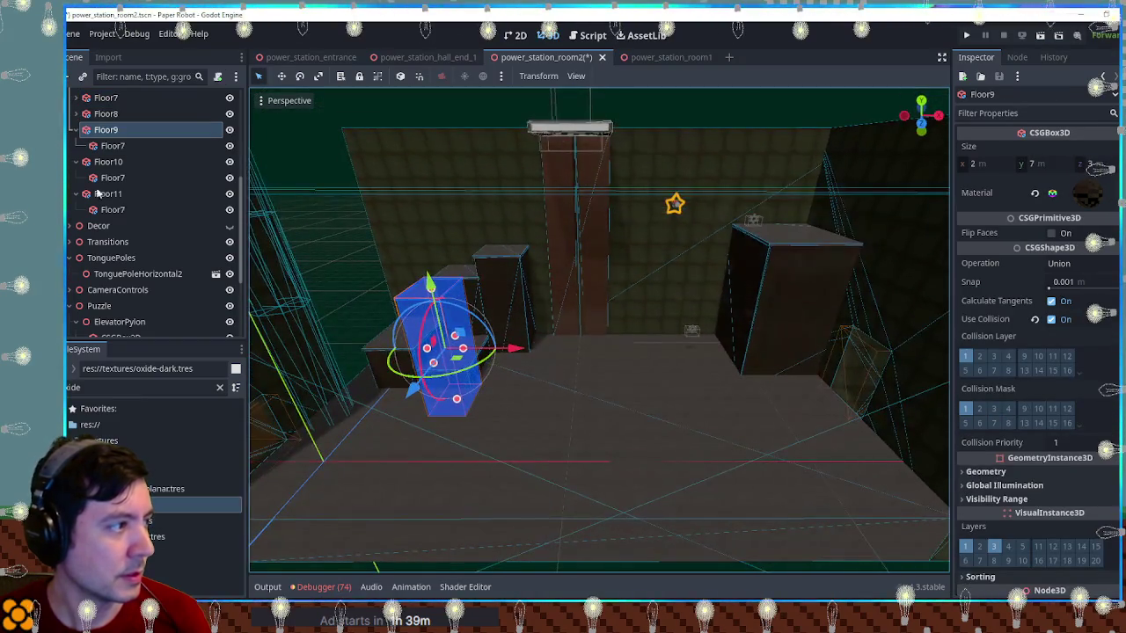
left_click(75, 130)
left_click(108, 161)
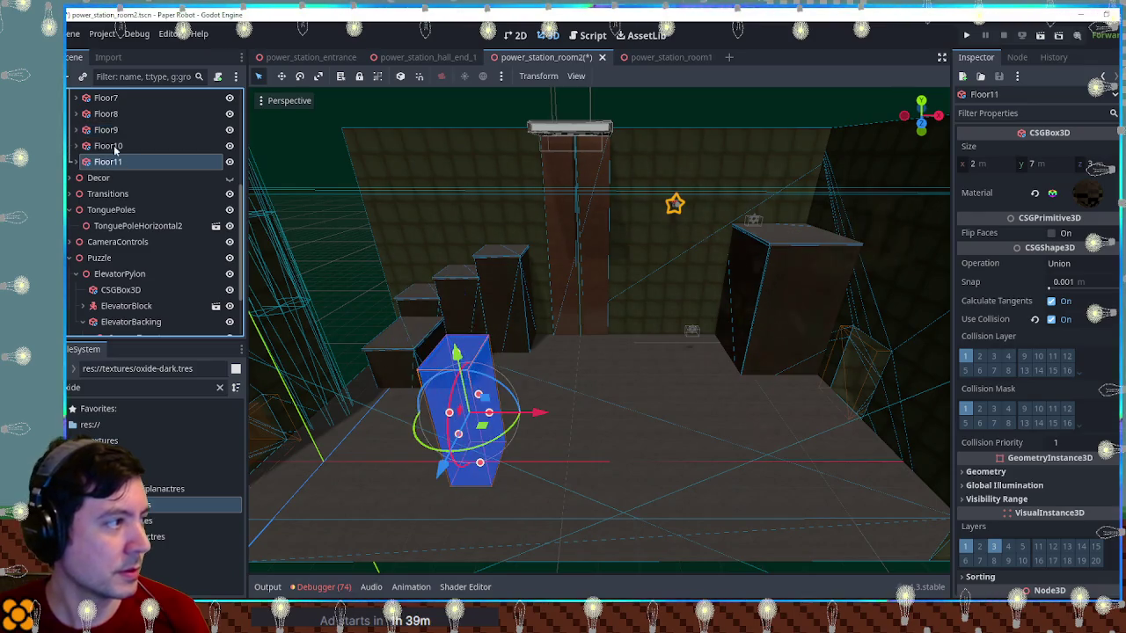
left_click(105, 97, "shift")
mouse_move(532, 359)
left_mouse_down()
mouse_move(776, 369)
mouse_move(741, 368)
left_mouse_up()
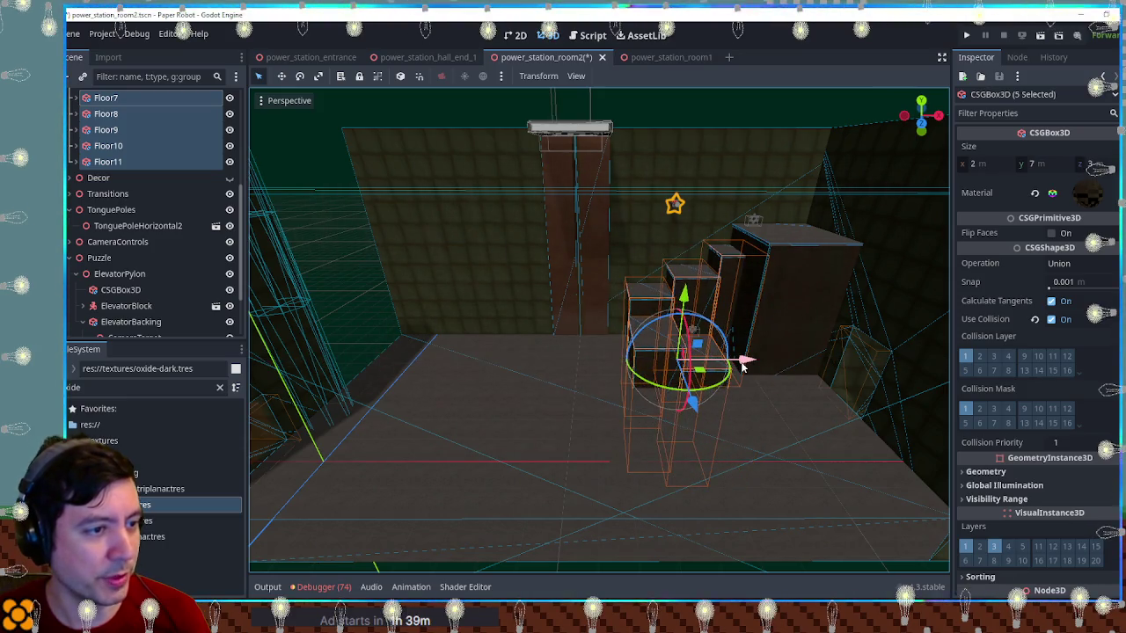
Move the large Floor6 block about 23 units left along X
left_click(779, 317)
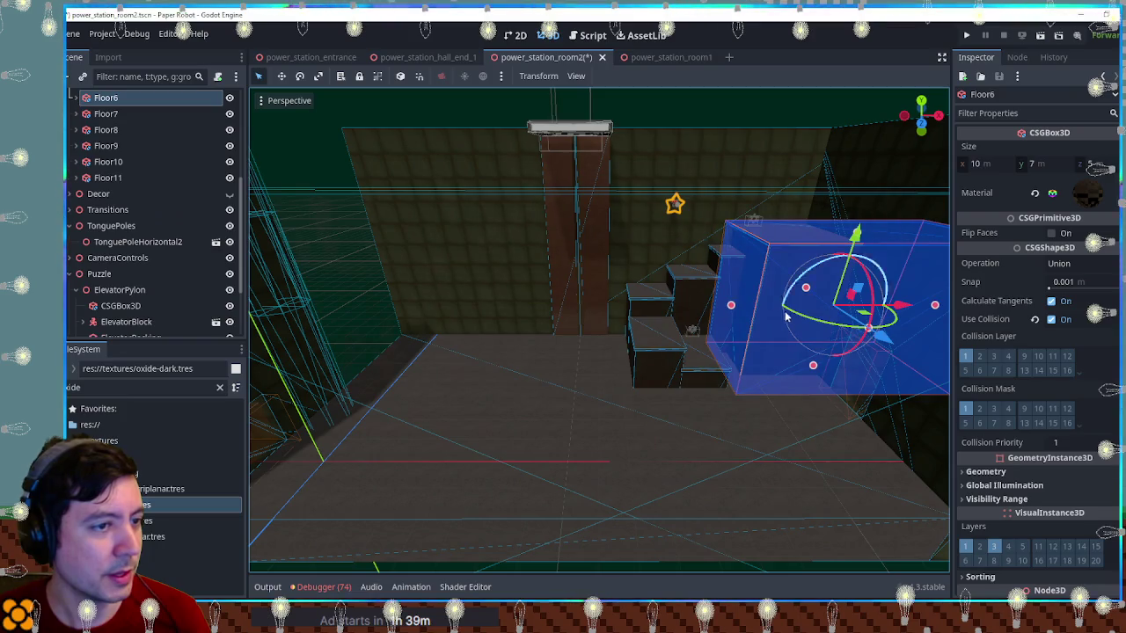
mouse_move(911, 308)
left_mouse_down()
mouse_move(528, 304)
mouse_move(570, 308)
left_mouse_up()
right_click(570, 307)
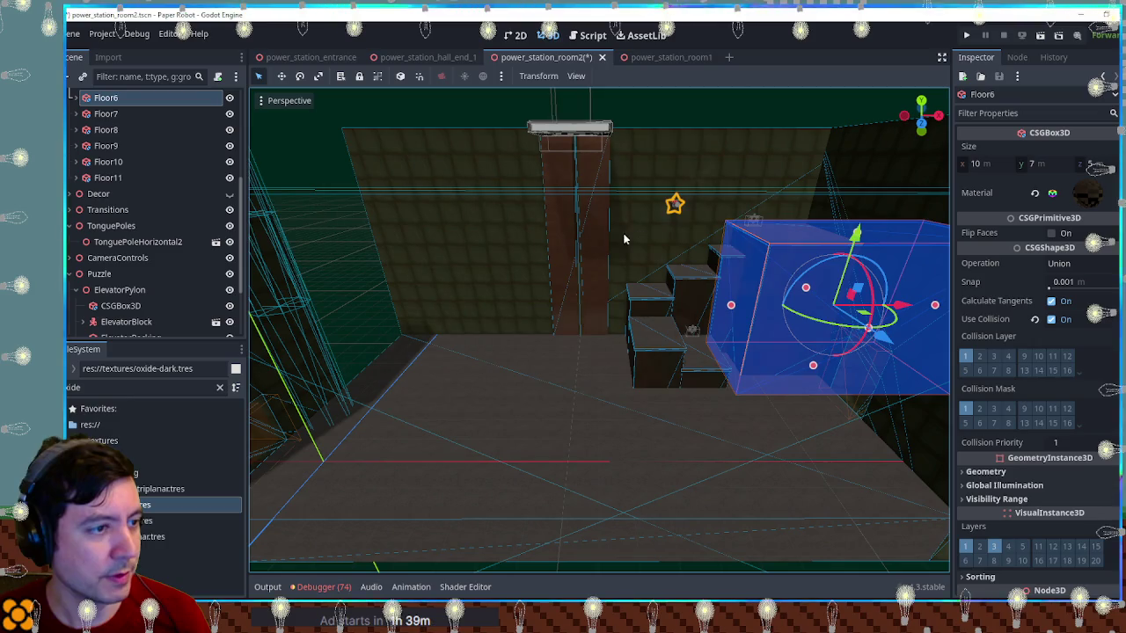
left_click_drag(906, 304, 392, 305)
Lower TonguePoleHorizontal2 slightly and shift it a little to the left
left_click(479, 219)
mouse_move(475, 158)
left_mouse_down()
mouse_move(472, 145)
mouse_move(571, 275)
left_mouse_up()
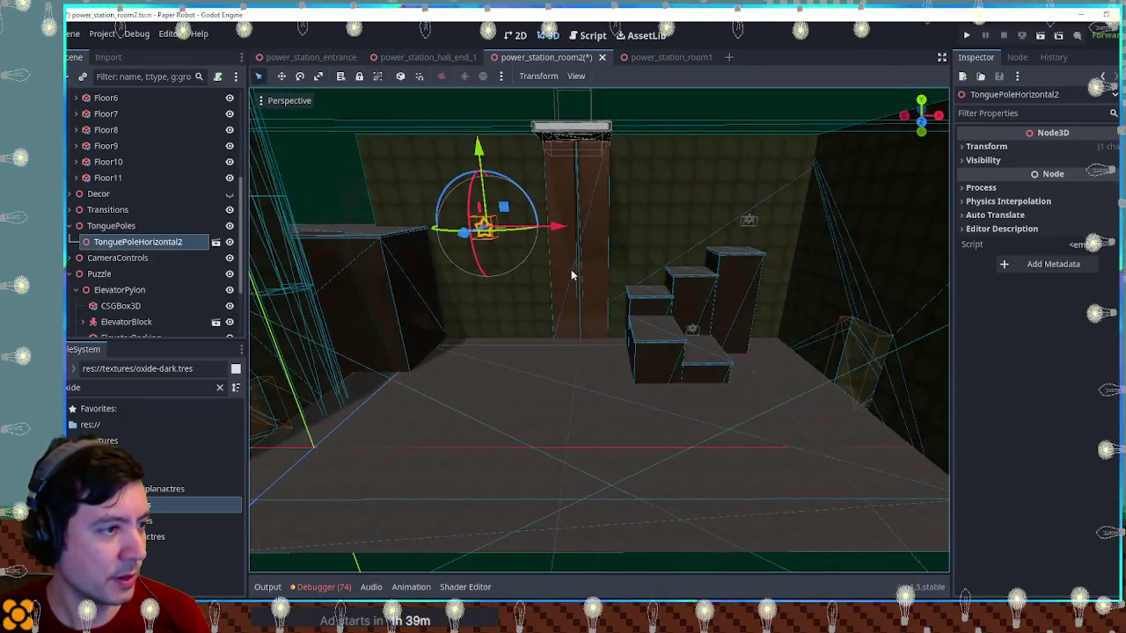
left_click_drag(640, 267, 570, 261)
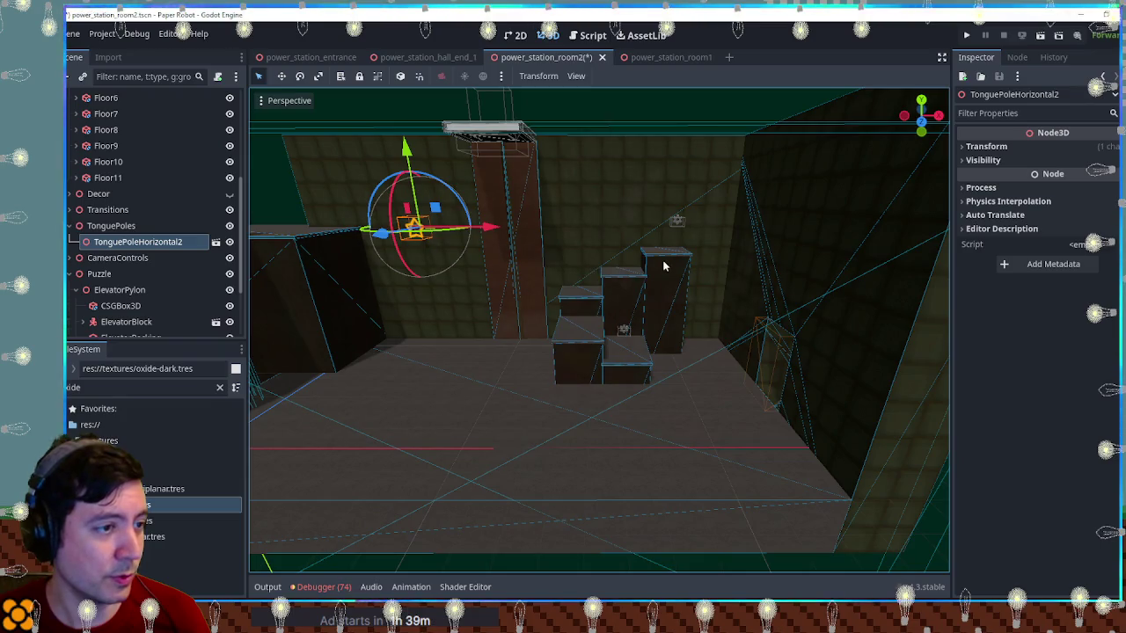
left_click_drag(495, 227, 470, 227)
left_click_drag(527, 290, 490, 277)
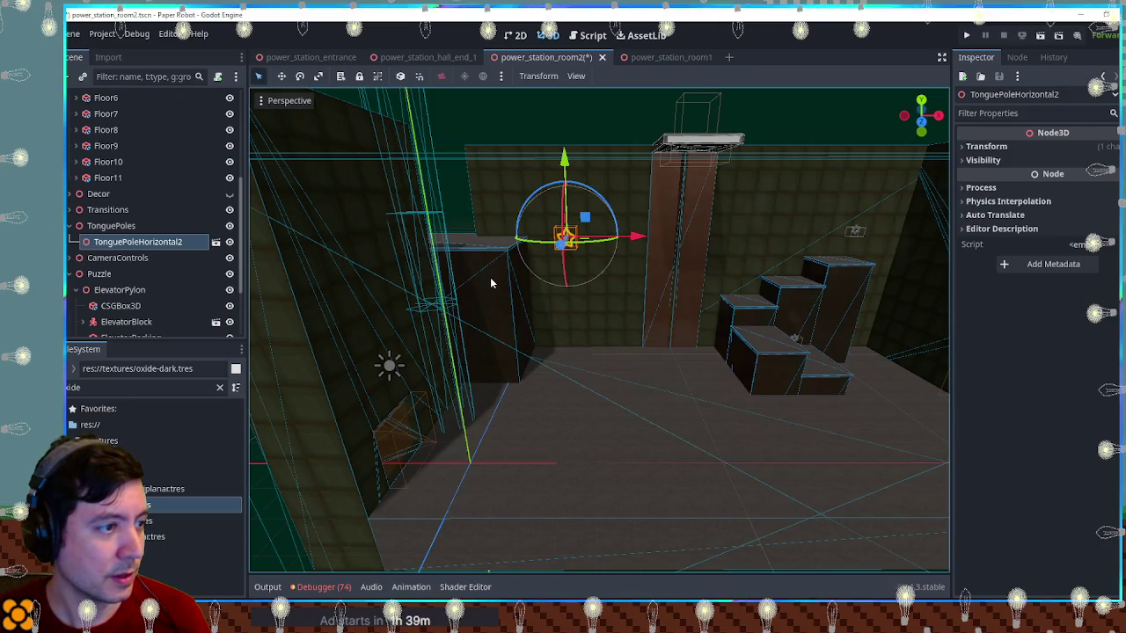
Select the Spinner-controlRotation spinner among the overlapping objects
left_click(491, 280)
mouse_move(690, 265)
left_mouse_down()
mouse_move(692, 314)
mouse_move(757, 256)
mouse_move(619, 279)
left_mouse_up()
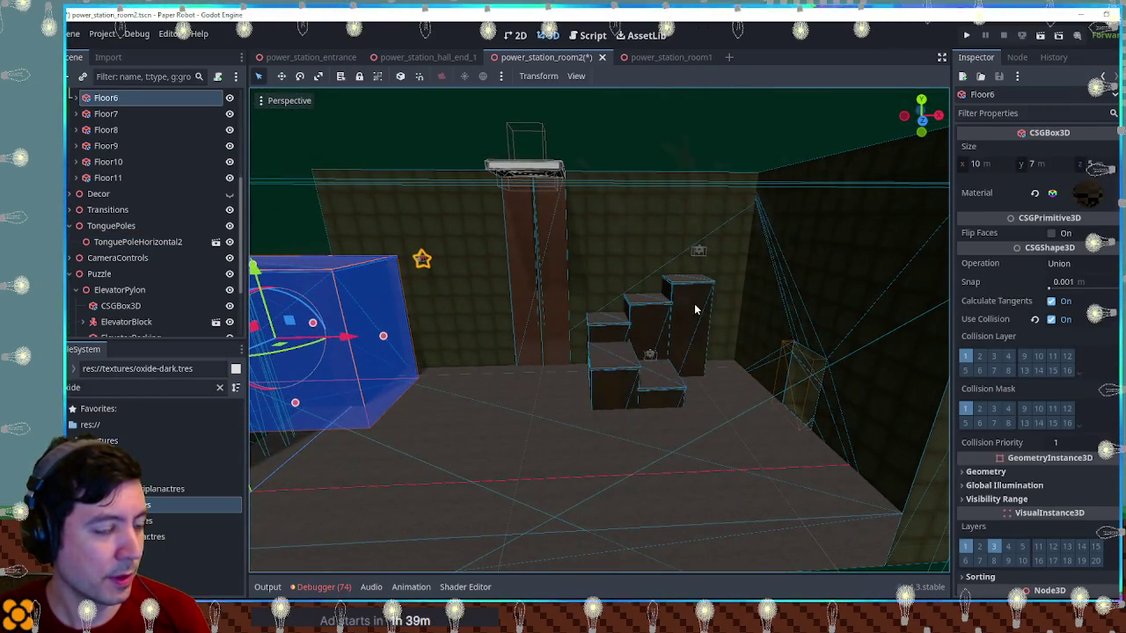
left_click(694, 308)
left_click(694, 307)
left_click(700, 256)
Move Spinner-controlRotation 16 units left and the ElevatorPylon group right to x 9
left_click_drag(752, 256, 433, 259)
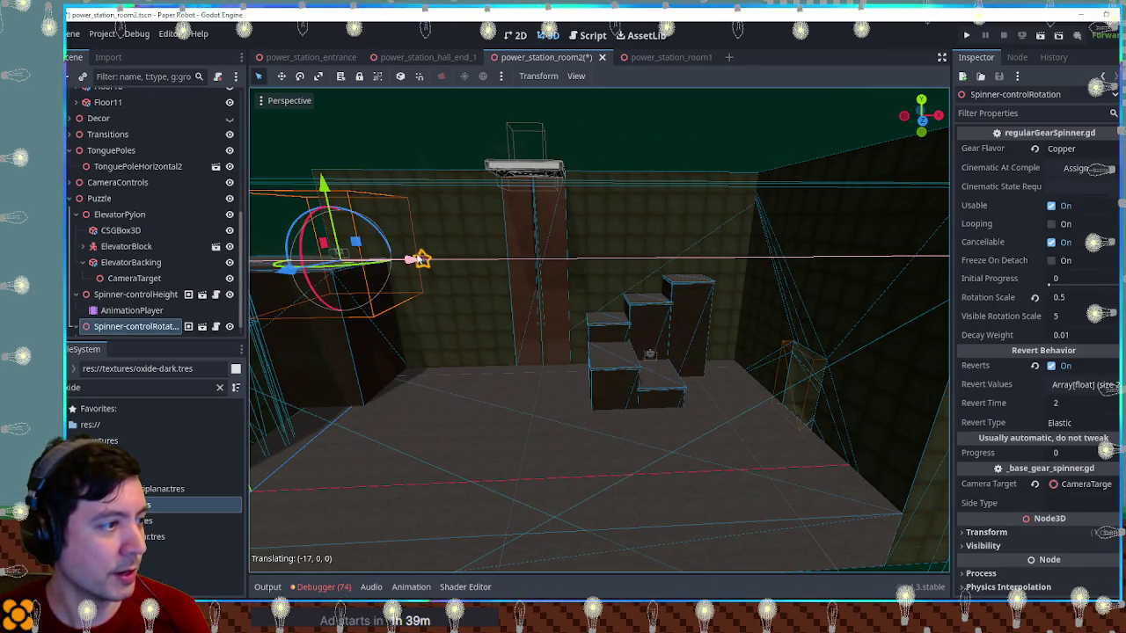
mouse_move(528, 299)
left_mouse_down()
mouse_move(615, 361)
mouse_move(564, 301)
left_mouse_up()
left_click(551, 279)
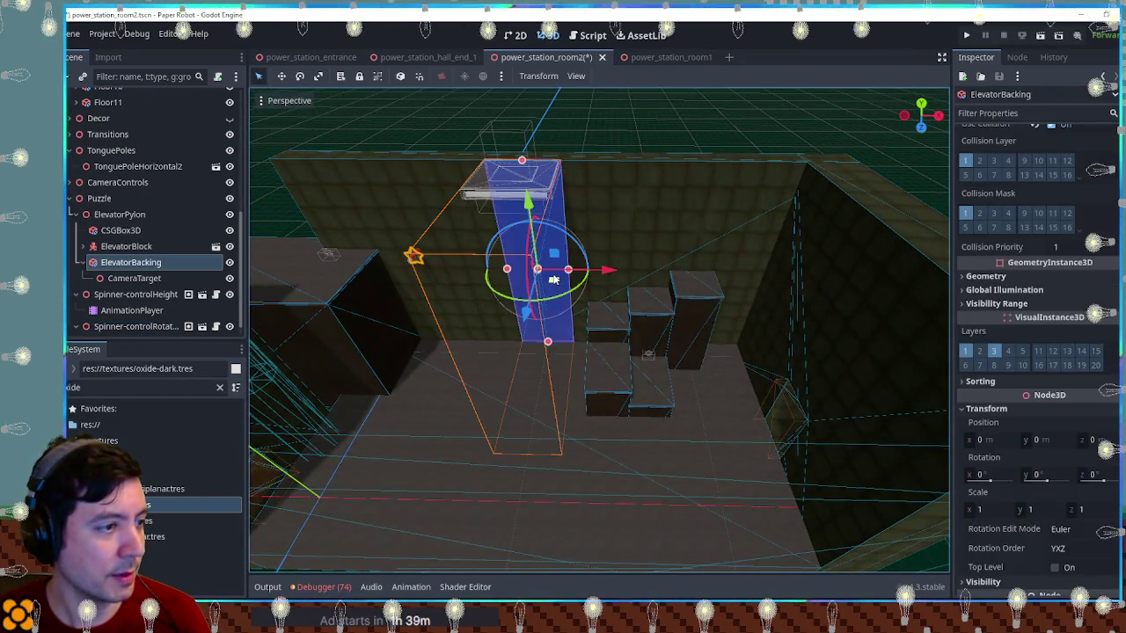
left_click(107, 213)
left_click_drag(598, 272, 627, 271)
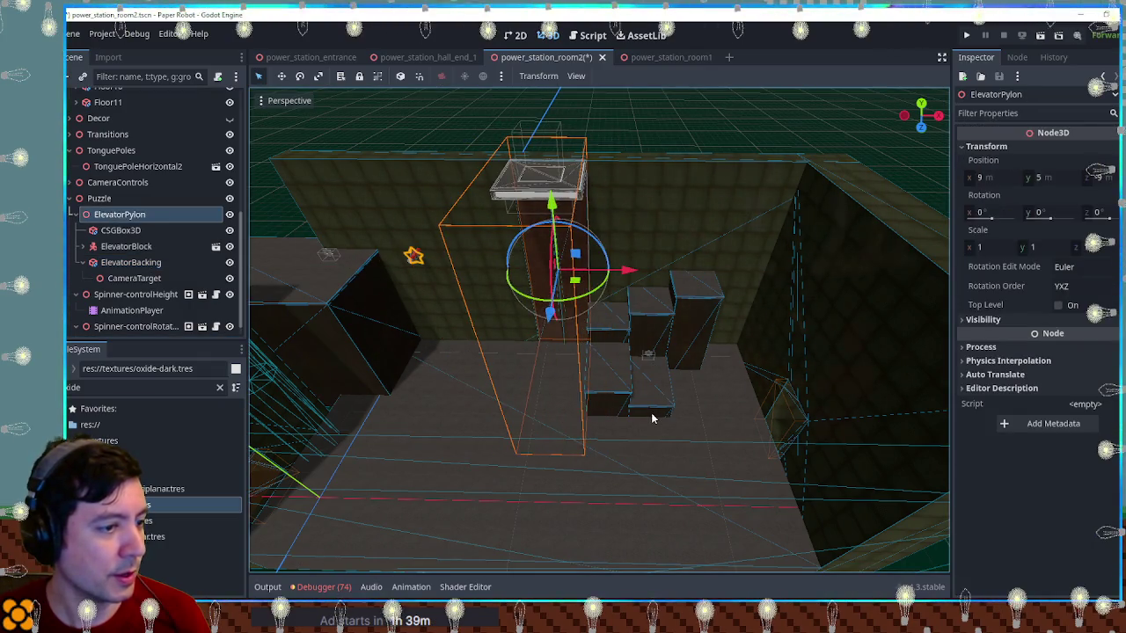
Select Floor7 through Floor11 together and shift them slightly right
left_click(652, 419)
scroll(110, 159, "up", 2)
left_click(695, 299)
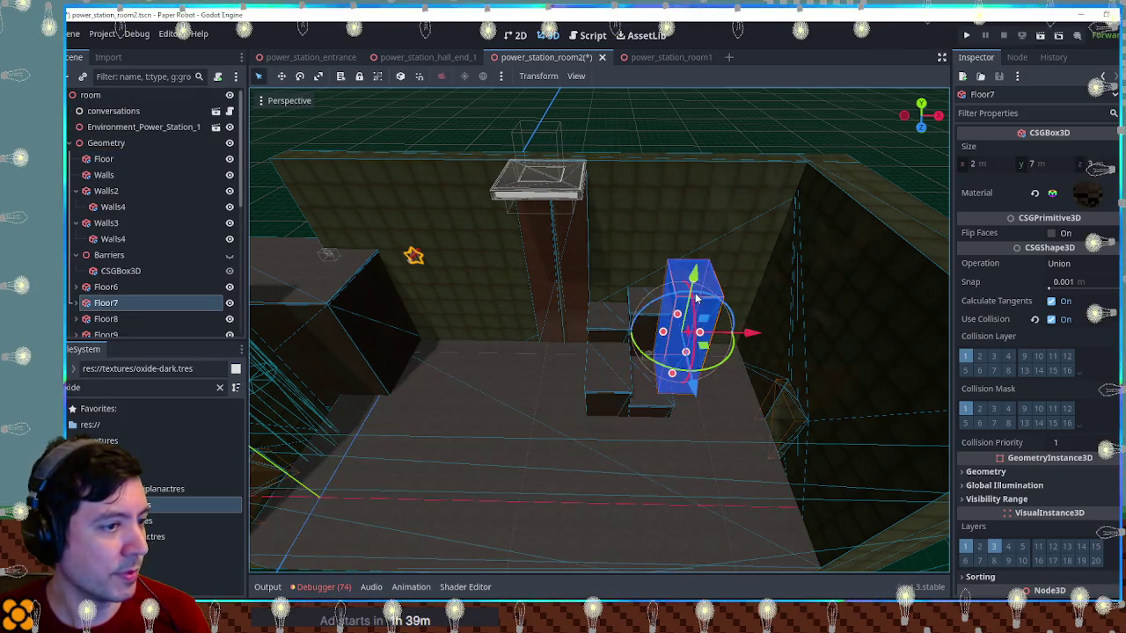
scroll(123, 264, "down", 3)
left_click(123, 275, "shift")
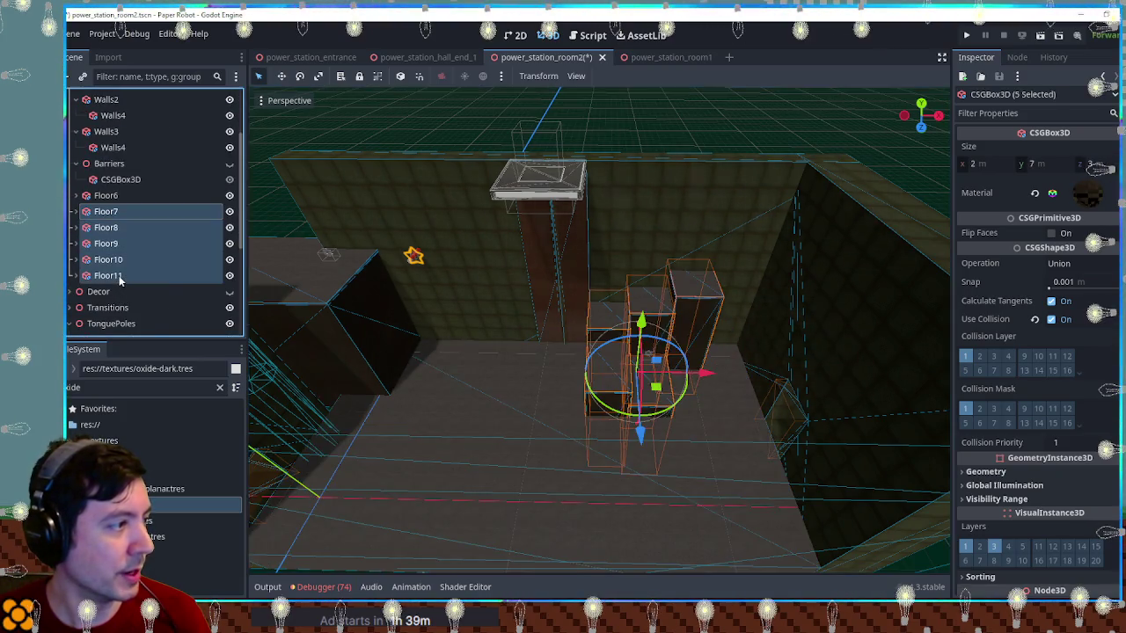
left_click_drag(711, 381, 725, 376)
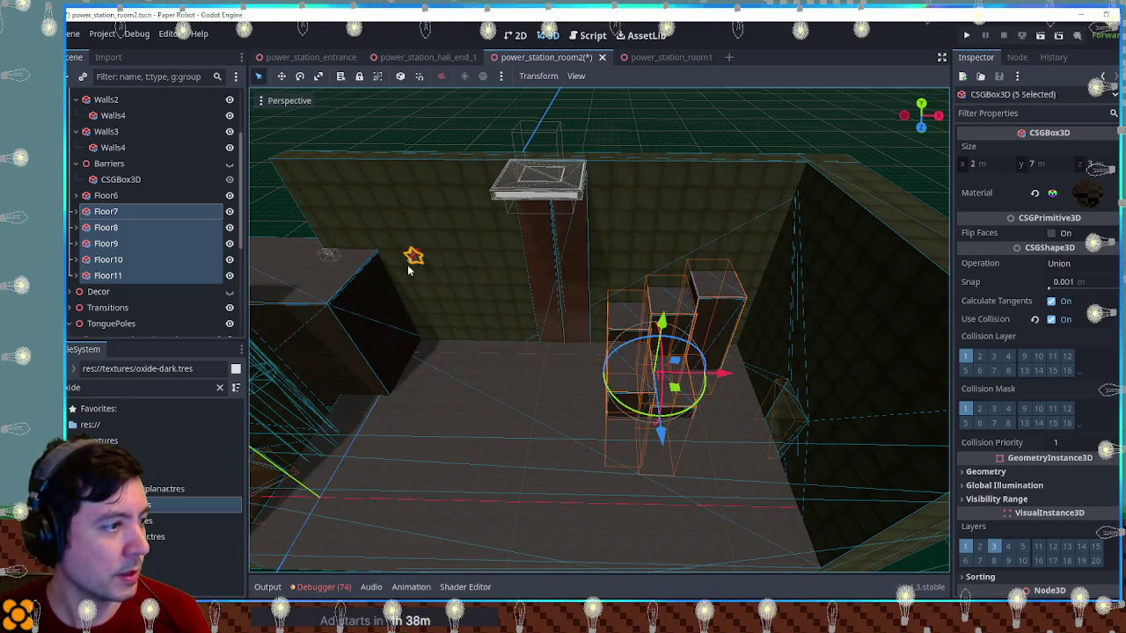
Move Floor6 back toward the right and deselect it
left_click(413, 256)
left_click(426, 319)
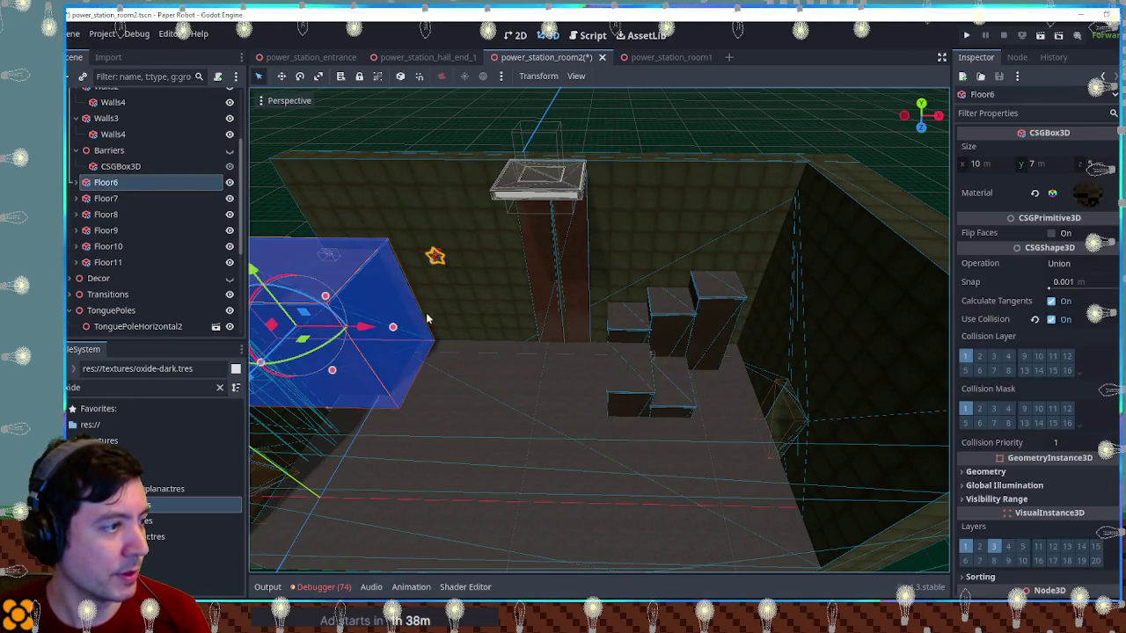
left_click_drag(372, 329, 448, 321)
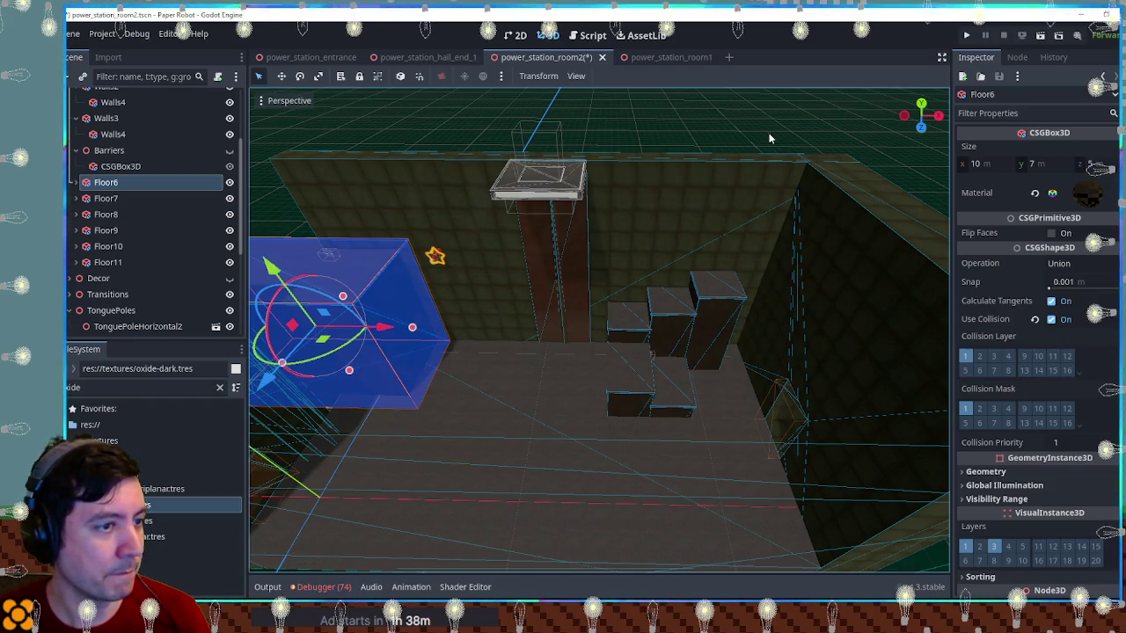
key("Escape")
Rearrange the steps: Floor9 right beside the tall block, Floor7 left, Floor10 right
left_click(634, 339)
key("f")
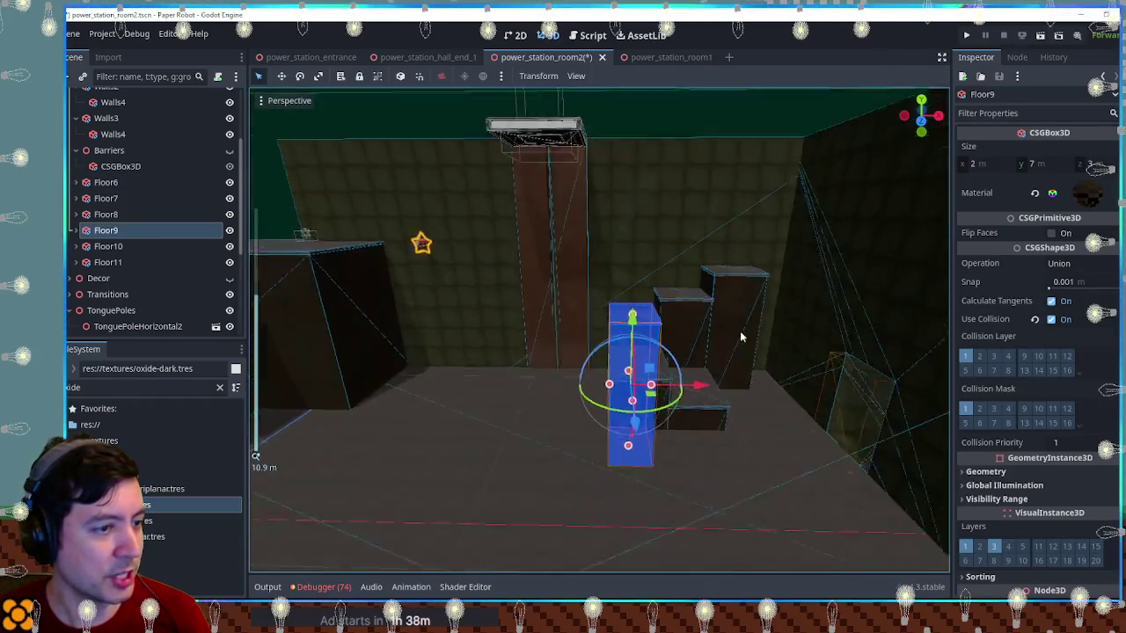
left_click_drag(613, 377, 734, 379)
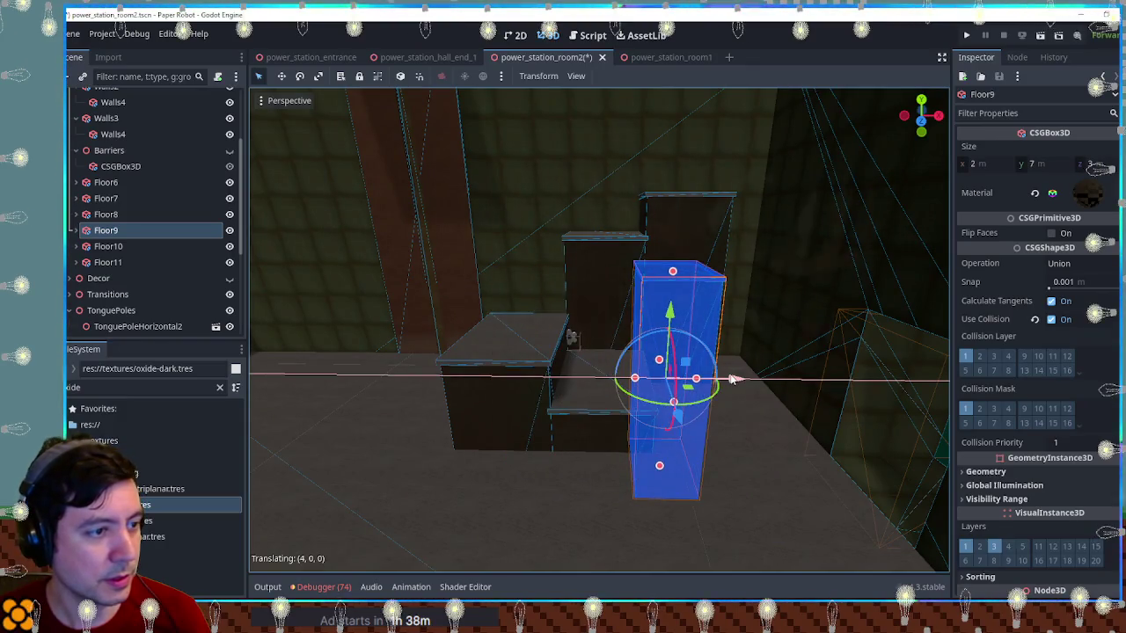
left_click(685, 230)
left_click_drag(739, 323, 636, 420)
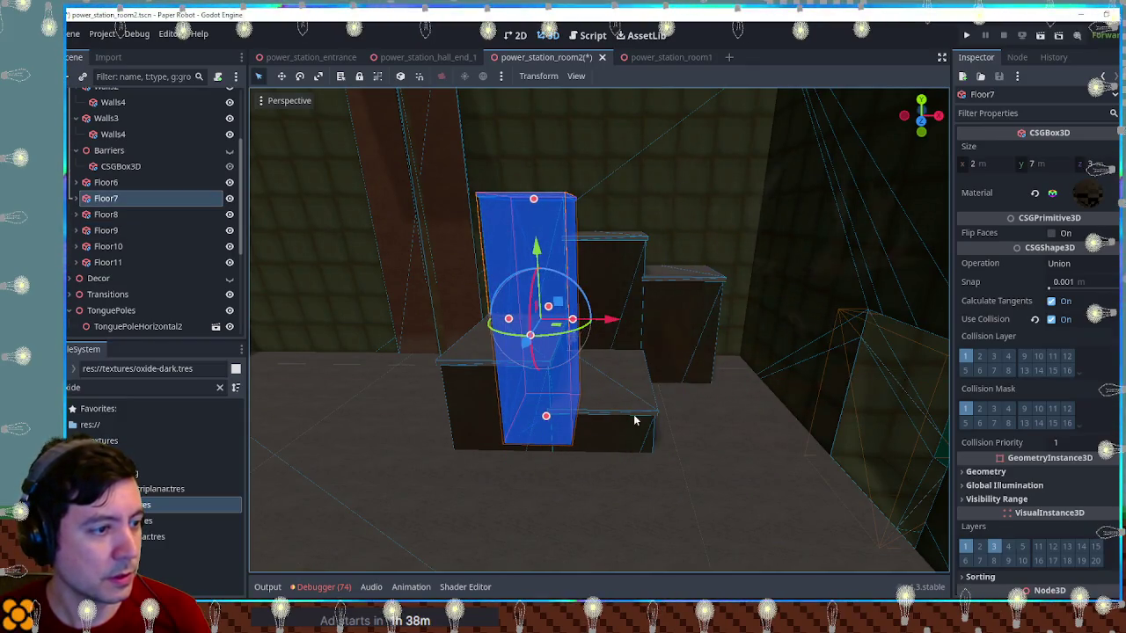
left_click(479, 426)
left_click_drag(602, 465, 761, 467)
left_click(569, 343)
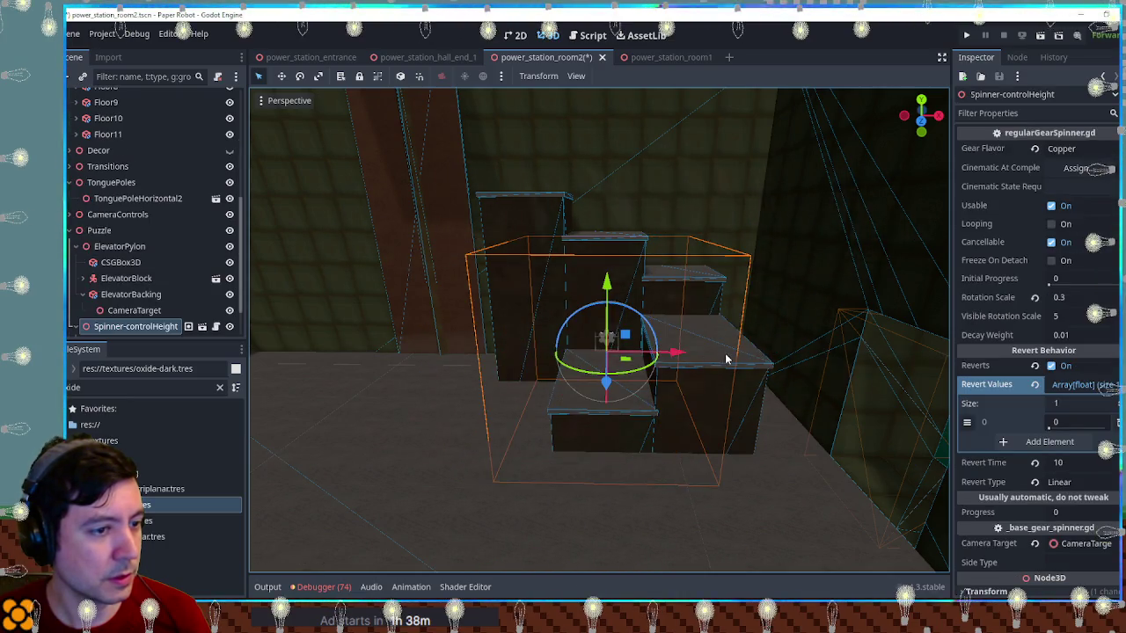
Move the height spinner slightly to the right
key("f")
scroll(667, 332, "down", 5)
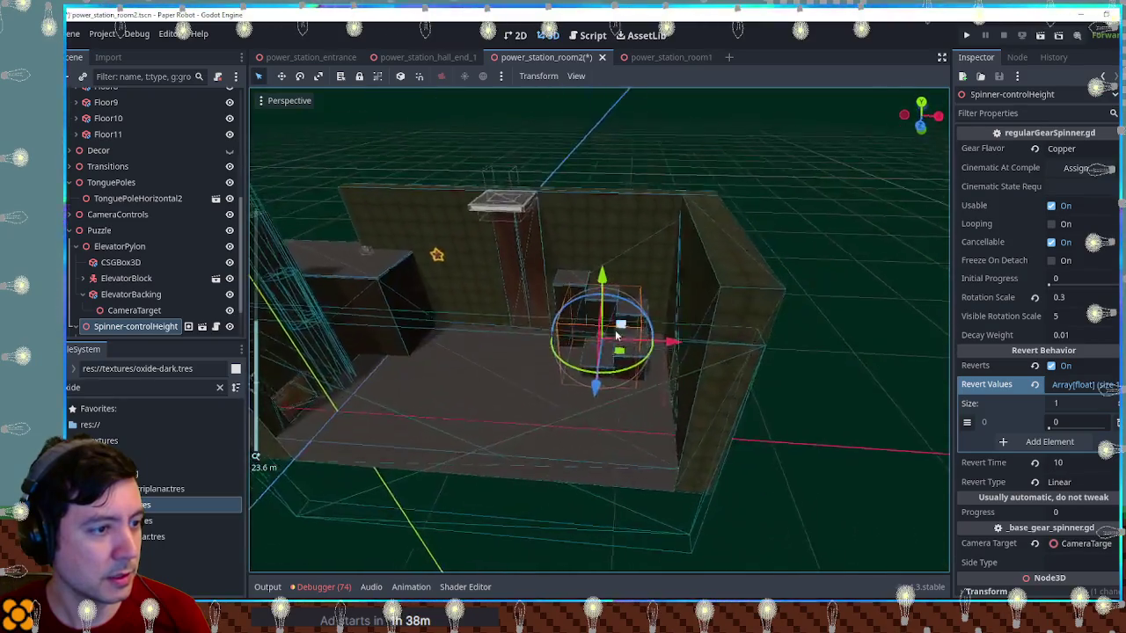
left_click_drag(650, 324, 458, 348)
left_click_drag(603, 341, 547, 354)
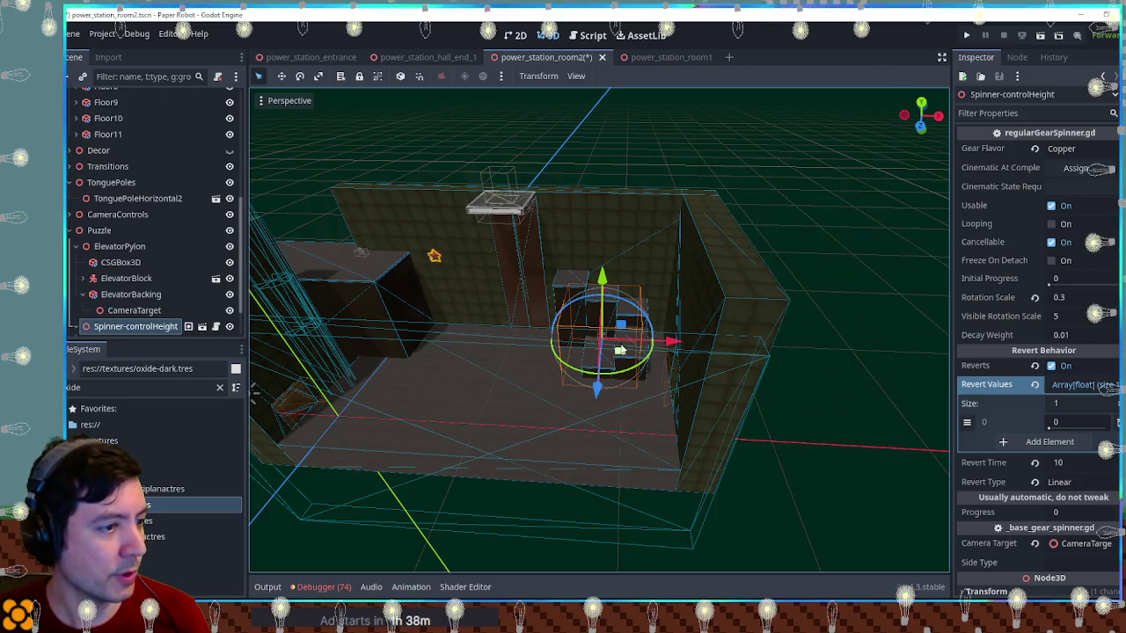
left_click_drag(679, 342, 671, 343)
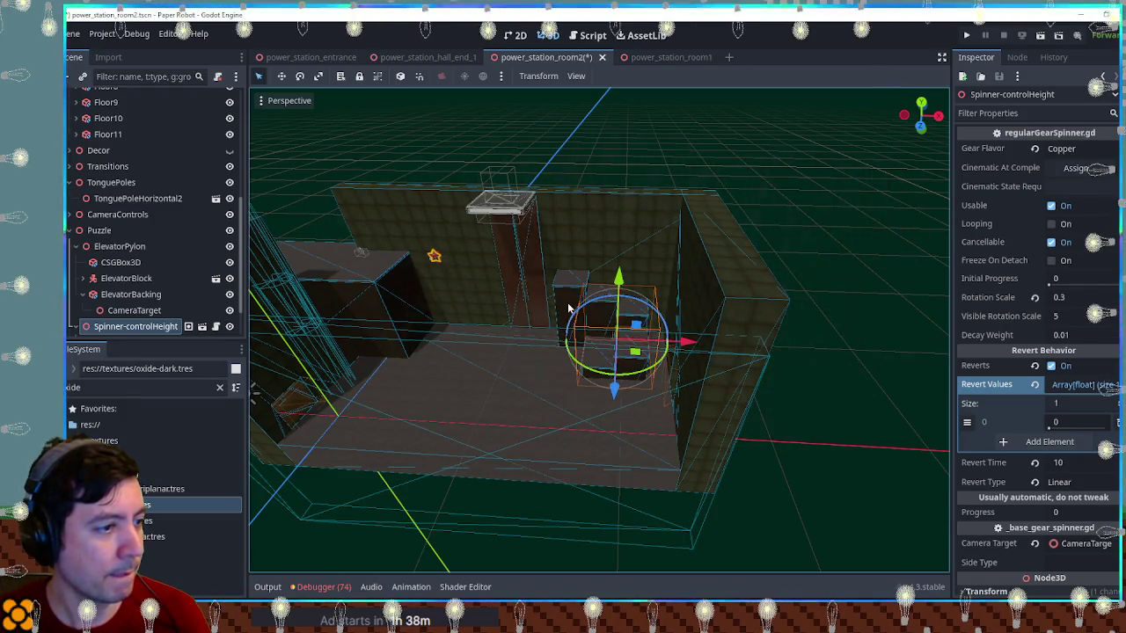
Reposition Floor7 through Floor11 together to a new spot
left_click(563, 306)
left_click(561, 306)
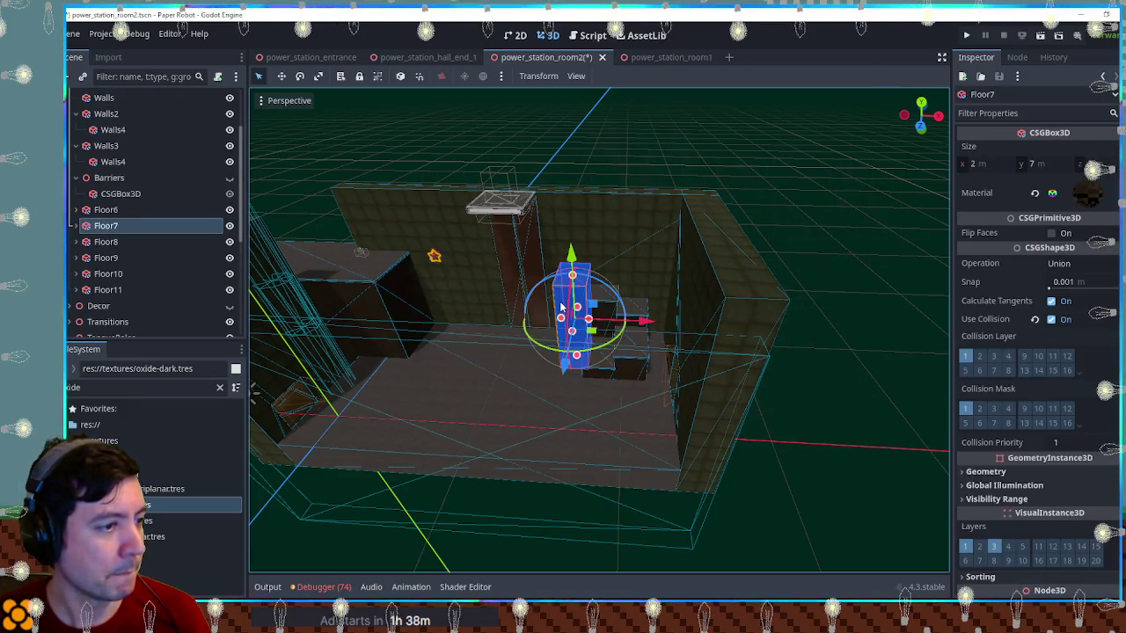
left_click(110, 290, "shift")
left_click_drag(607, 337, 625, 324)
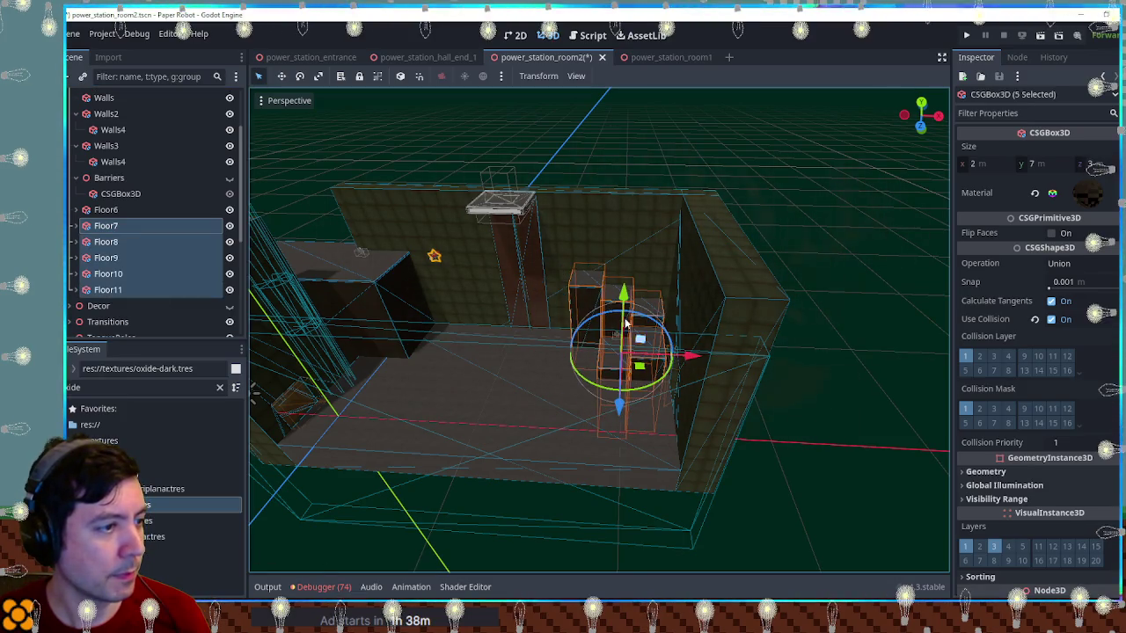
Slide the ElevatorPylon slightly to the right
left_click(527, 251)
scroll(123, 145, "up", 2)
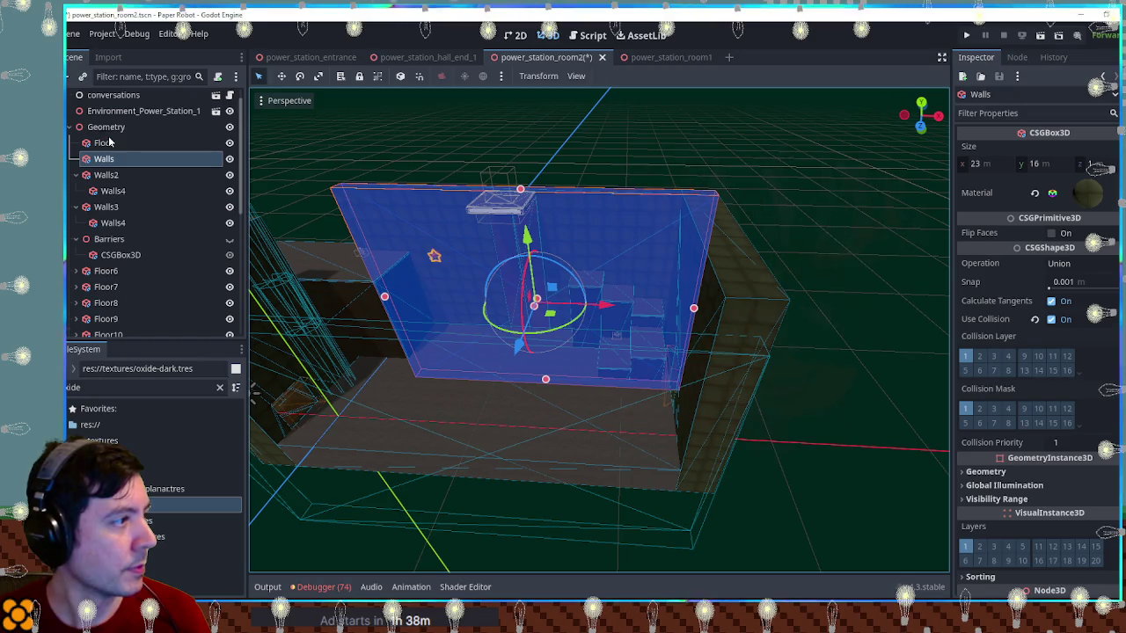
left_click(516, 217)
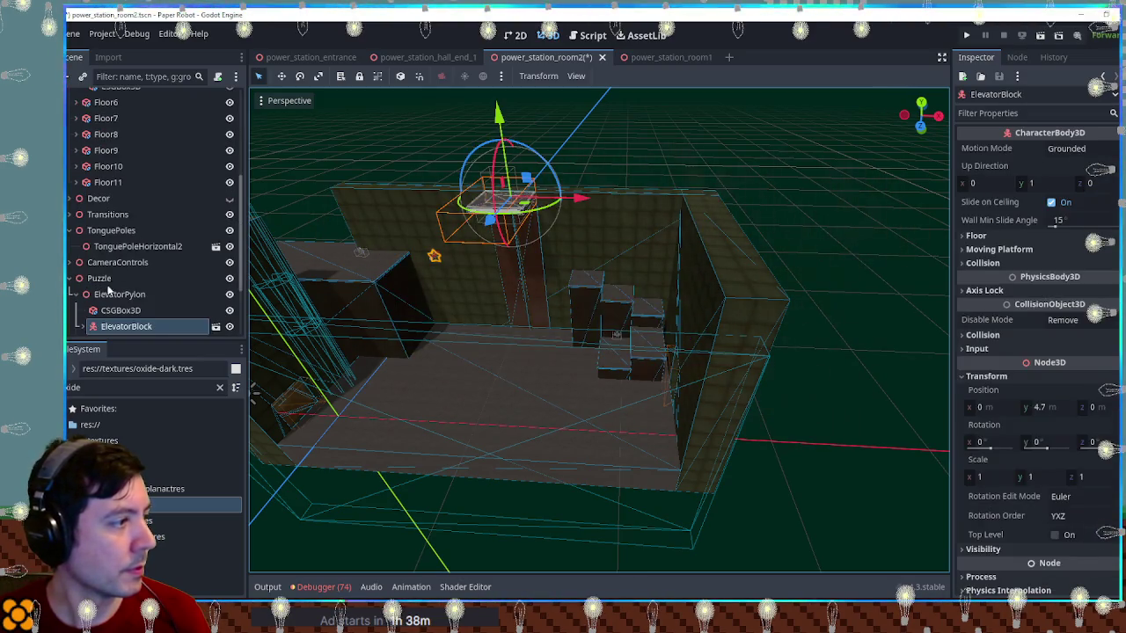
left_click(110, 293)
left_click_drag(595, 278, 599, 276)
Shift Floor6 and TonguePoleHorizontal2 slightly right, then run the scene with F6
left_click(382, 301)
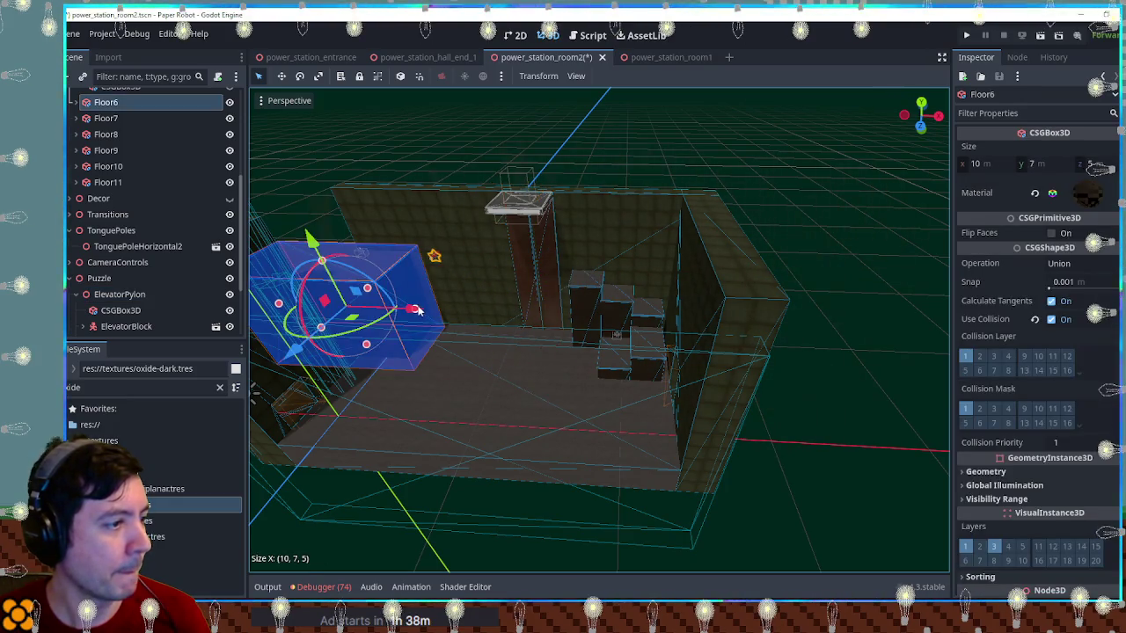
left_click_drag(410, 312, 421, 317)
left_click(434, 259)
left_click_drag(502, 254, 525, 261)
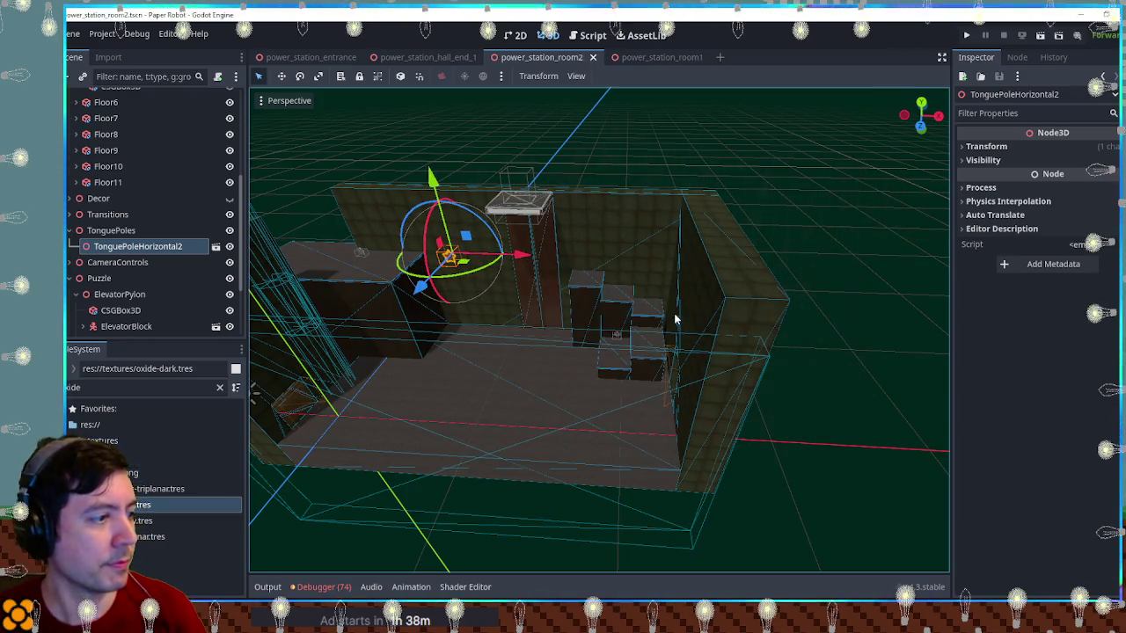
key("F6")
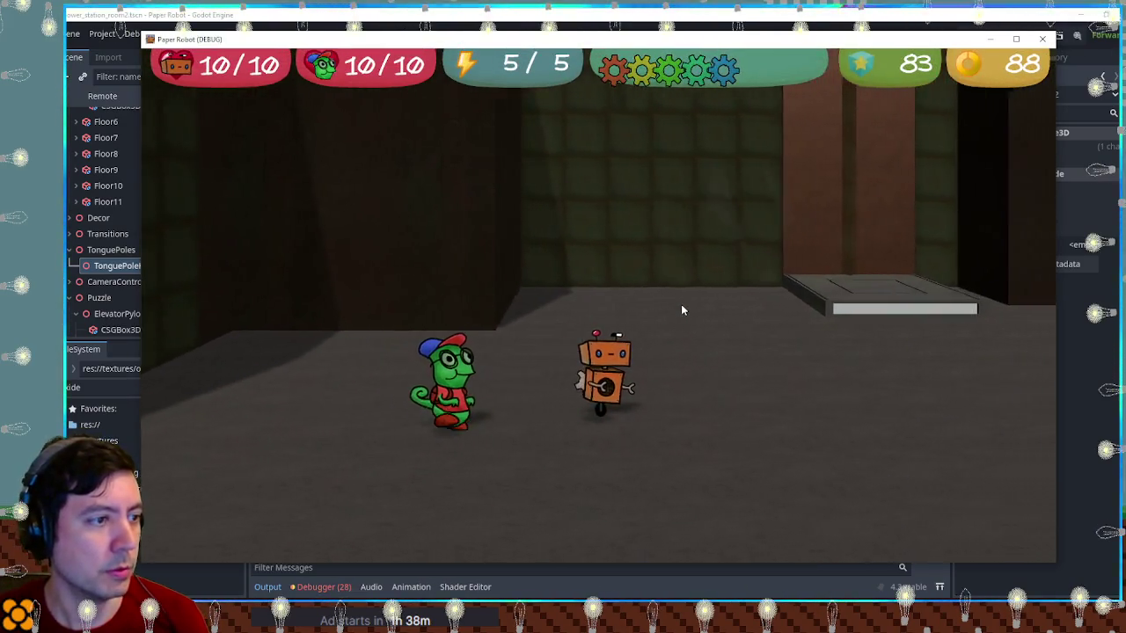
Walk right, climb the box platform and higher ledge, then grab and release the tongue pole
key("Right")
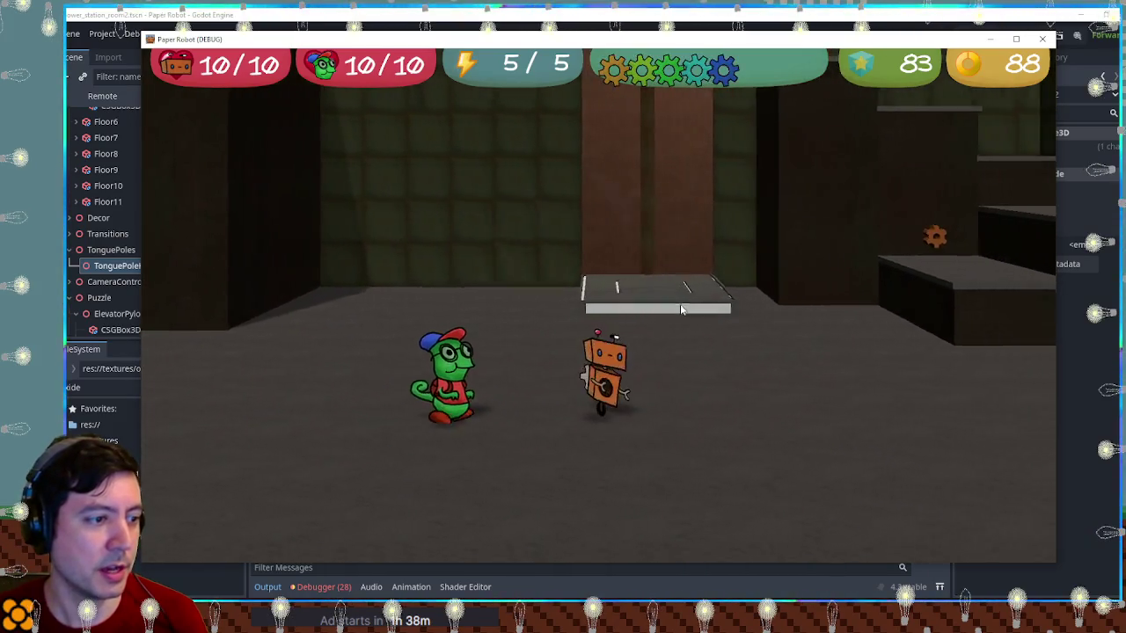
key("Right")
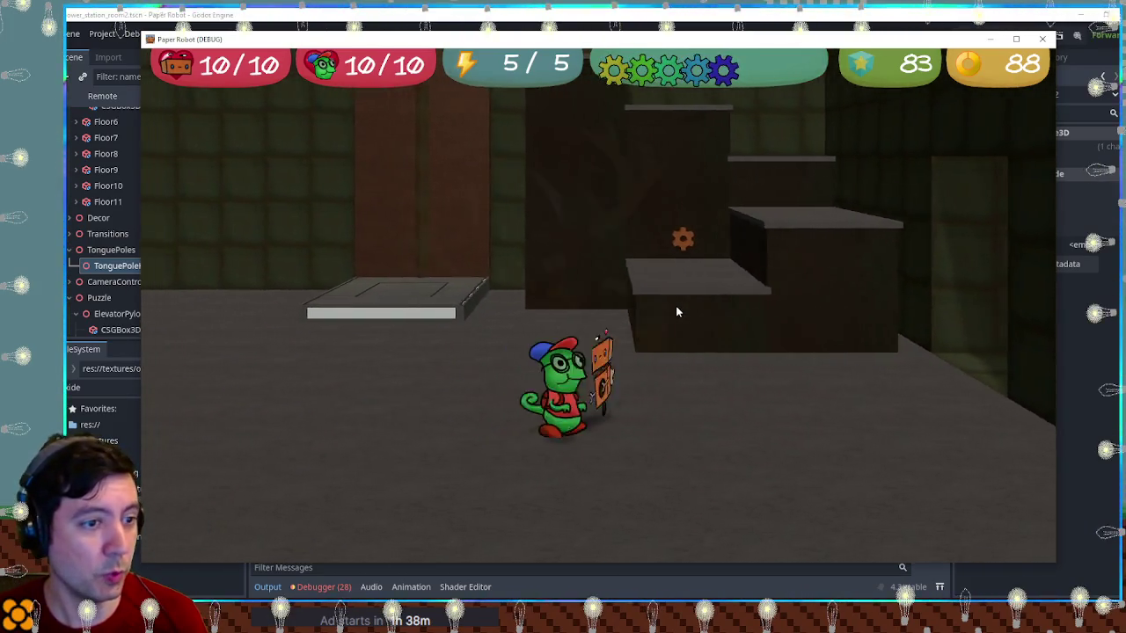
key("Up")
key("space")
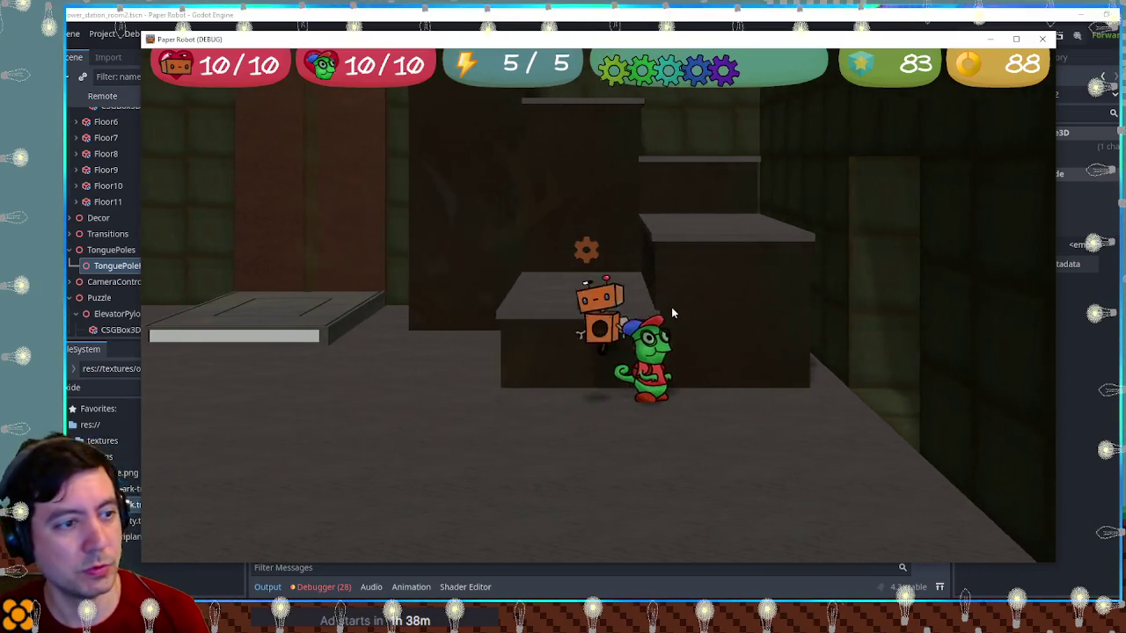
key("Up")
key("space")
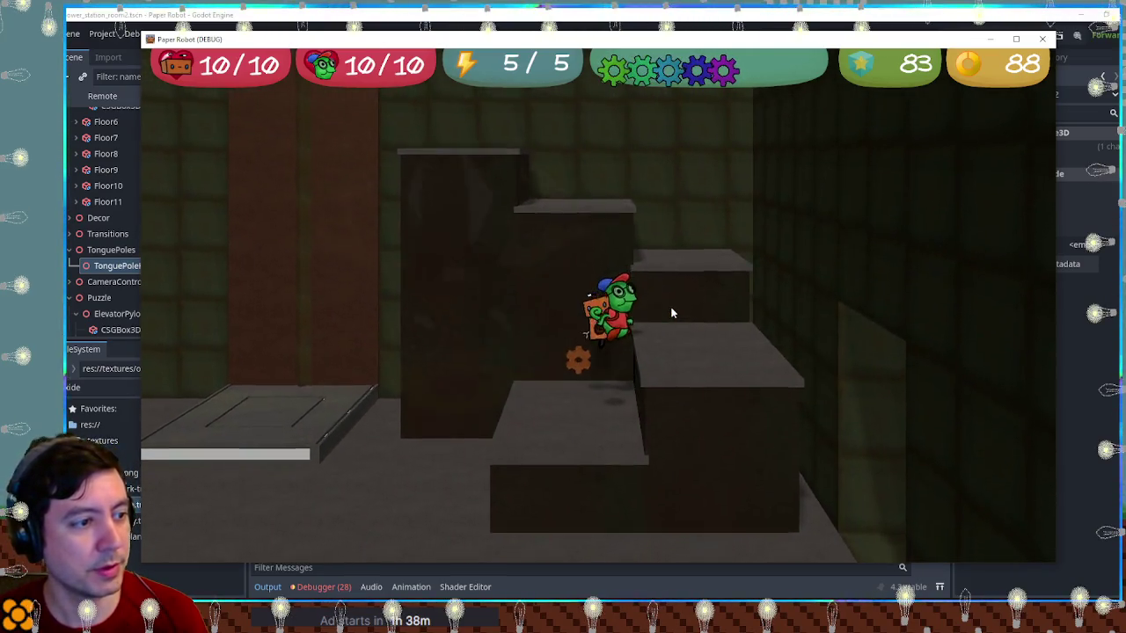
key("Right")
key("space")
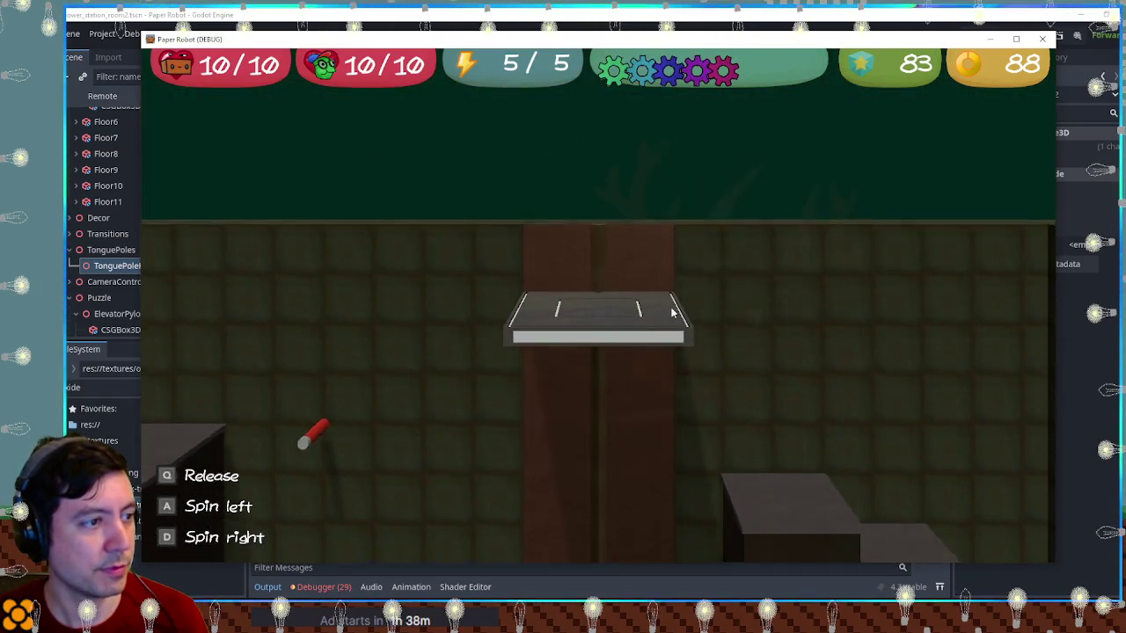
key("q")
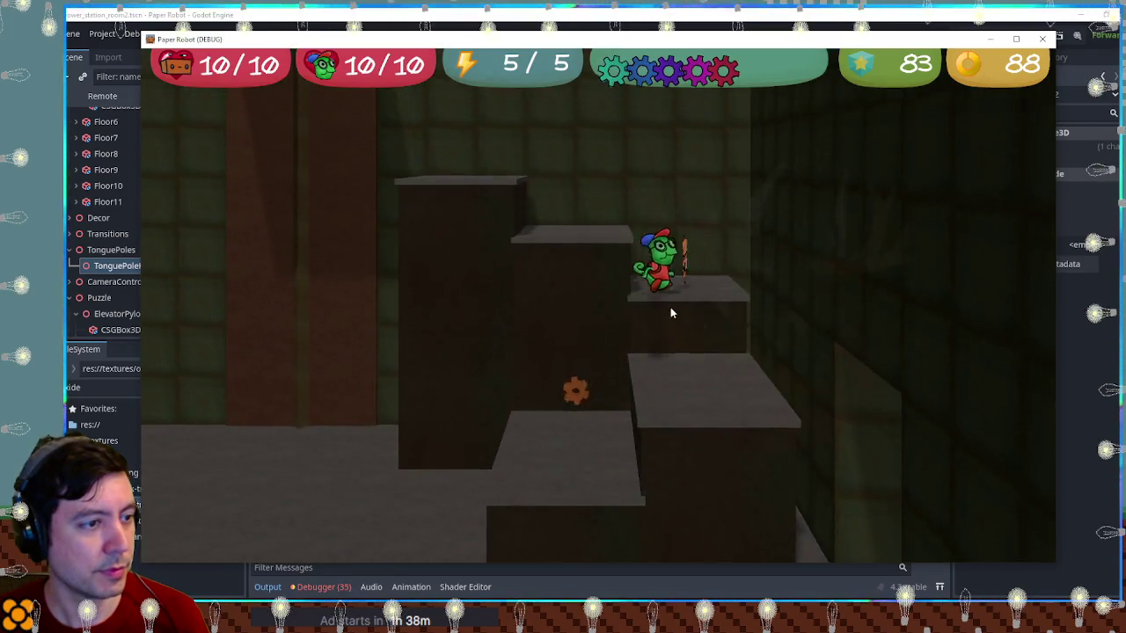
Walk down the steps, swing on the red pole to the ledge, latch on, and close the game
key("Right")
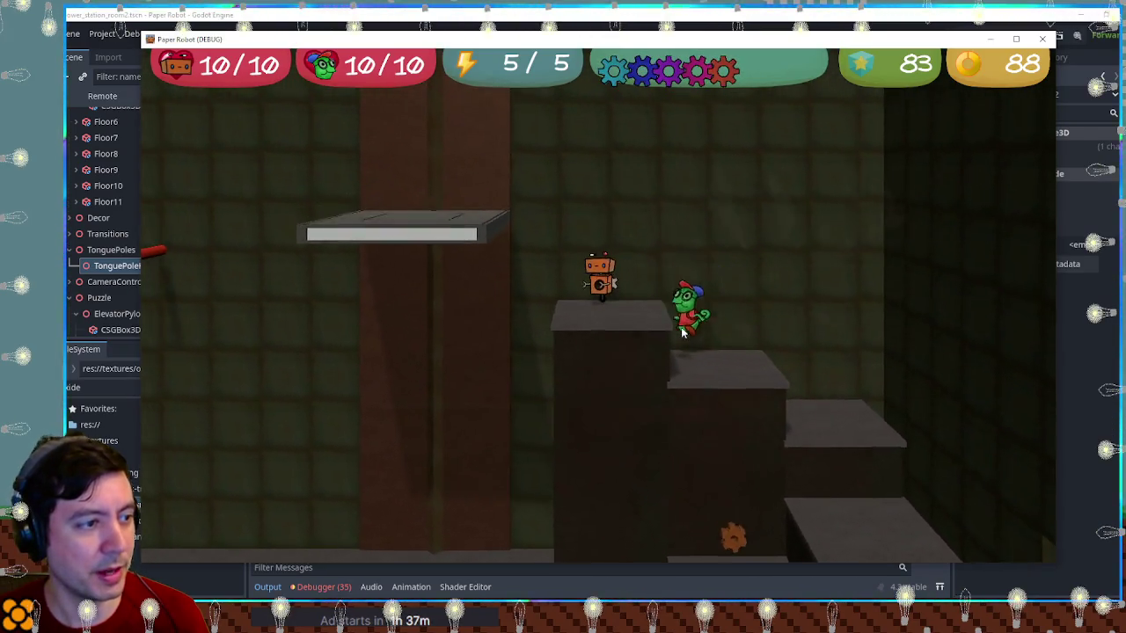
key("Right")
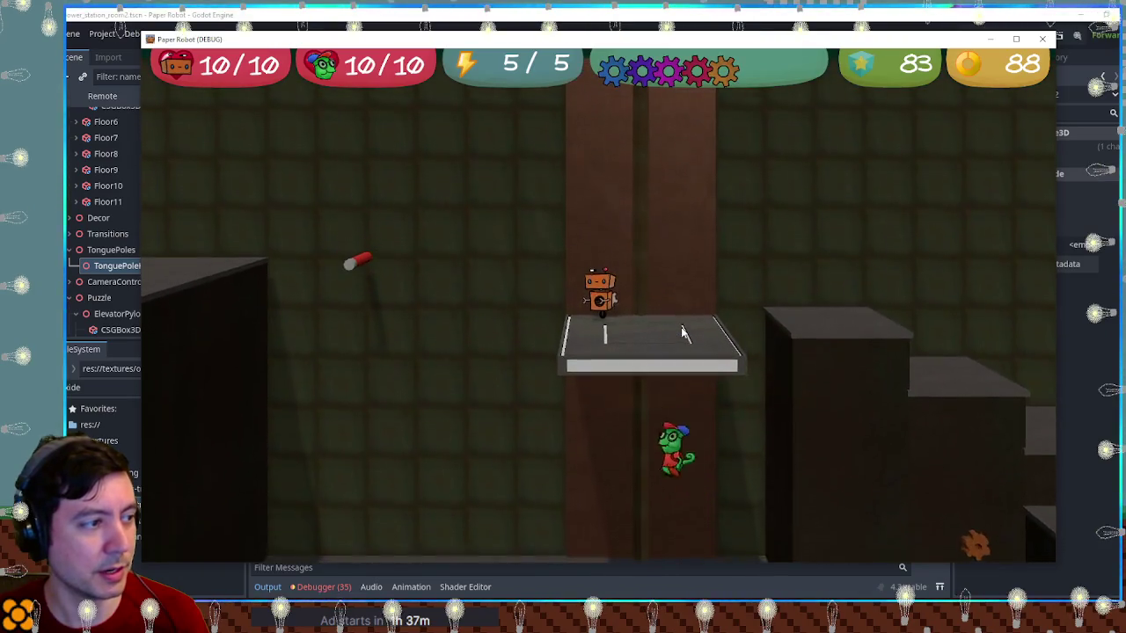
key("q")
key("q")
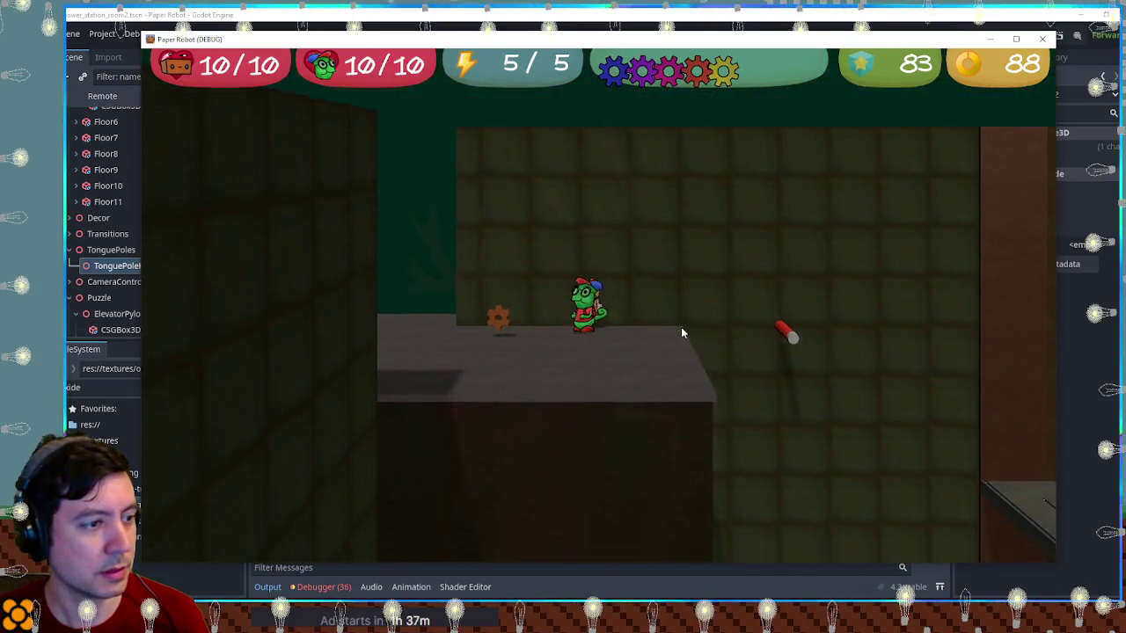
key("Right")
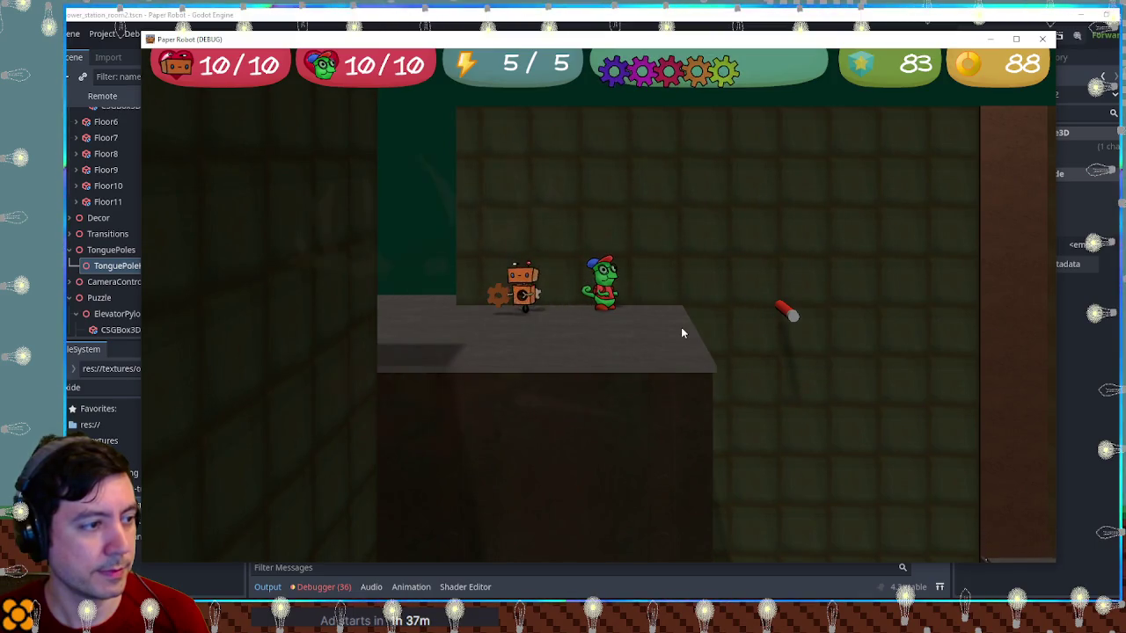
key("q")
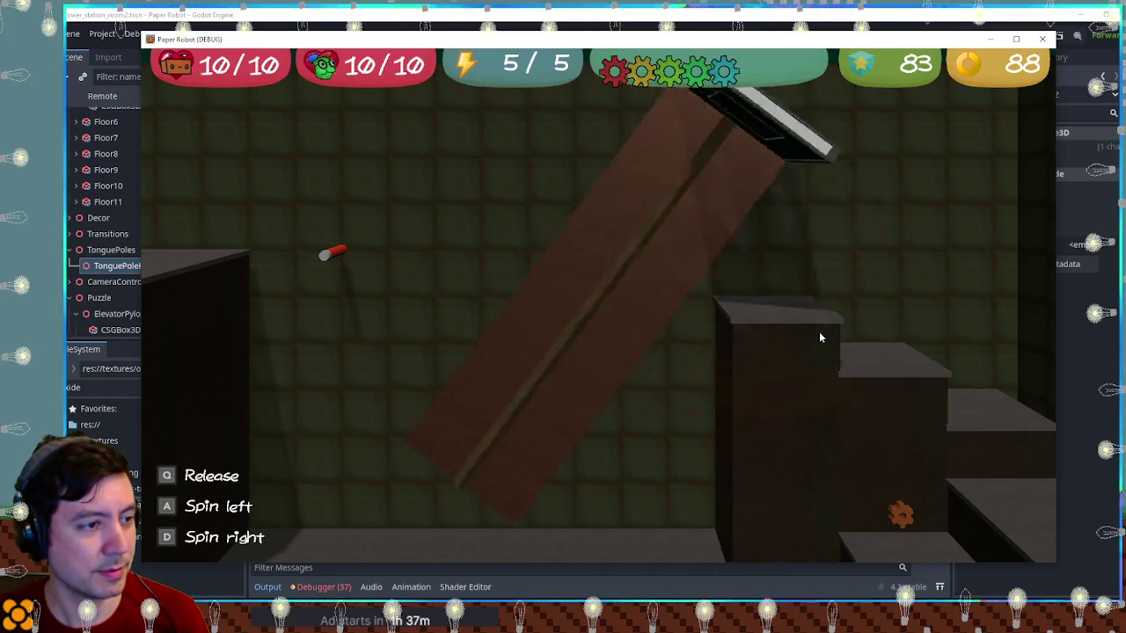
left_click(1040, 40)
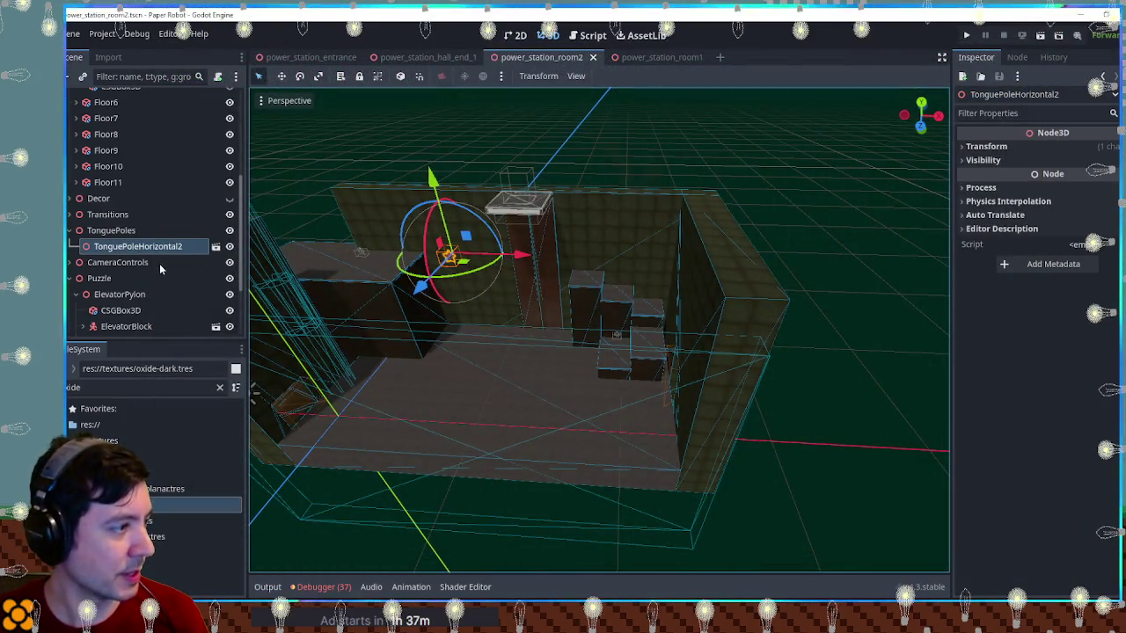
Open Spinner-controlRotation's animation and select the 1 s keyframe's z rotation value
scroll(160, 269, "down", 3)
left_click(130, 327)
left_click(618, 396)
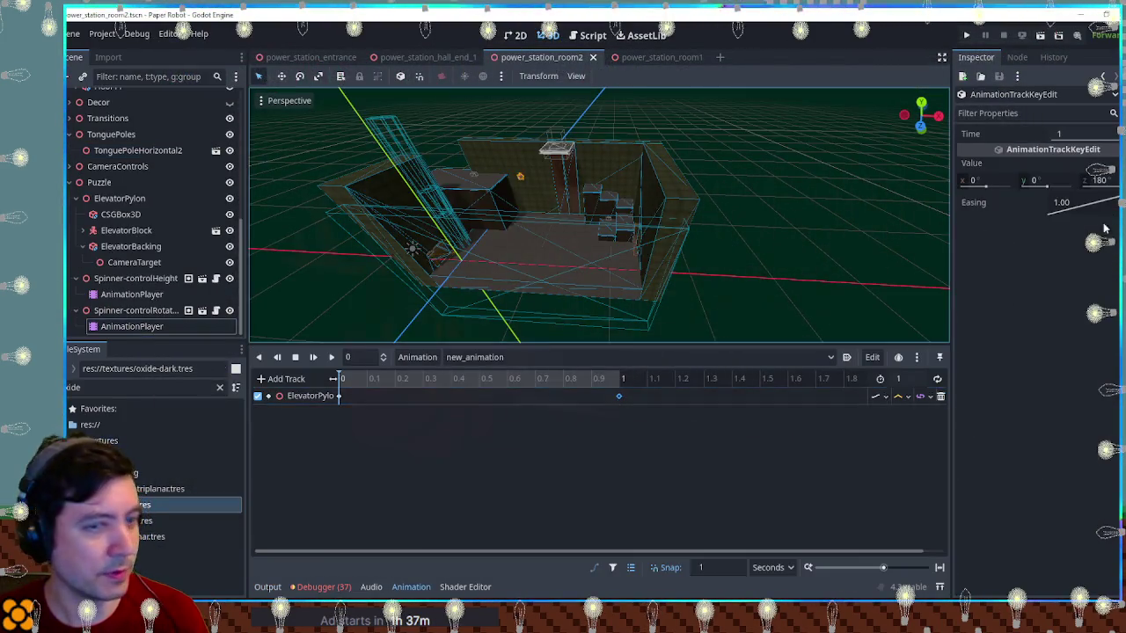
left_click(1110, 180)
type("-180")
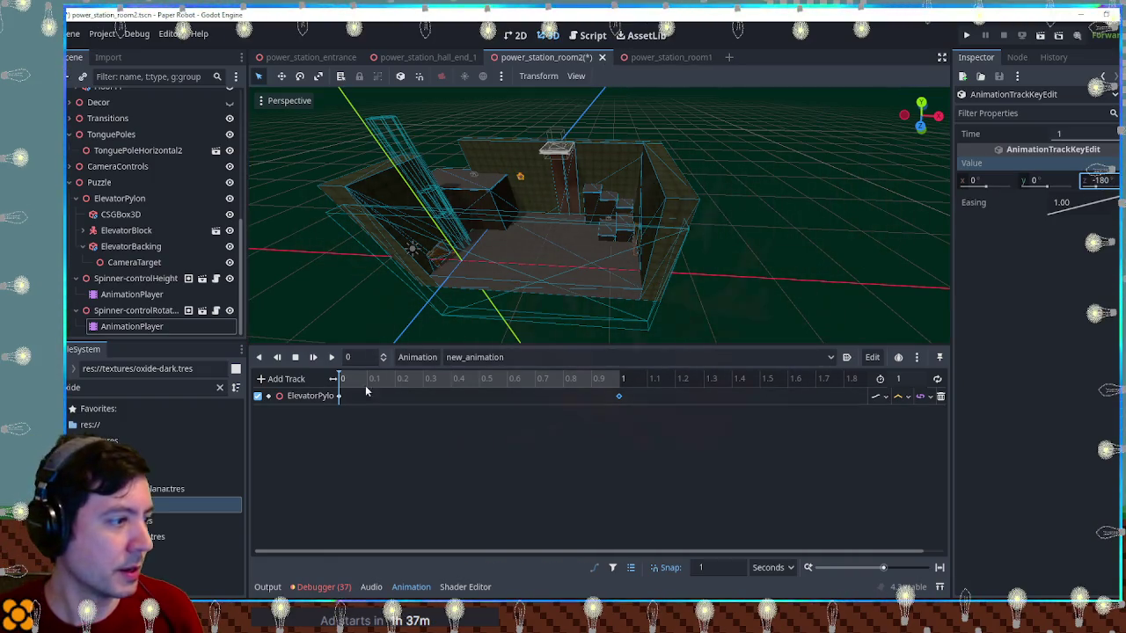
Preview the rotation animation and set the timeline snap to 0.1
left_click(332, 358)
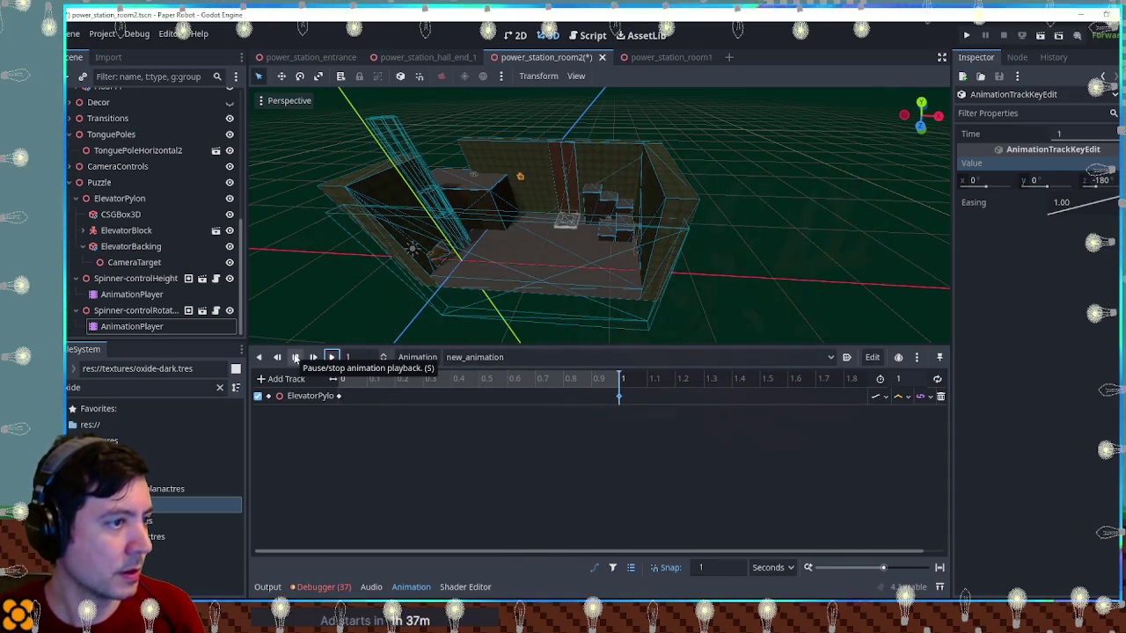
left_click(259, 357)
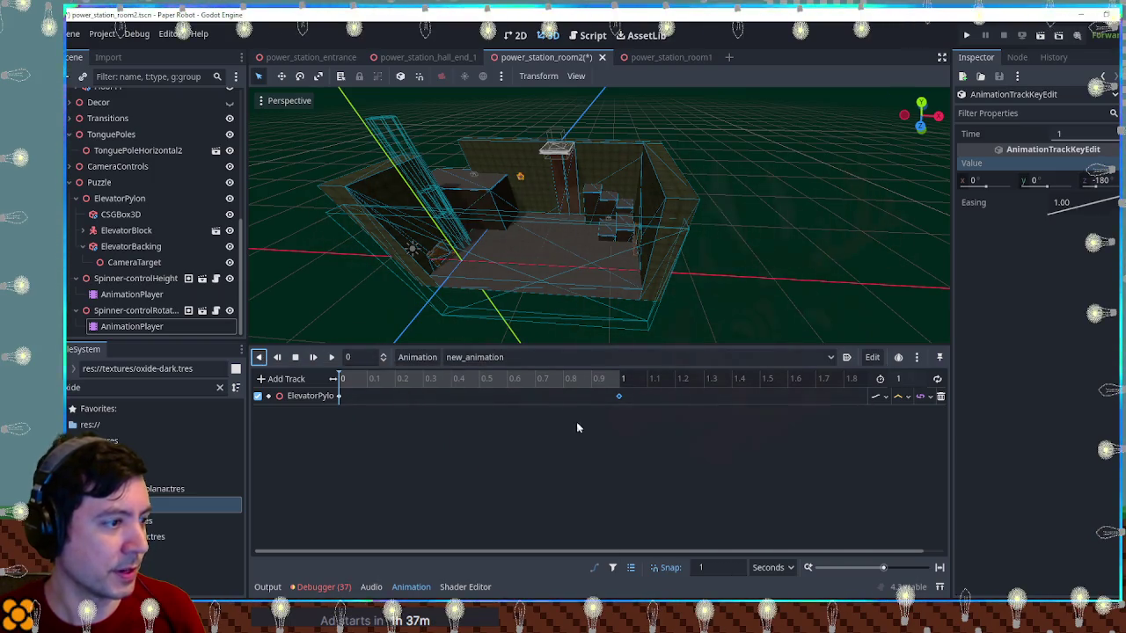
left_click(338, 396)
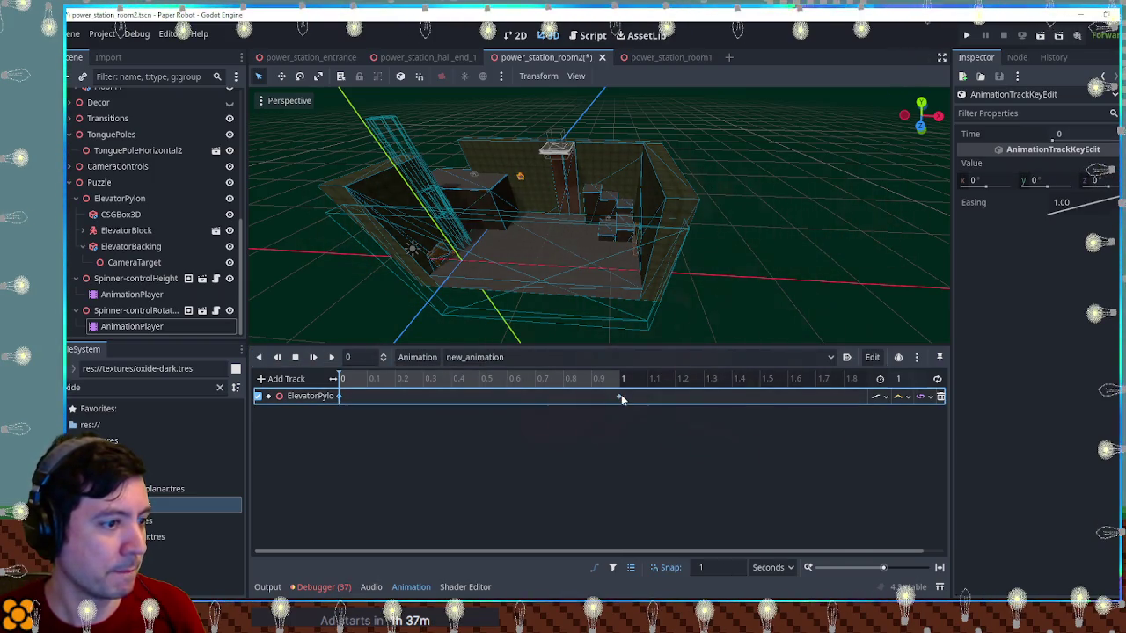
left_click_drag(446, 378, 485, 379)
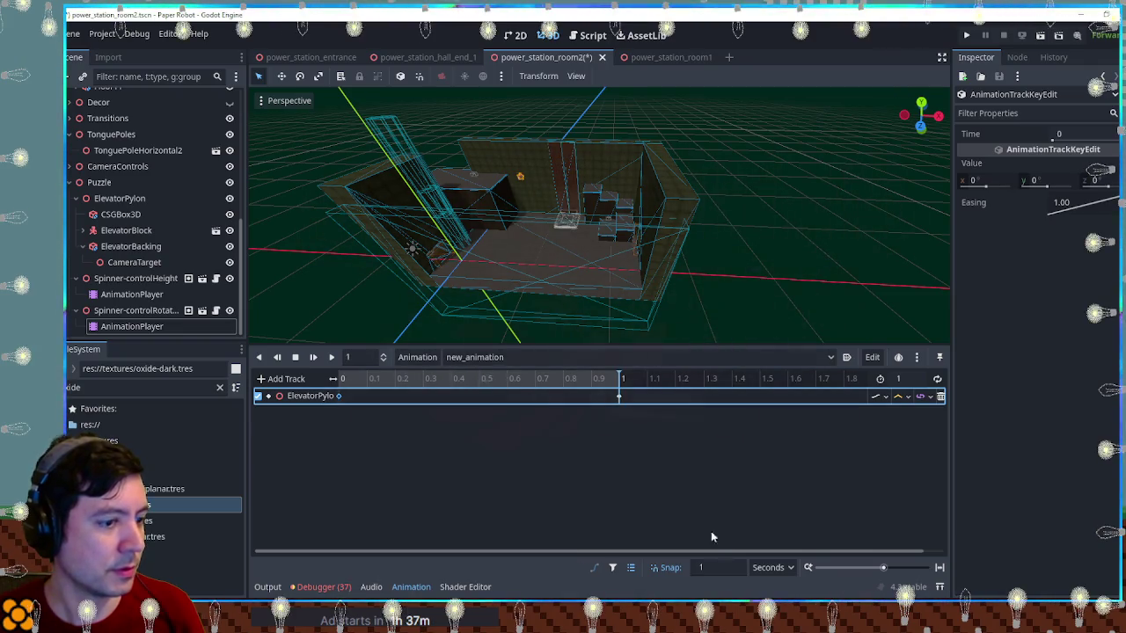
left_click(725, 570)
mouse_move(352, 378)
left_mouse_down()
mouse_move(464, 384)
mouse_move(339, 384)
left_mouse_up()
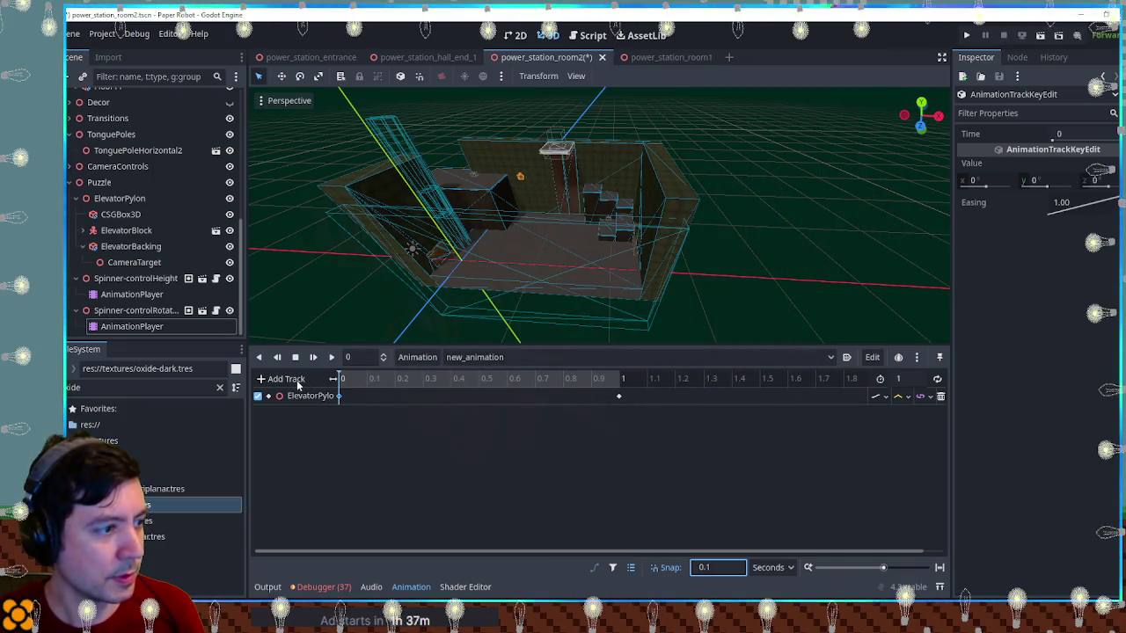
Set the 1 s keyframe's Z rotation to -180 and save the scene
left_click(618, 396)
left_click(1114, 182)
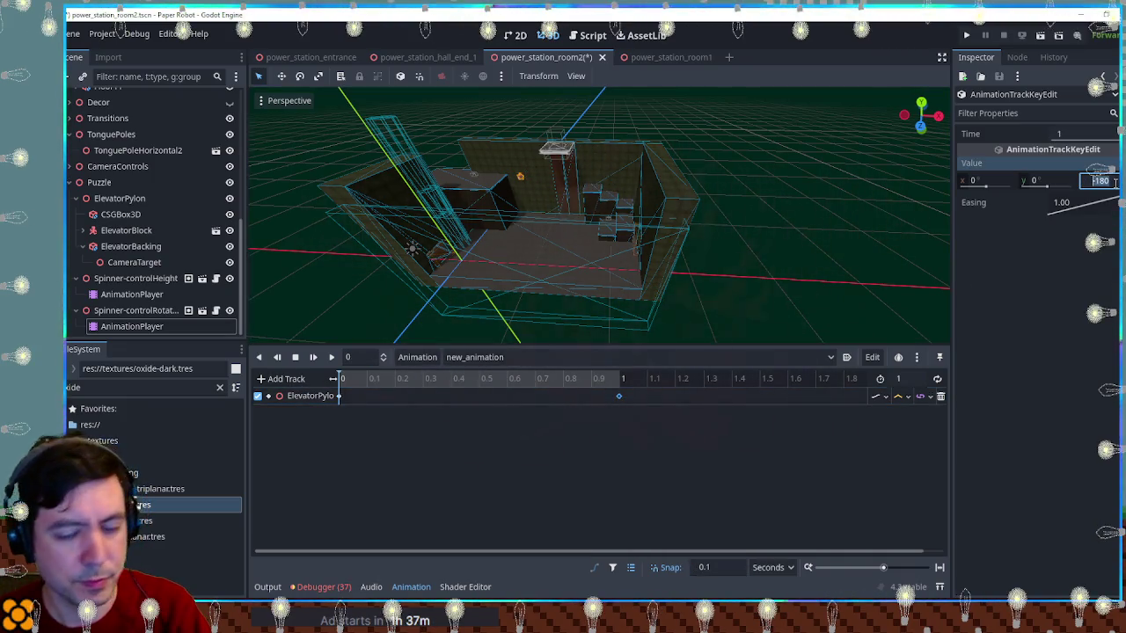
mouse_move(356, 374)
left_mouse_down()
mouse_move(378, 385)
mouse_move(598, 384)
mouse_move(315, 390)
left_mouse_up()
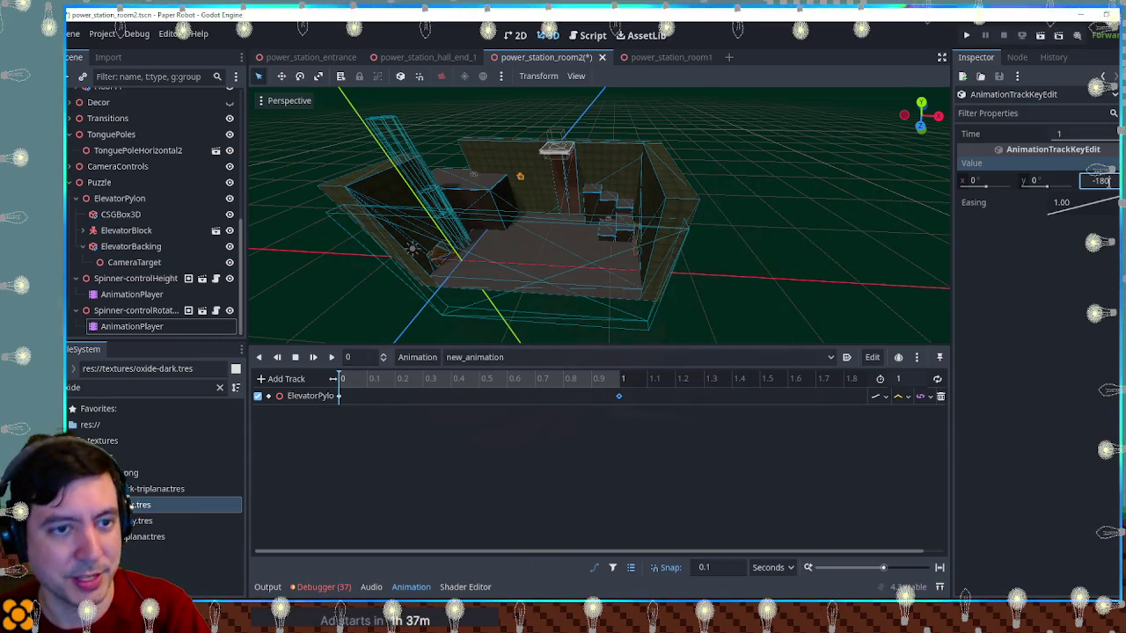
key("ctrl+s")
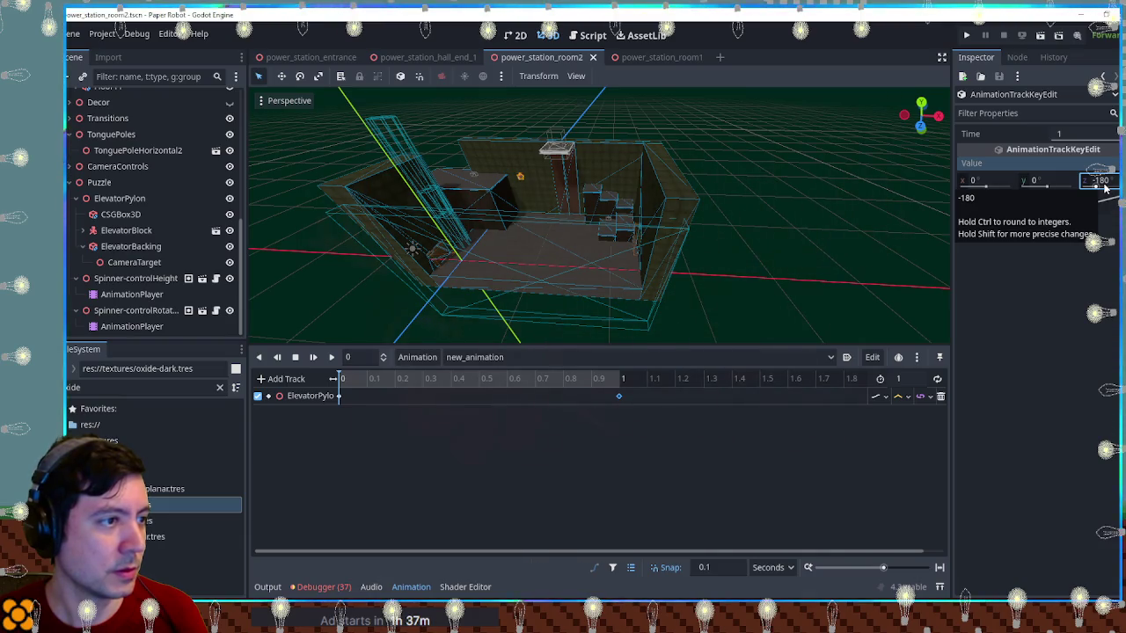
mouse_move(954, 181)
left_mouse_down()
mouse_move(764, 209)
mouse_move(875, 220)
mouse_move(636, 214)
left_mouse_up()
scroll(603, 214, "up", 3)
mouse_move(553, 190)
left_mouse_down()
mouse_move(678, 188)
mouse_move(560, 179)
left_mouse_up()
scroll(660, 188, "down", 3)
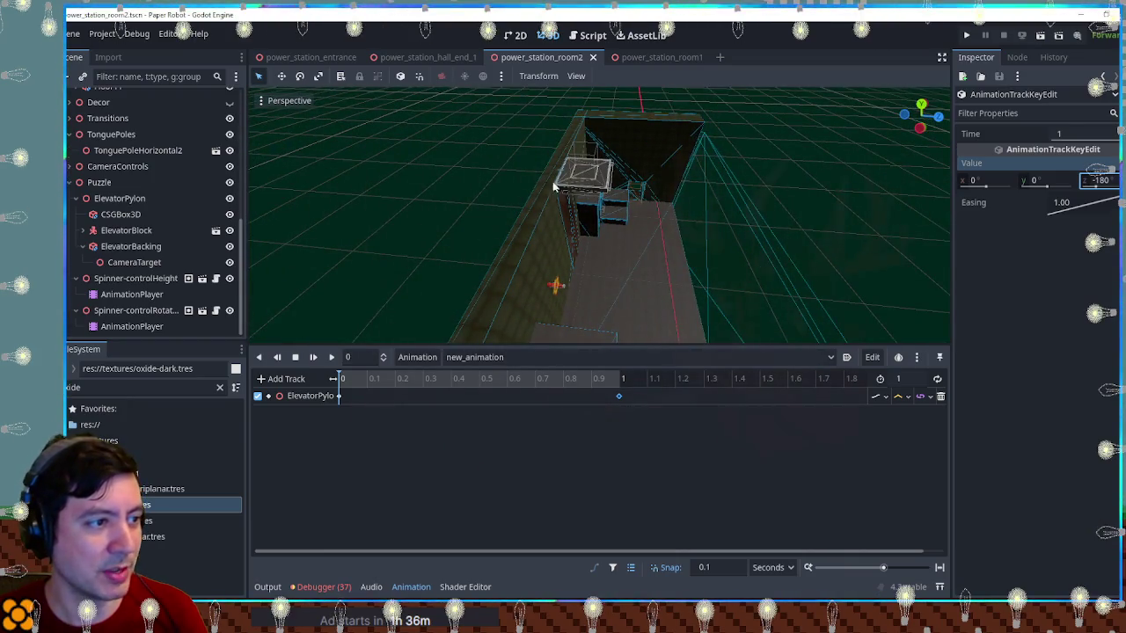
mouse_move(824, 210)
left_mouse_down()
mouse_move(606, 202)
mouse_move(696, 221)
mouse_move(624, 221)
left_mouse_up()
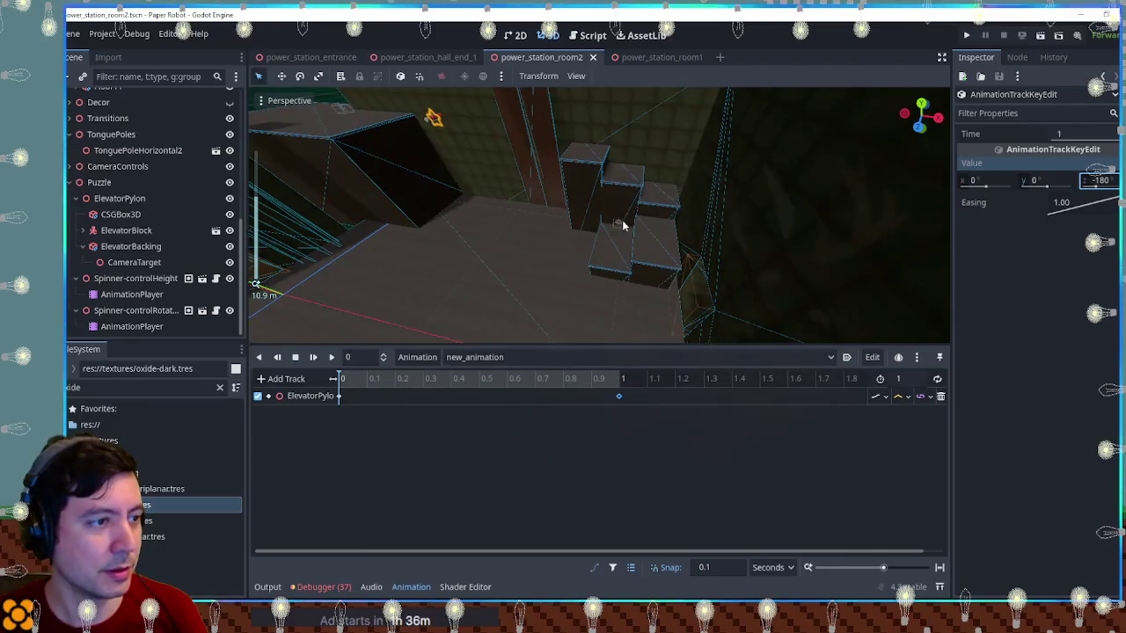
Raise Spinner-controlHeight by 2 units and inspect it up close
left_click(620, 227)
key("g")
key("x")
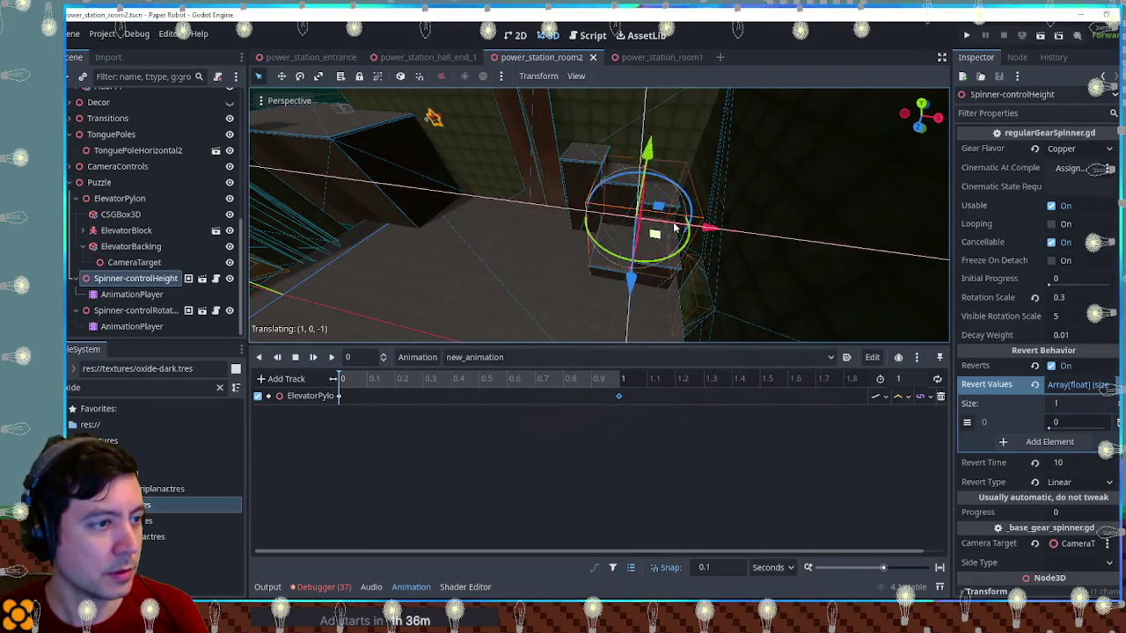
key("y")
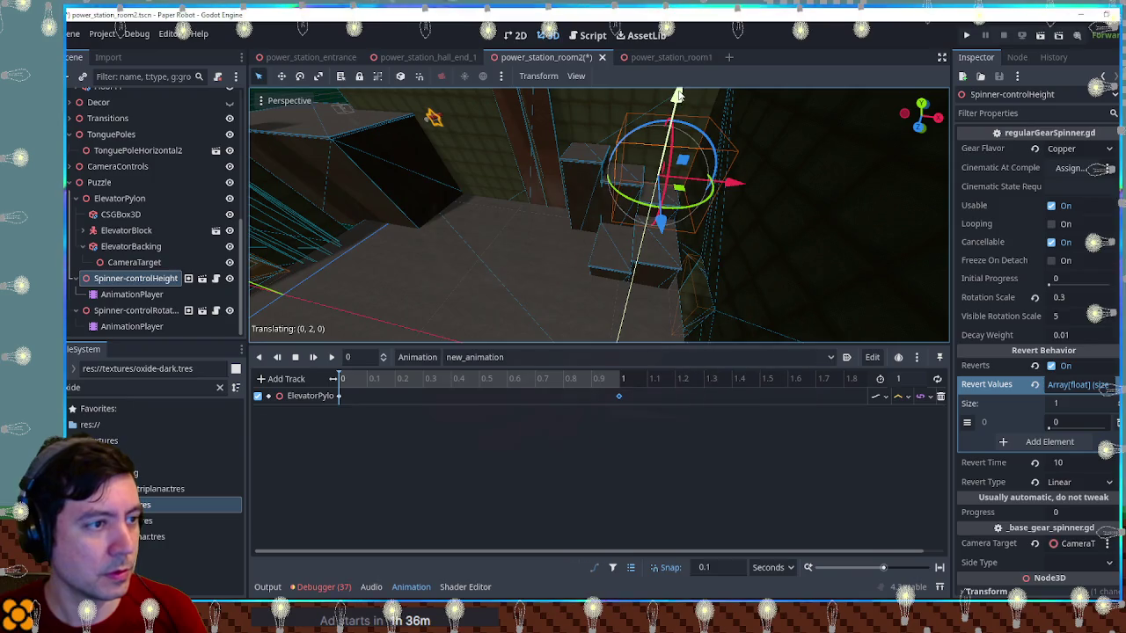
key("f")
mouse_move(748, 195)
left_mouse_down()
mouse_move(719, 235)
mouse_move(526, 218)
mouse_move(776, 220)
mouse_move(568, 302)
mouse_move(598, 302)
mouse_move(751, 224)
mouse_move(688, 237)
mouse_move(739, 203)
mouse_move(761, 218)
mouse_move(706, 286)
mouse_move(676, 249)
left_mouse_up()
scroll(526, 218, "down", 2)
scroll(747, 220, "up", 2)
scroll(598, 302, "down", 4)
scroll(730, 211, "down", 3)
scroll(704, 285, "down", 2)
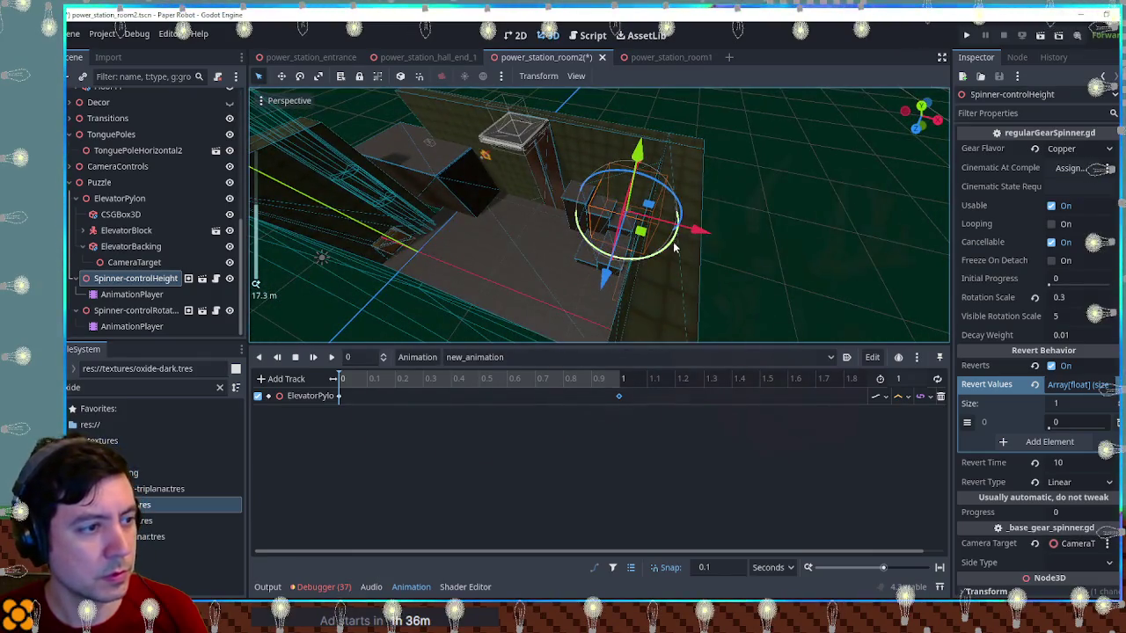
Nudge the Walls3 wall about -0.2 units along X and deselect it
left_click(687, 274)
left_click_drag(720, 288, 709, 284)
left_click(690, 281)
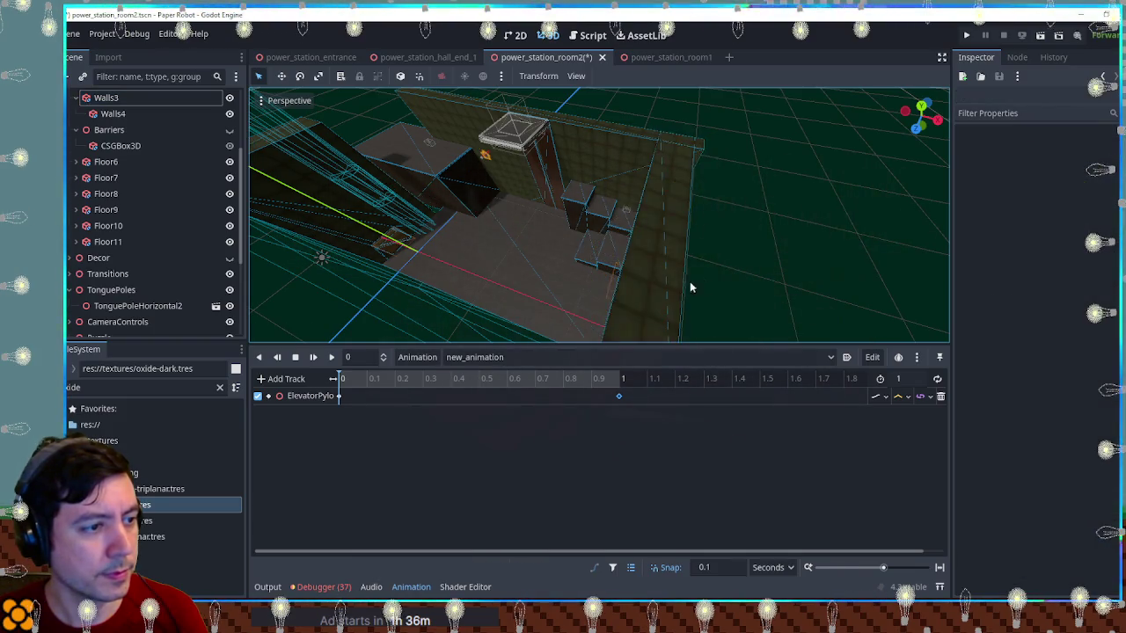
left_click(668, 295)
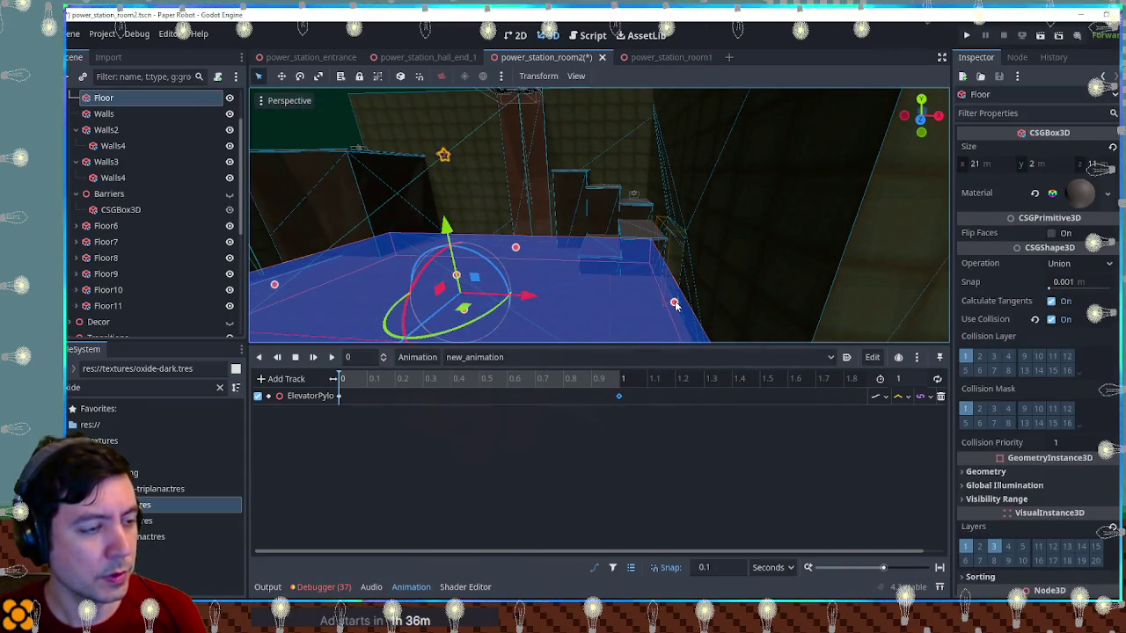
Narrow the Floor from 21 to 20 m along X
left_click_drag(671, 306, 666, 307)
scroll(666, 301, "down", 3)
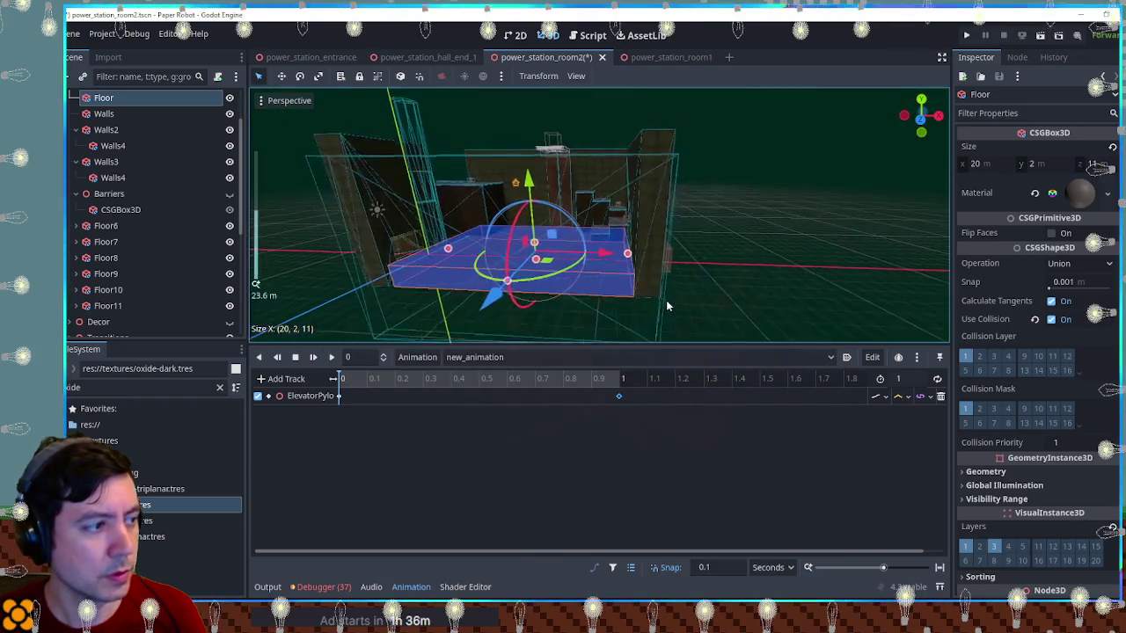
scroll(511, 249, "up", 2)
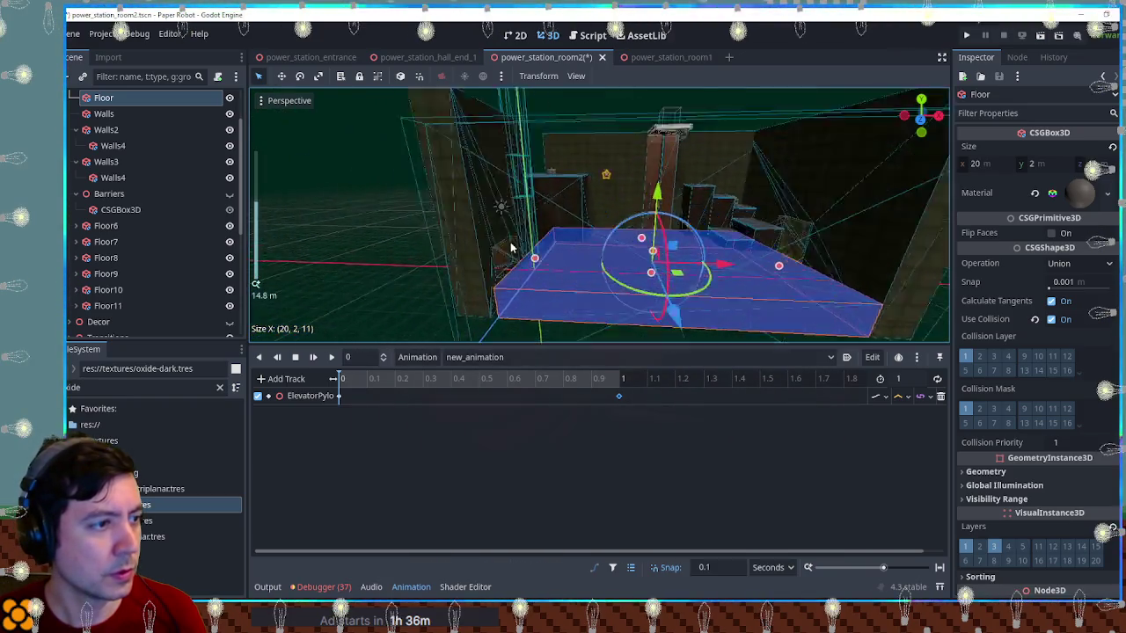
scroll(511, 249, "up", 3)
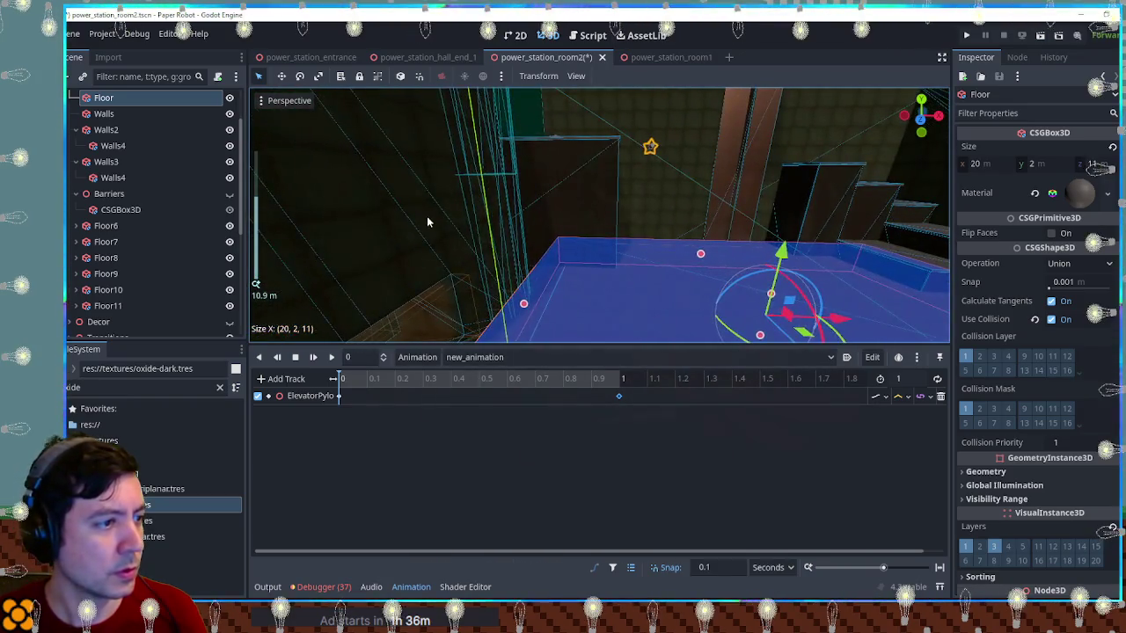
Nudge Walls2 slightly along X and extend its depth to 12 m
left_click(481, 236)
left_click_drag(459, 206, 480, 206)
scroll(541, 233, "down", 5)
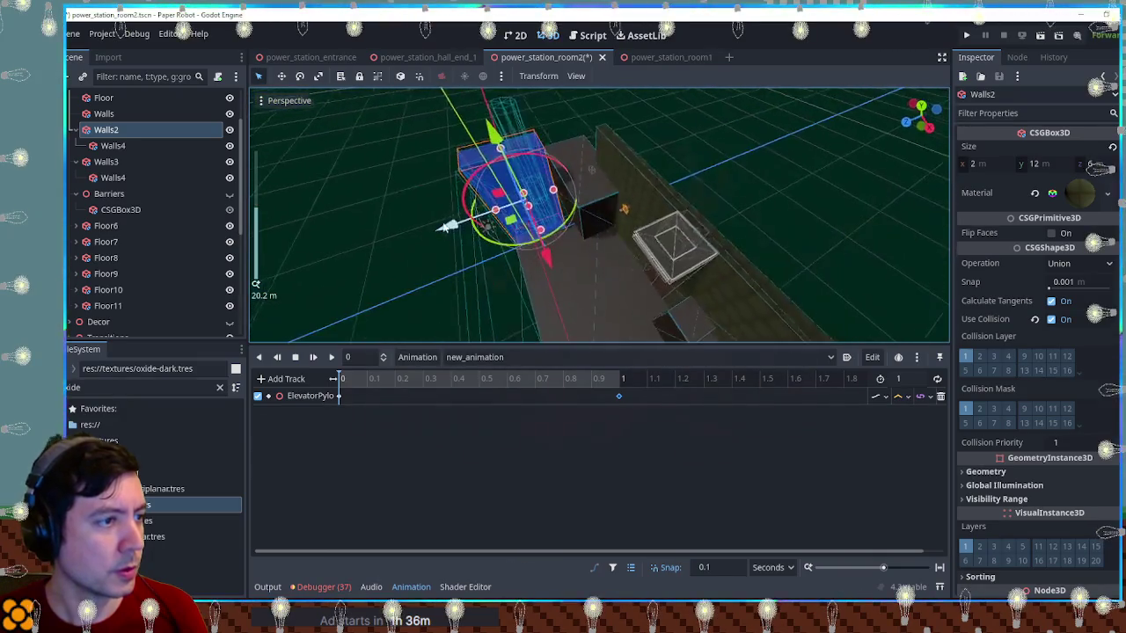
left_click_drag(553, 193, 605, 181)
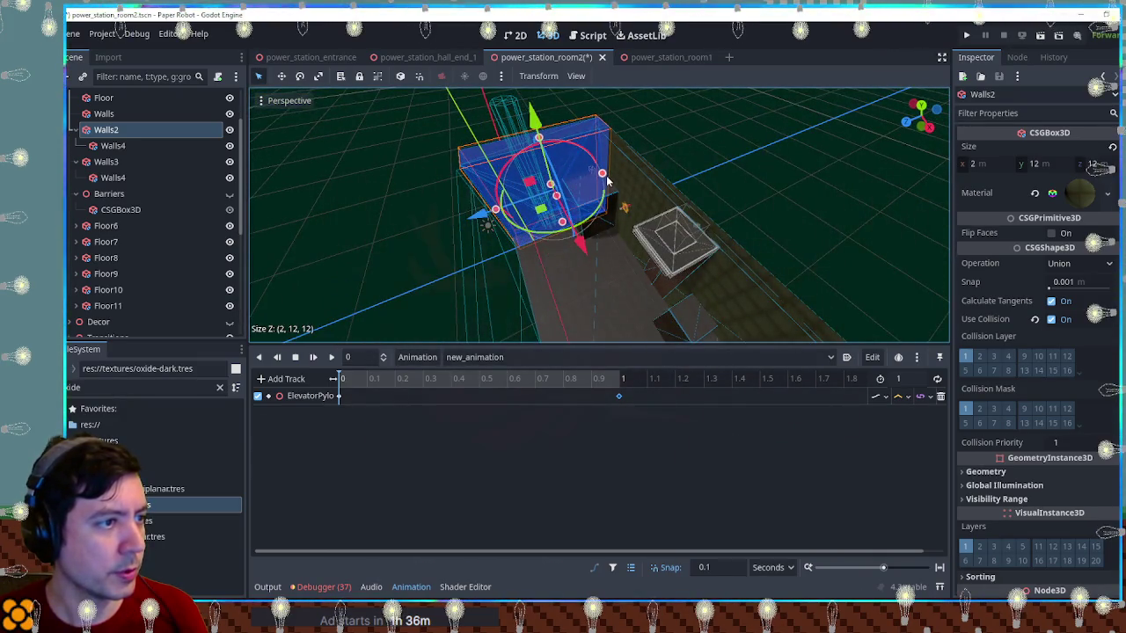
left_click(715, 155)
scroll(543, 238, "up", 5)
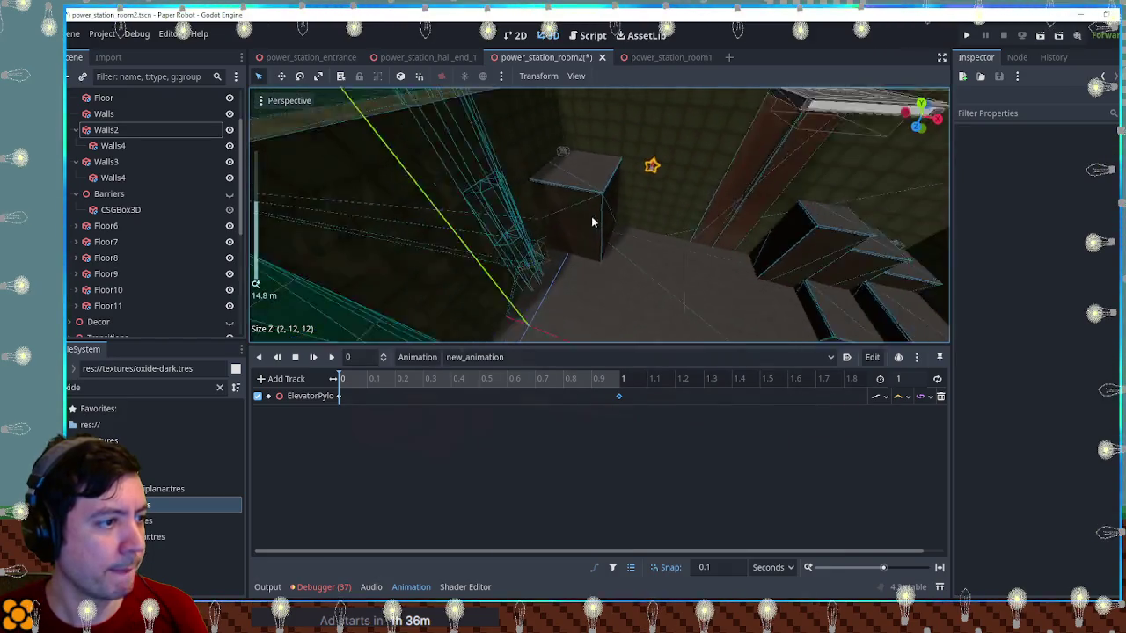
scroll(524, 246, "up", 3)
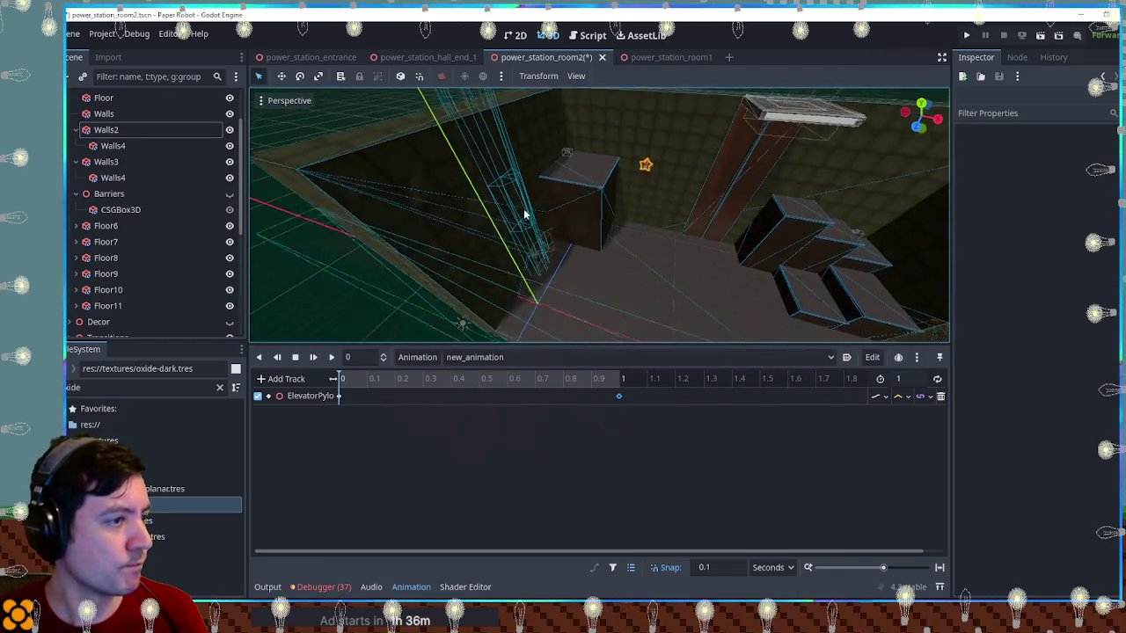
left_click(501, 218)
scroll(485, 217, "up", 3)
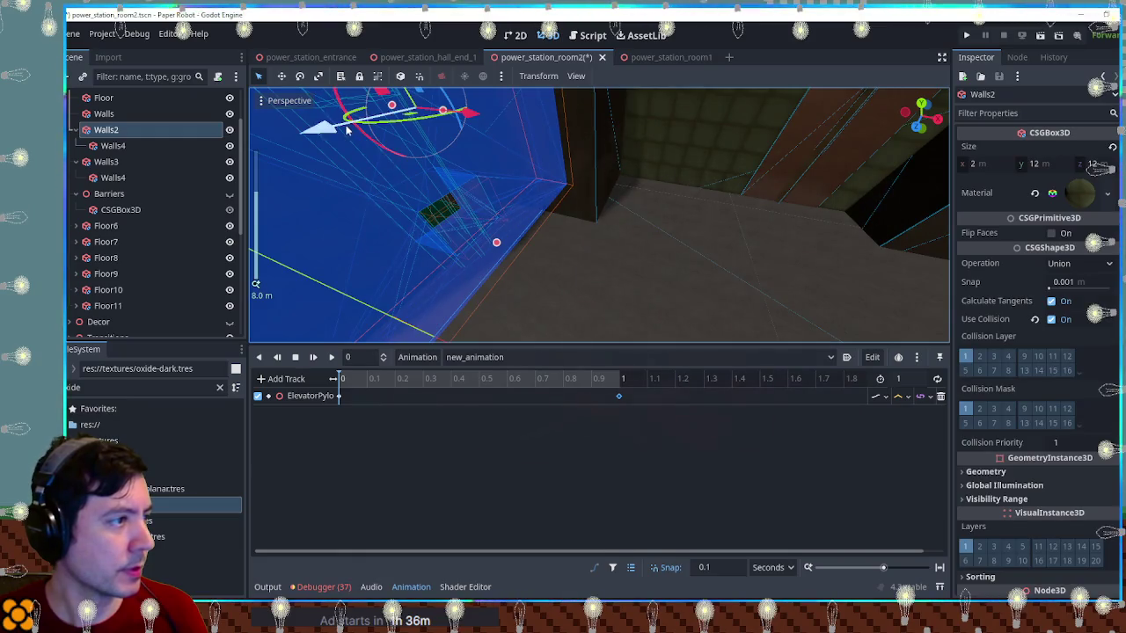
Frame the Walls4 cutout inside Walls2 and move it along Z
left_click(113, 145)
scroll(472, 174, "up", 5)
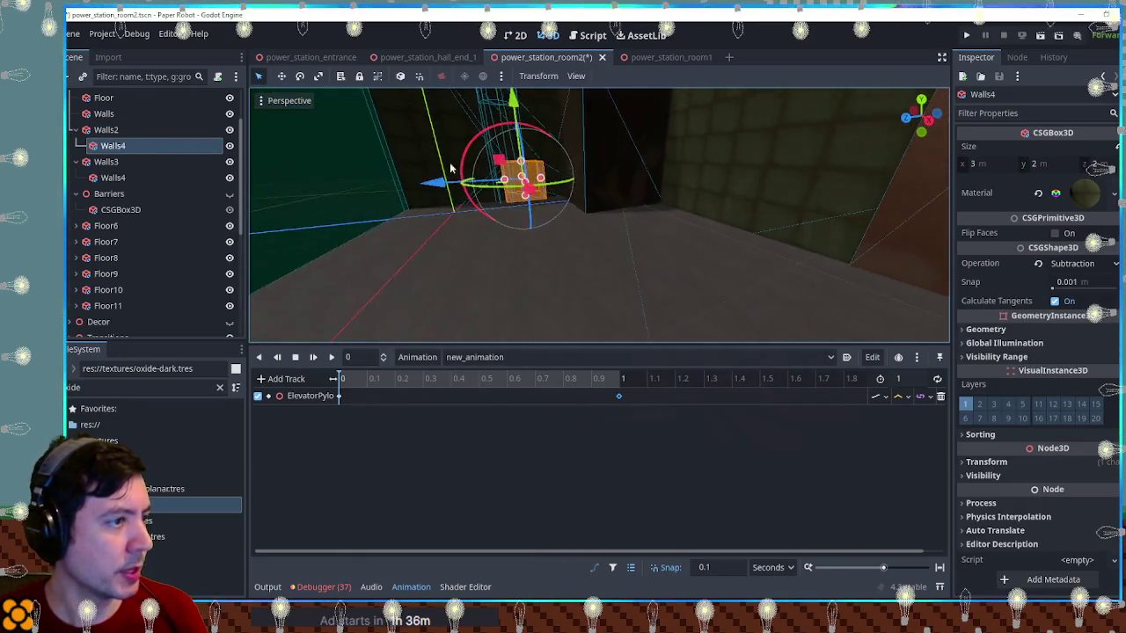
key("f")
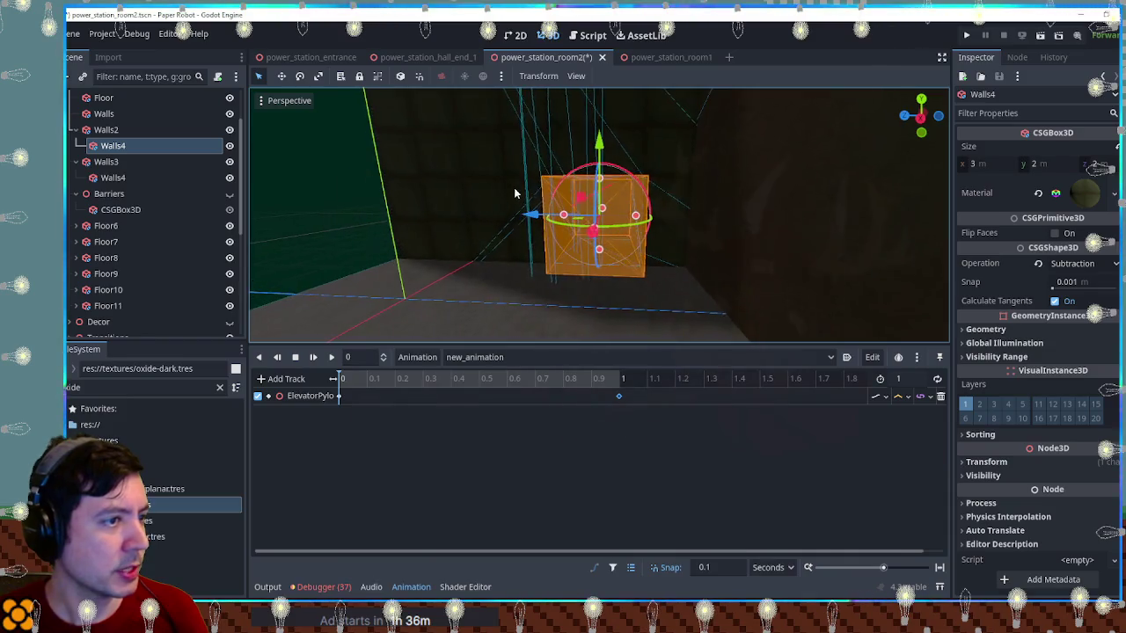
mouse_move(528, 207)
left_mouse_down()
mouse_move(533, 217)
mouse_move(495, 215)
left_mouse_up()
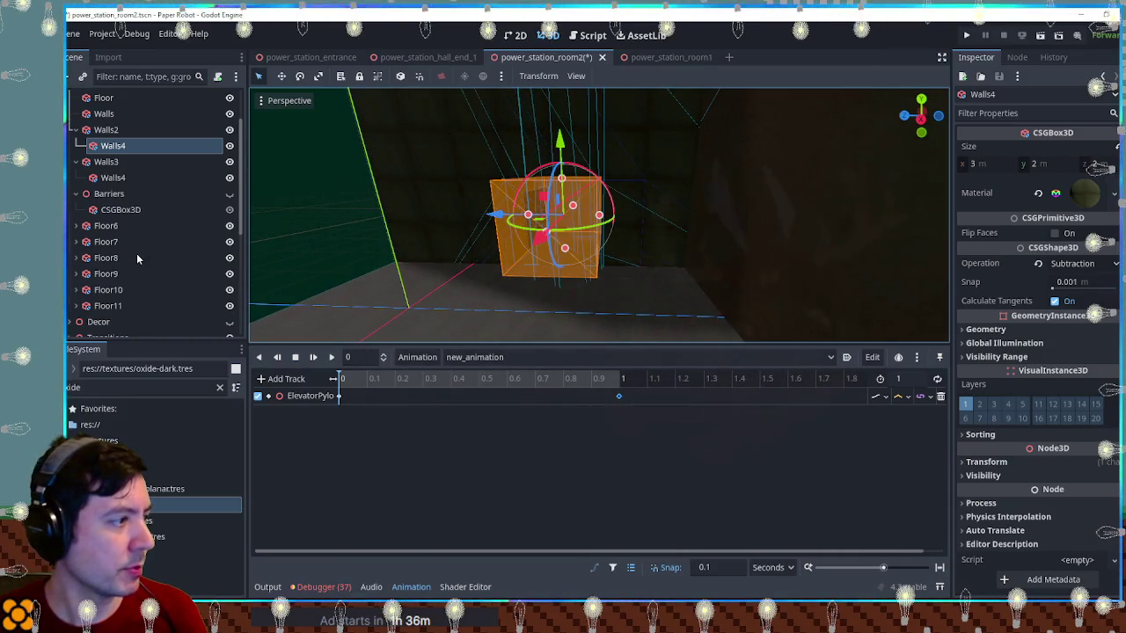
scroll(137, 257, "down", 5)
Shift the Left transition node in the Transitions group 0.3 units along X
left_click(70, 124)
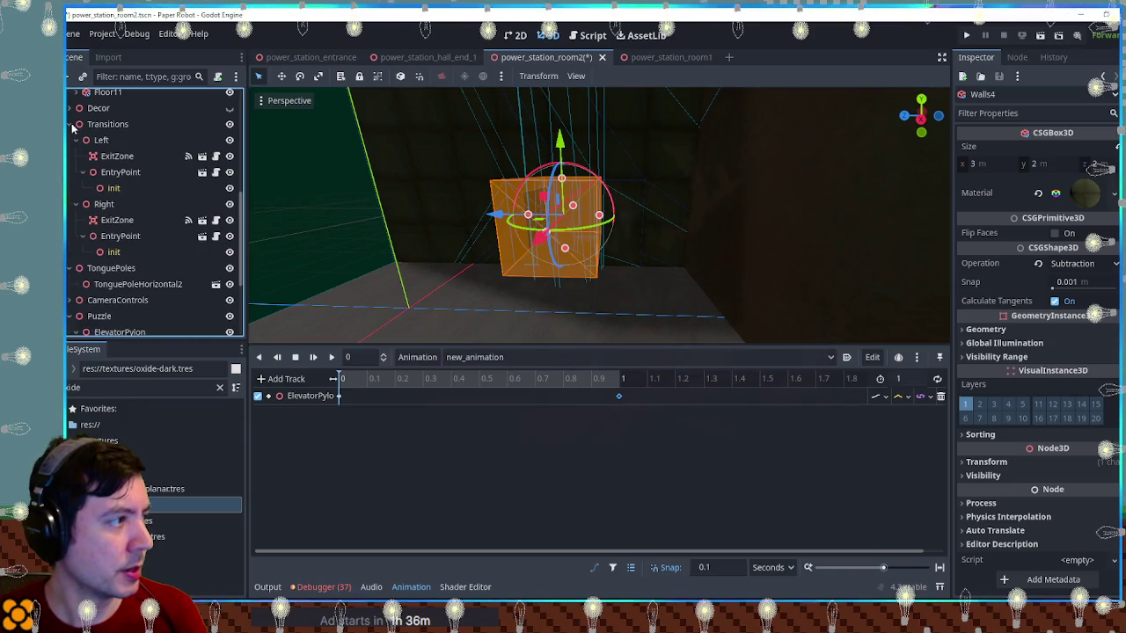
left_click(101, 140)
mouse_move(489, 241)
left_mouse_down()
mouse_move(478, 252)
mouse_move(503, 234)
mouse_move(442, 238)
mouse_move(554, 252)
mouse_move(577, 275)
mouse_move(553, 256)
mouse_move(630, 264)
mouse_move(422, 259)
mouse_move(709, 248)
mouse_move(541, 302)
mouse_move(610, 278)
mouse_move(653, 205)
mouse_move(610, 236)
mouse_move(810, 115)
left_mouse_up()
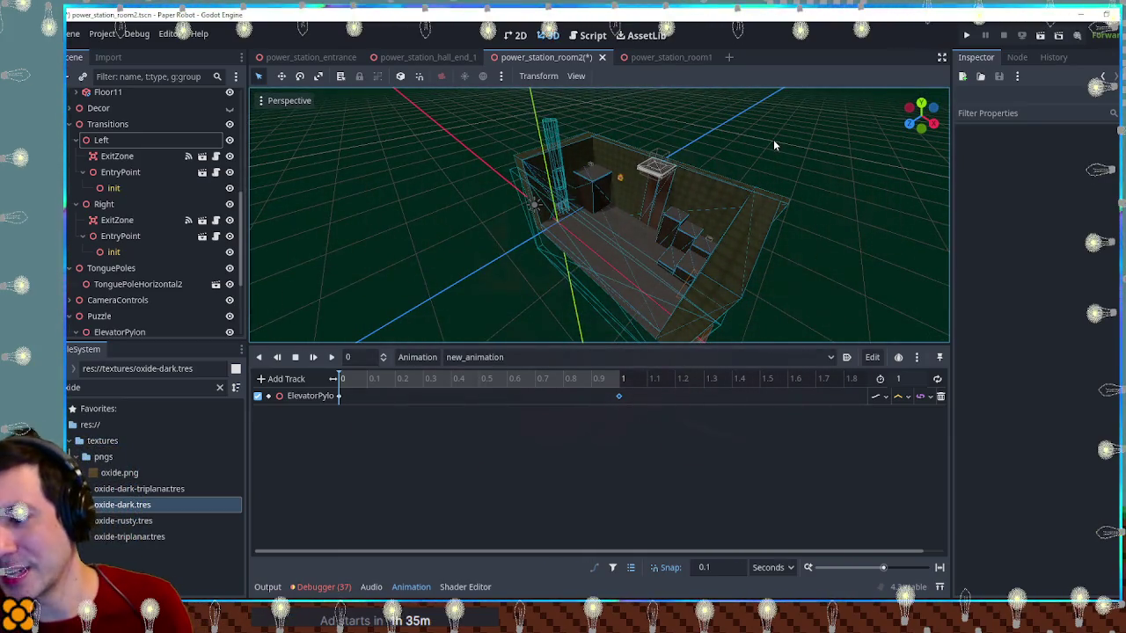
scroll(678, 162, "up", 8)
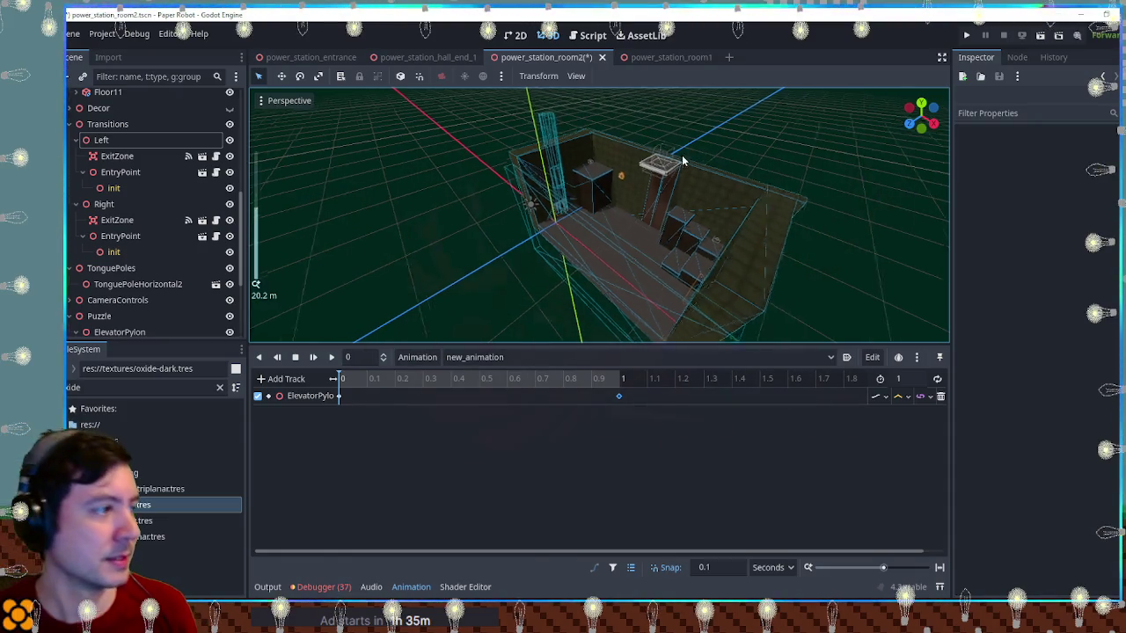
Thicken Walls from 1 to 4 along Z and widen it from 22 to 24 along X
left_click(579, 179)
key("f")
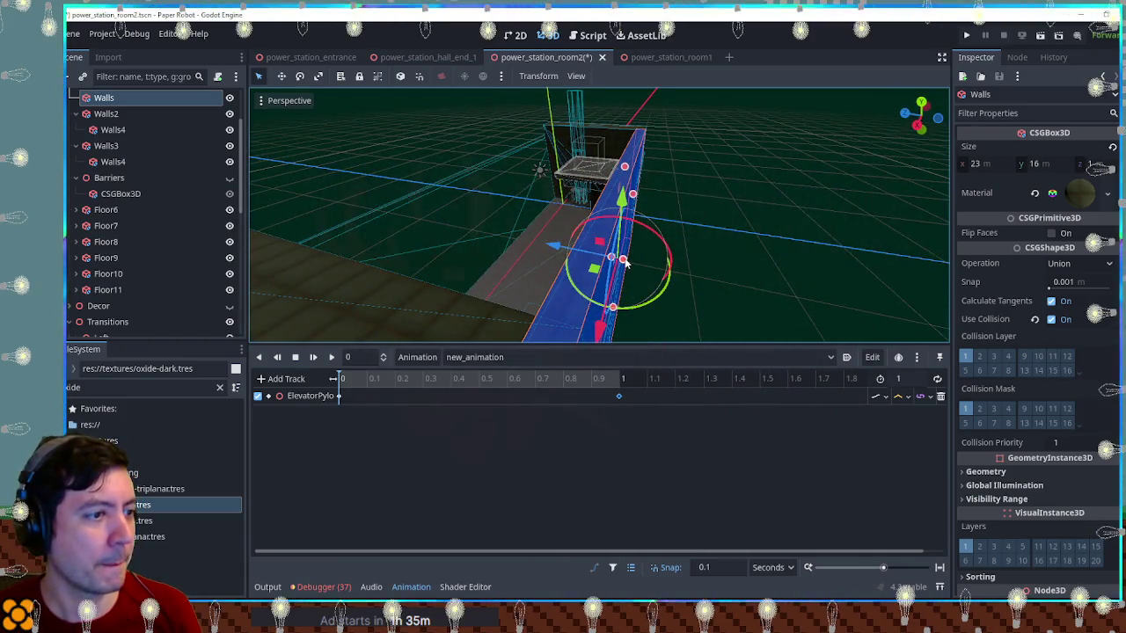
mouse_move(622, 259)
left_mouse_down()
mouse_move(715, 275)
mouse_move(813, 226)
mouse_move(721, 229)
mouse_move(770, 218)
mouse_move(647, 236)
mouse_move(831, 157)
mouse_move(696, 168)
mouse_move(716, 234)
mouse_move(794, 261)
mouse_move(653, 175)
mouse_move(686, 188)
left_mouse_up()
left_click(629, 158)
mouse_move(524, 189)
left_mouse_down()
mouse_move(506, 191)
mouse_move(515, 194)
left_mouse_up()
Extend Walls2's depth along Z to 18 m
left_click(769, 196)
mouse_move(769, 195)
left_mouse_down()
mouse_move(751, 176)
mouse_move(692, 259)
left_mouse_up()
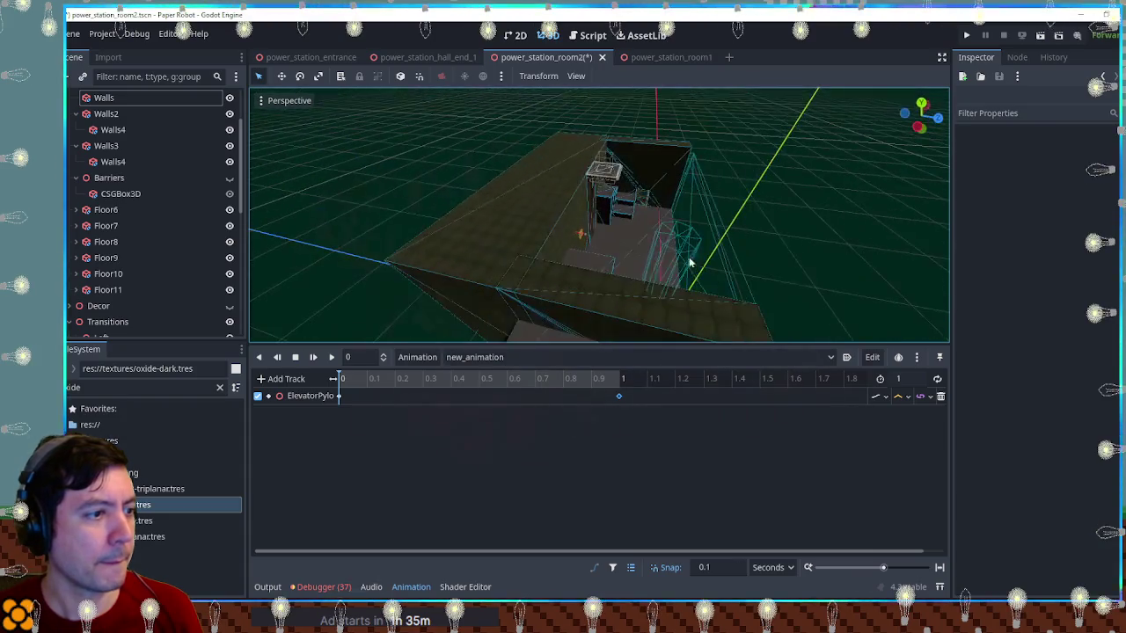
scroll(624, 251, "down", 3)
left_click_drag(623, 252, 597, 260)
left_click(594, 260)
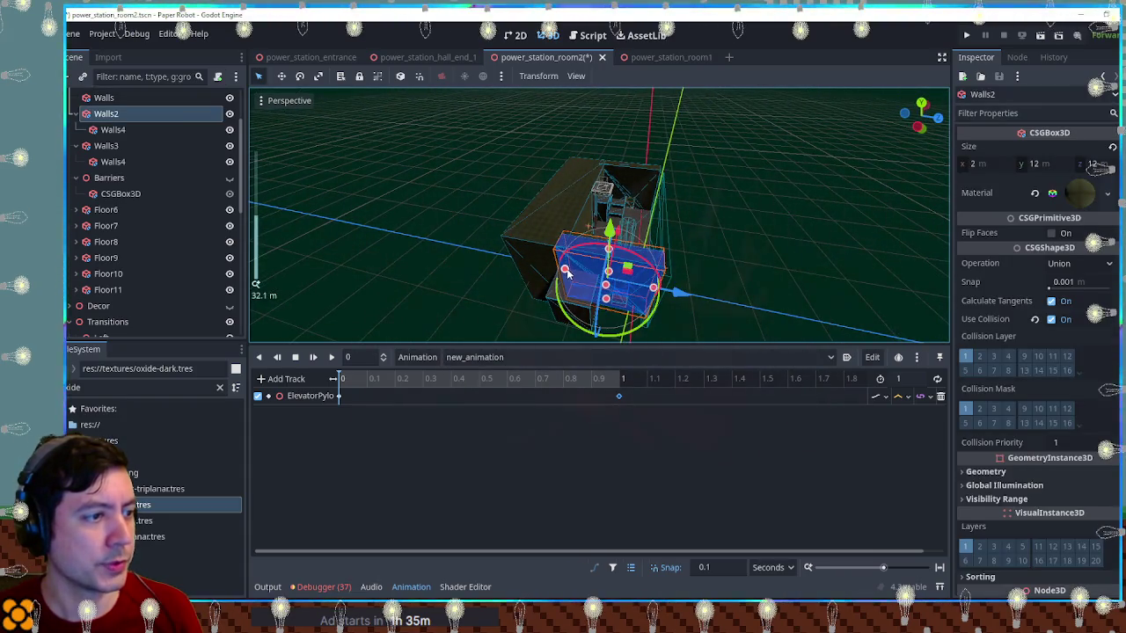
scroll(566, 274, "up", 5)
left_click_drag(589, 274, 516, 261)
left_click_drag(719, 239, 479, 216)
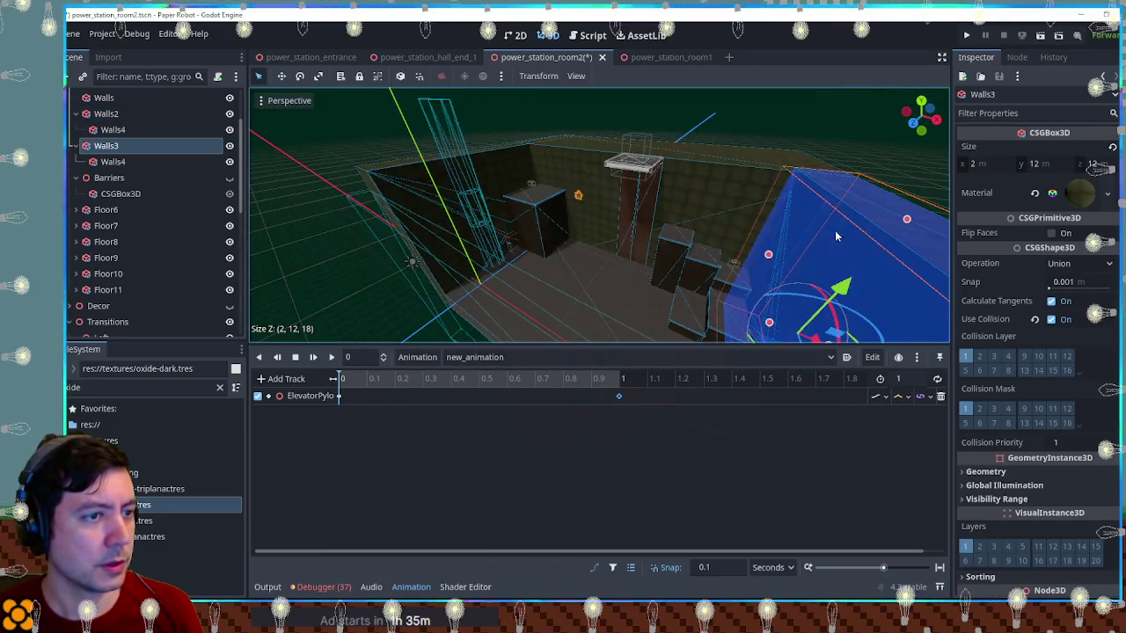
Lengthen Walls3 from 12 to 18 m along Z
left_click(614, 291)
left_click_drag(621, 291, 687, 287)
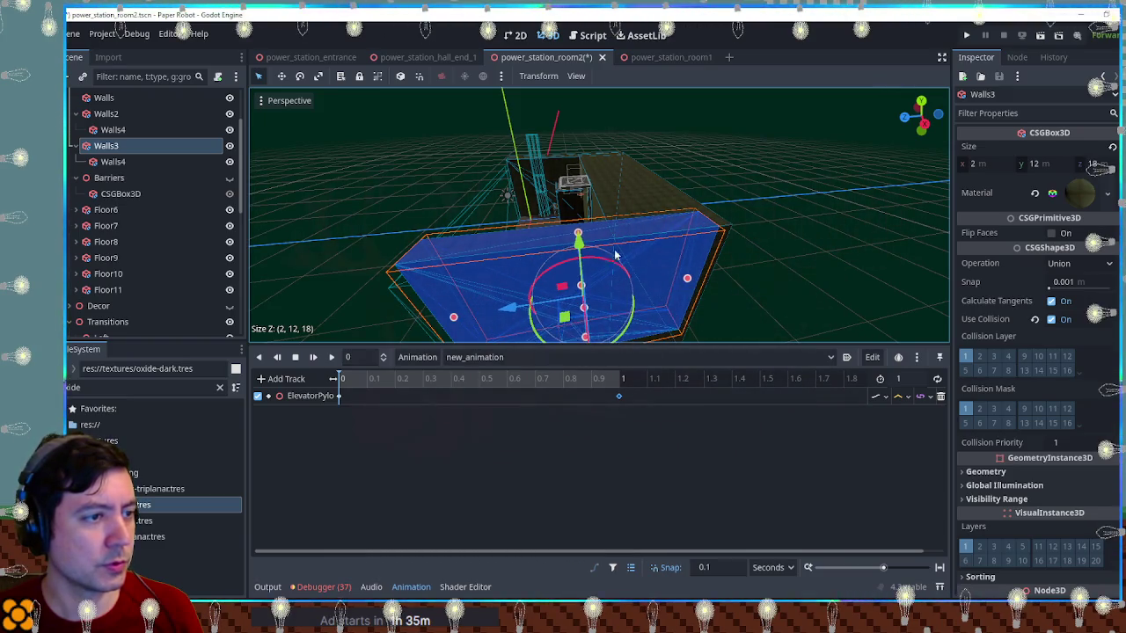
left_click_drag(616, 255, 685, 209)
Move the Walls4 cutout 3 m along Z
left_click(516, 253)
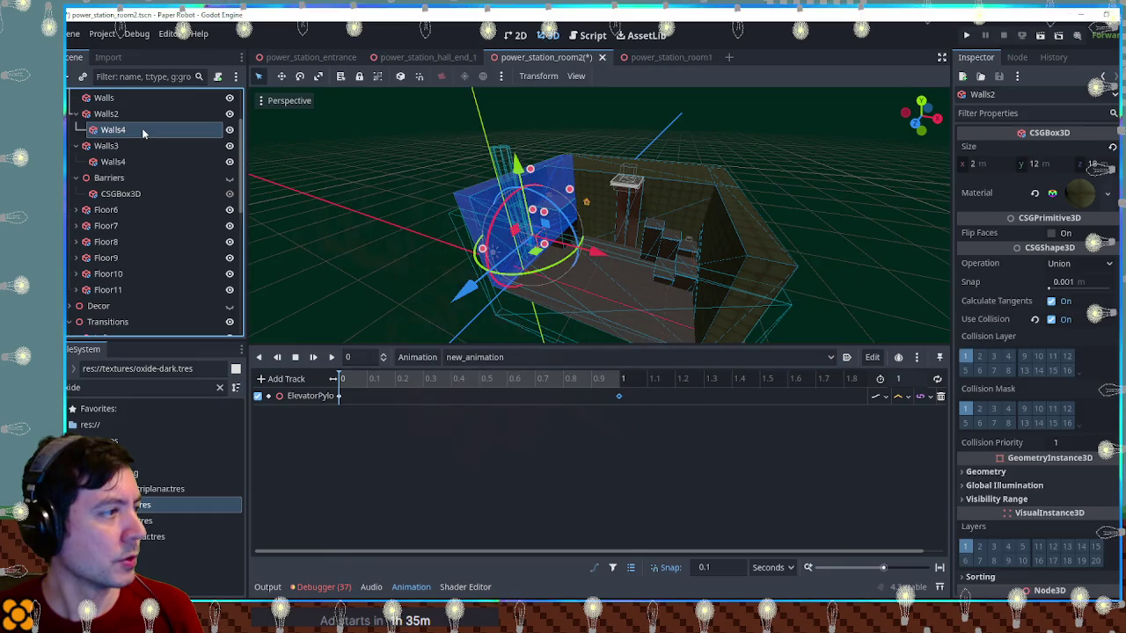
left_click_drag(471, 289, 447, 305)
left_click(422, 224)
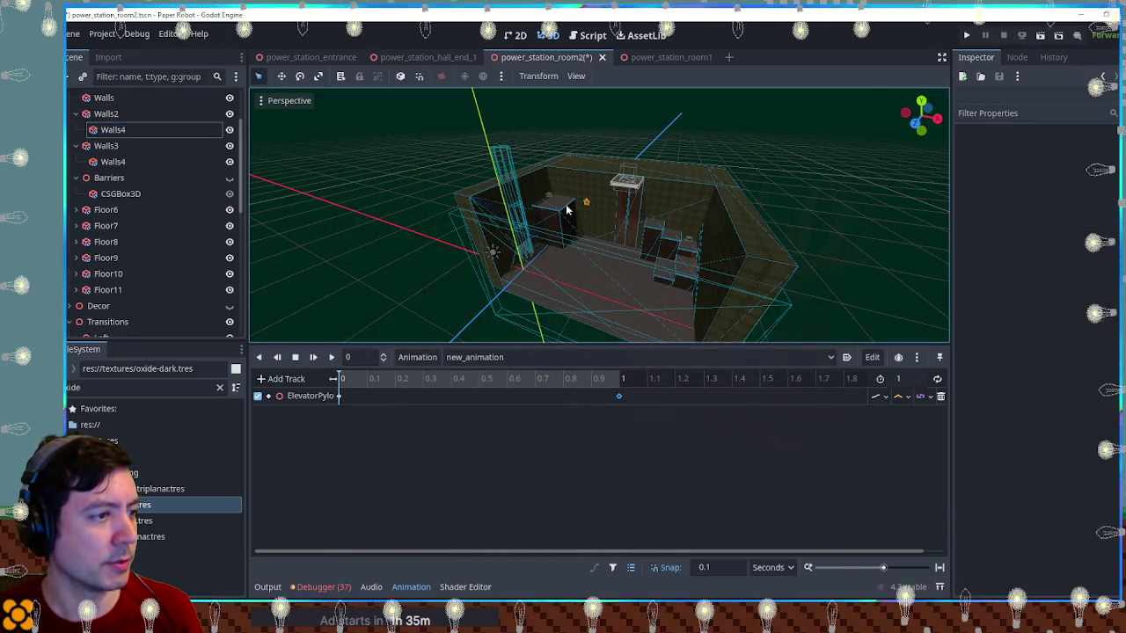
Raise Walls2 to 14 m tall and Walls3 to 20 m tall
left_click(531, 170)
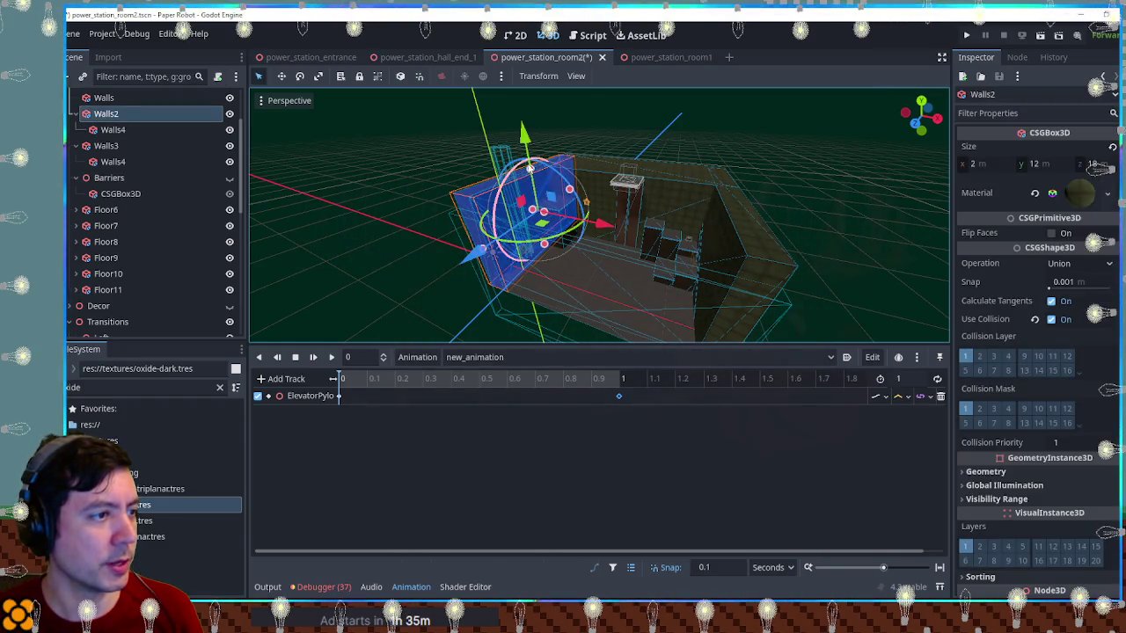
left_click_drag(531, 169, 520, 104)
left_click(770, 239)
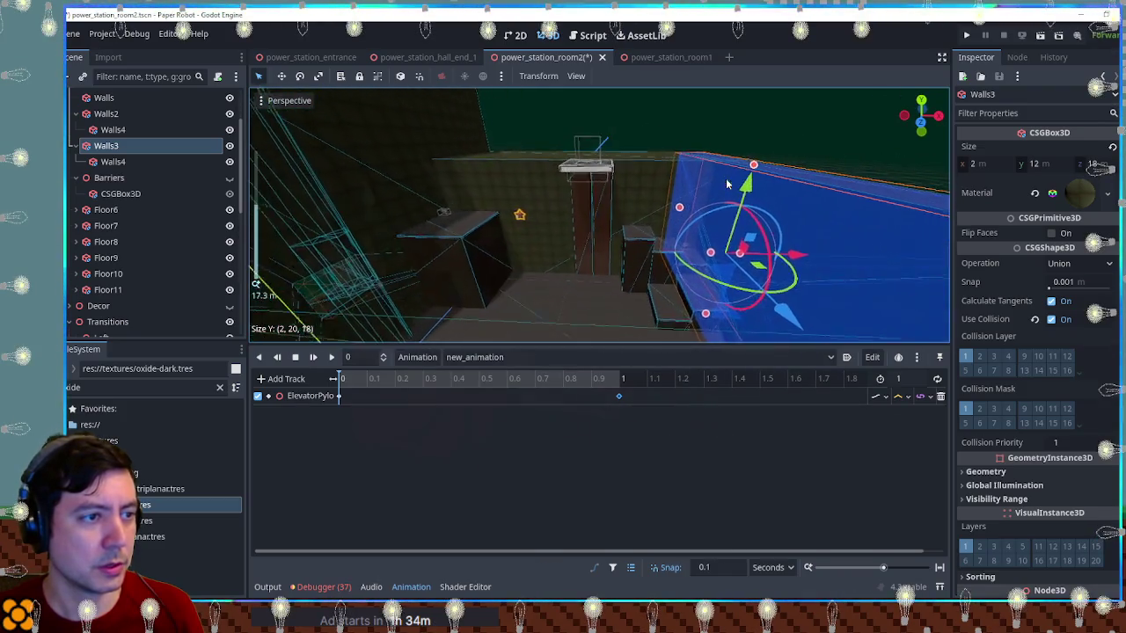
mouse_move(749, 172)
left_mouse_down()
mouse_move(771, 130)
mouse_move(658, 249)
mouse_move(672, 149)
left_mouse_up()
scroll(660, 207, "down", 3)
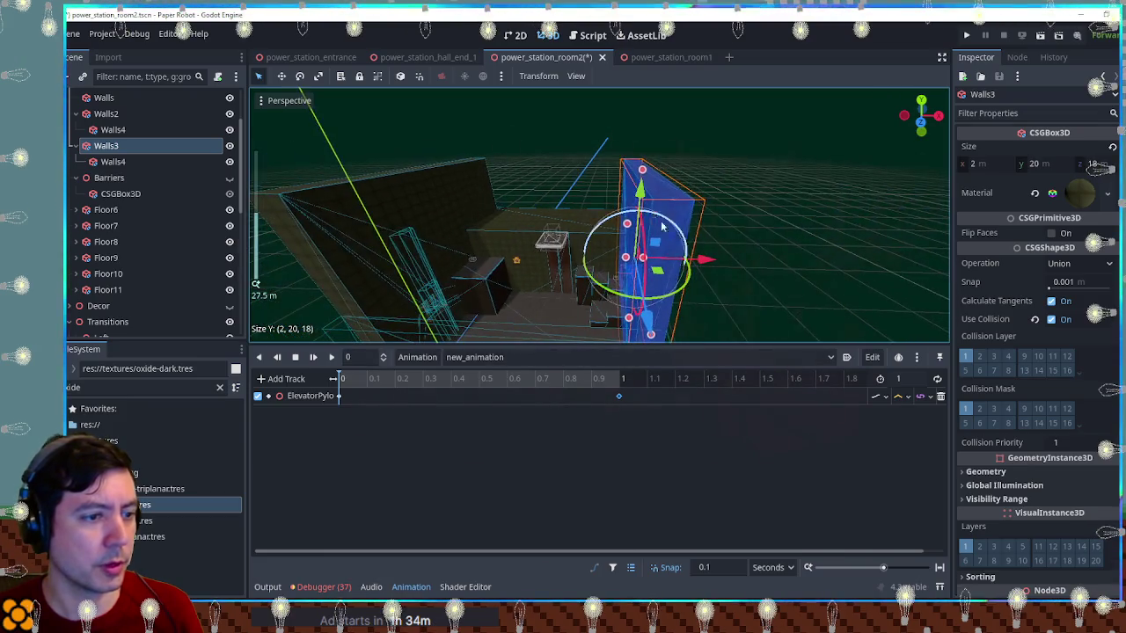
left_click(412, 587)
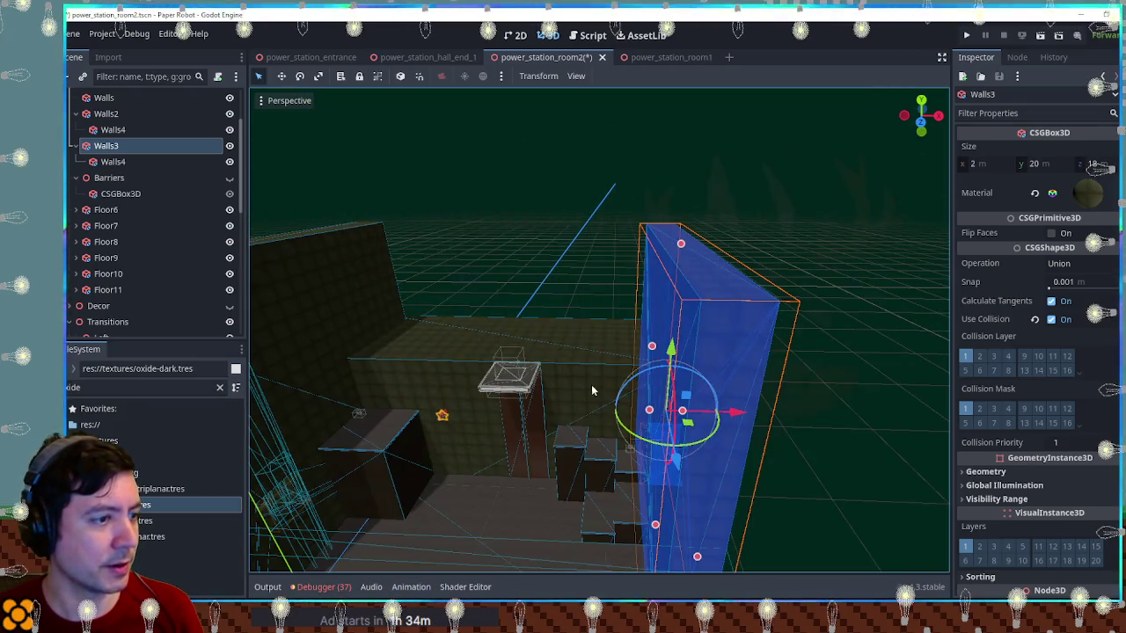
scroll(591, 384, "up", 3)
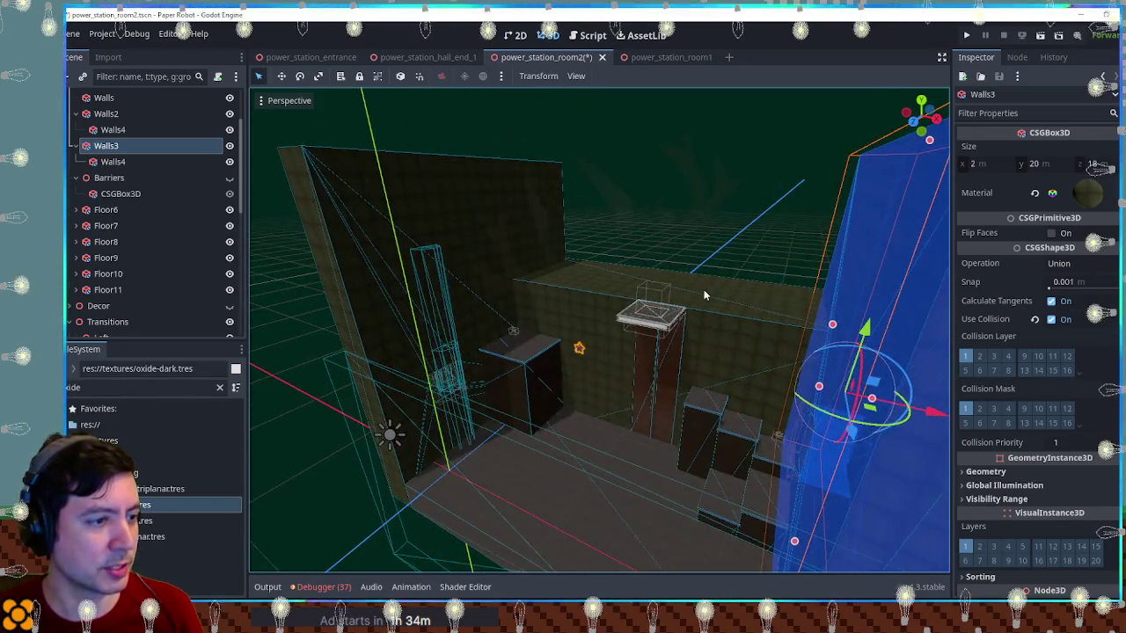
scroll(608, 346, "up", 3)
scroll(609, 345, "down", 5)
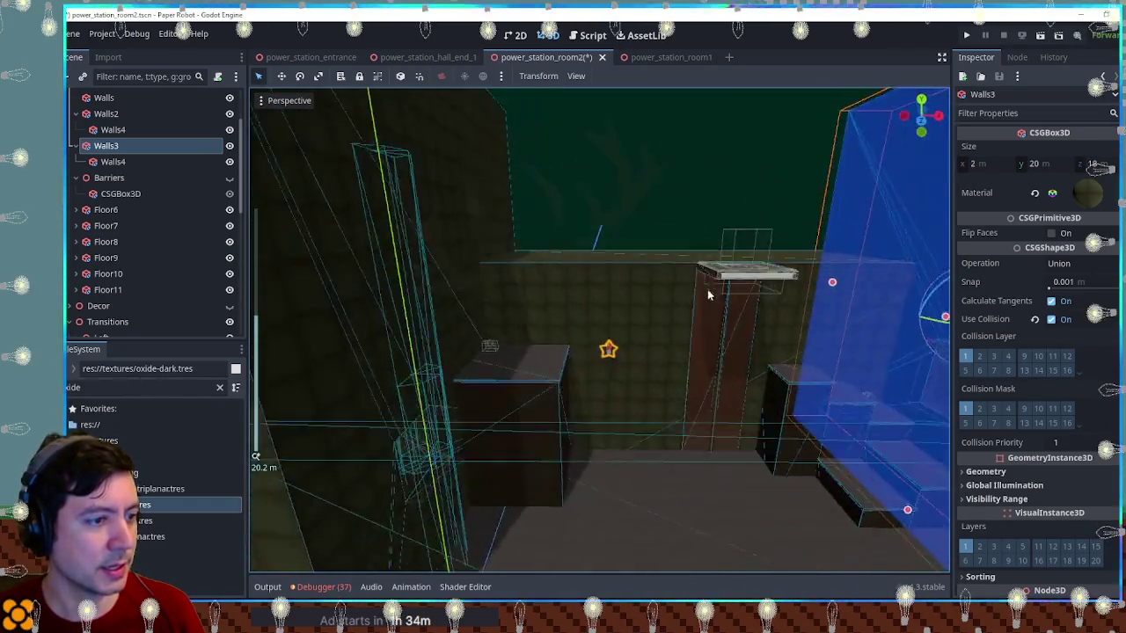
Paste a copy of the thin Floor7 plate under the Walls node
left_click(493, 374)
left_click(458, 376)
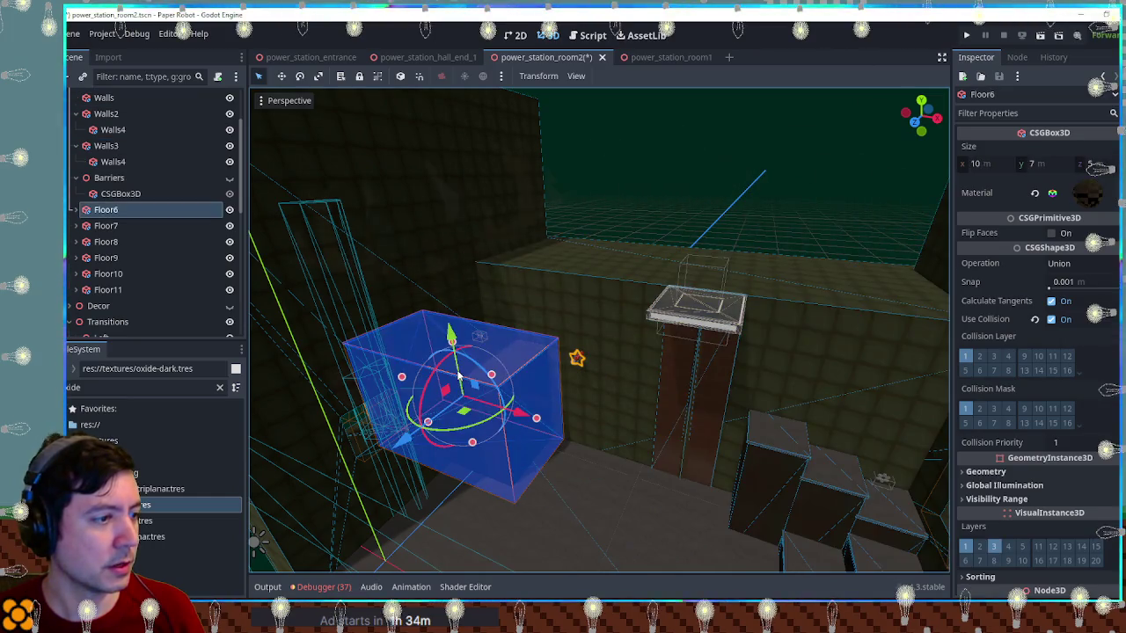
left_click(123, 226)
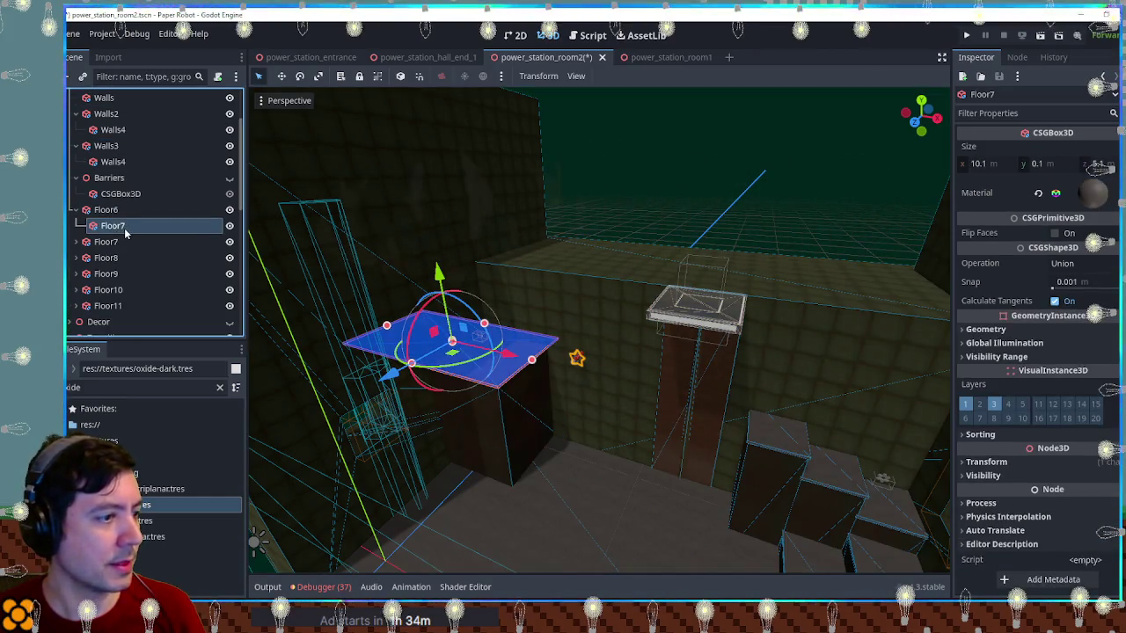
left_click(642, 282)
key("ctrl+v")
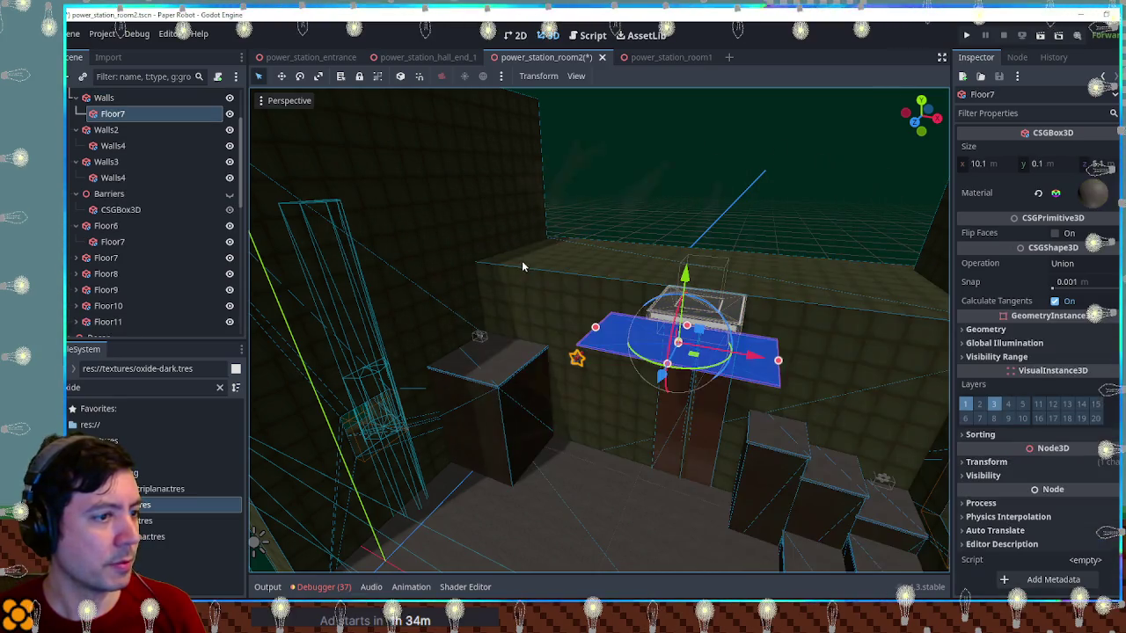
Raise Floor7, widen it to about 22 m along X, and duplicate Walls2
left_click_drag(688, 257, 687, 186)
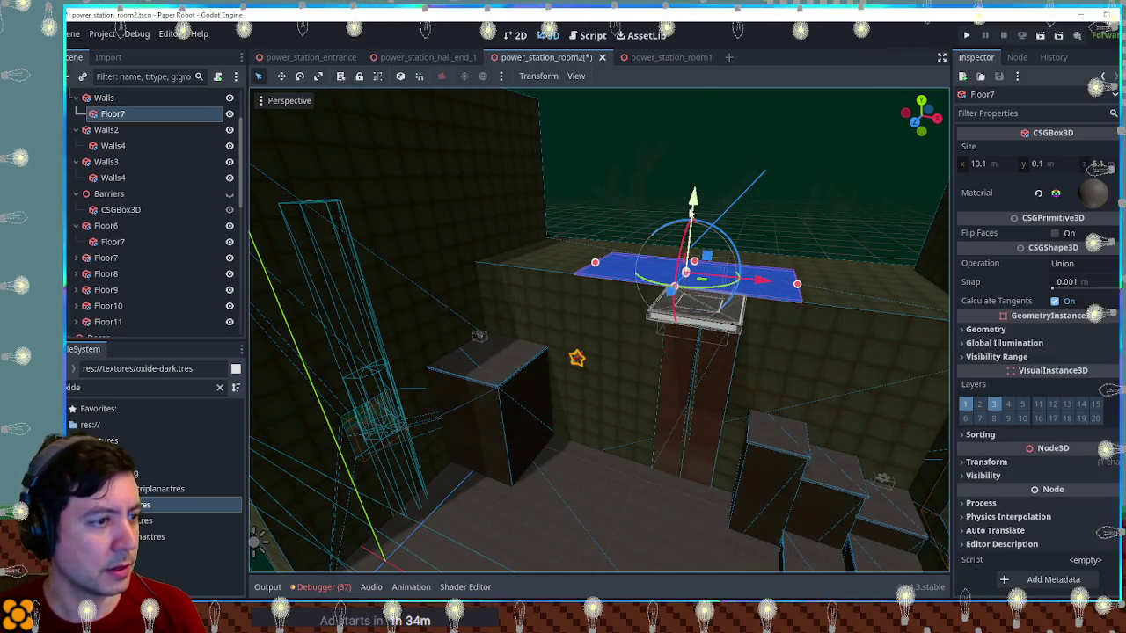
mouse_move(579, 326)
left_mouse_down()
mouse_move(563, 234)
mouse_move(480, 220)
mouse_move(525, 208)
mouse_move(541, 180)
mouse_move(540, 193)
mouse_move(615, 255)
mouse_move(793, 321)
mouse_move(986, 193)
left_mouse_up()
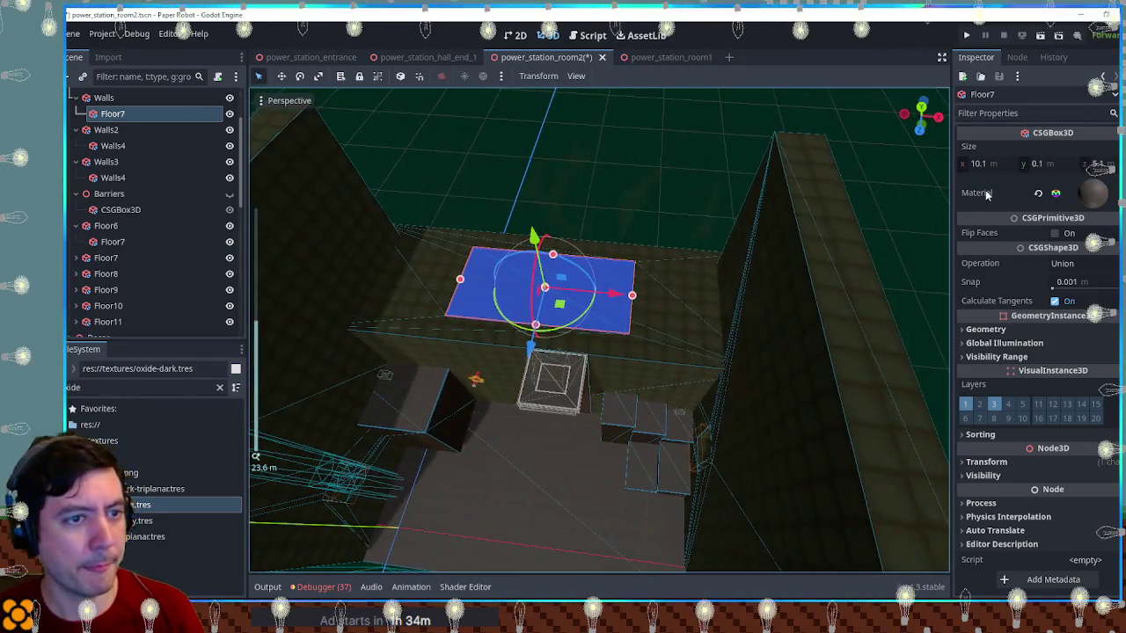
mouse_move(632, 295)
left_mouse_down()
mouse_move(730, 304)
mouse_move(519, 316)
mouse_move(519, 257)
mouse_move(506, 261)
mouse_move(515, 351)
mouse_move(885, 234)
left_mouse_up()
left_click(1098, 163)
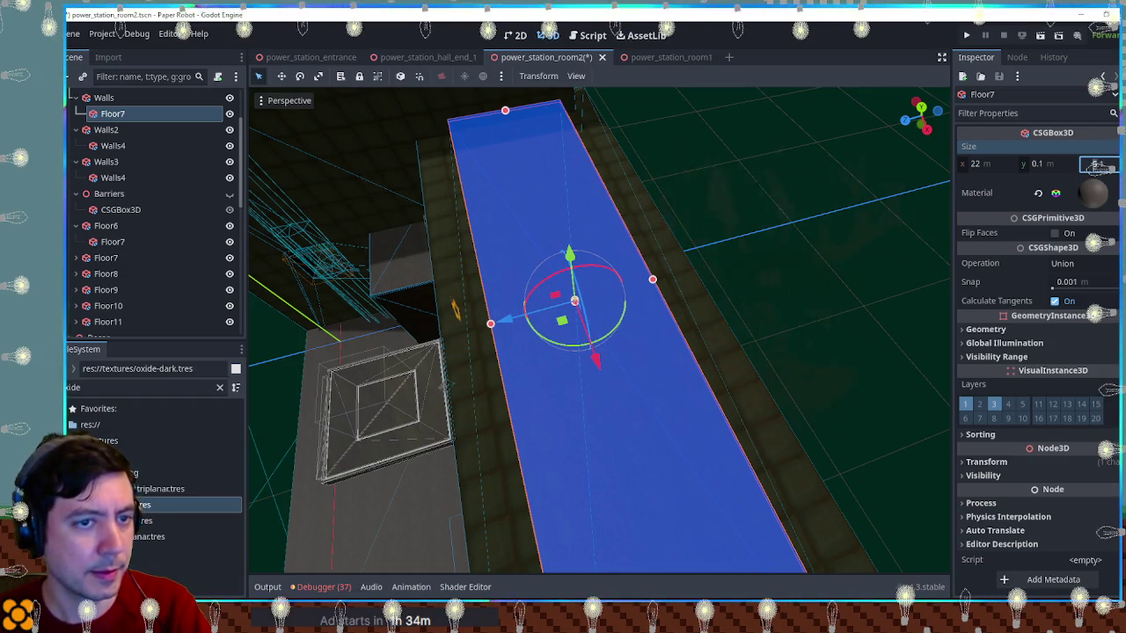
left_click(855, 237)
mouse_move(855, 237)
left_mouse_down()
mouse_move(746, 263)
mouse_move(818, 208)
mouse_move(783, 201)
mouse_move(731, 219)
mouse_move(709, 235)
mouse_move(788, 199)
mouse_move(767, 221)
mouse_move(604, 276)
mouse_move(608, 305)
mouse_move(635, 323)
left_mouse_up()
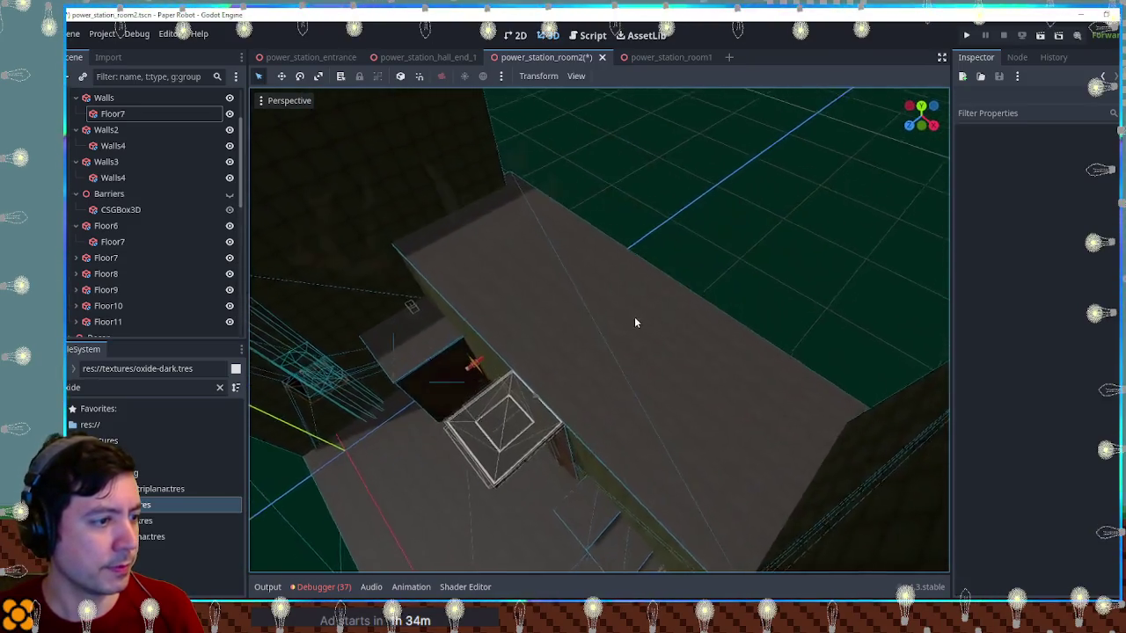
scroll(651, 303, "down", 4)
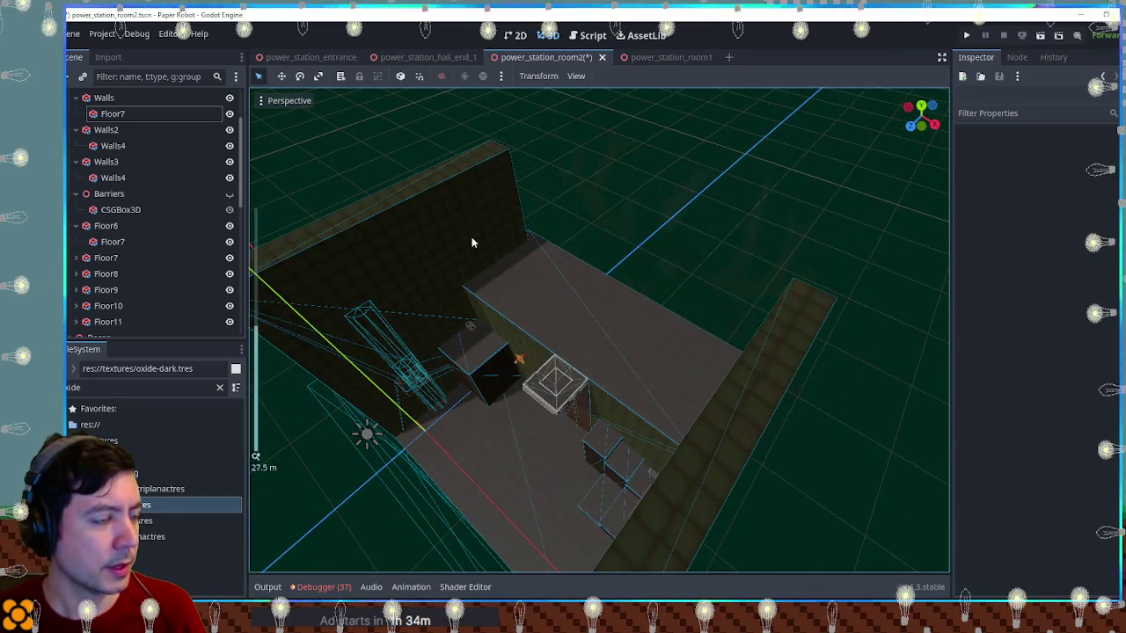
left_click(471, 239)
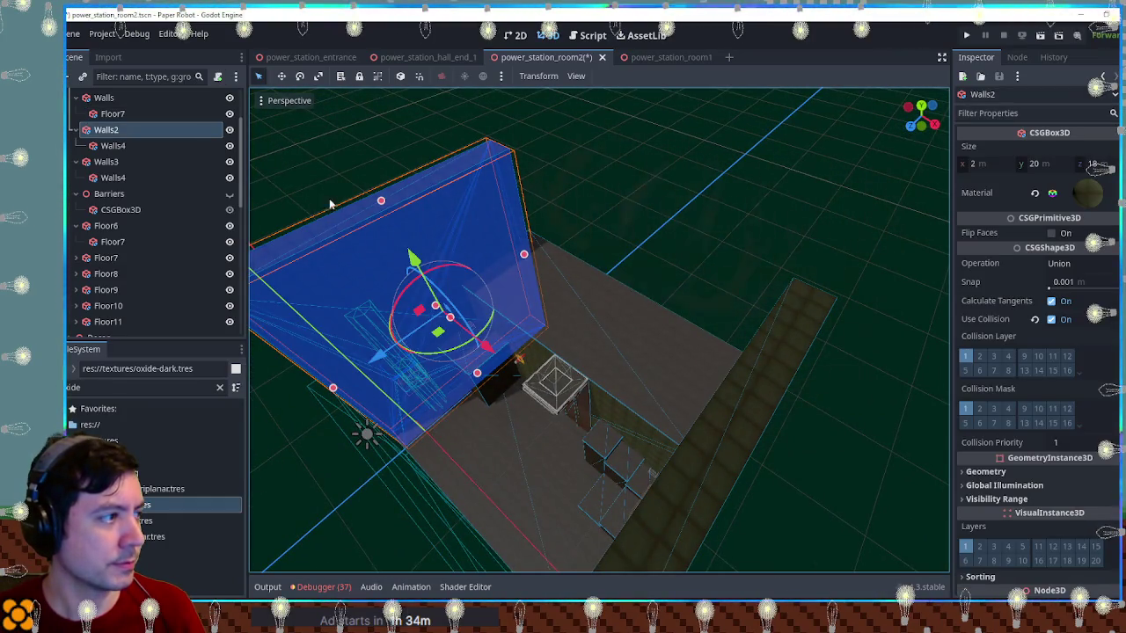
key("ctrl+d")
Delete the duplicate's Walls4 child and rename the copy BackWall
left_click(112, 177)
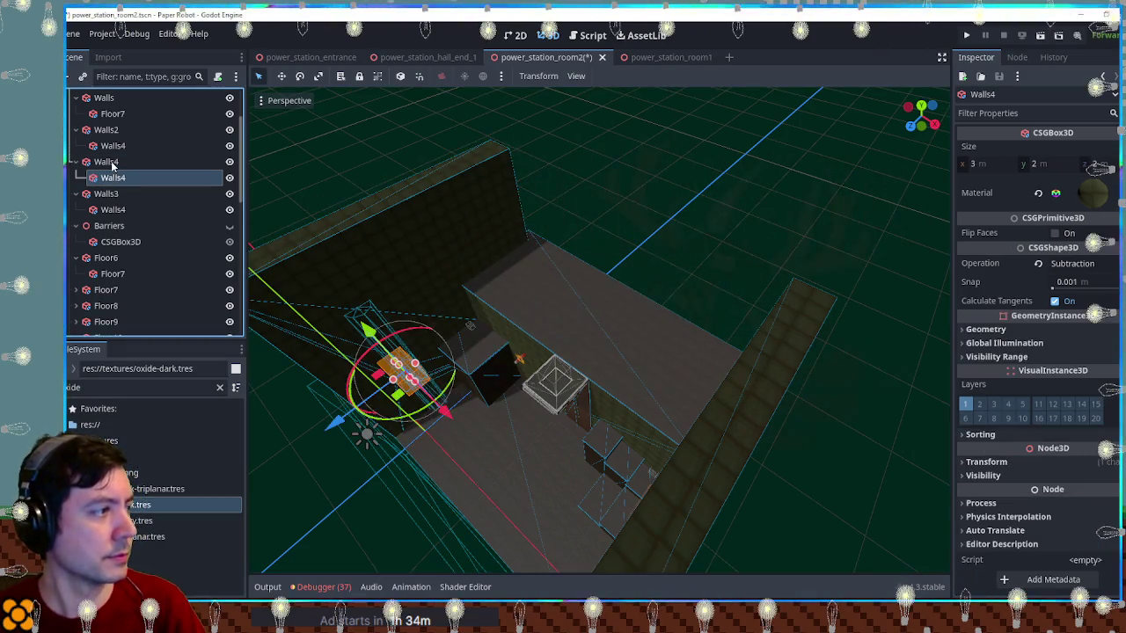
key("Delete")
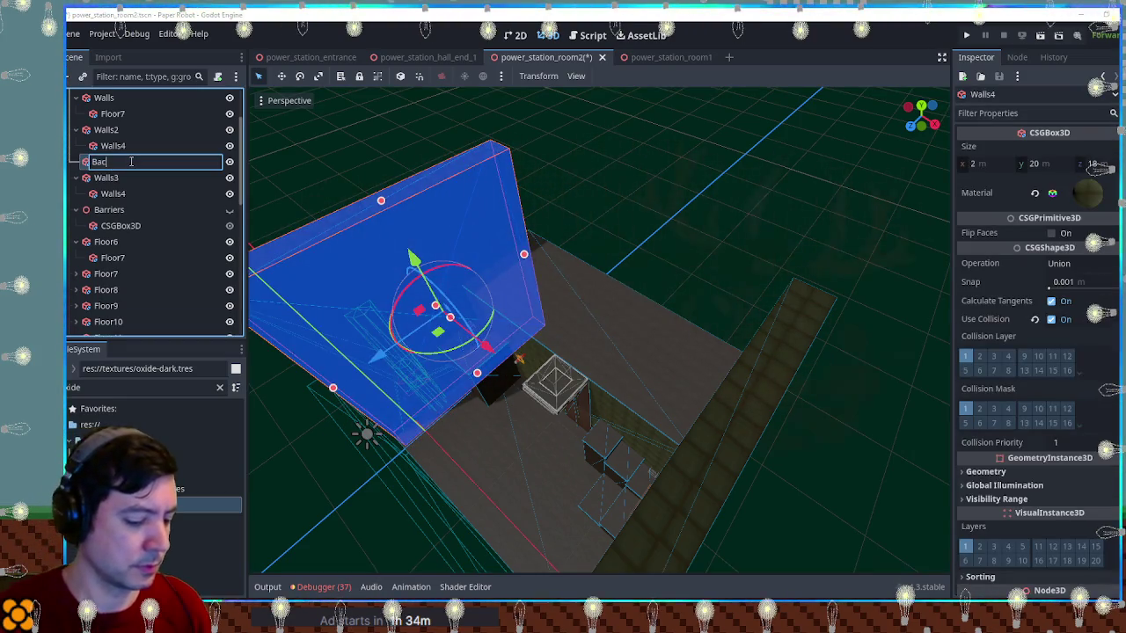
key("Escape")
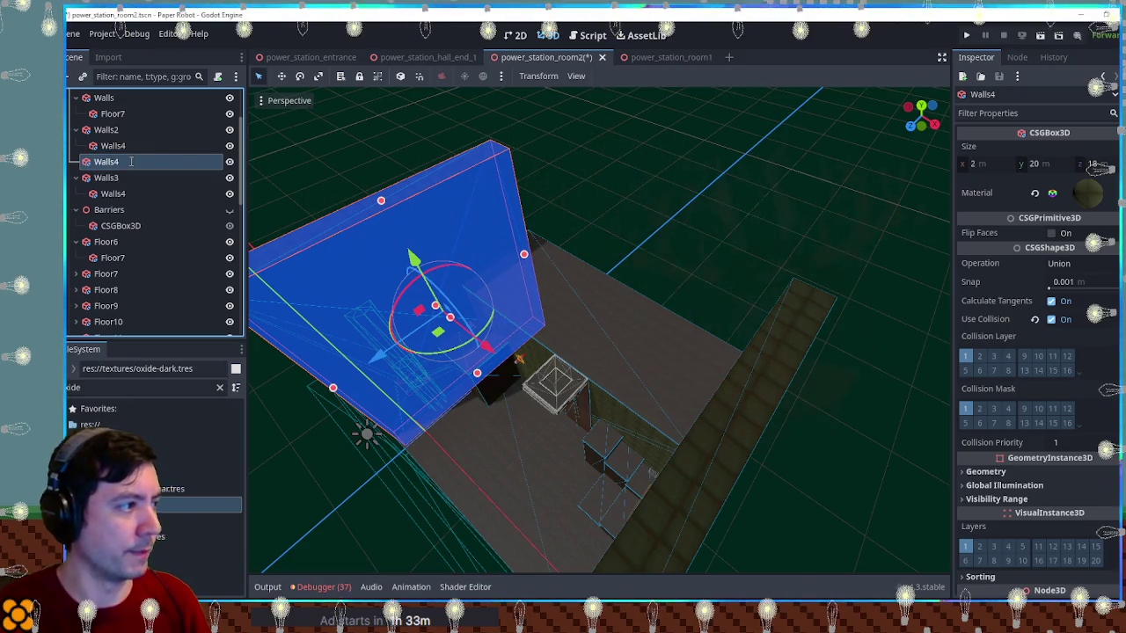
key("Return")
In Top view, stretch BackWall to 24 m wide and thin it to a narrow strip
key("KP_7")
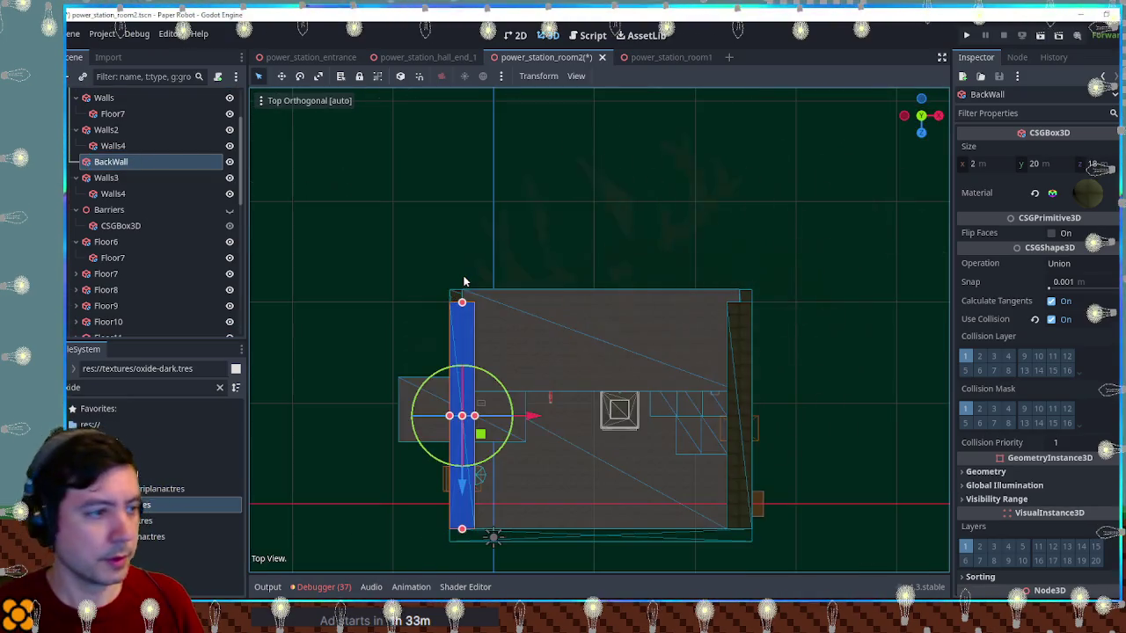
left_click_drag(475, 416, 750, 423)
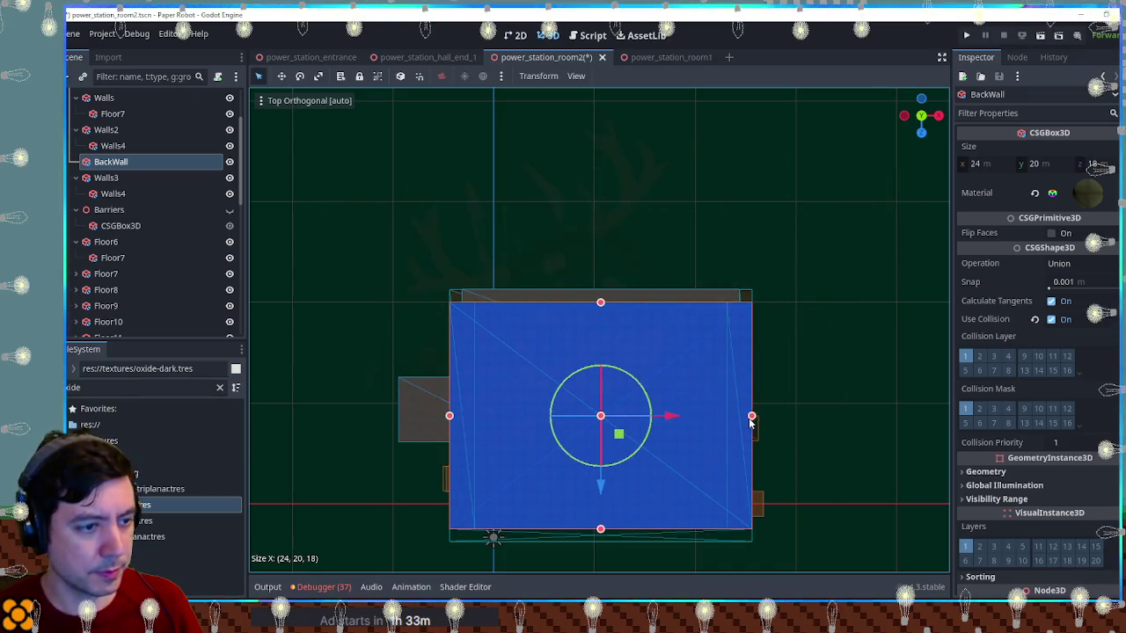
left_click_drag(600, 531, 601, 315)
left_click(816, 311)
mouse_move(817, 311)
left_mouse_down()
mouse_move(719, 331)
mouse_move(720, 266)
mouse_move(689, 301)
mouse_move(692, 377)
mouse_move(632, 325)
mouse_move(705, 333)
mouse_move(701, 349)
left_mouse_up()
scroll(678, 337, "up", 3)
scroll(701, 349, "down", 2)
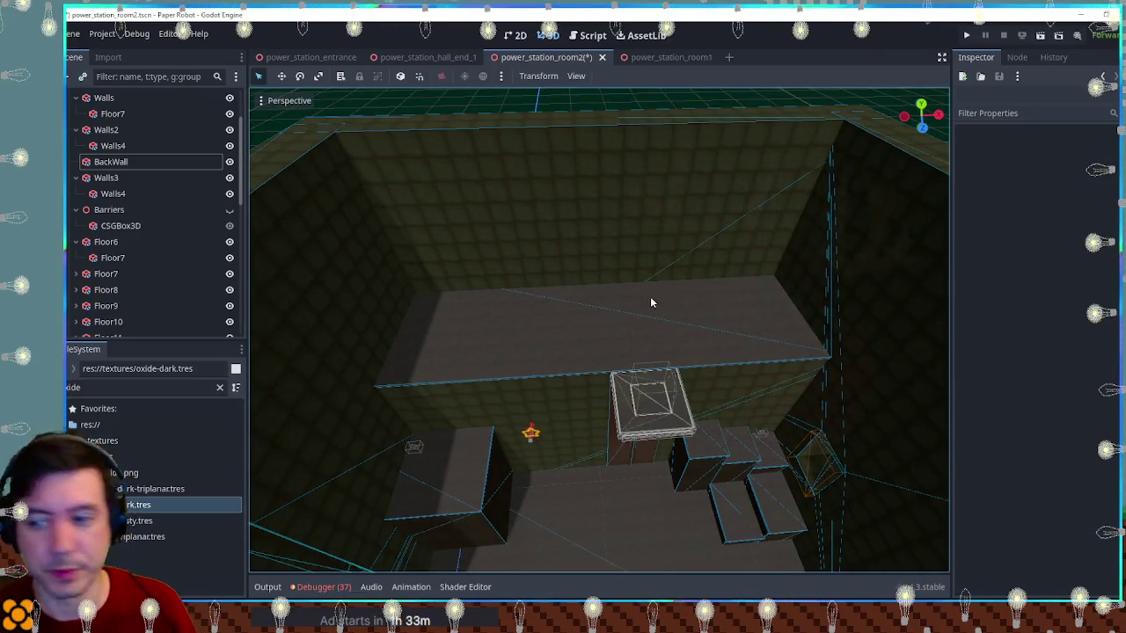
mouse_move(822, 389)
left_mouse_down()
mouse_move(779, 339)
mouse_move(804, 327)
mouse_move(809, 357)
mouse_move(649, 303)
mouse_move(801, 299)
mouse_move(748, 290)
mouse_move(663, 305)
left_mouse_up()
scroll(663, 305, "down", 3)
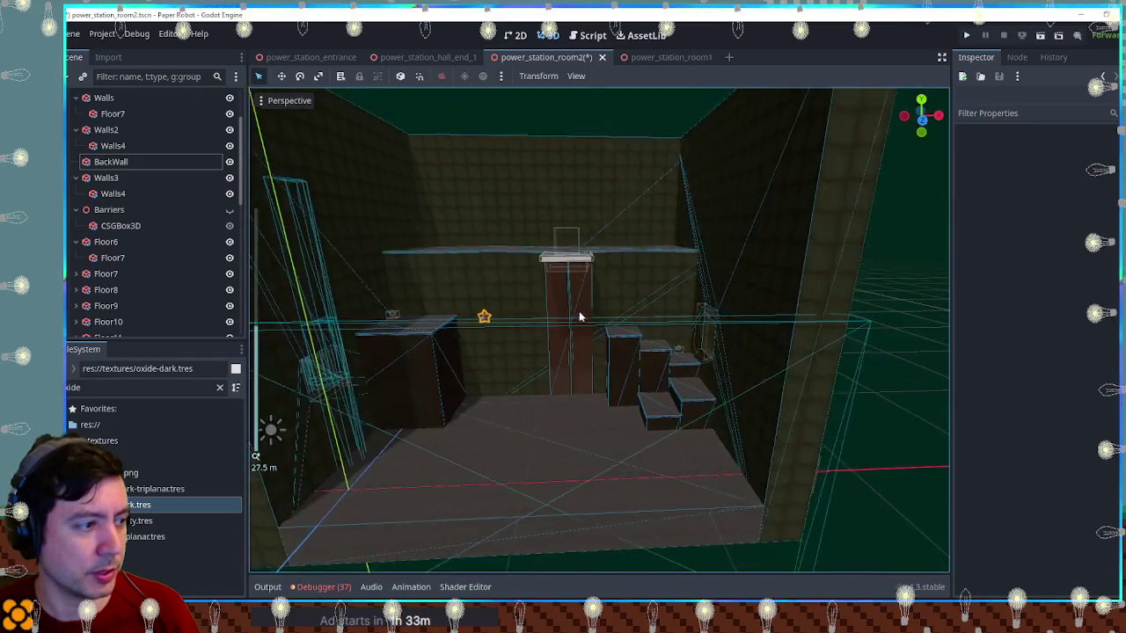
left_click(365, 277)
Lower the Walls4 cut-out boxes inside Walls2 and Walls3
left_click(112, 146)
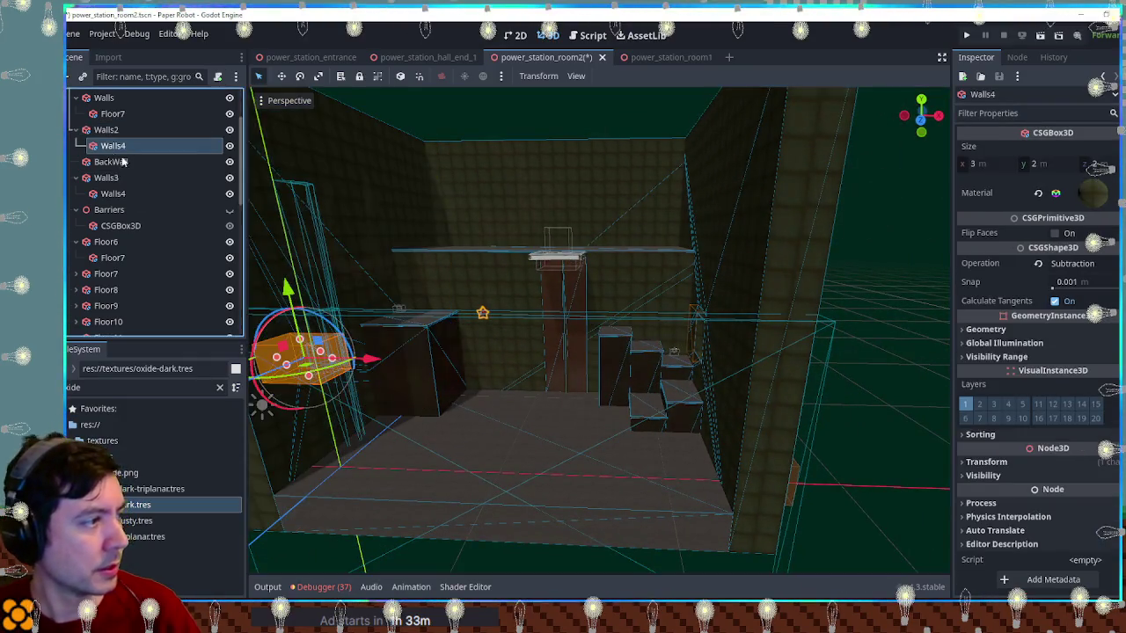
mouse_move(289, 290)
left_mouse_down()
mouse_move(360, 362)
mouse_move(632, 354)
mouse_move(760, 324)
mouse_move(705, 273)
left_mouse_up()
left_click(701, 331)
left_click(113, 194)
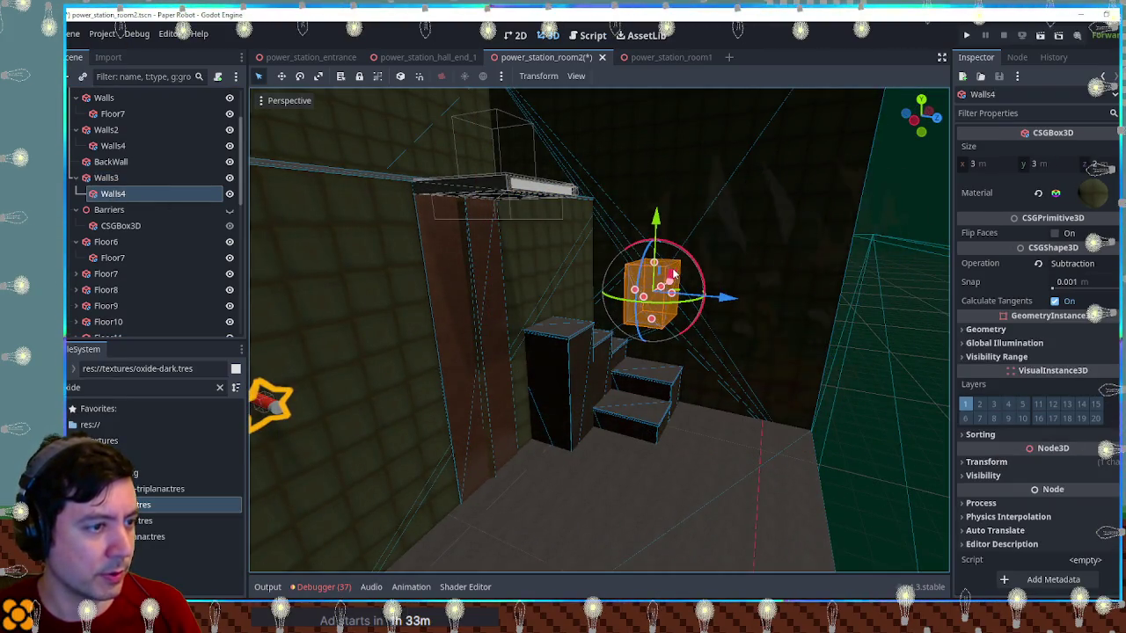
left_click_drag(674, 274, 750, 362)
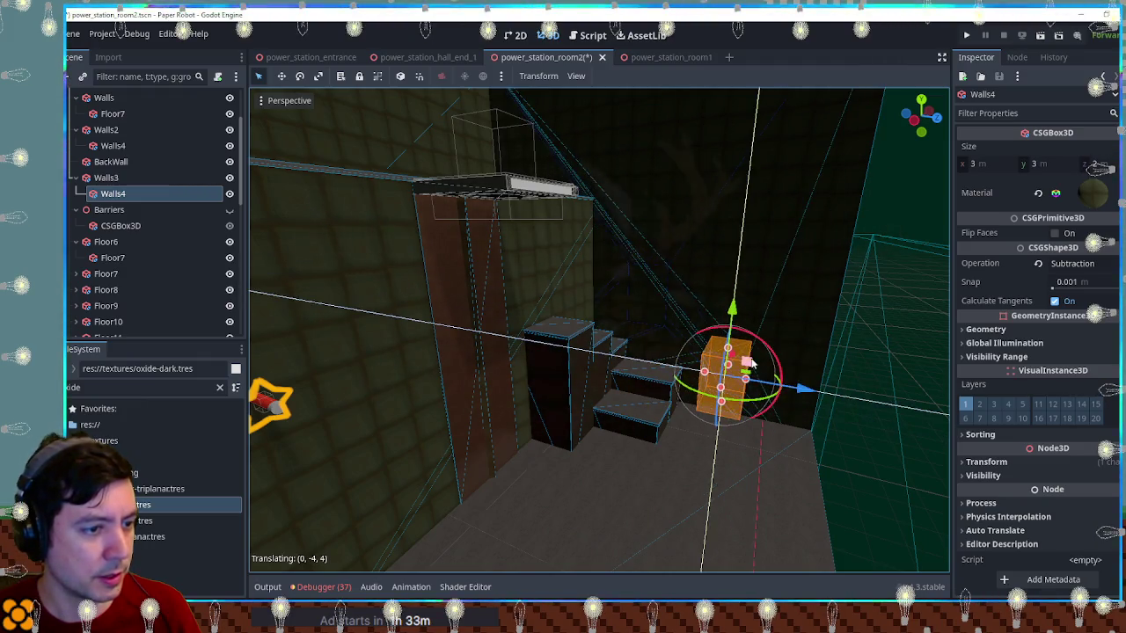
Reduce the Floor6 block's depth from 5 to 4
left_click(882, 390)
mouse_move(883, 391)
left_mouse_down()
mouse_move(834, 385)
mouse_move(776, 422)
mouse_move(752, 394)
mouse_move(772, 314)
mouse_move(671, 322)
mouse_move(739, 312)
mouse_move(701, 319)
mouse_move(713, 337)
mouse_move(593, 328)
mouse_move(660, 359)
mouse_move(397, 322)
mouse_move(689, 352)
mouse_move(743, 346)
mouse_move(579, 349)
left_mouse_up()
scroll(744, 311, "up", 3)
scroll(739, 313, "up", 3)
scroll(593, 328, "down", 3)
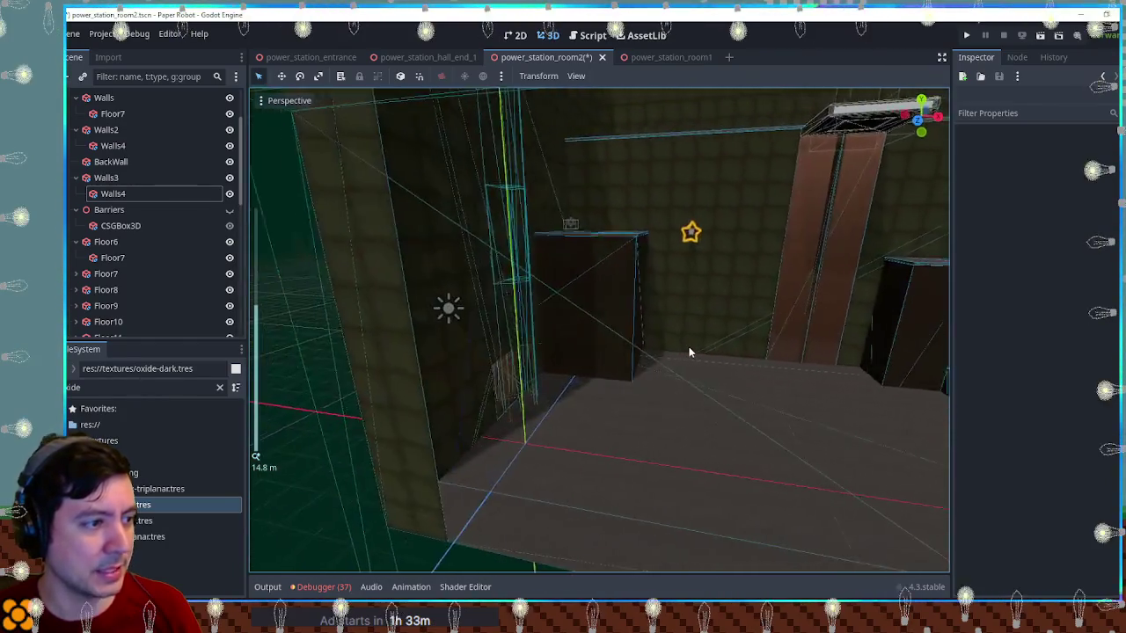
scroll(689, 352, "up", 3)
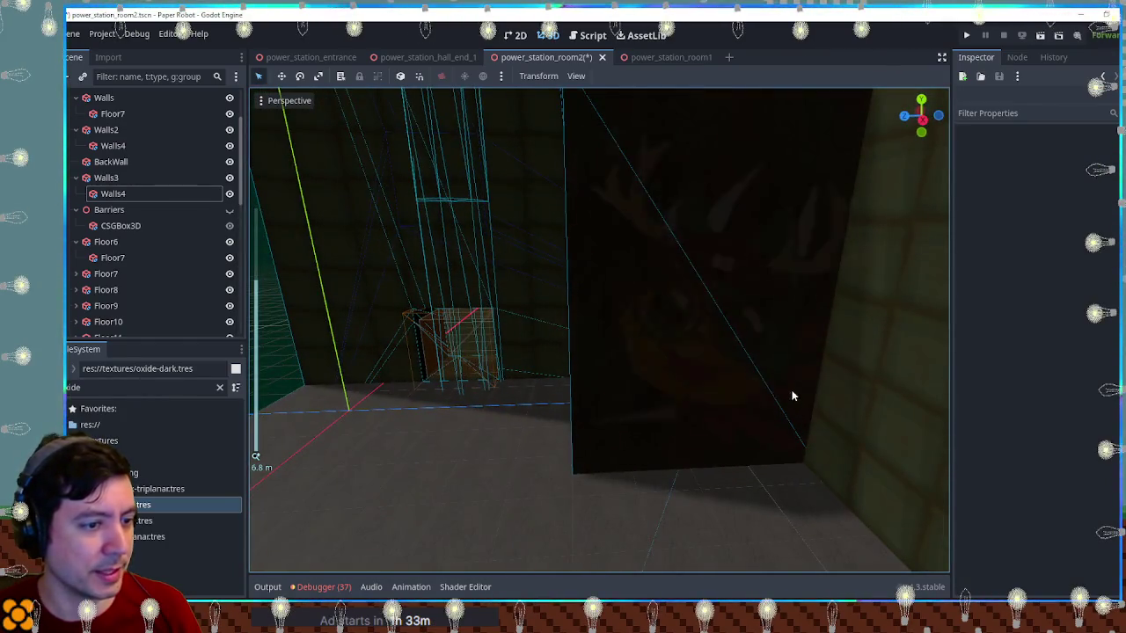
mouse_move(785, 379)
left_mouse_down()
mouse_move(817, 384)
mouse_move(640, 343)
left_mouse_up()
left_click(693, 342)
left_click_drag(658, 302, 666, 301)
scroll(774, 339, "up", 2)
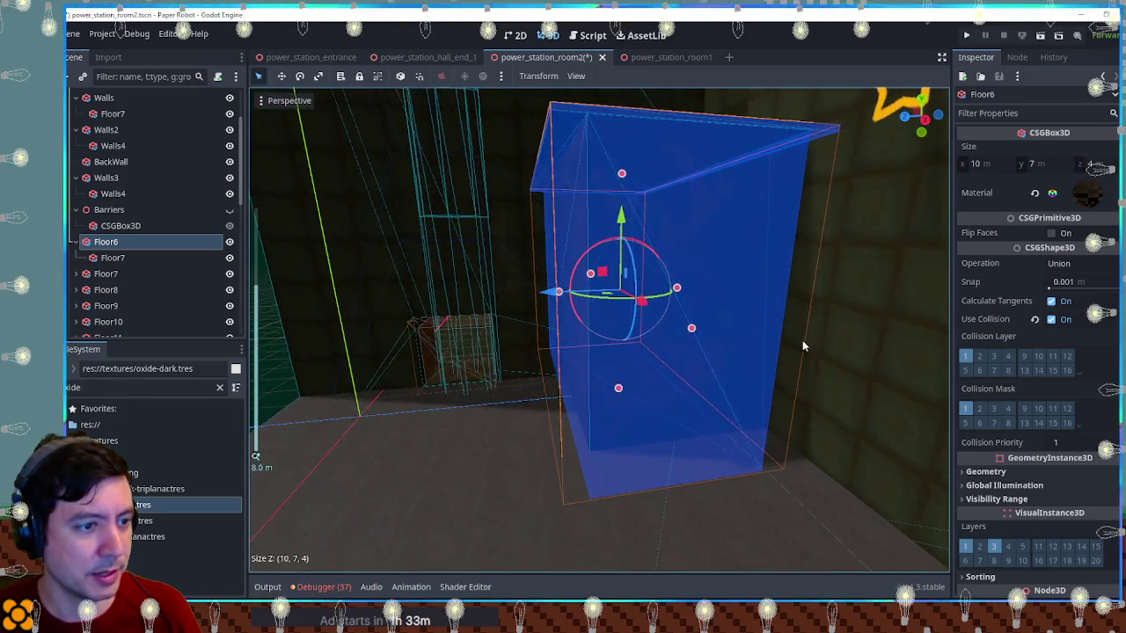
left_click_drag(802, 345, 667, 346)
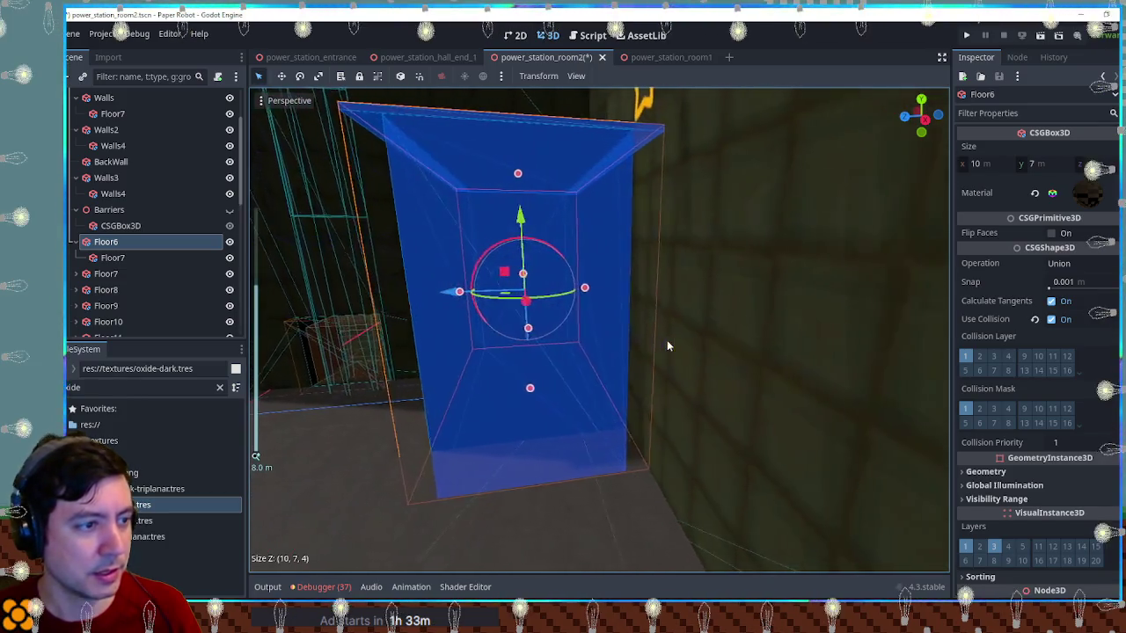
Duplicate Floor6's child box and set its CSG operation to Subtraction
left_click(107, 244)
left_click(110, 257)
key("ctrl+d")
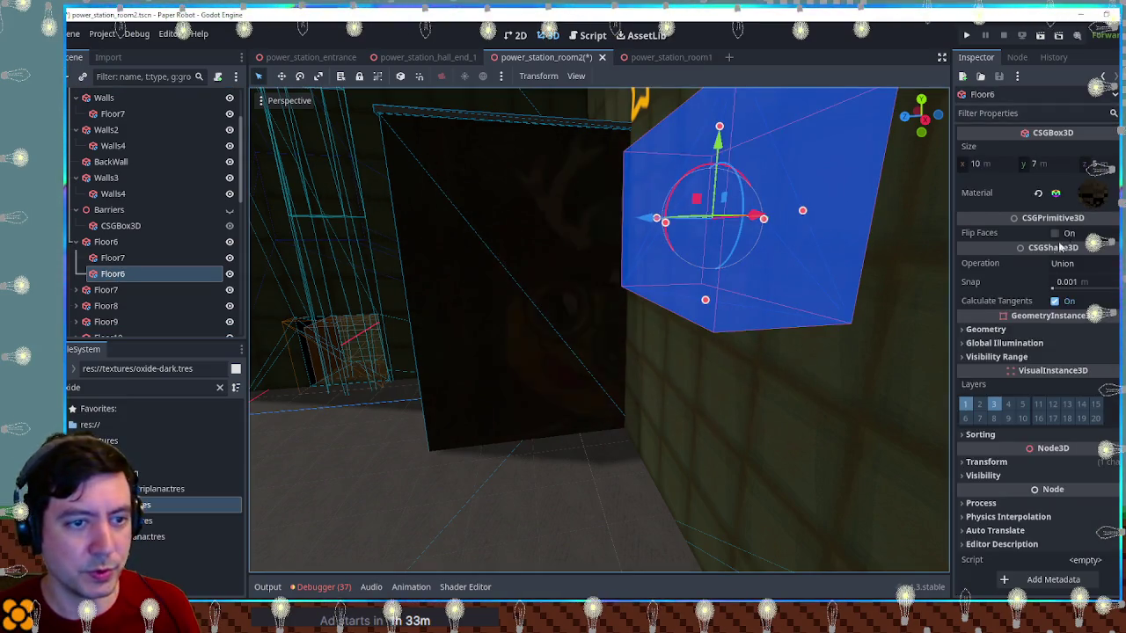
left_click(1062, 264)
left_click(1073, 312)
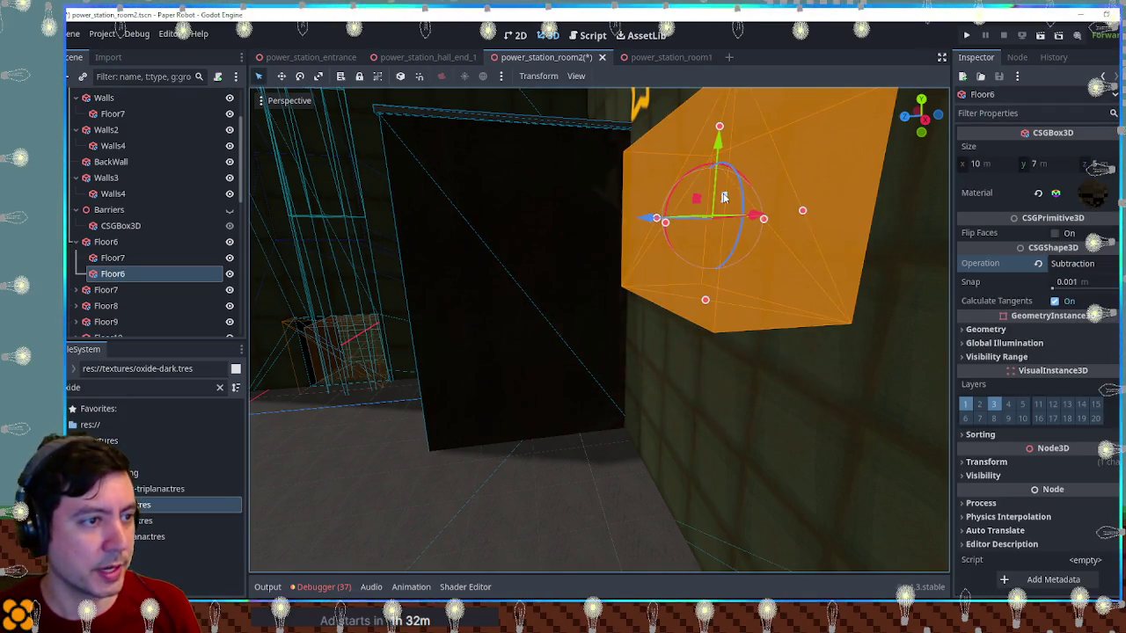
Position the subtraction box over the block in Top view and shrink its depth to 4
mouse_move(704, 197)
left_mouse_down()
mouse_move(598, 302)
mouse_move(616, 402)
mouse_move(607, 408)
left_mouse_up()
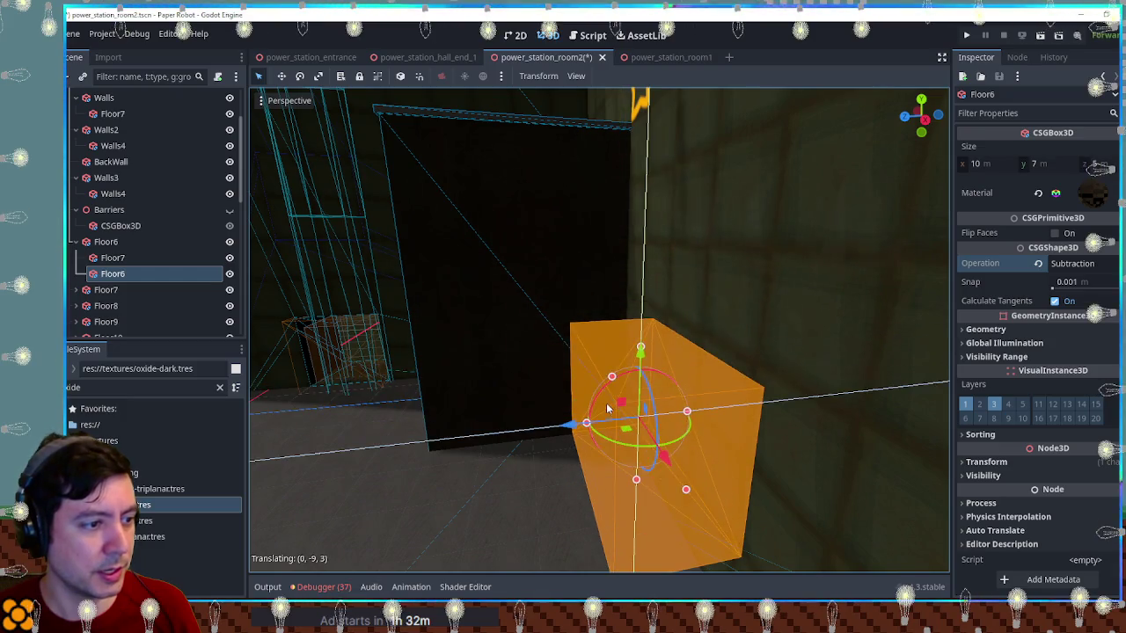
key("KP_7")
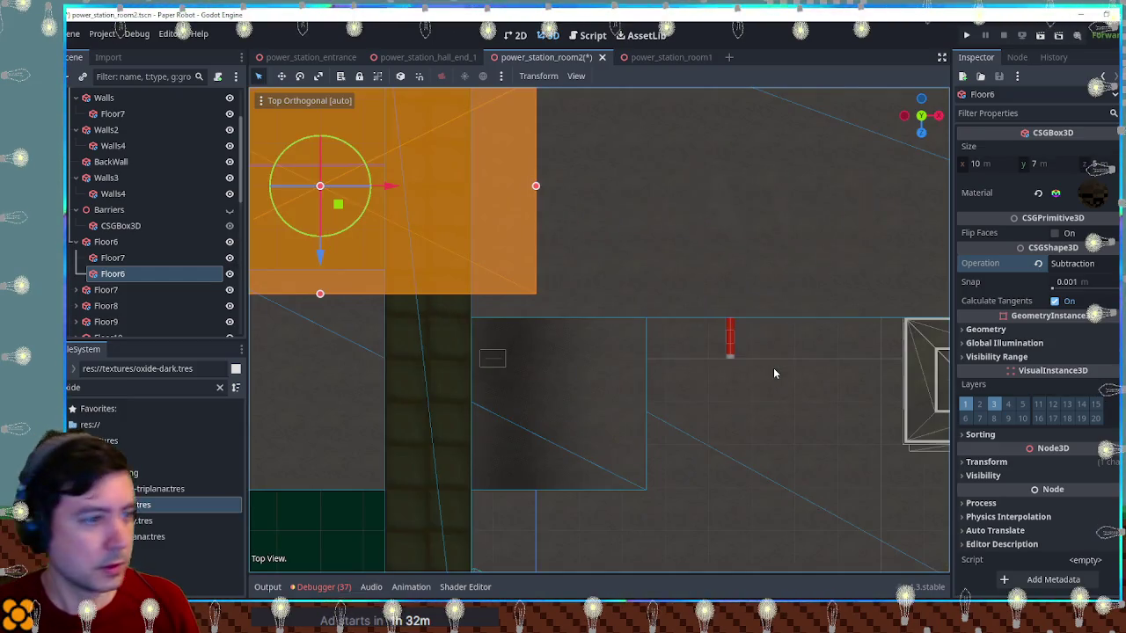
mouse_move(347, 216)
left_mouse_down()
mouse_move(385, 291)
mouse_move(456, 280)
left_mouse_up()
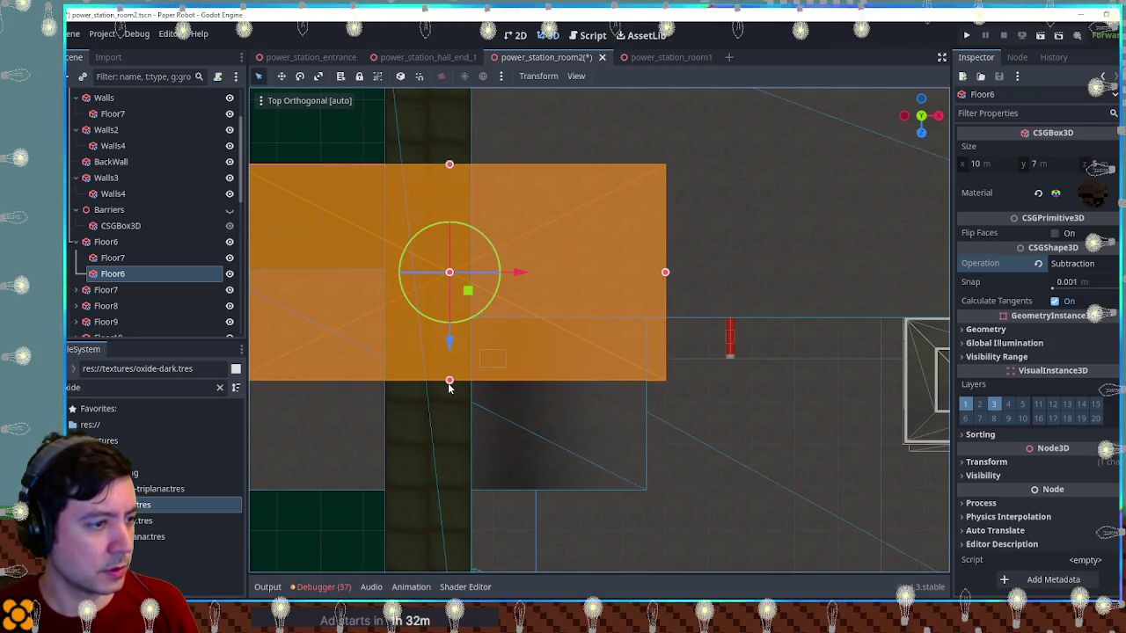
left_click_drag(450, 381, 450, 367)
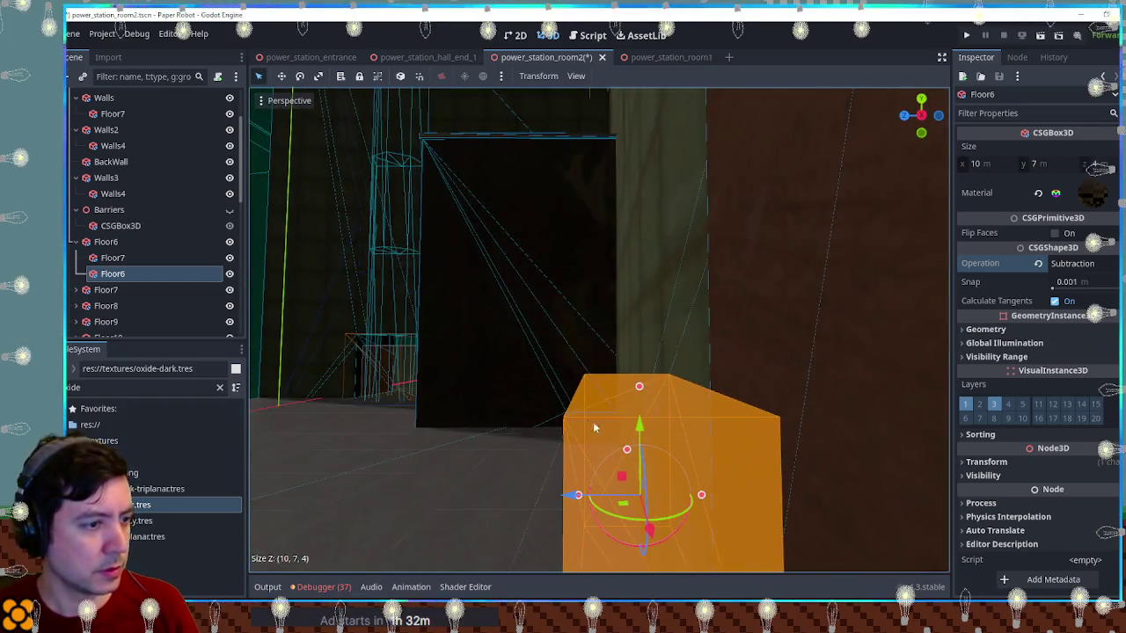
left_click_drag(641, 407, 640, 348)
scroll(483, 359, "down", 3)
Lower the subtraction box's height from 7 to 5
mouse_move(302, 314)
left_mouse_down()
mouse_move(531, 339)
mouse_move(402, 421)
mouse_move(575, 402)
mouse_move(610, 390)
mouse_move(579, 372)
mouse_move(607, 357)
left_mouse_up()
left_click(579, 364)
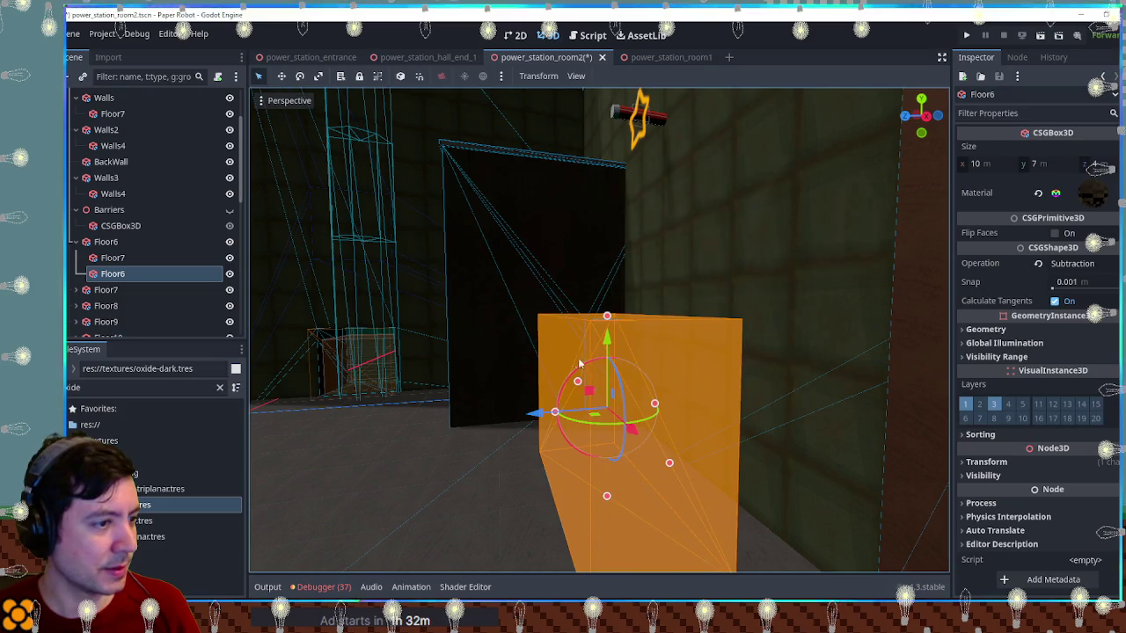
left_click_drag(607, 321, 607, 357)
scroll(528, 334, "down", 3)
left_click_drag(527, 334, 306, 333)
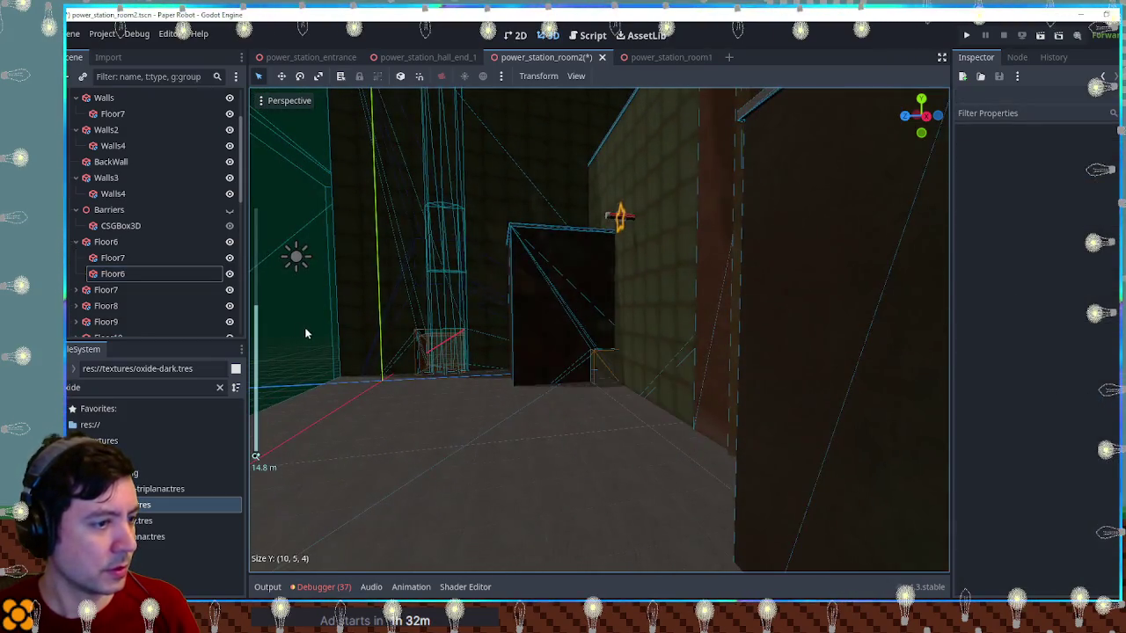
scroll(325, 337, "up", 5)
mouse_move(439, 343)
left_mouse_down()
mouse_move(558, 346)
mouse_move(548, 337)
mouse_move(578, 376)
mouse_move(565, 382)
mouse_move(596, 377)
left_mouse_up()
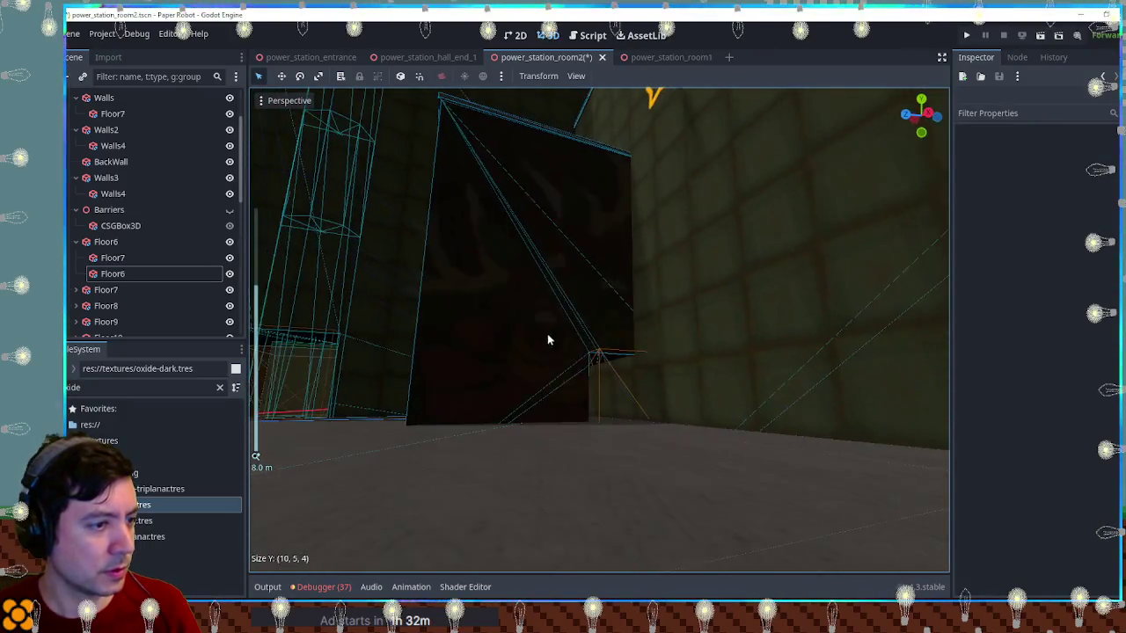
Save the scene, walk the robot around the room and behind the pillar, then close the game
key("ctrl+s")
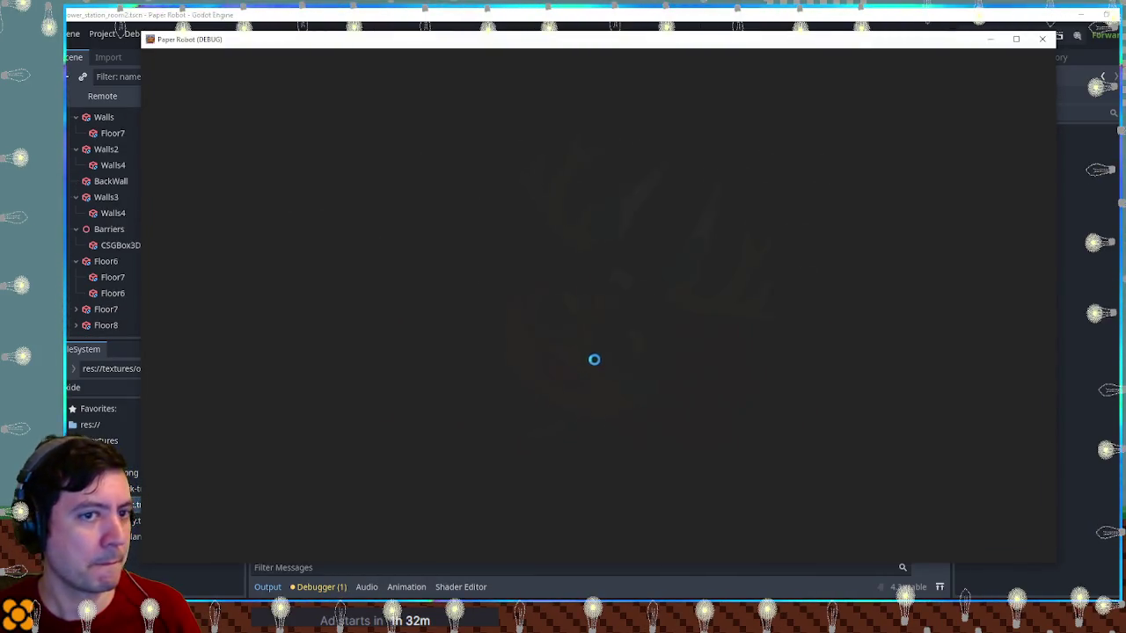
key("d")
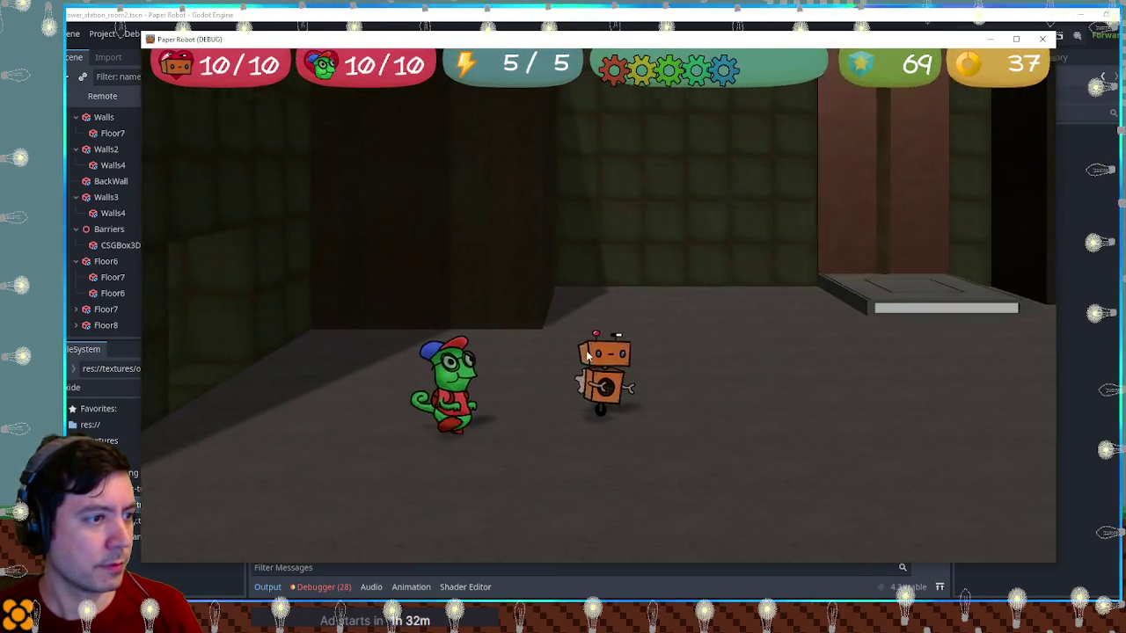
key("a")
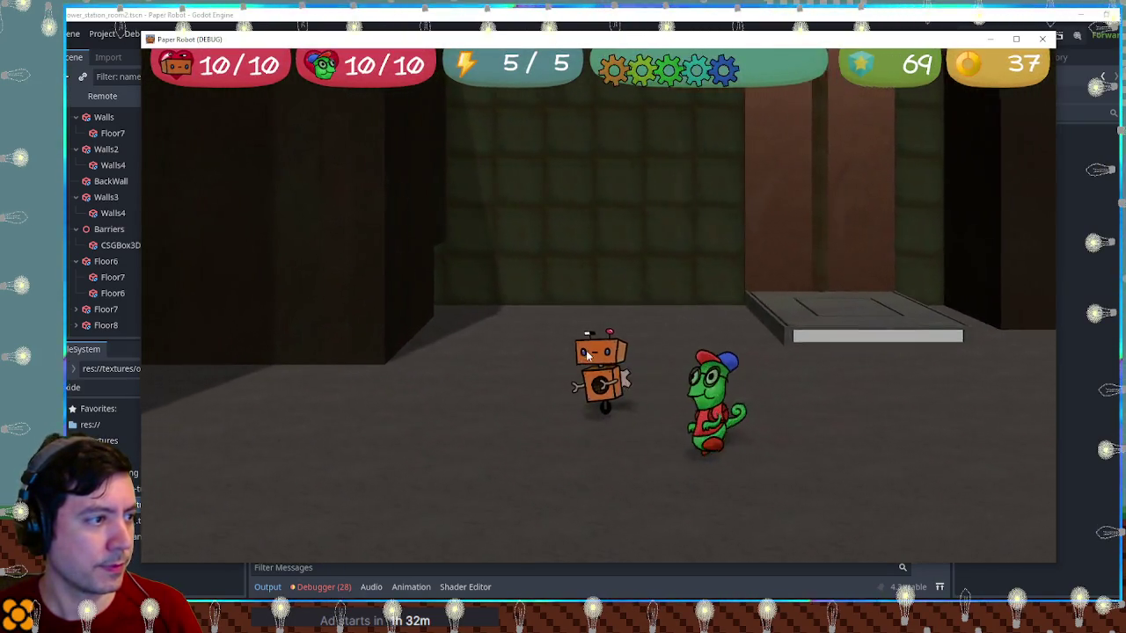
key("w")
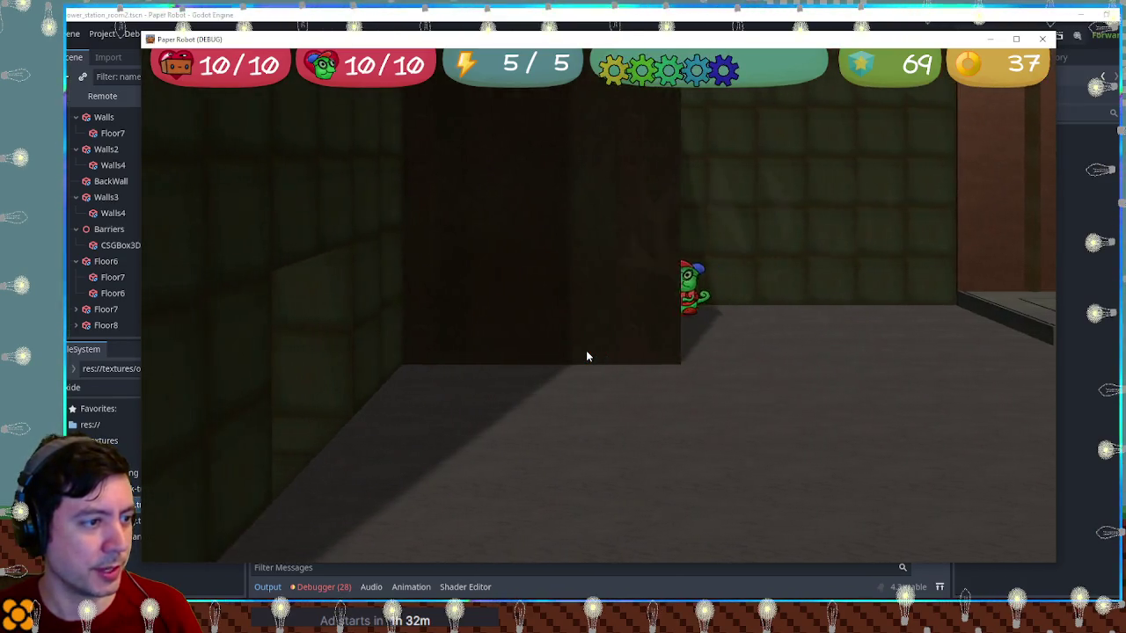
key("d")
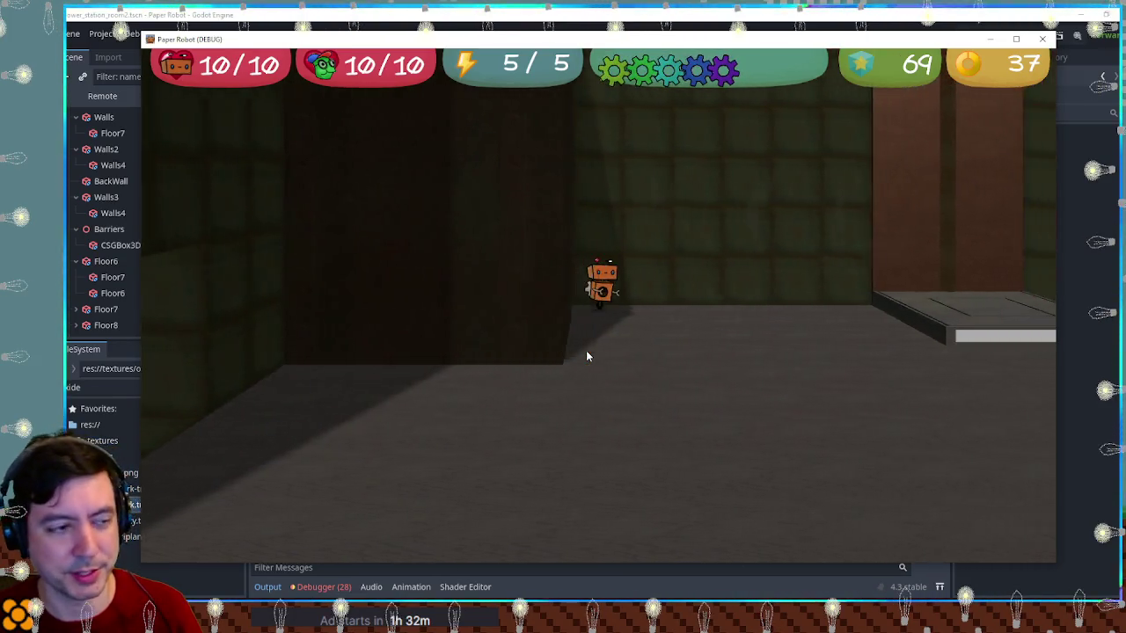
key("s")
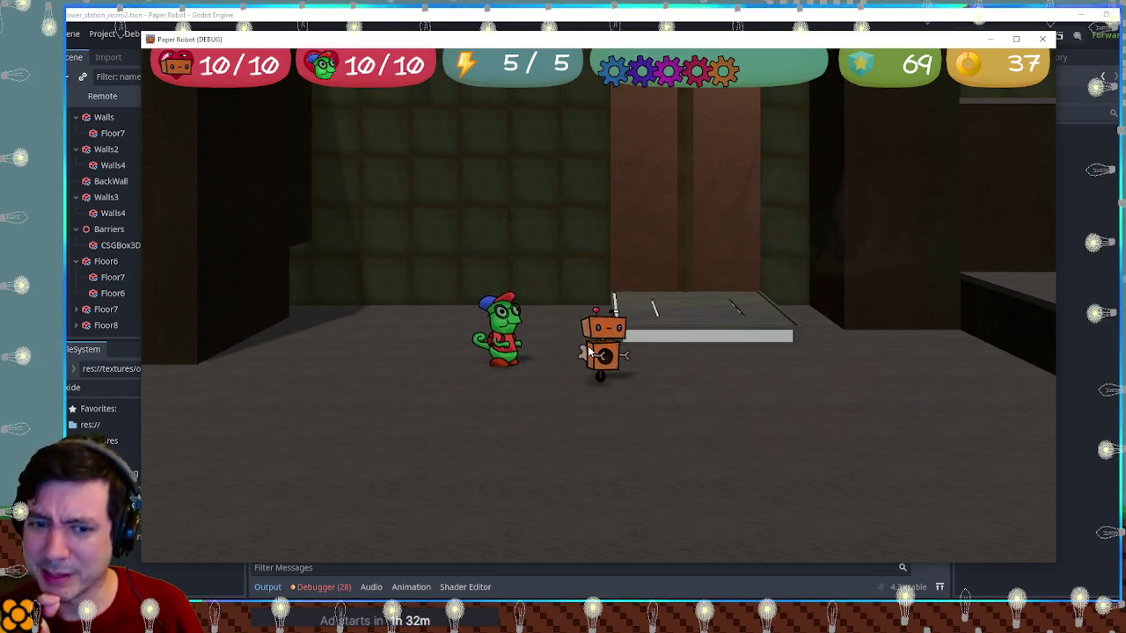
key("Right")
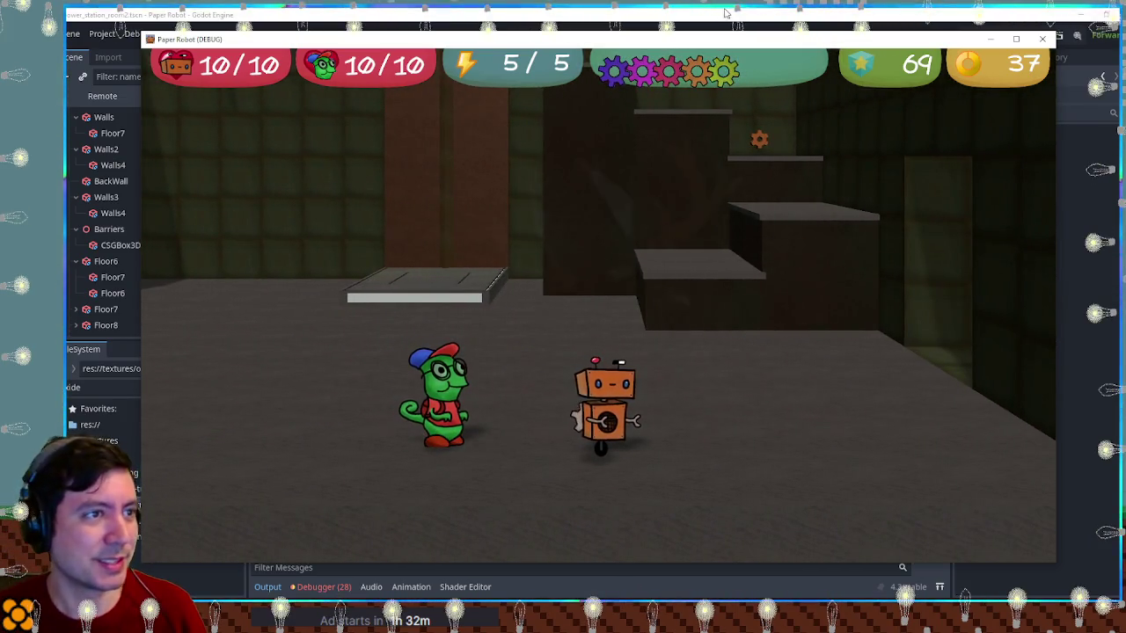
left_click(1042, 39)
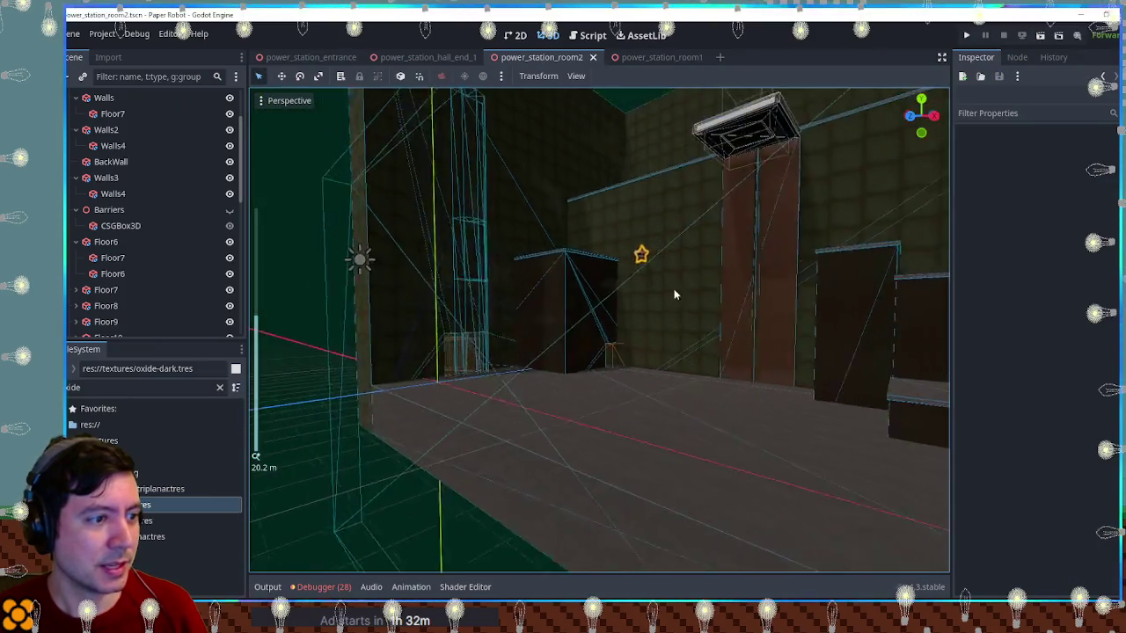
Delete the Walls4 cut-out under Walls3, confirm, and save with Ctrl+S
left_click(726, 323)
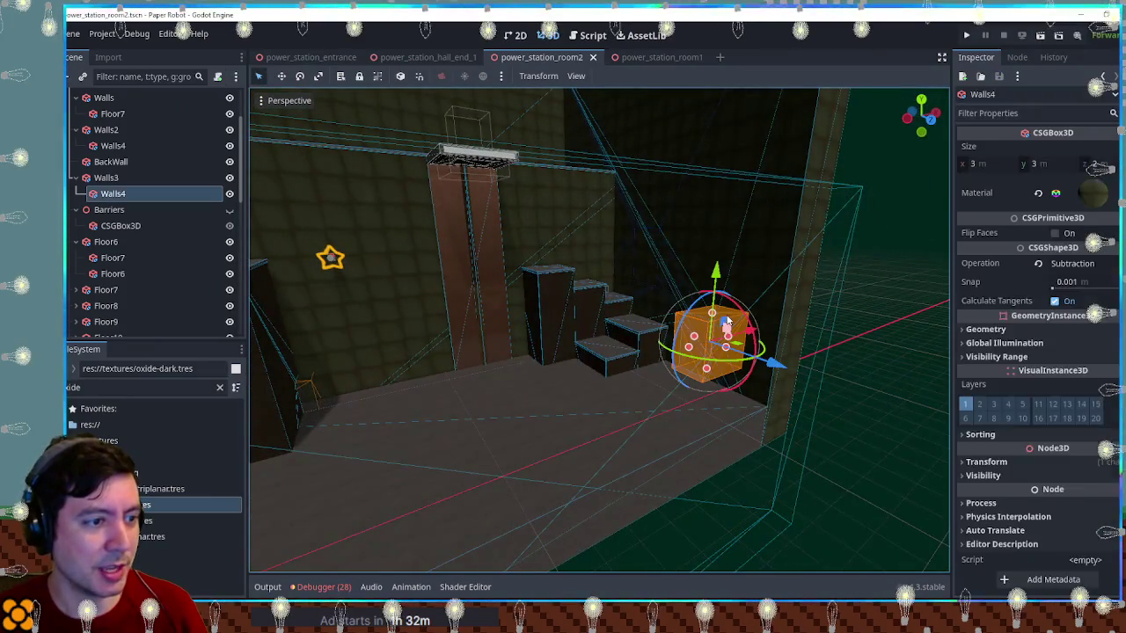
key("Delete")
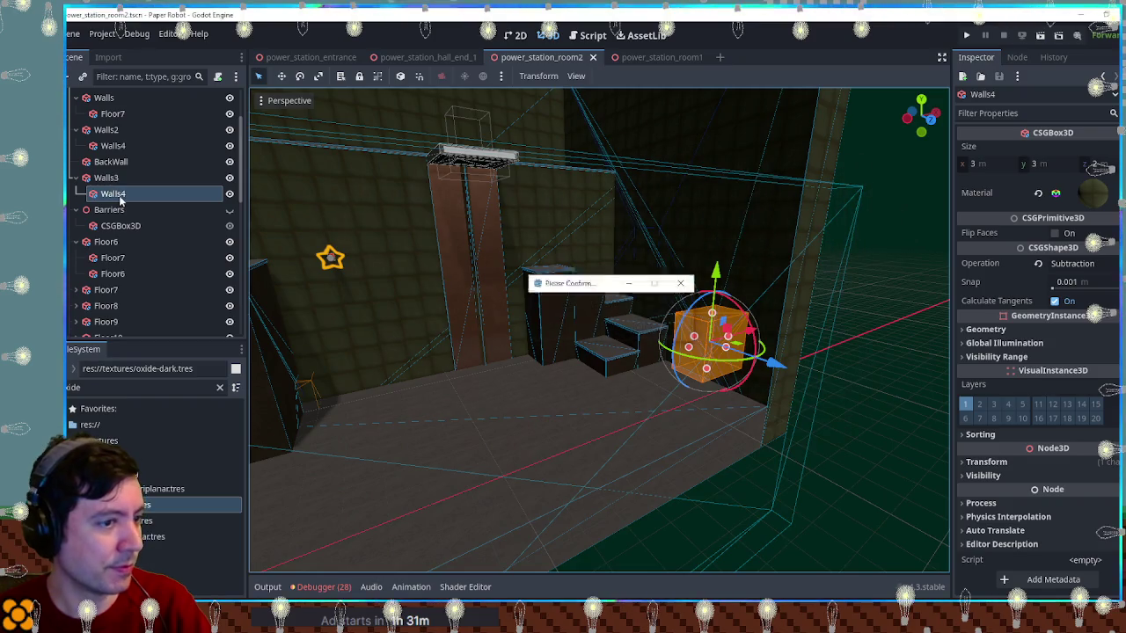
key("Return")
scroll(876, 371, "up", 5)
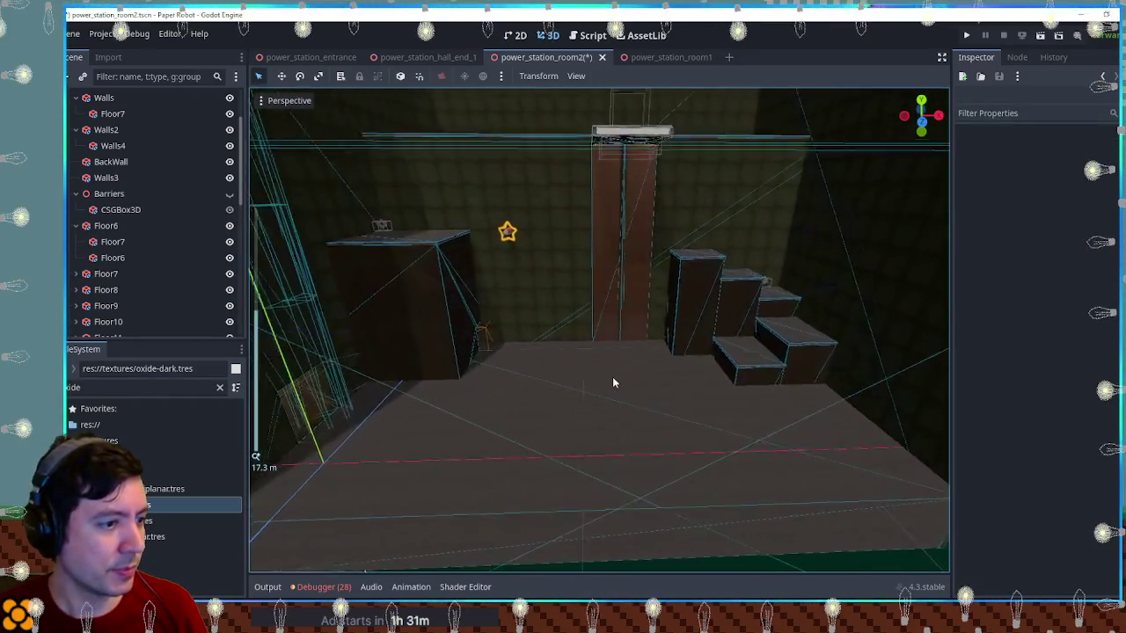
scroll(599, 389, "down", 4)
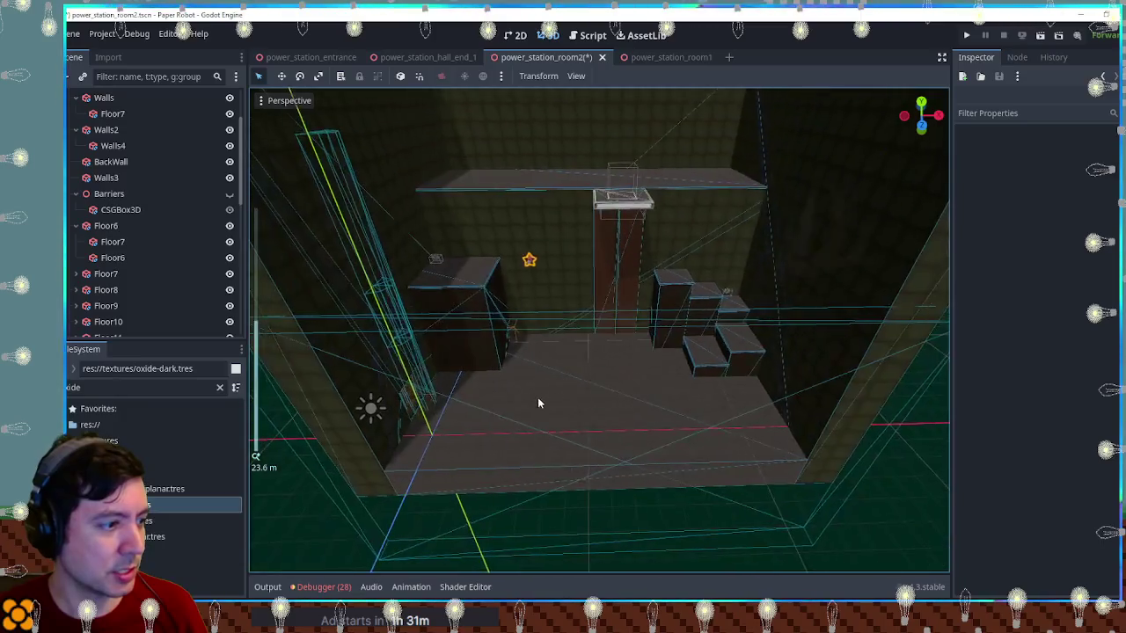
key("ctrl+s")
scroll(564, 345, "down", 3)
left_click_drag(564, 345, 458, 330)
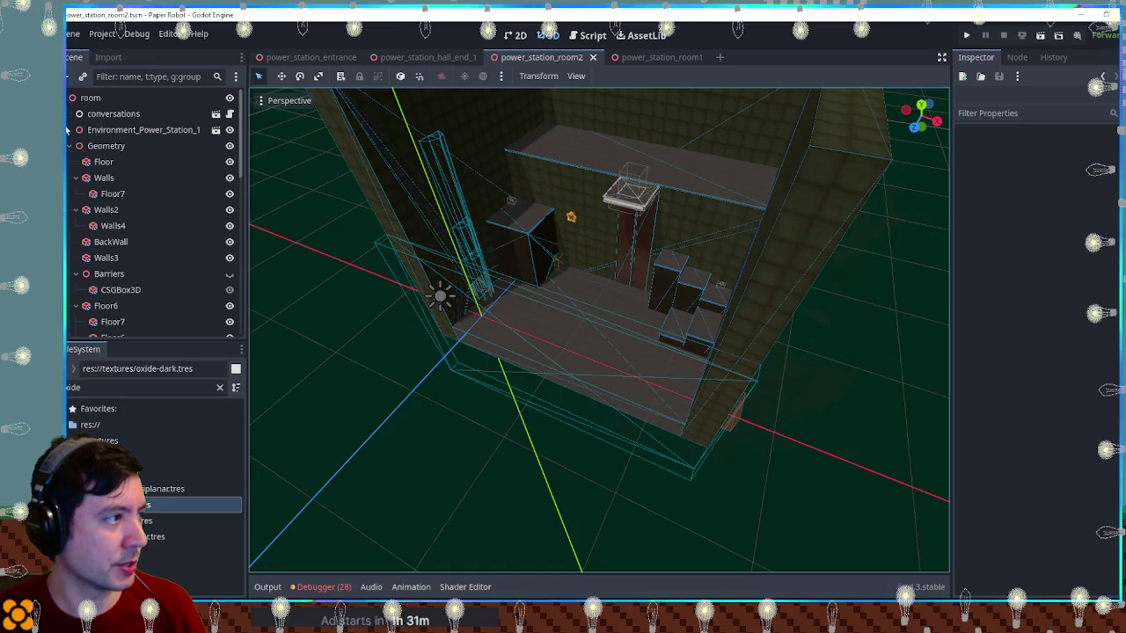
Move the CameraBounds Min point further back along Z in top view
left_click(71, 146)
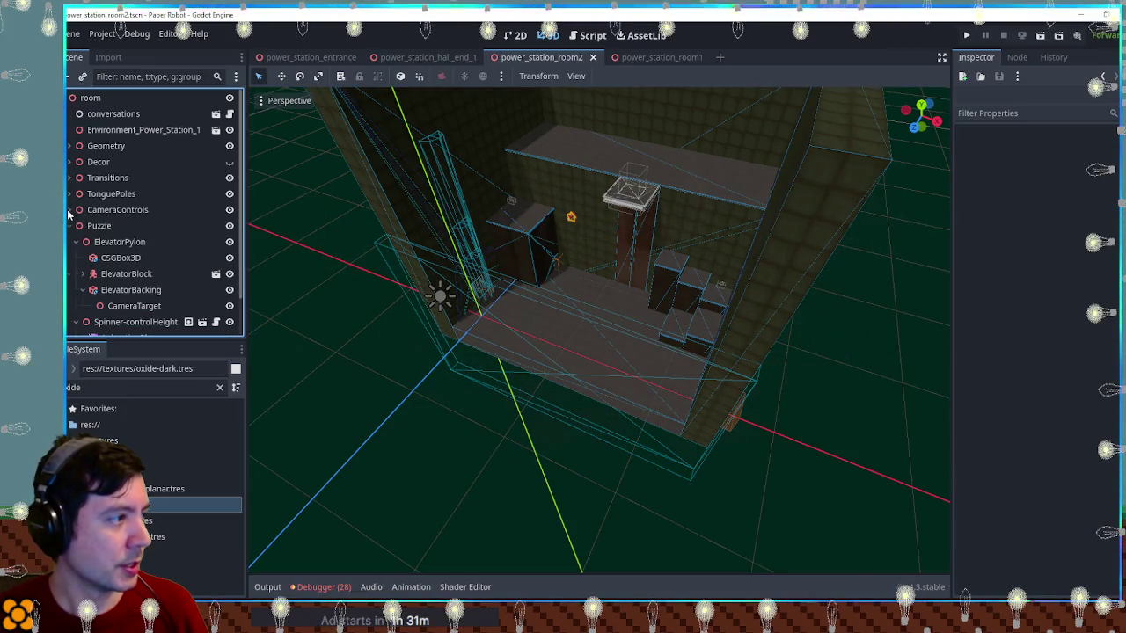
left_click(108, 242)
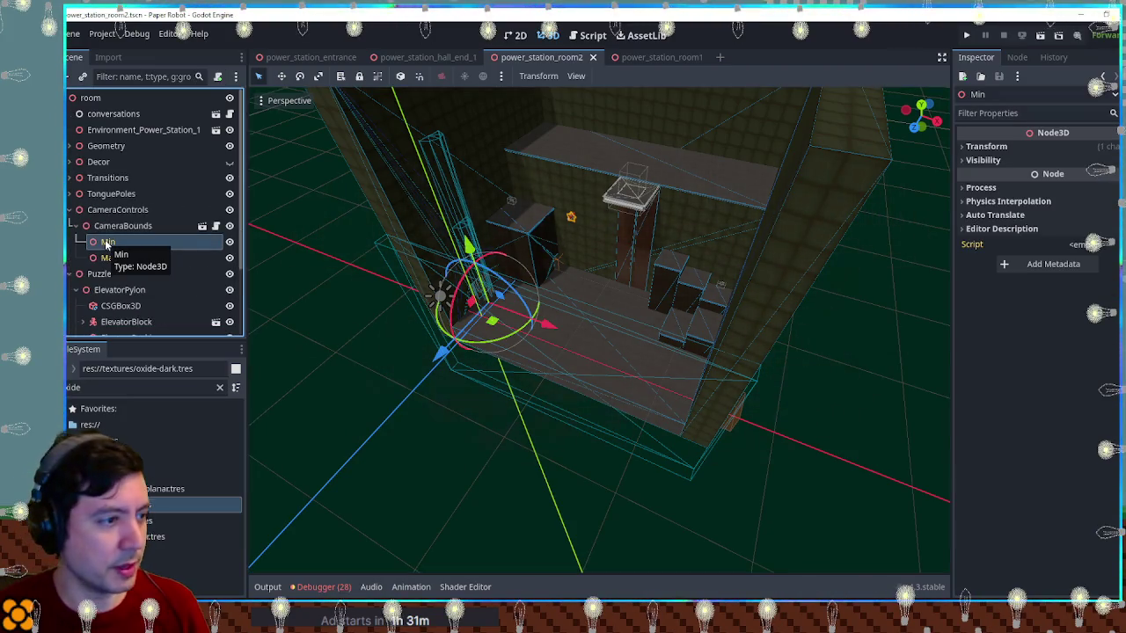
left_click(289, 327)
scroll(292, 329, "up", 2)
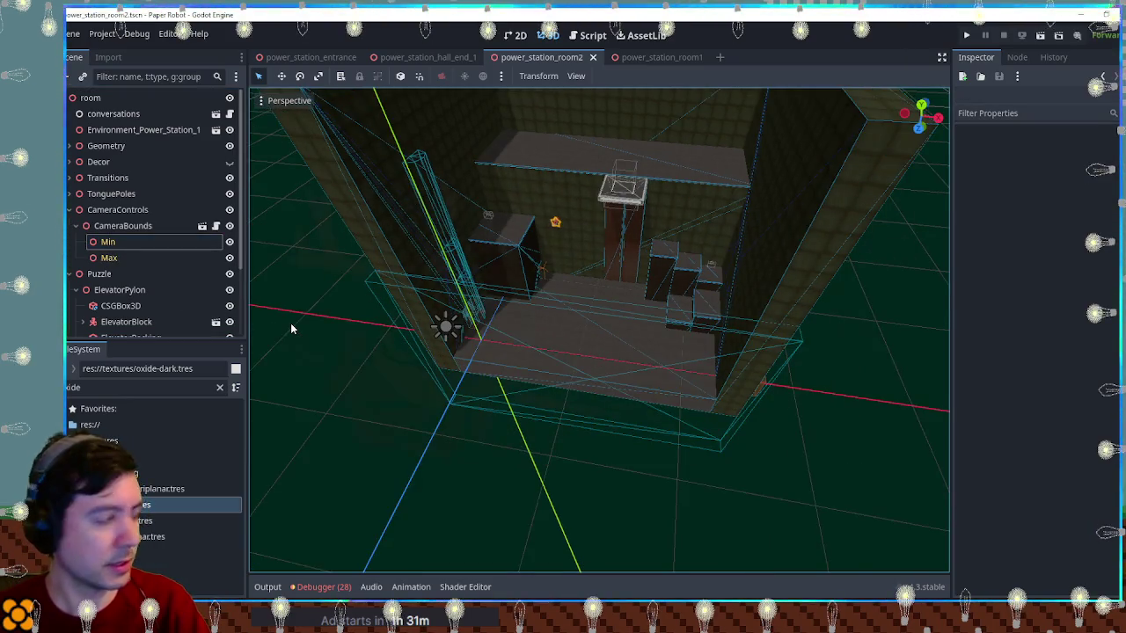
key("KP_7")
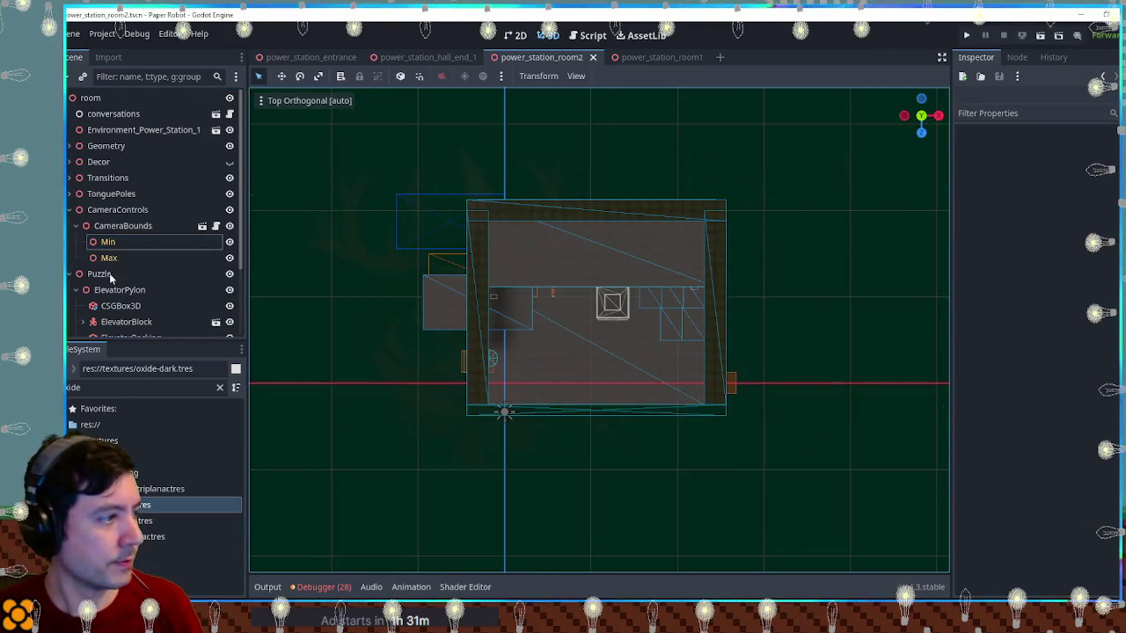
left_click(109, 257)
left_click(148, 245)
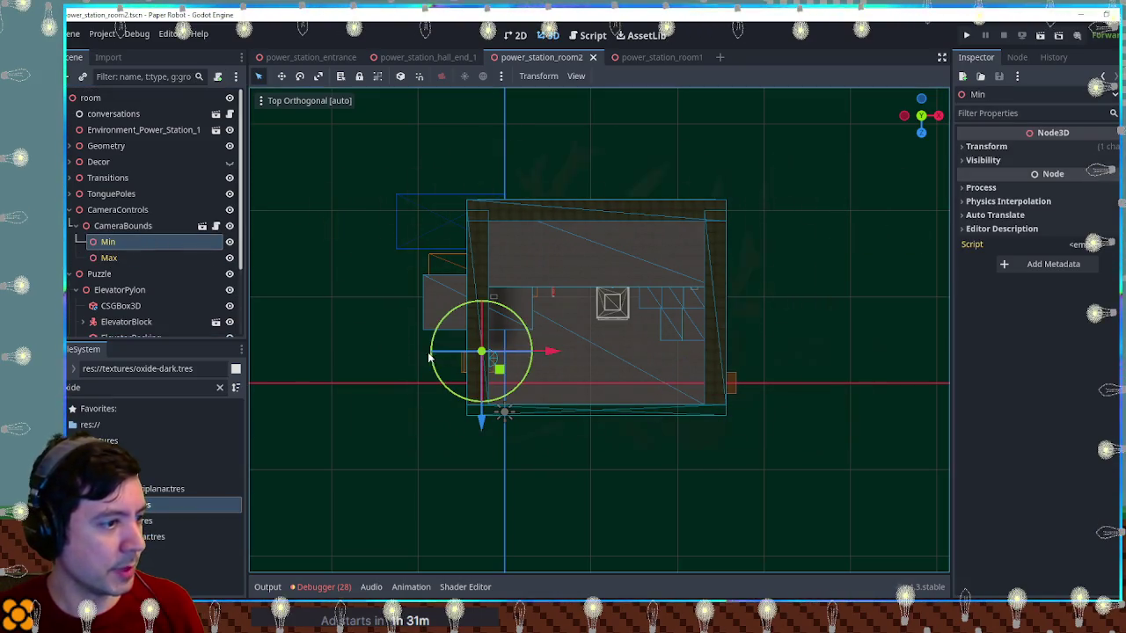
left_click_drag(481, 419, 481, 295)
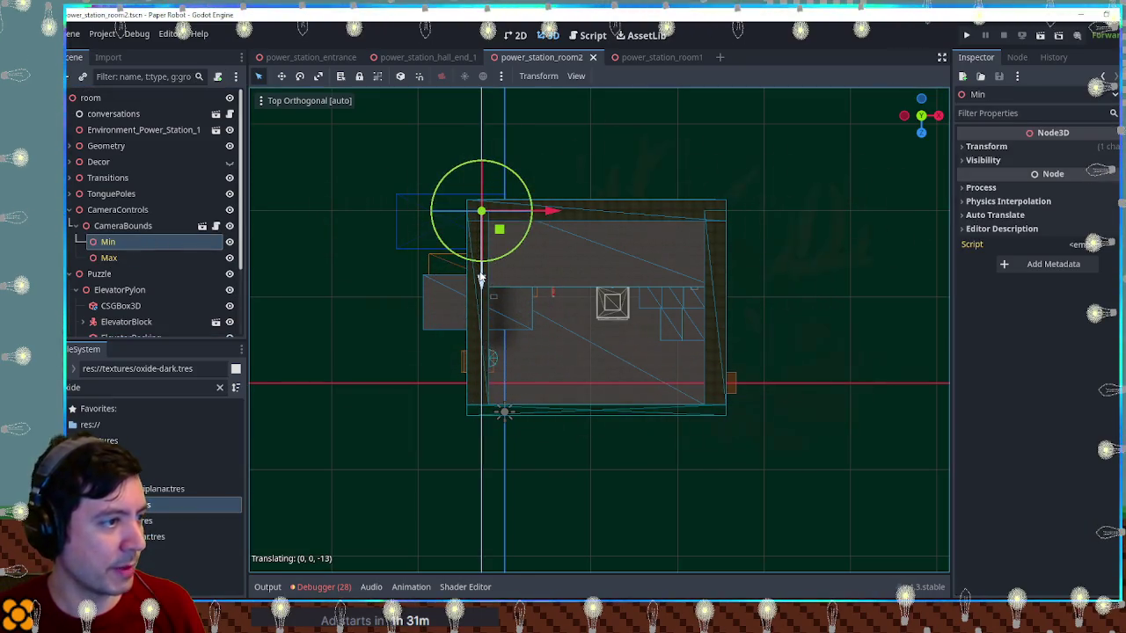
Raise the CameraBounds Max point by one unit in front view
left_click(134, 256)
left_click_drag(528, 308, 539, 379)
key("KP_1")
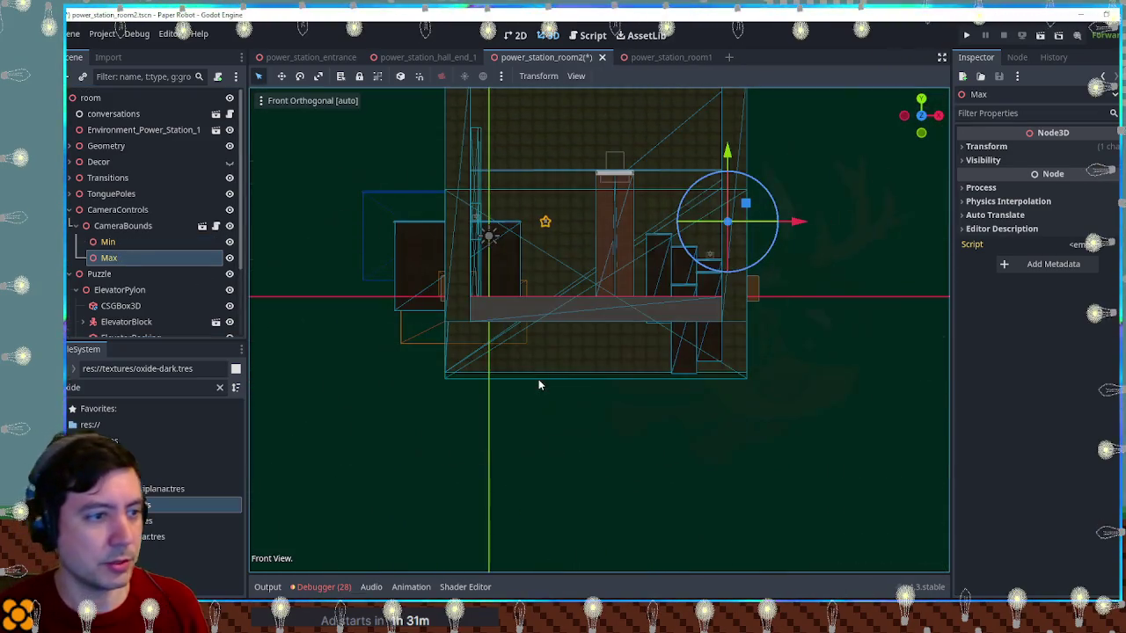
left_click_drag(703, 286, 715, 238)
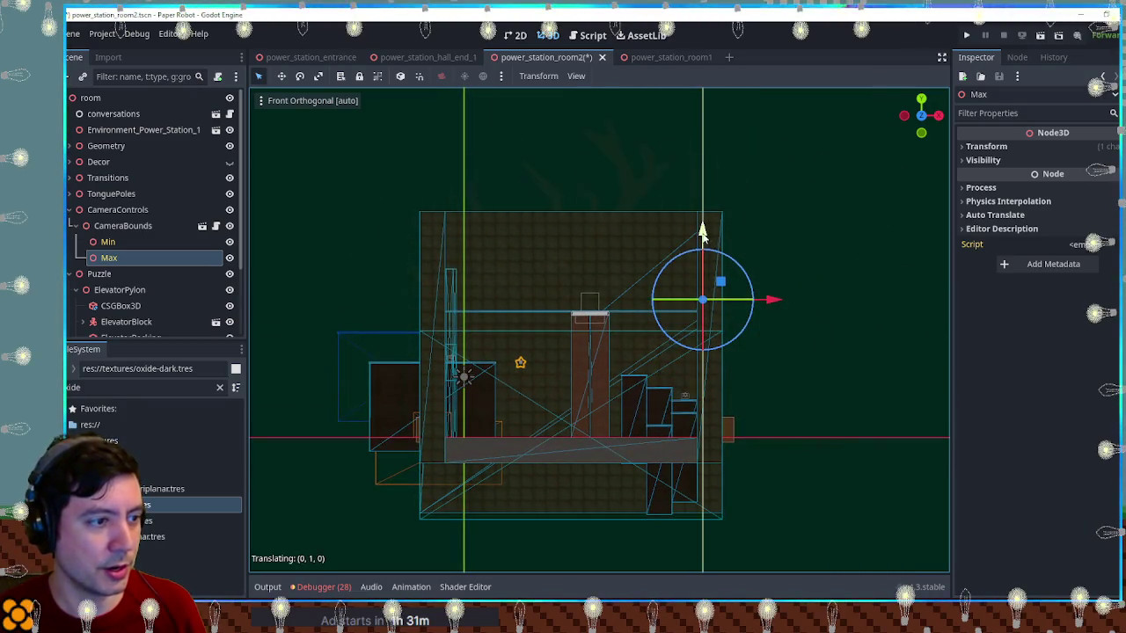
left_click(802, 332)
left_click_drag(802, 332, 110, 275)
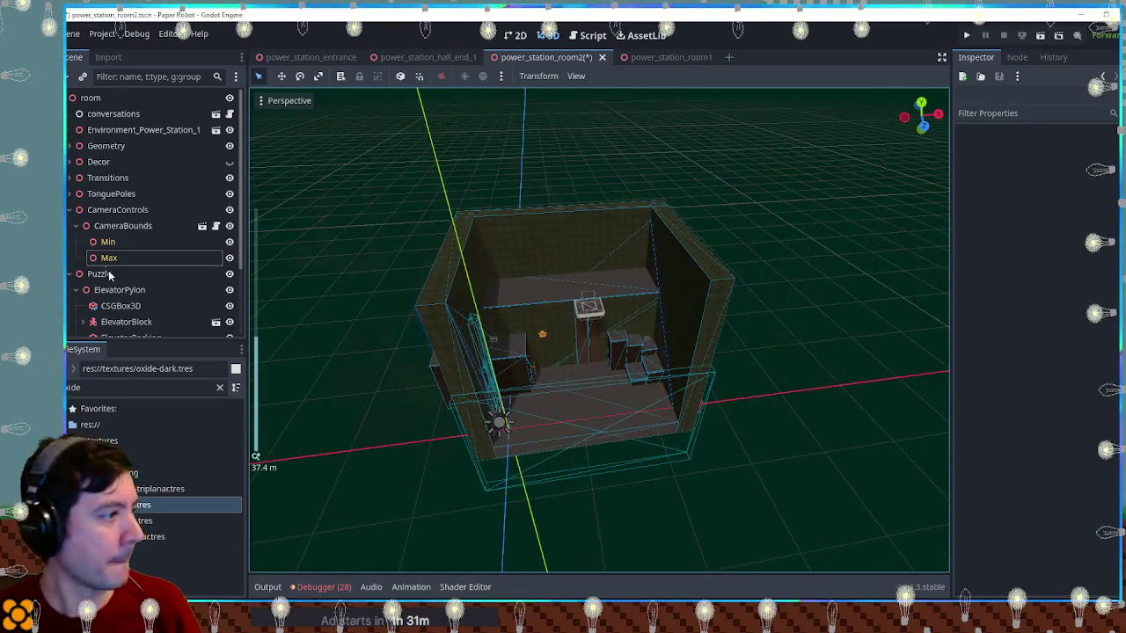
Save the room2 scene and launch a test run with F6
left_click(71, 210)
left_click(115, 209)
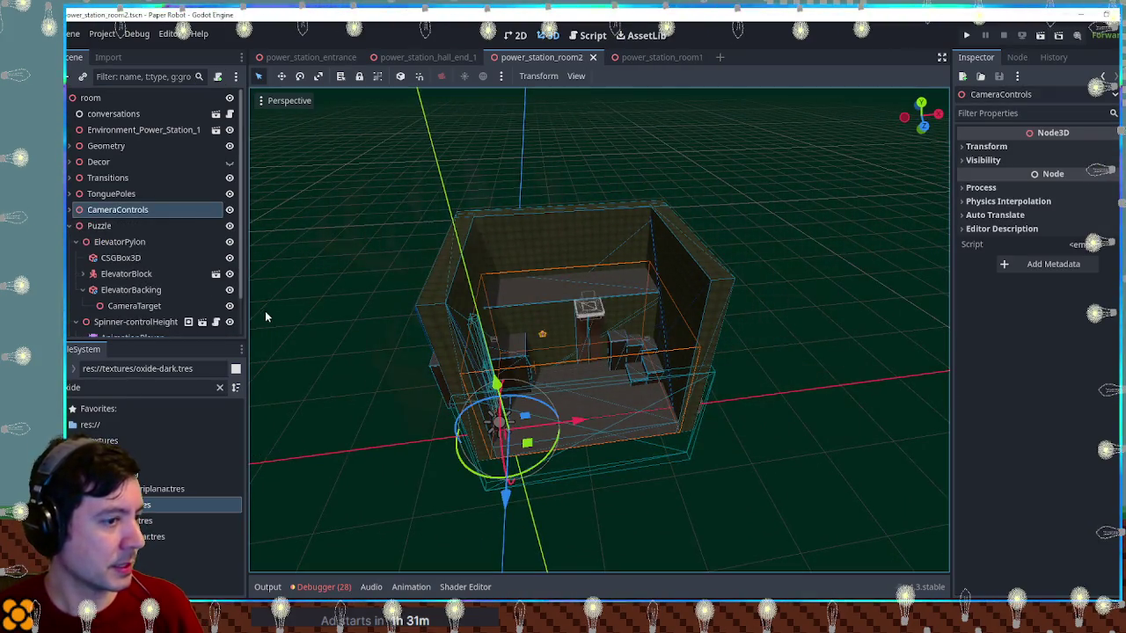
key("ctrl+s")
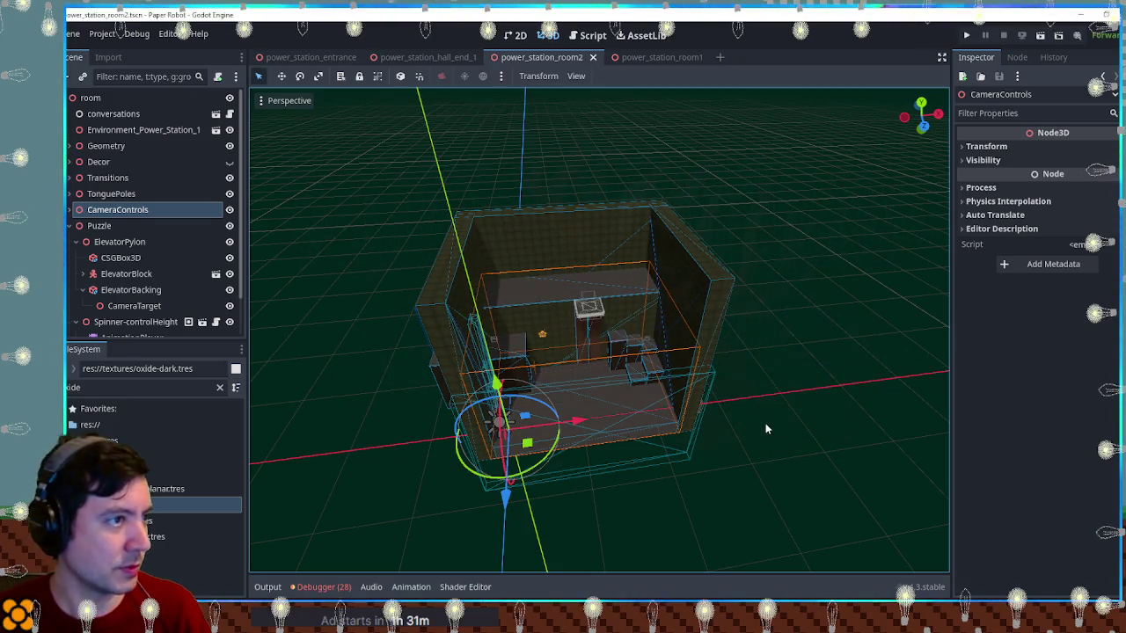
key("F6")
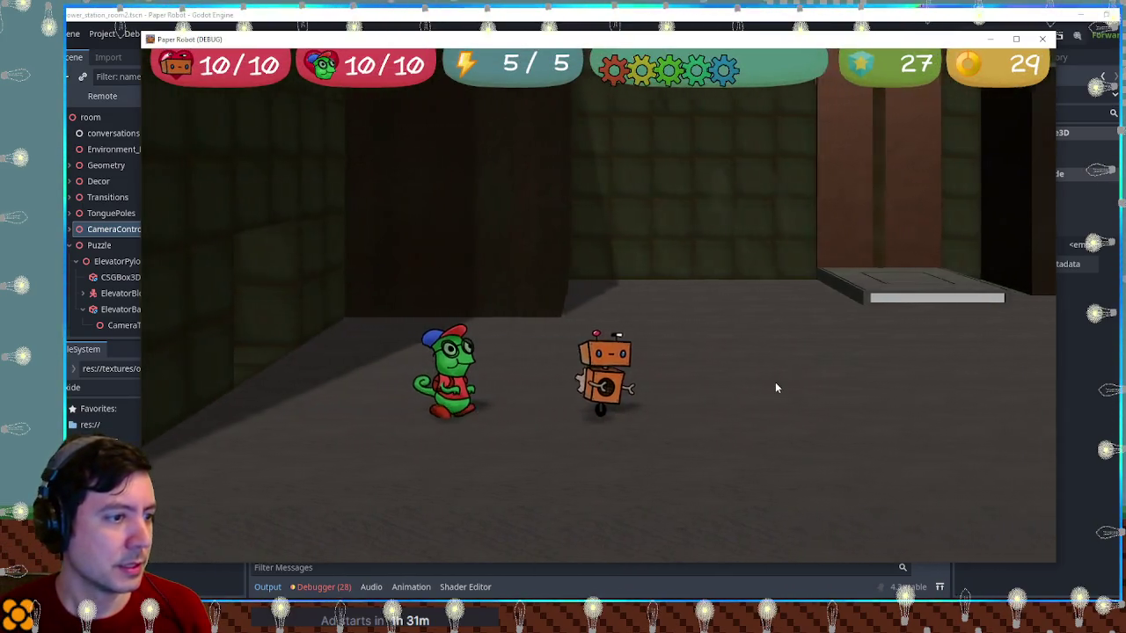
Walk and jump the robot up the platforms, engage the spinner with E, then close the game
key("Right")
key("Left")
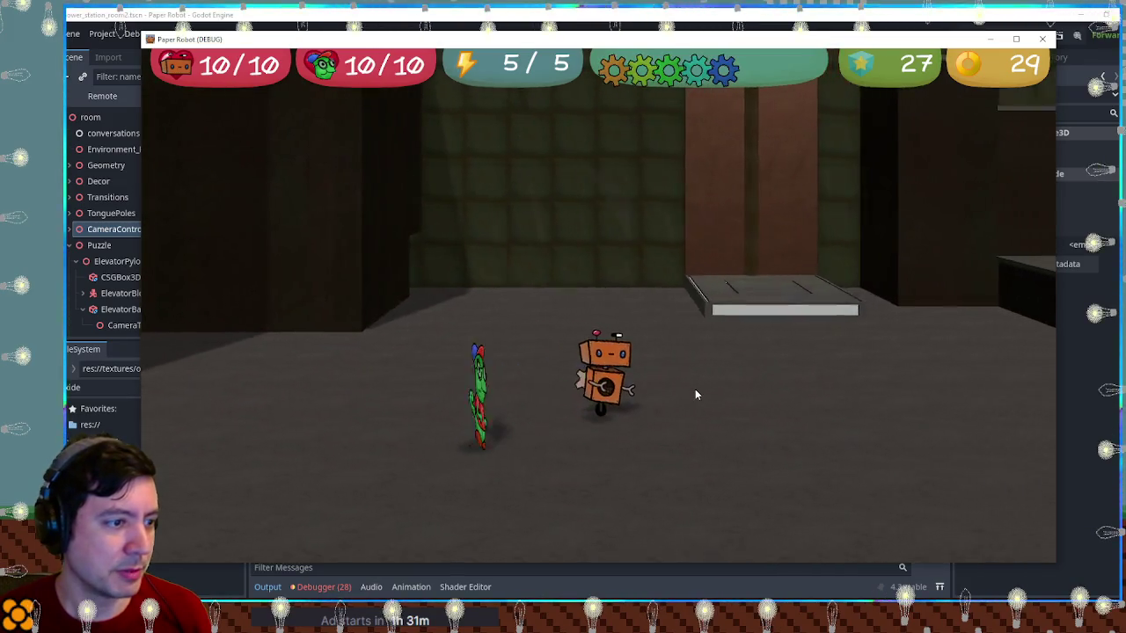
key("Right")
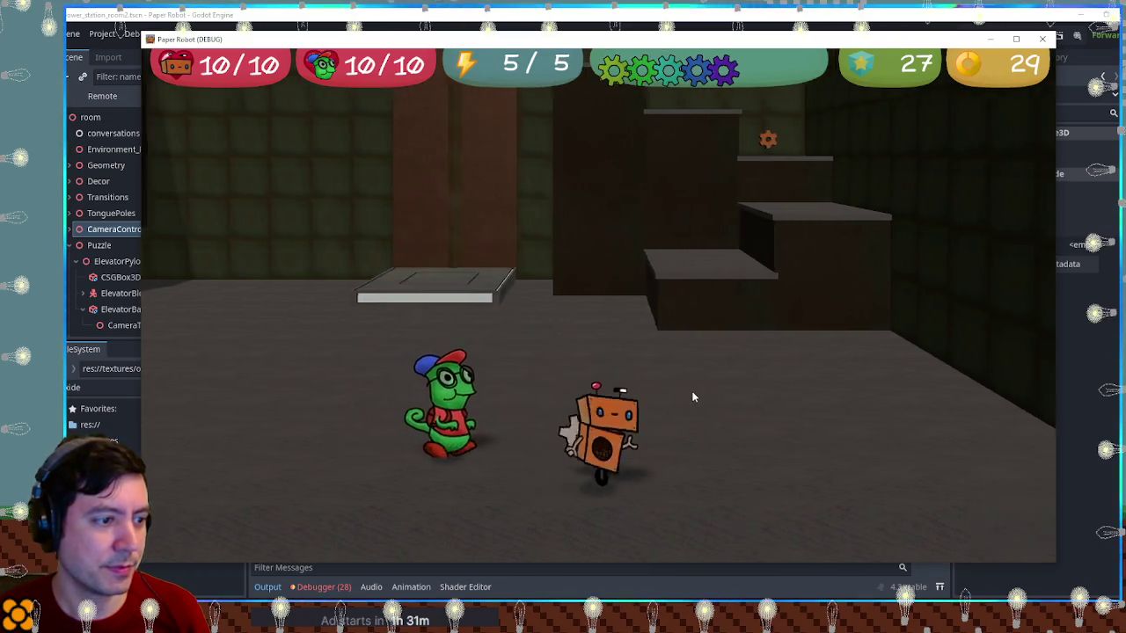
key("Right")
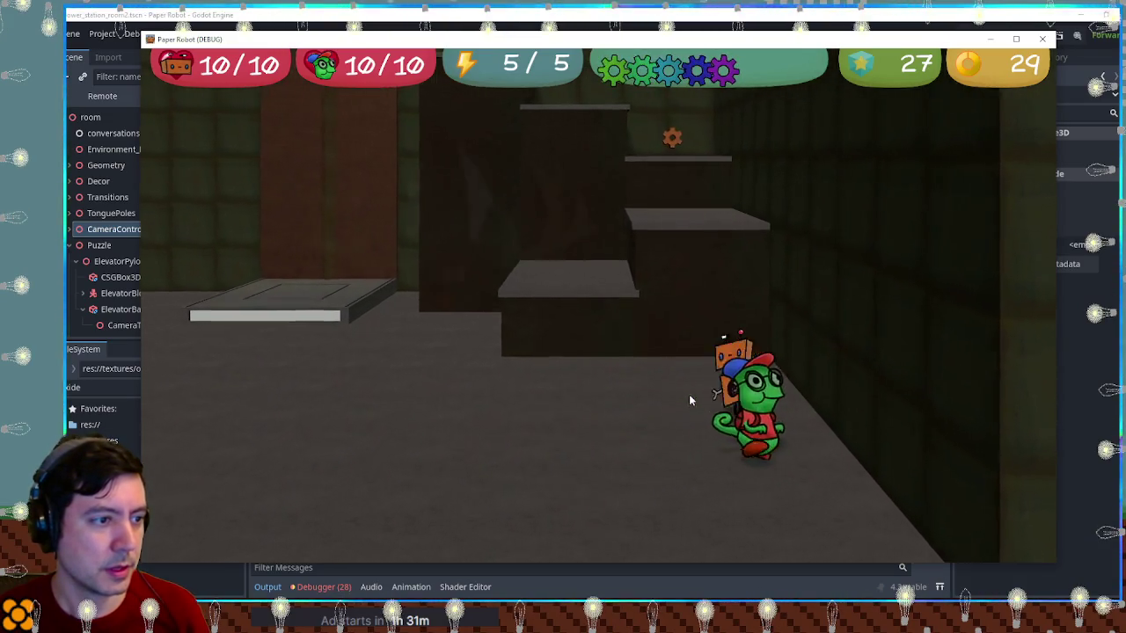
key("space")
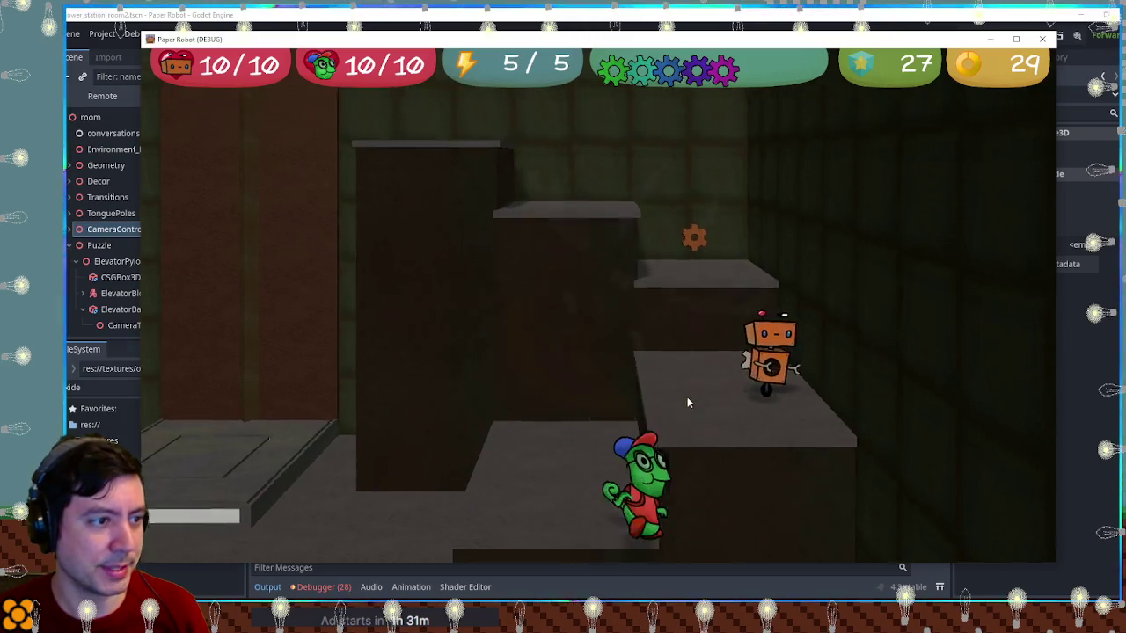
key("Left")
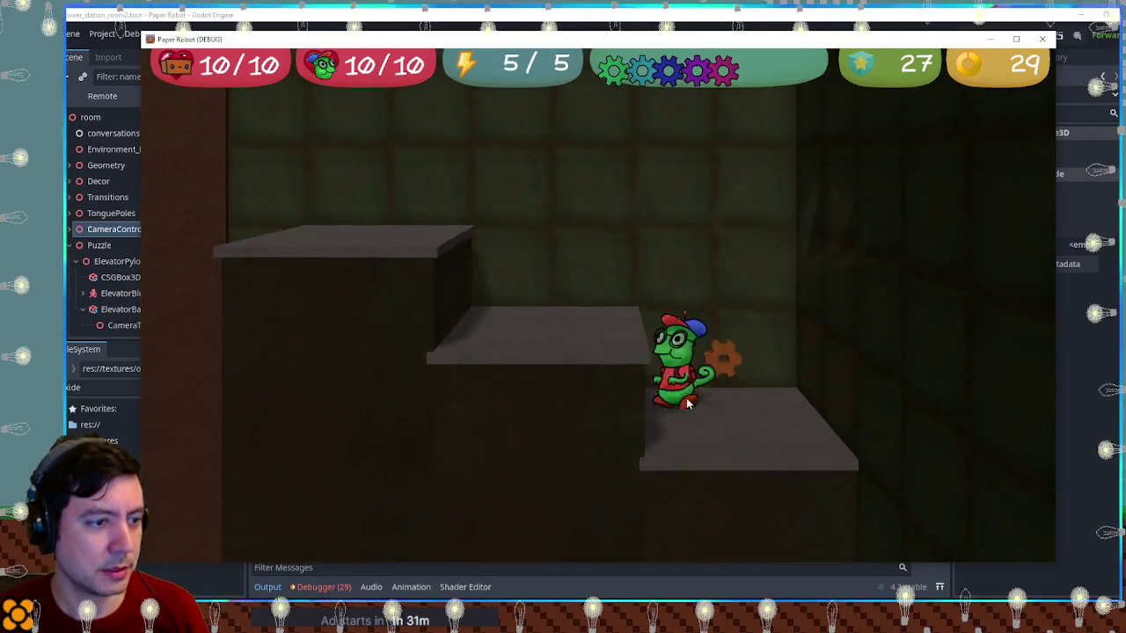
key("e")
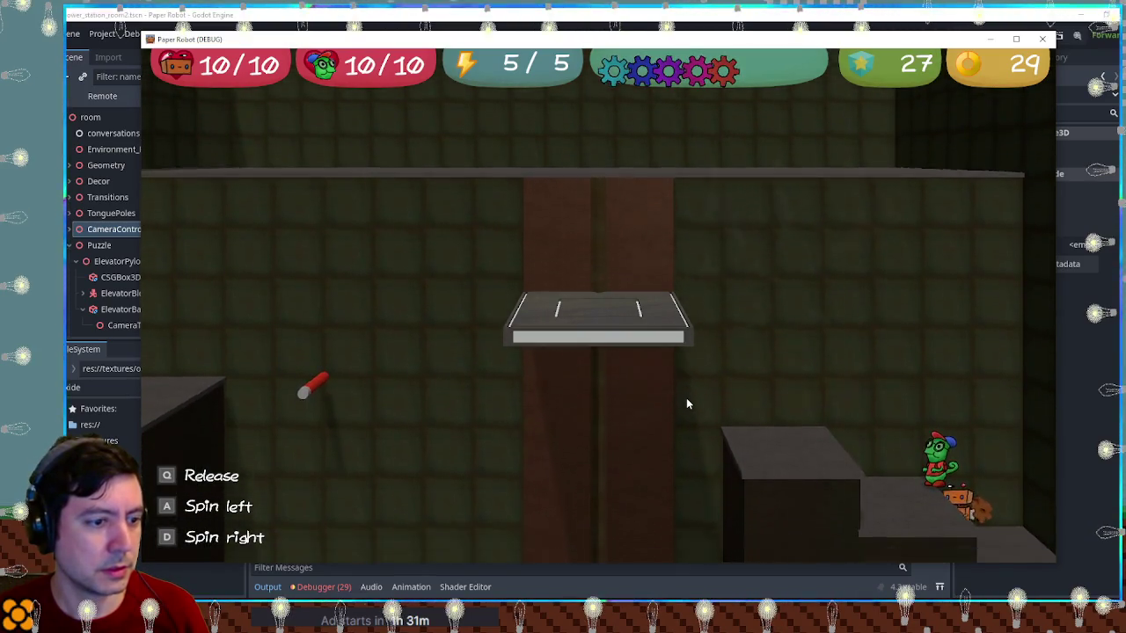
left_click(1042, 39)
Raise the Spinner-controlHeight node by one unit
scroll(892, 240, "up", 5)
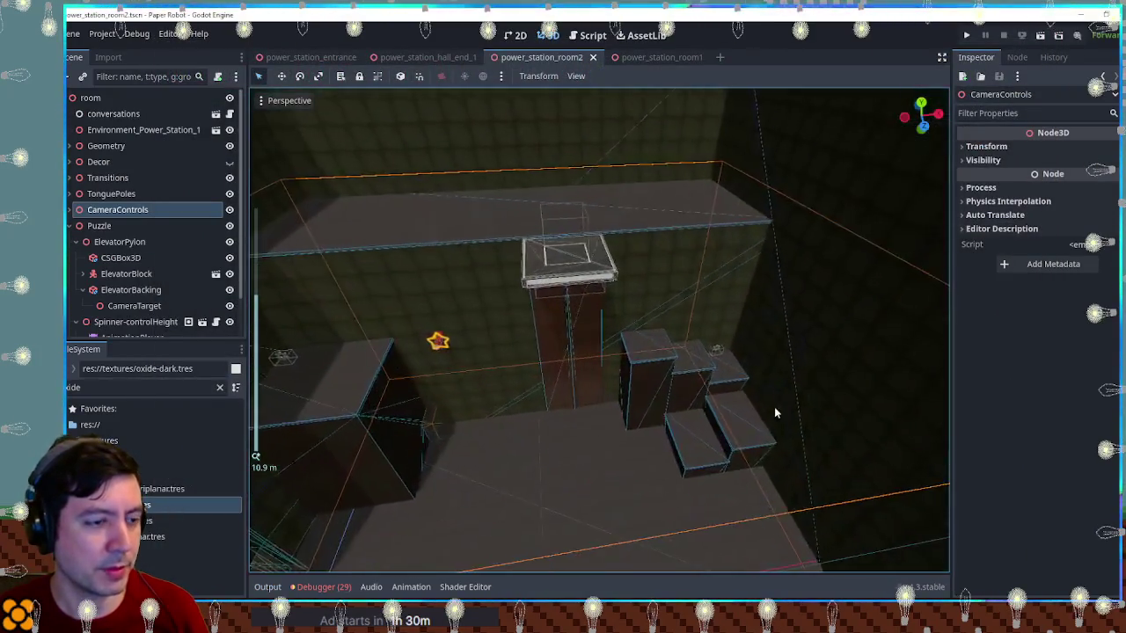
scroll(792, 444, "up", 8)
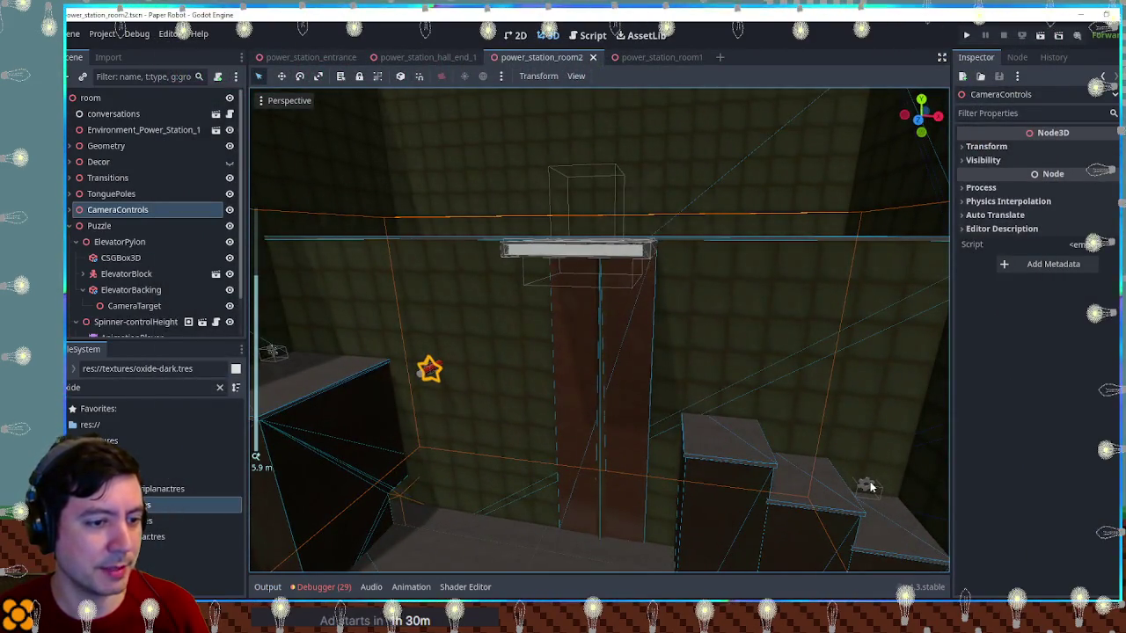
left_click(869, 487)
key("f")
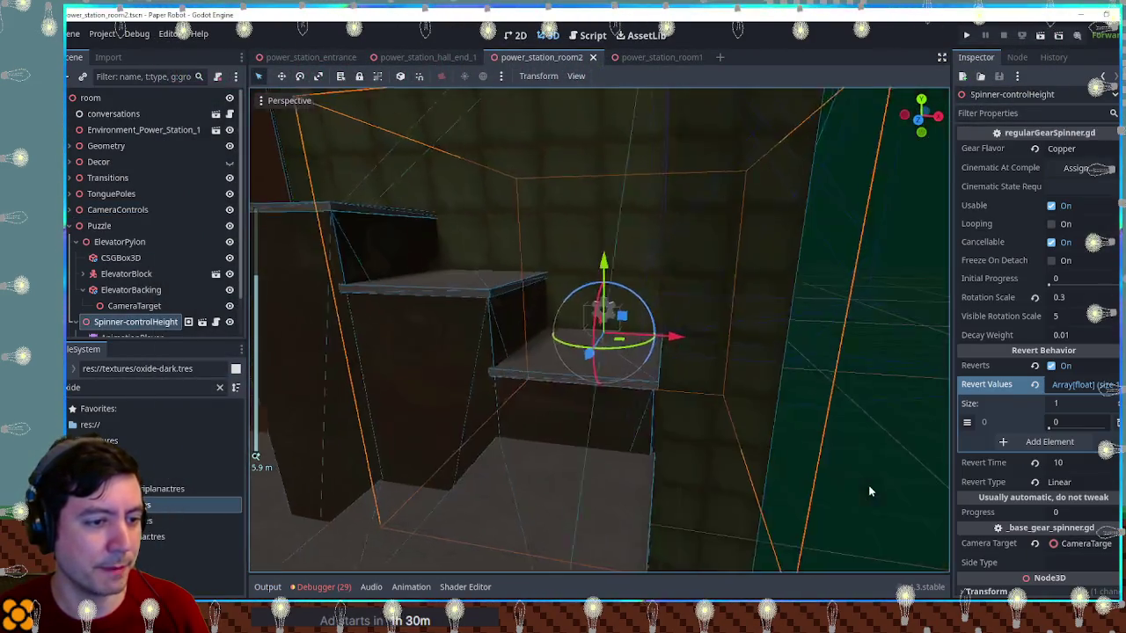
left_click_drag(601, 267, 602, 227)
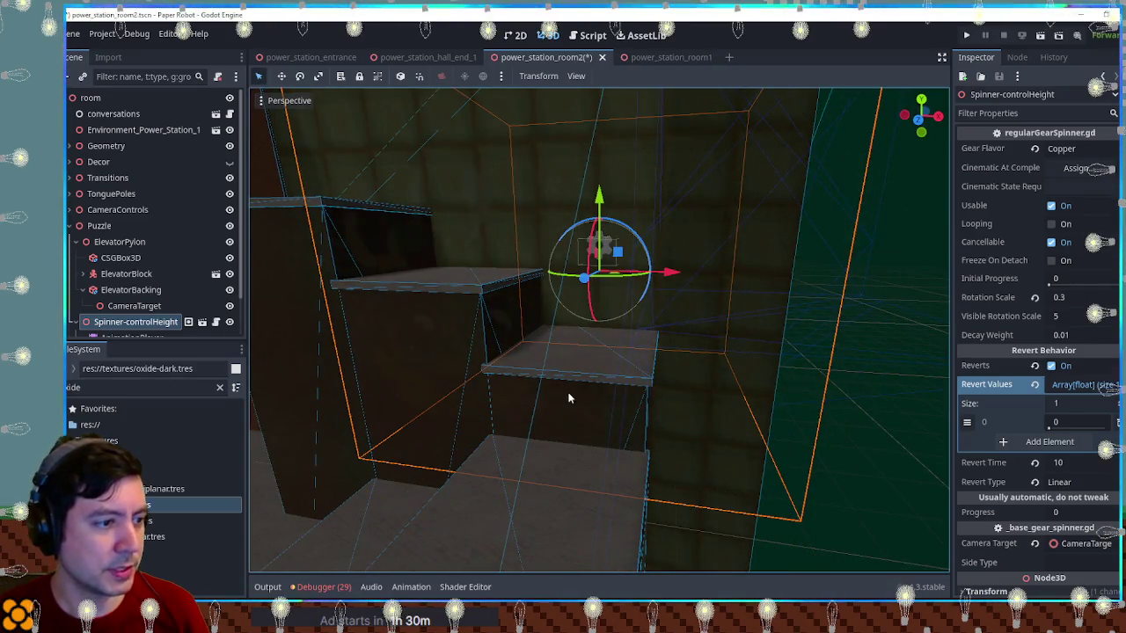
Shift Floor11 and Floor10 left along X and Floor9 forward along Z
scroll(568, 399, "down", 8)
left_click(533, 483)
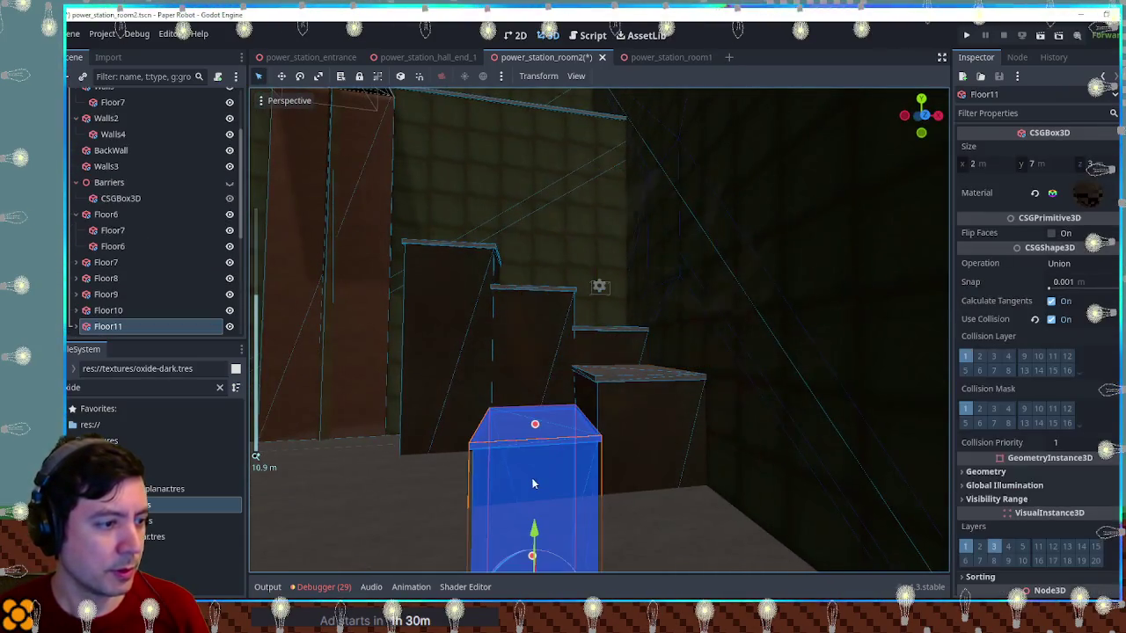
left_click_drag(610, 543, 513, 541)
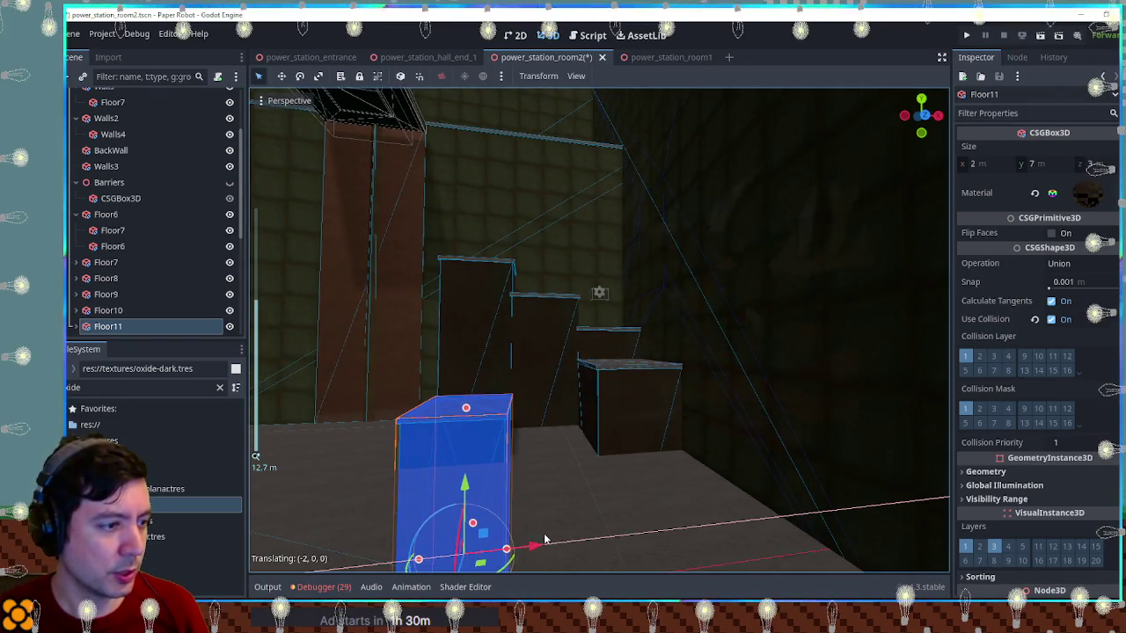
left_click(630, 420)
left_click_drag(684, 489, 616, 488)
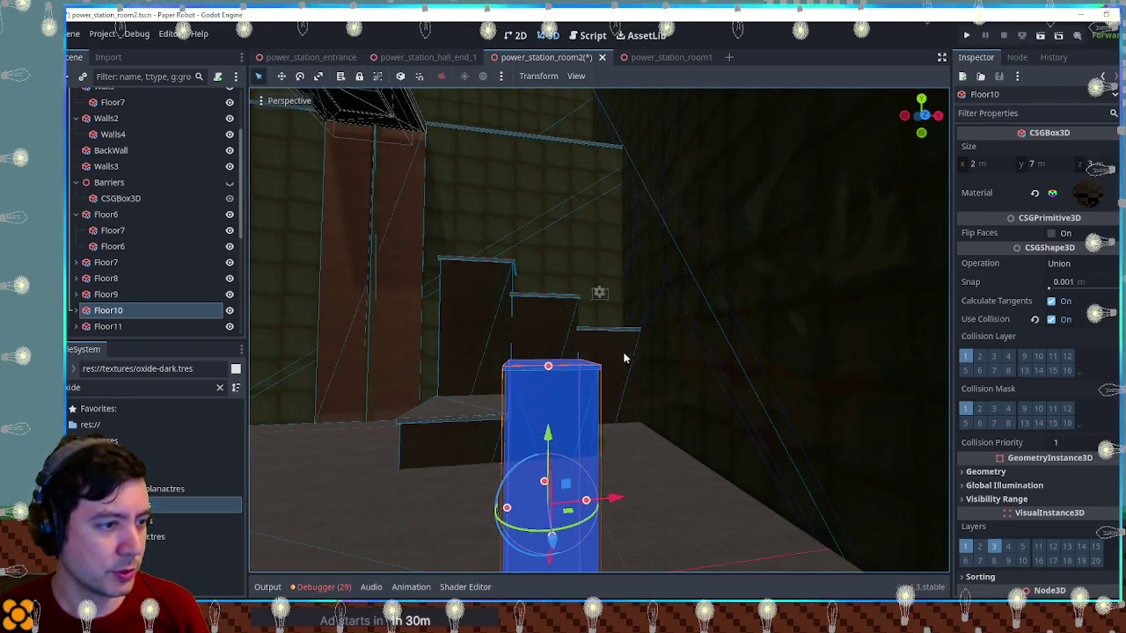
left_click(623, 358)
mouse_move(659, 458)
left_mouse_down()
mouse_move(762, 493)
mouse_move(774, 410)
mouse_move(521, 339)
left_mouse_up()
Move Floor9, Floor10 and Floor11 back along Z
left_click_drag(585, 358, 651, 481)
left_click_drag(737, 473, 724, 460)
left_click(710, 444)
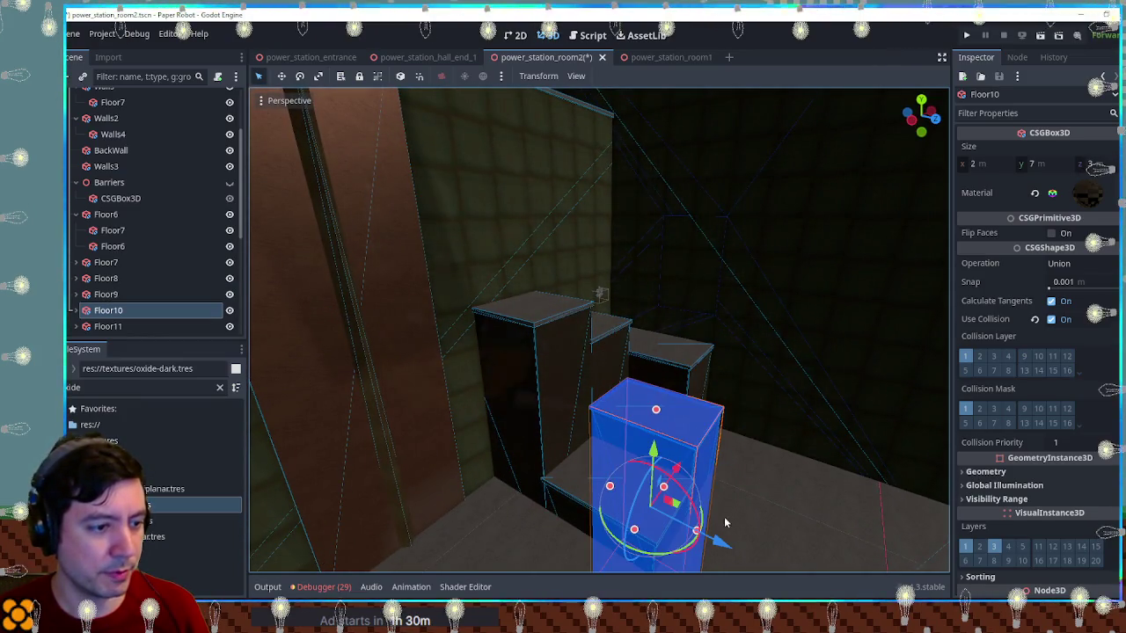
left_click_drag(720, 540, 702, 525)
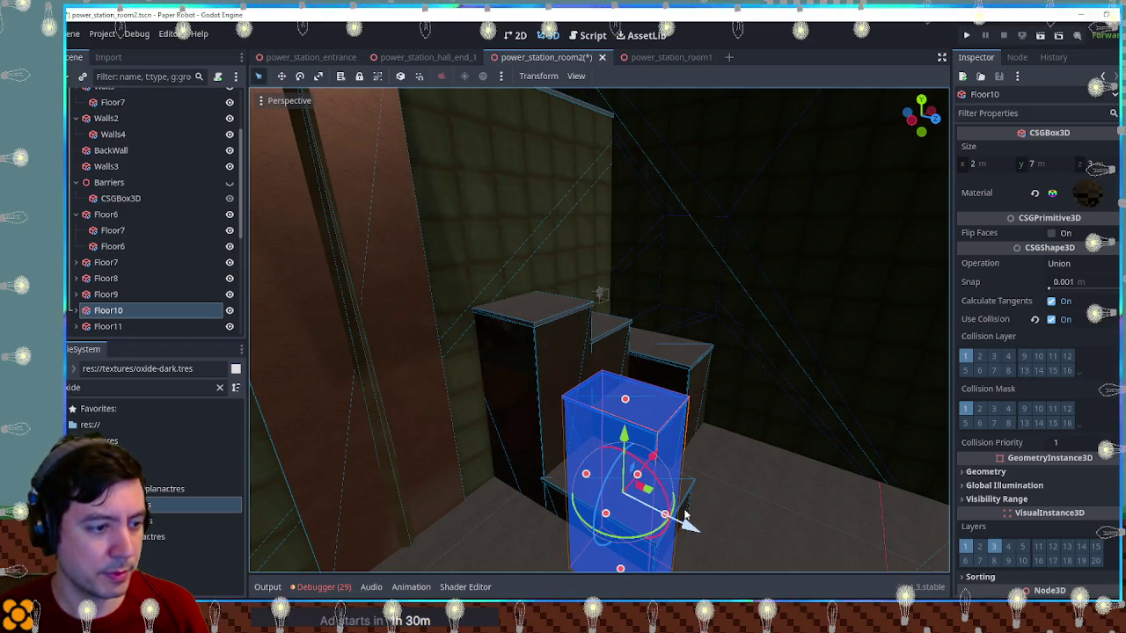
left_click(680, 514)
scroll(683, 540, "down", 3)
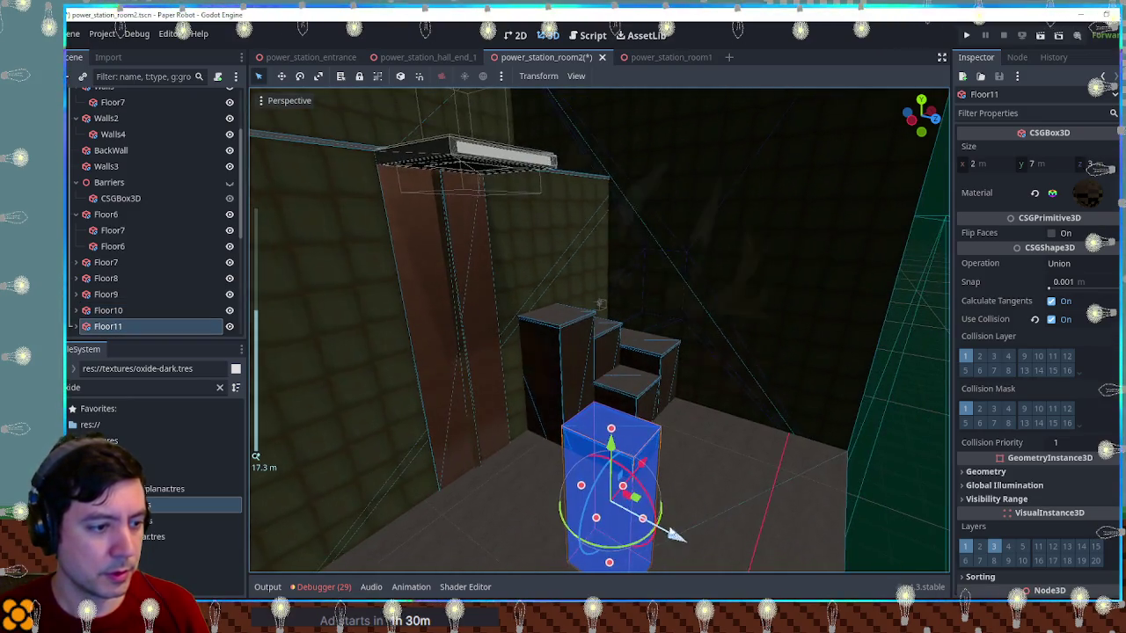
left_click_drag(675, 536, 651, 524)
scroll(627, 369, "up", 3)
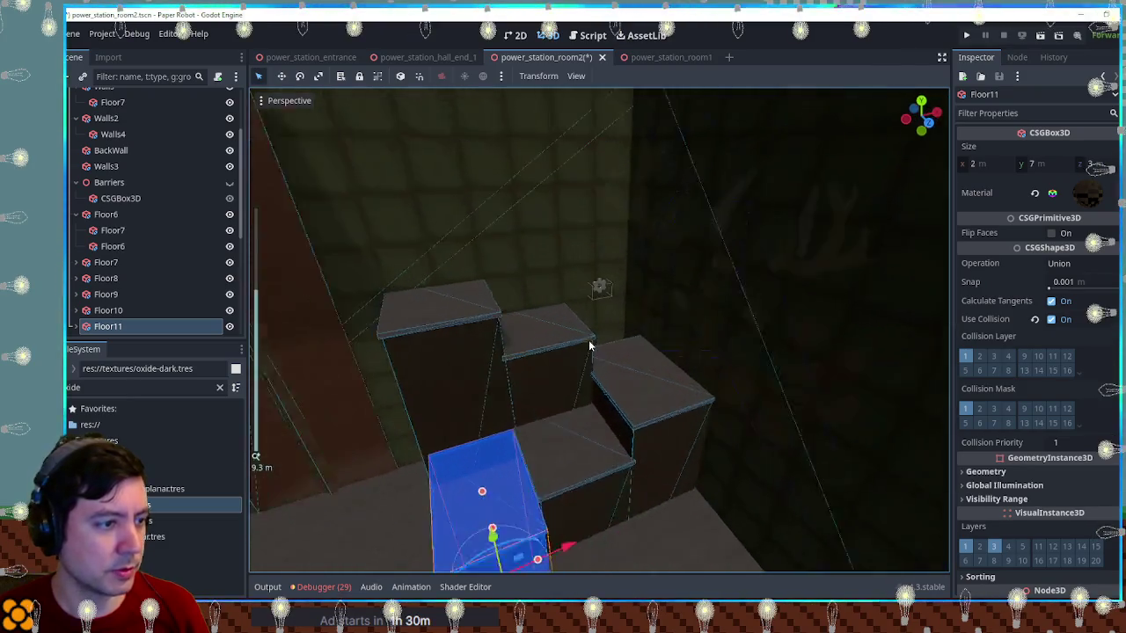
Widen Floor8 to 4 m with its Floor7 plate at 4.1 m, then save and run
left_click(545, 372)
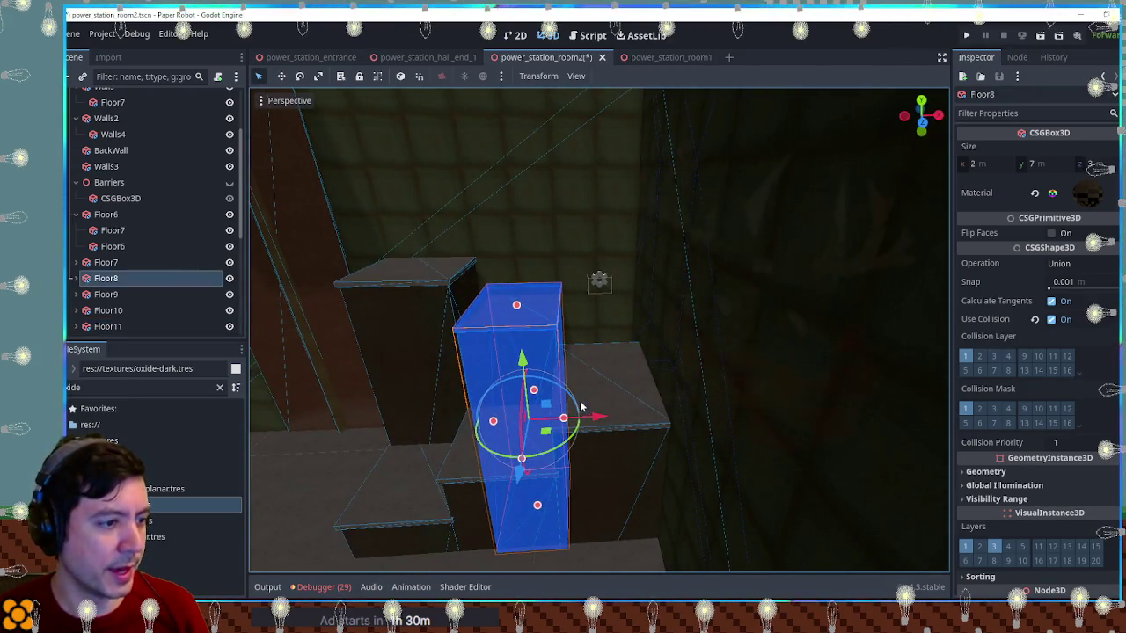
mouse_move(564, 418)
left_mouse_down()
mouse_move(636, 420)
mouse_move(608, 377)
left_mouse_up()
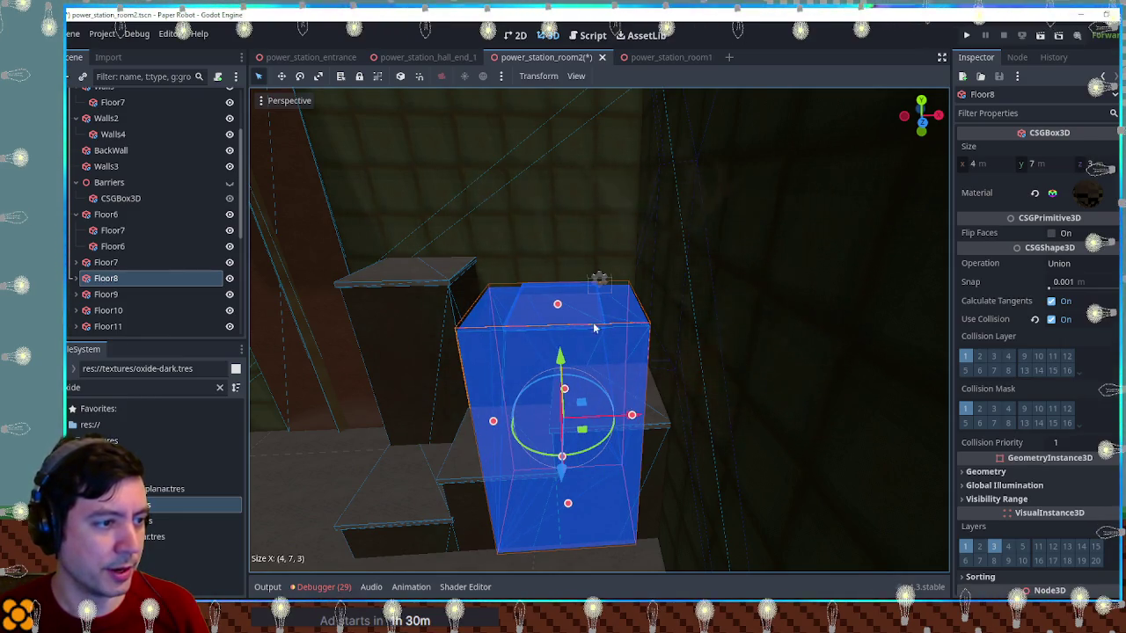
left_click(110, 293)
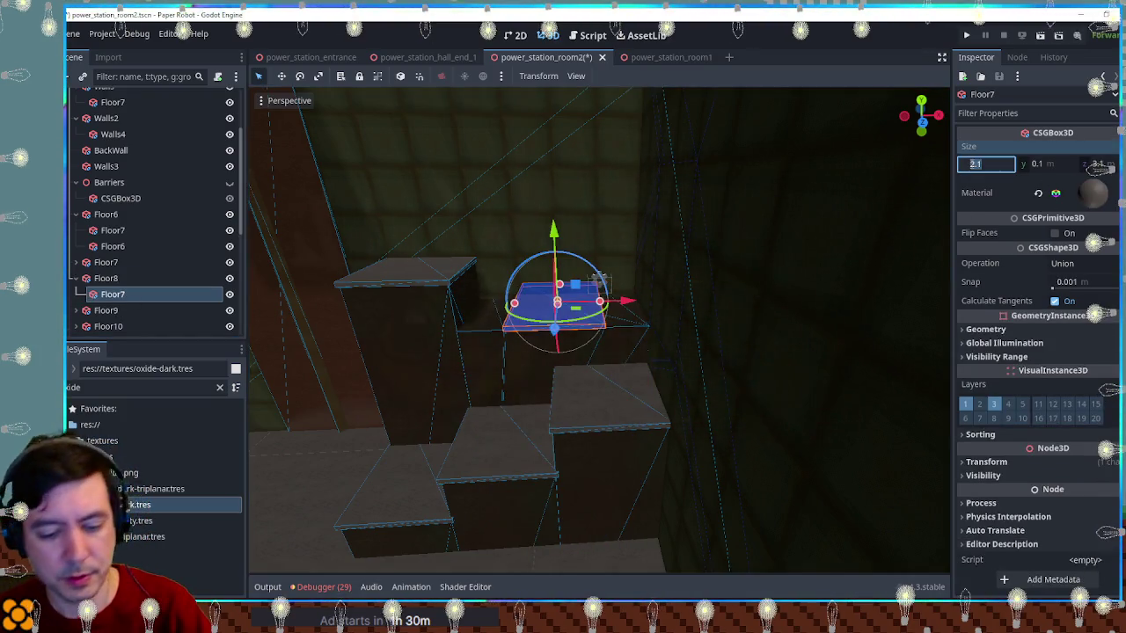
scroll(915, 352, "down", 3)
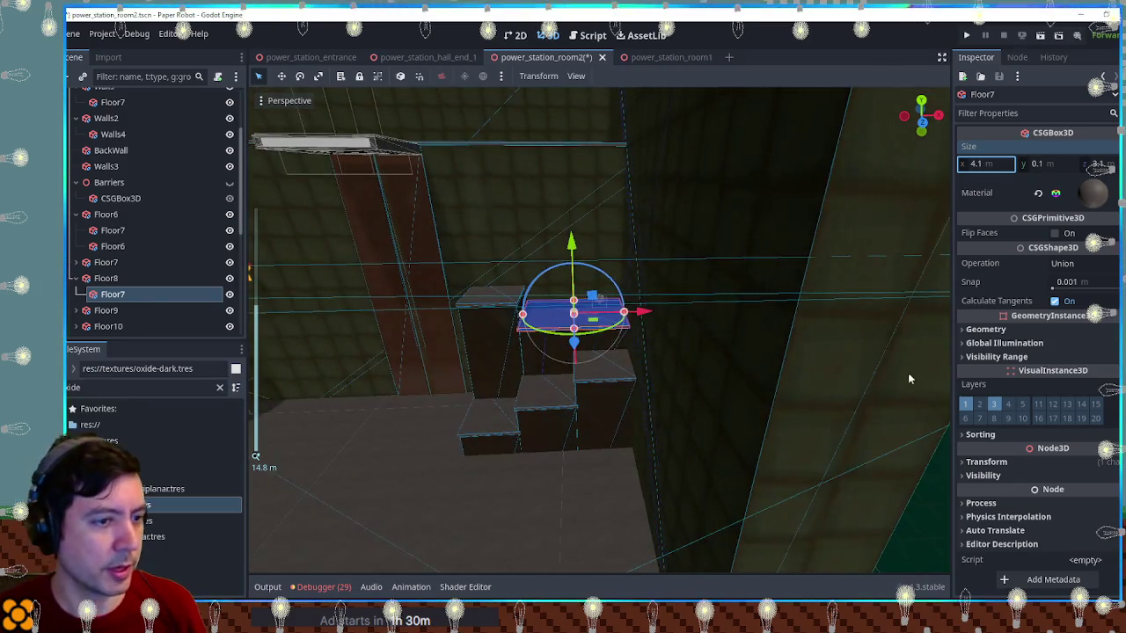
left_click(651, 303)
key("ctrl+s")
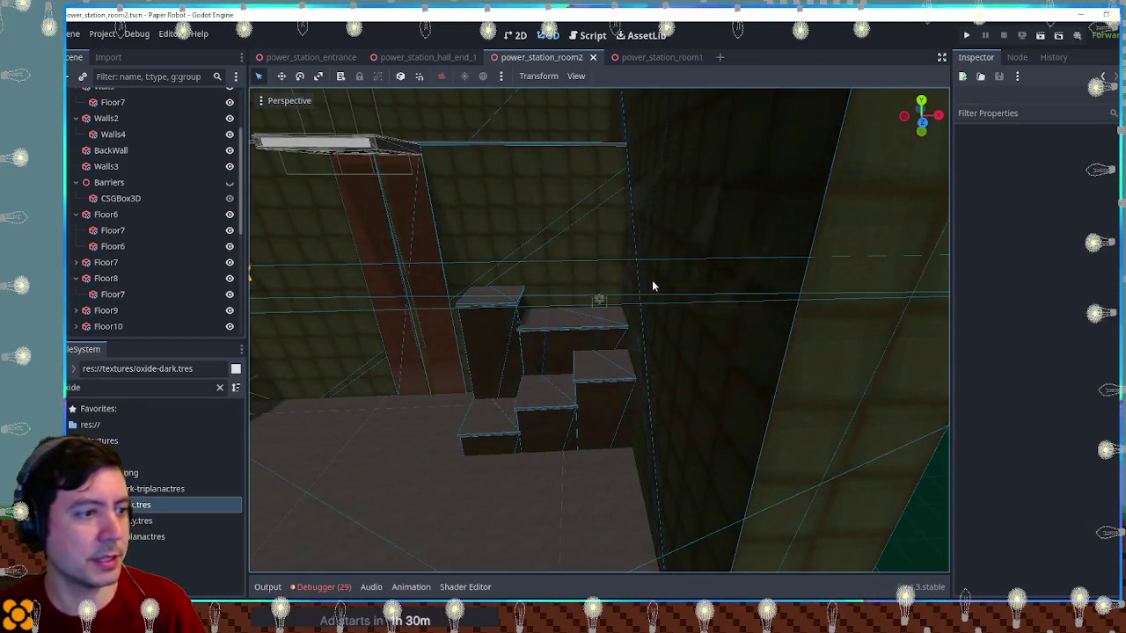
key("F5")
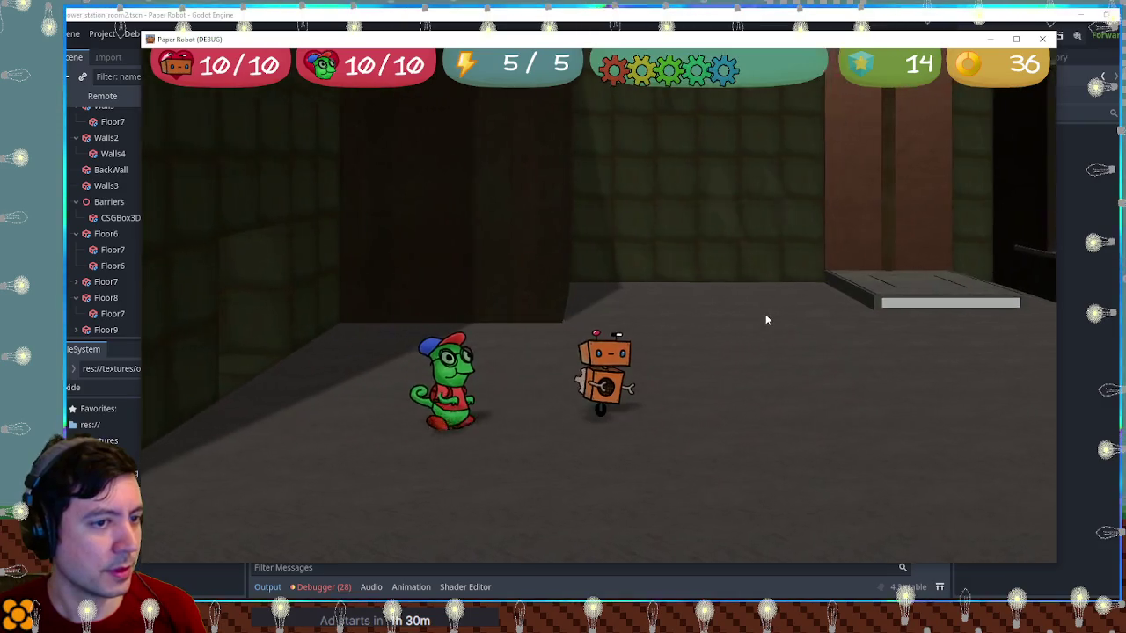
Walk the robot right, stop the game with F8, and select Floor11
key("d")
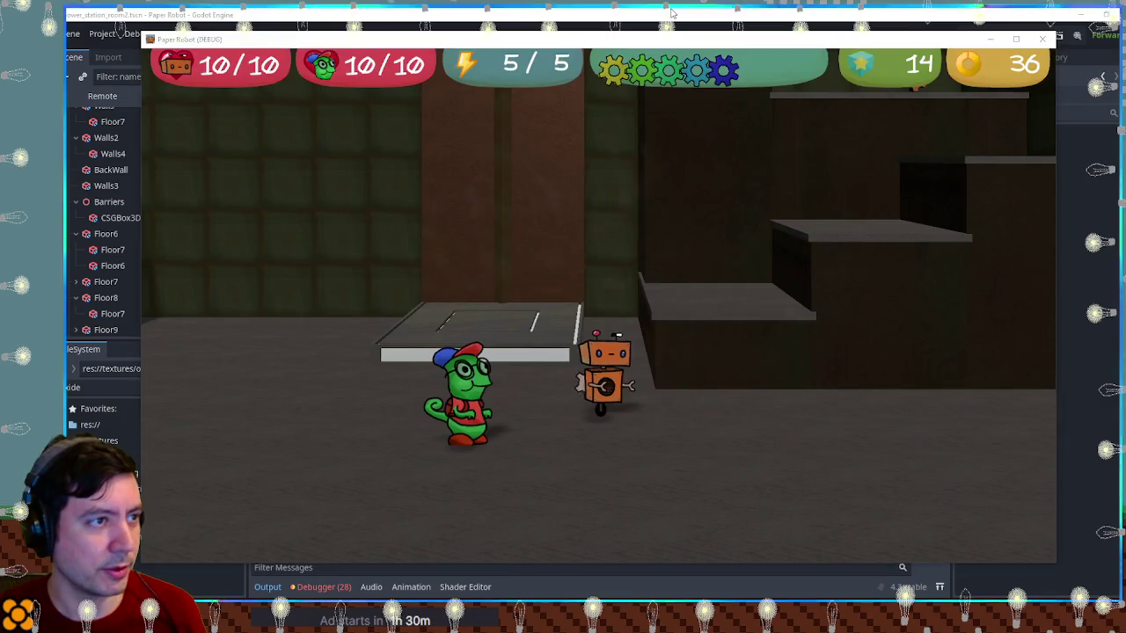
key("F8")
left_click(606, 256)
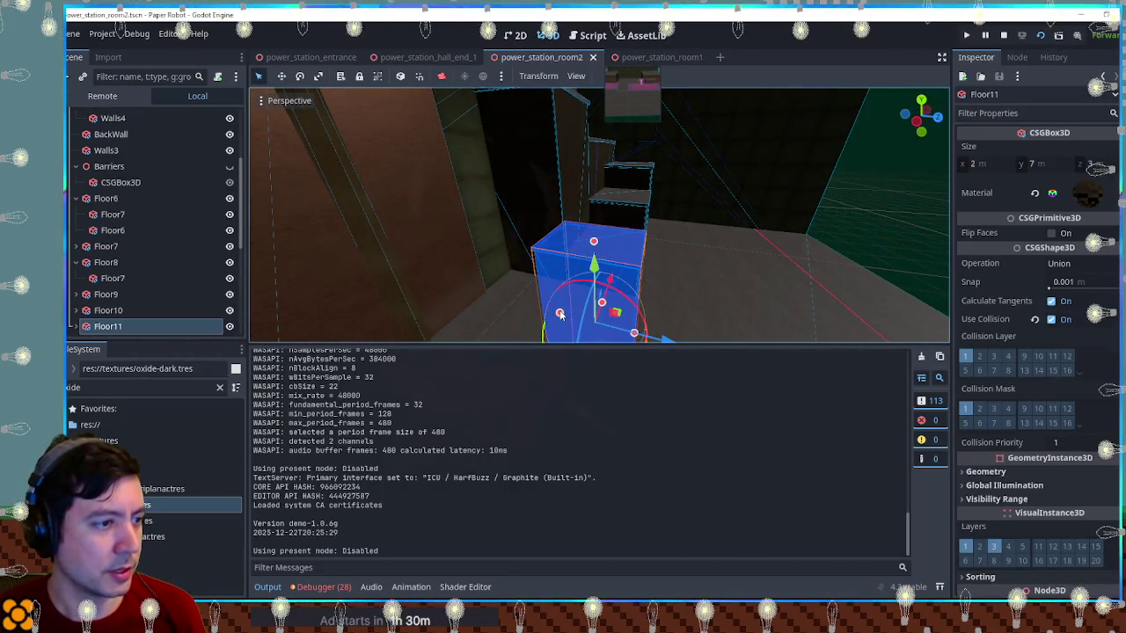
Make Floor11 2 m deep, set its Floor7 plate's depth to 2.1 m, and run with F6
left_click_drag(560, 314, 578, 324)
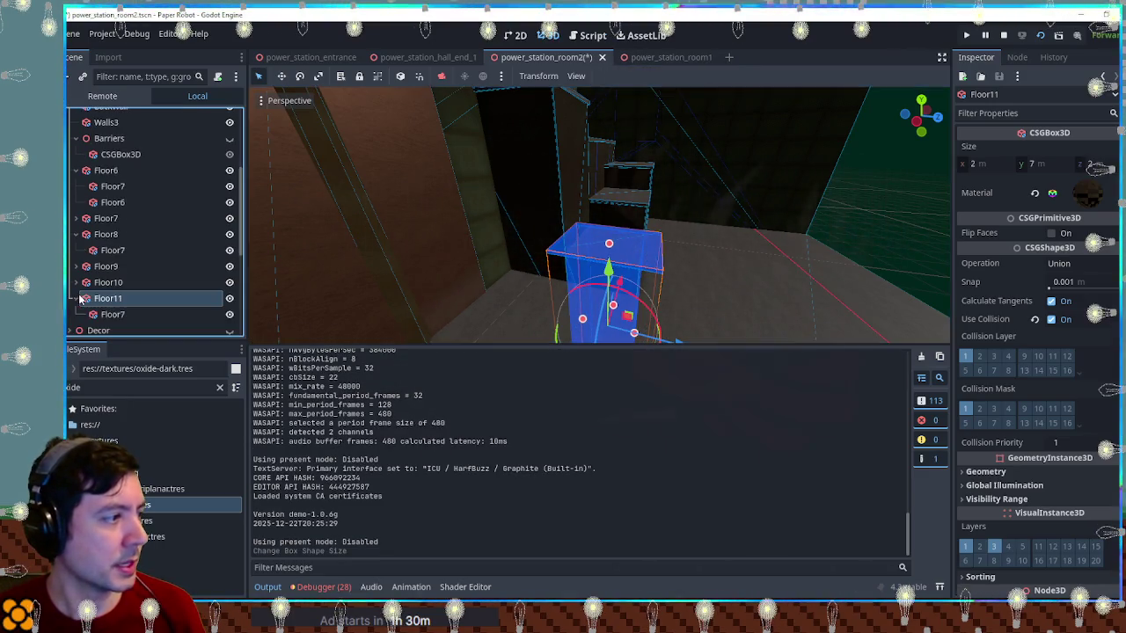
left_click(113, 314)
left_click_drag(1099, 164, 1089, 169)
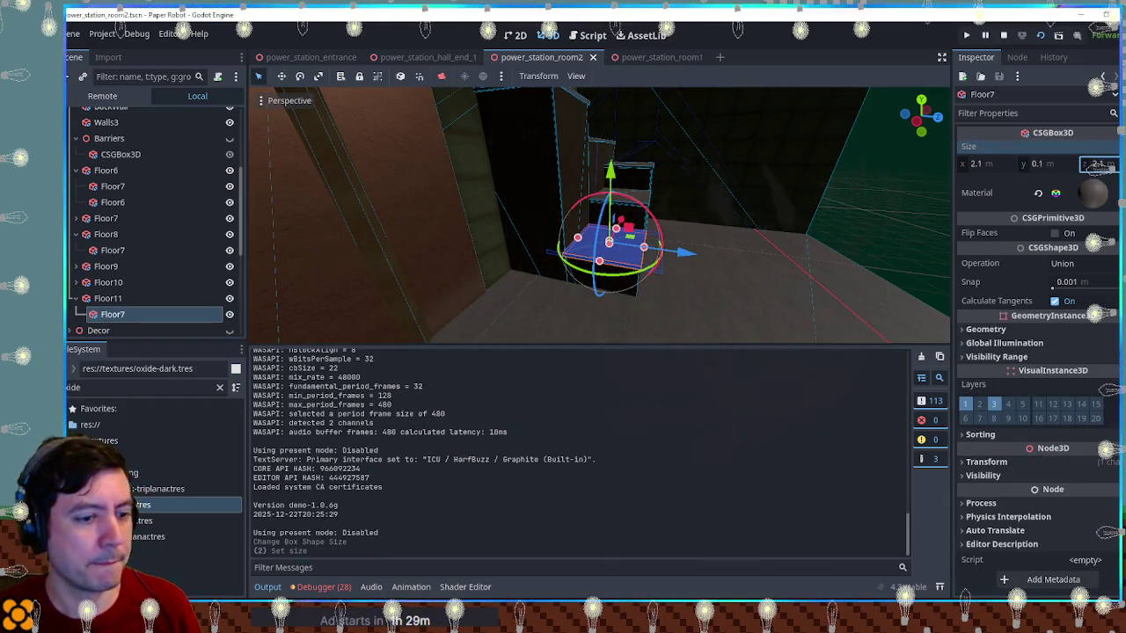
key("F6")
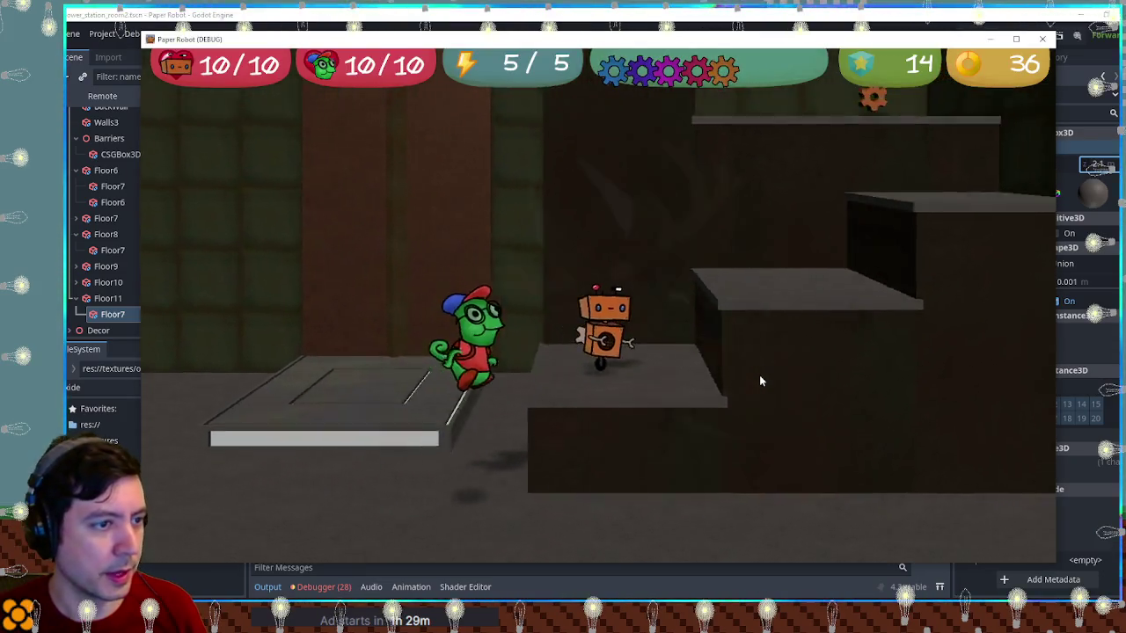
Bring the chameleon onto the higher platform, spin the plank vertical, and climb to the next area
key("d")
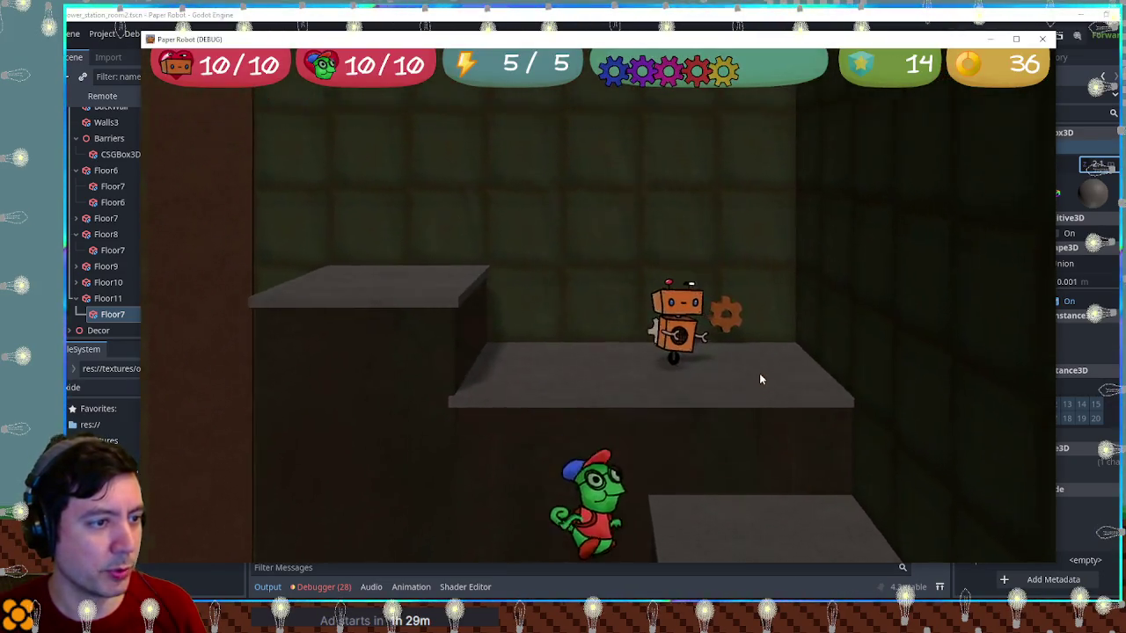
key("space")
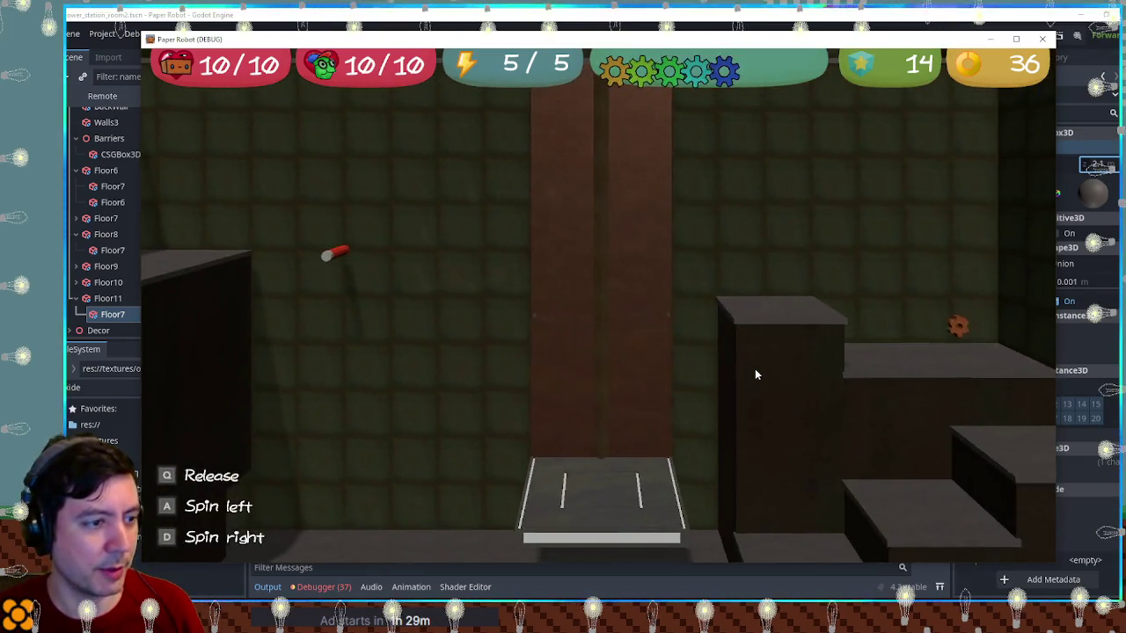
key("d")
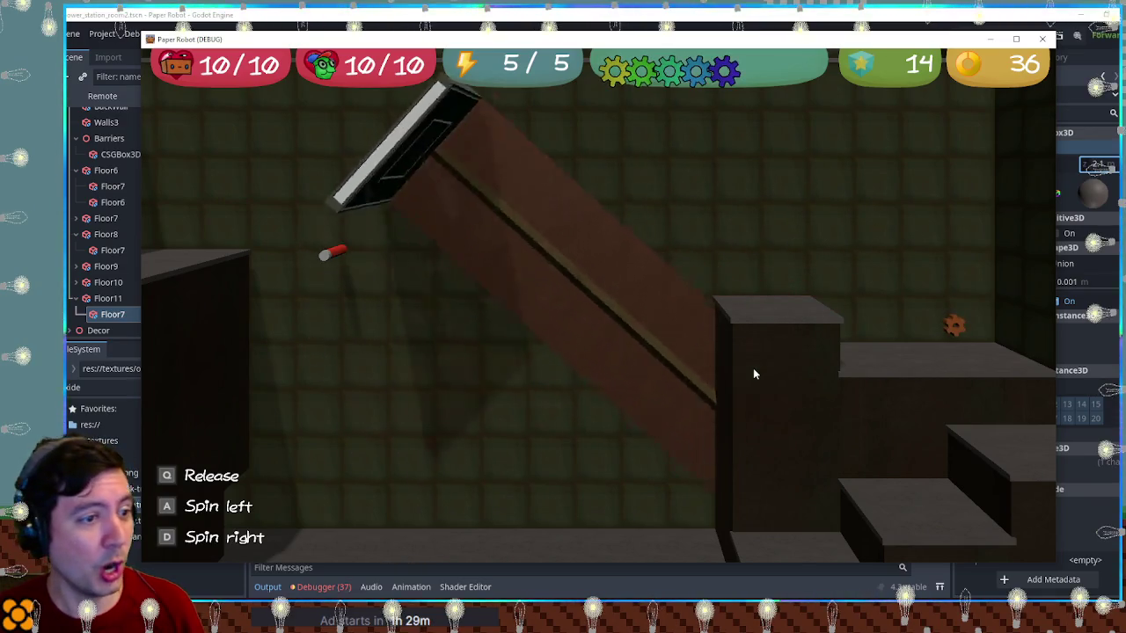
key("d")
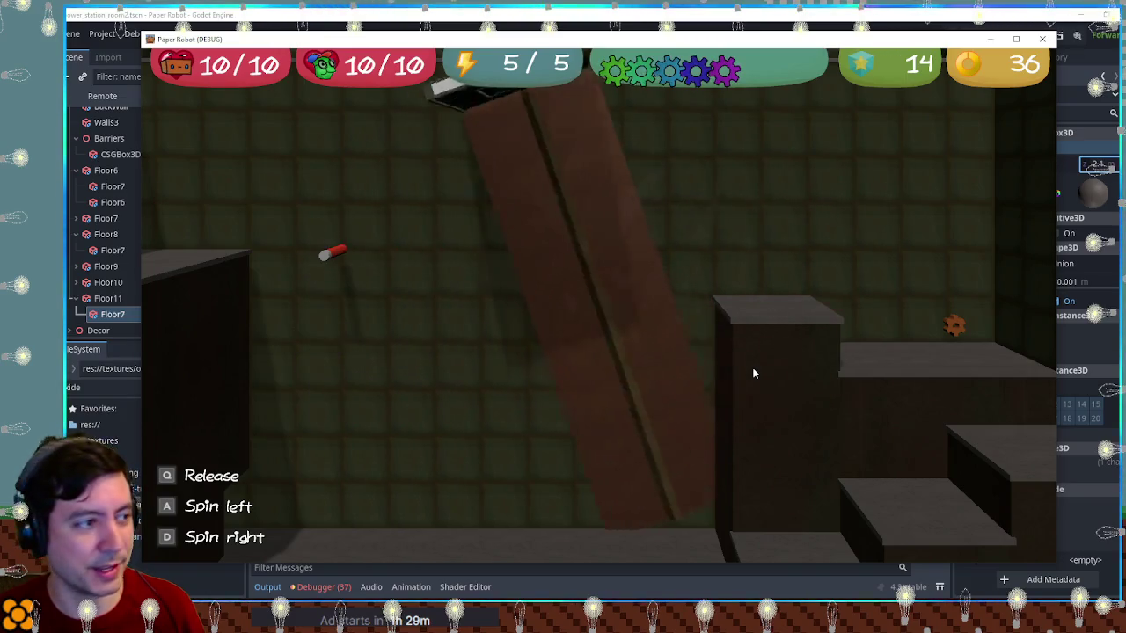
key("s")
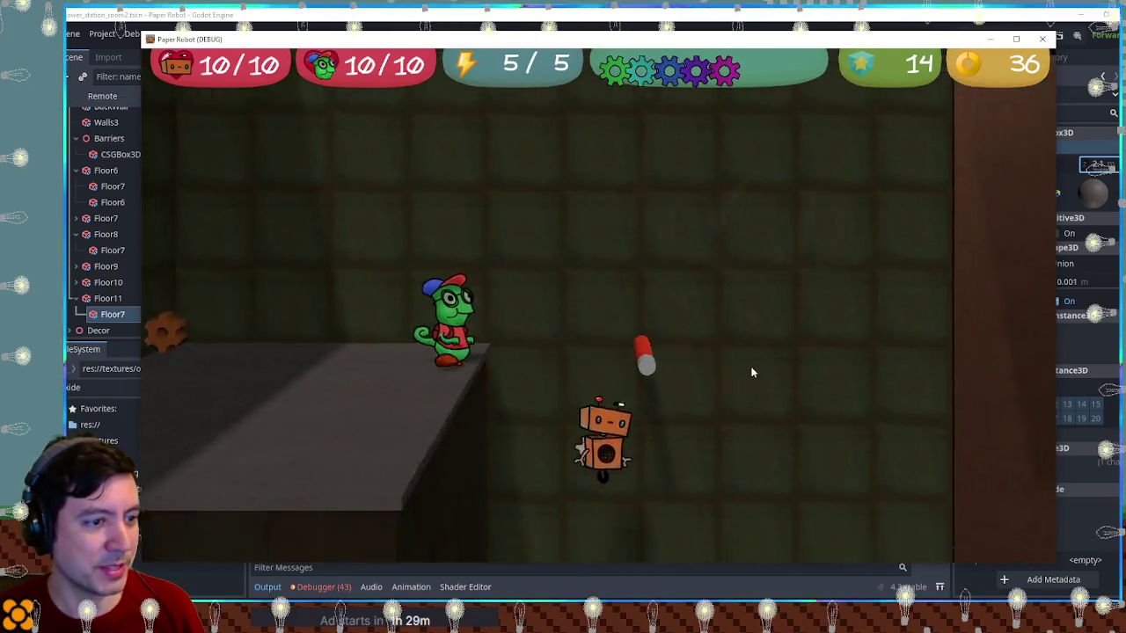
key("s")
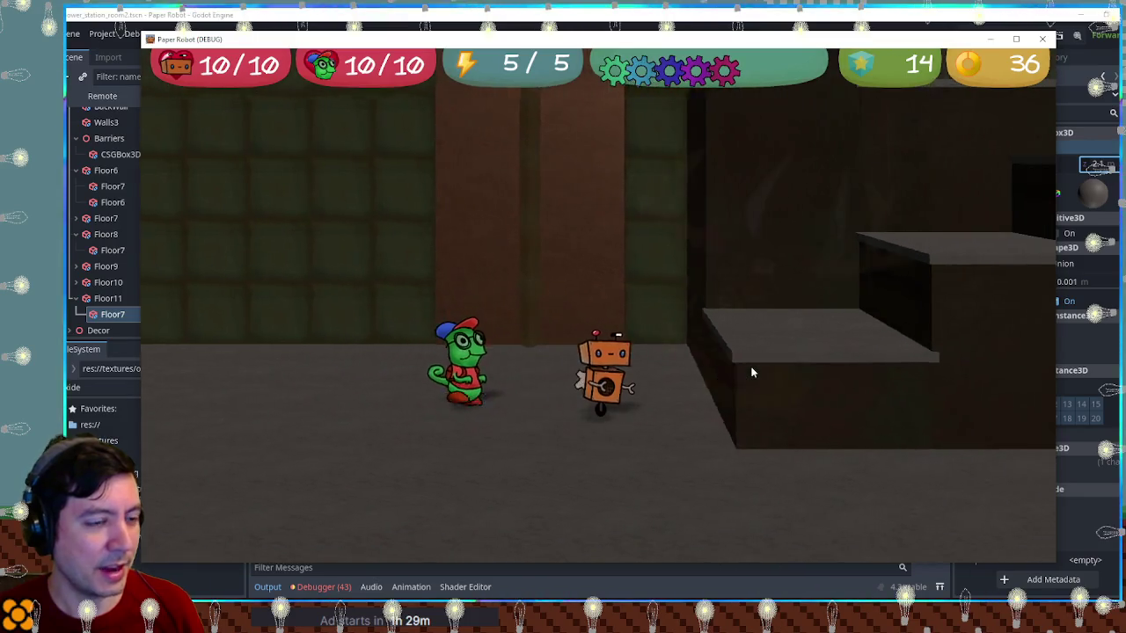
key("w")
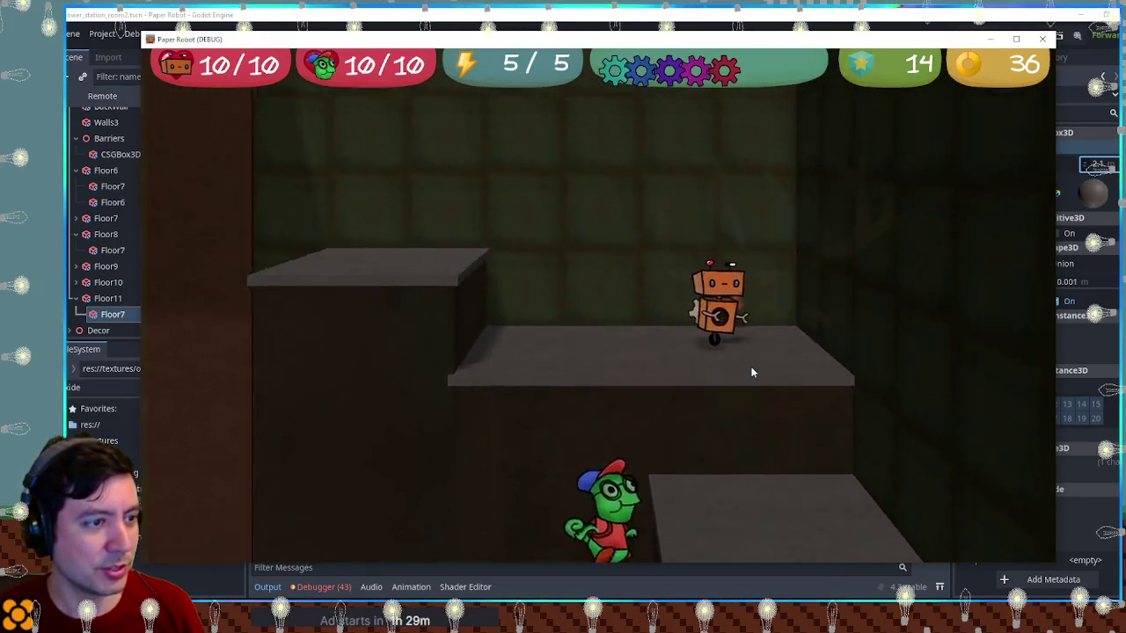
key("w")
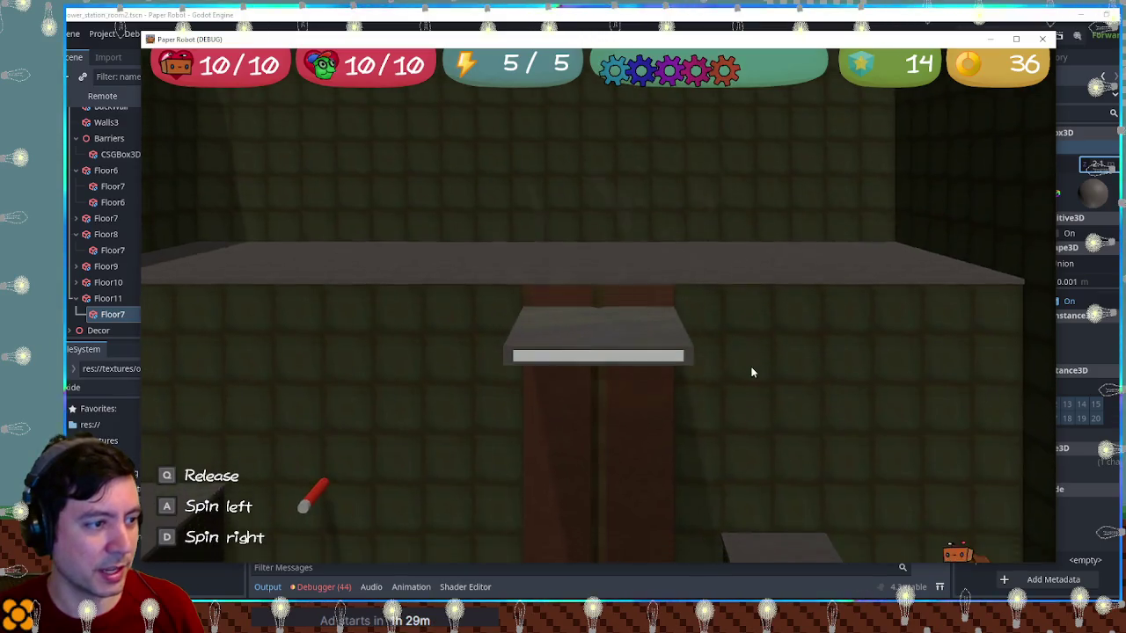
Release the chameleon, hop the robot left across platforms, and bring the chameleon back
key("q")
key("a")
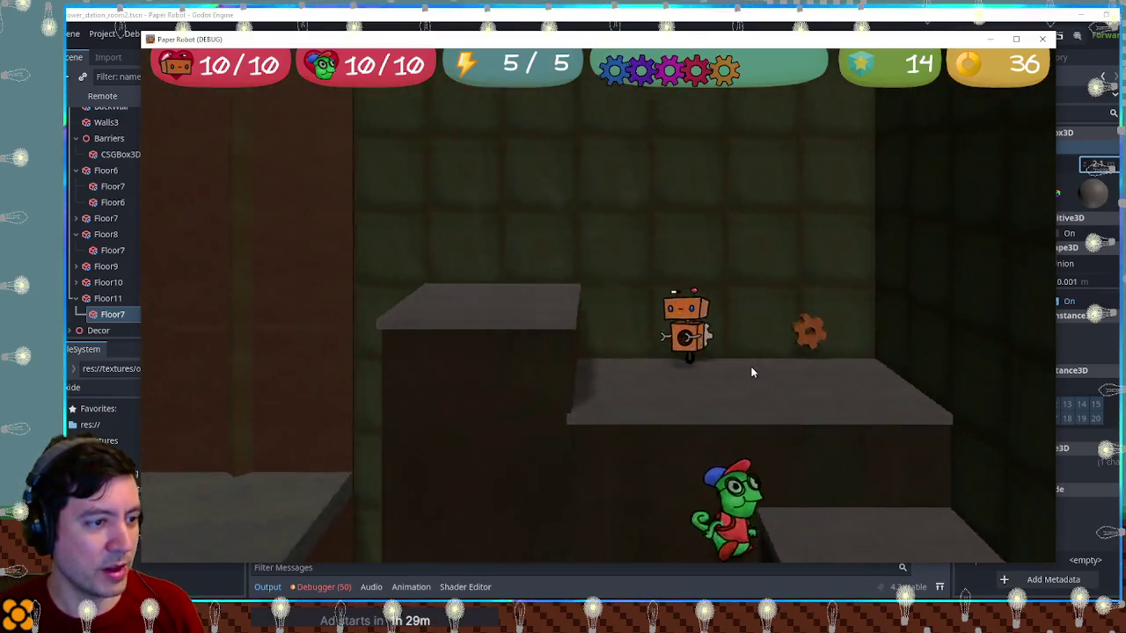
key("w")
key("space")
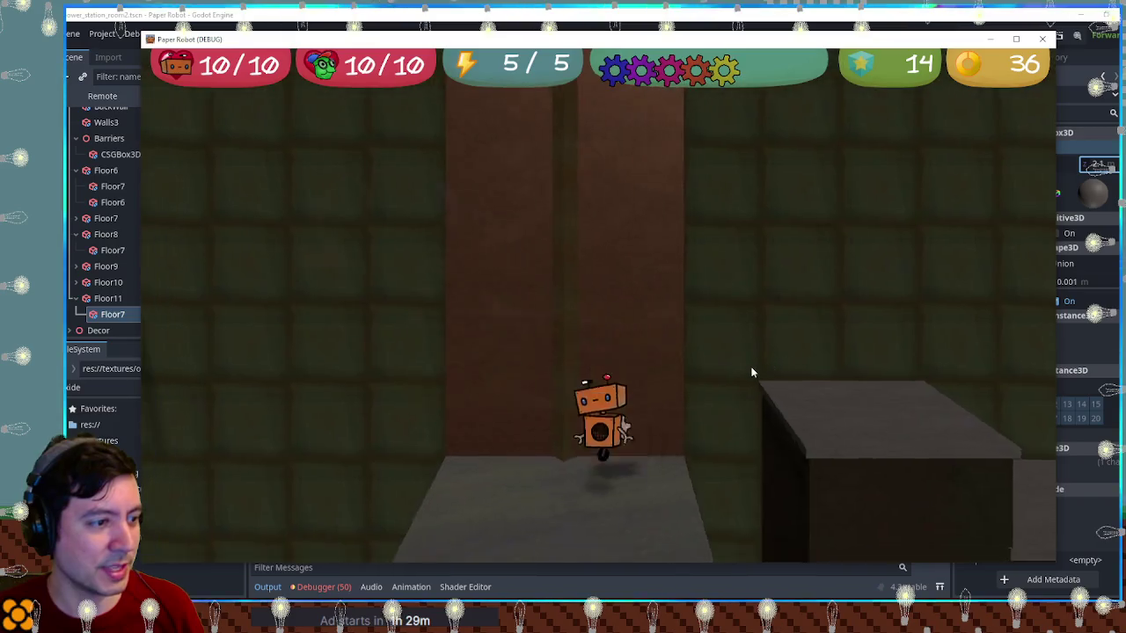
key("a")
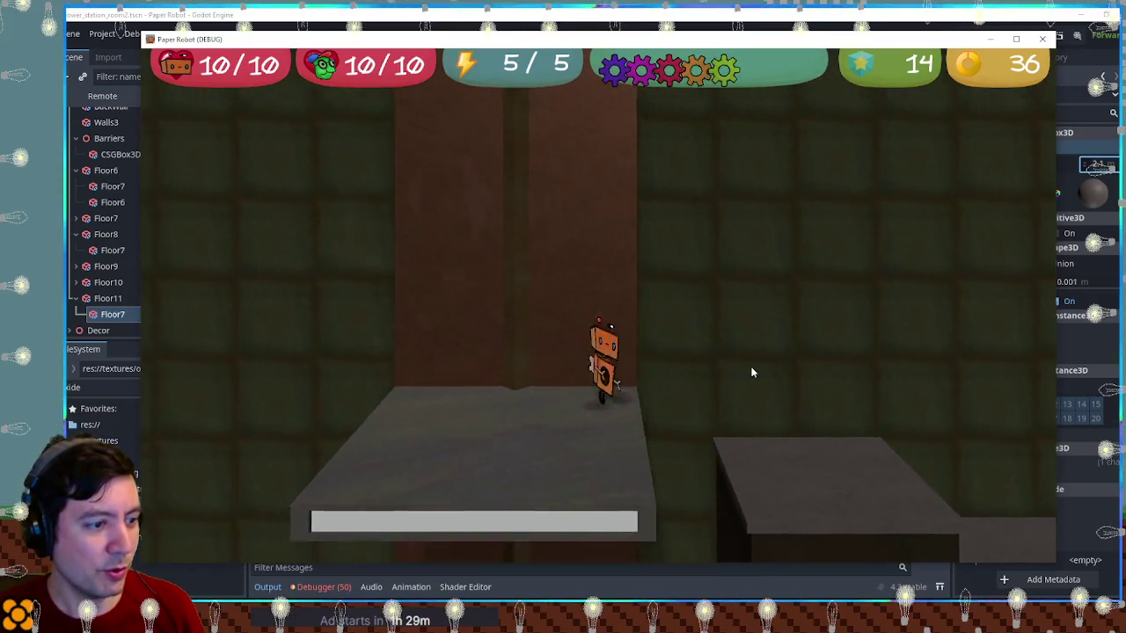
key("q")
key("q")
key("a")
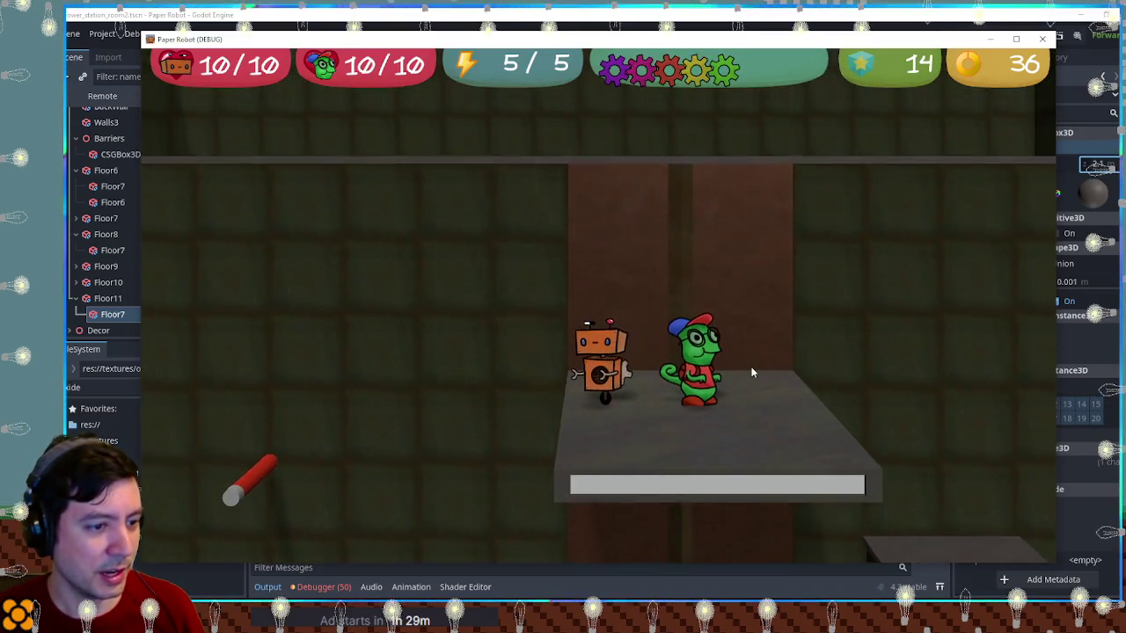
Ride the chameleon on the robot's head, jump both off the platform, and close the game
key("w")
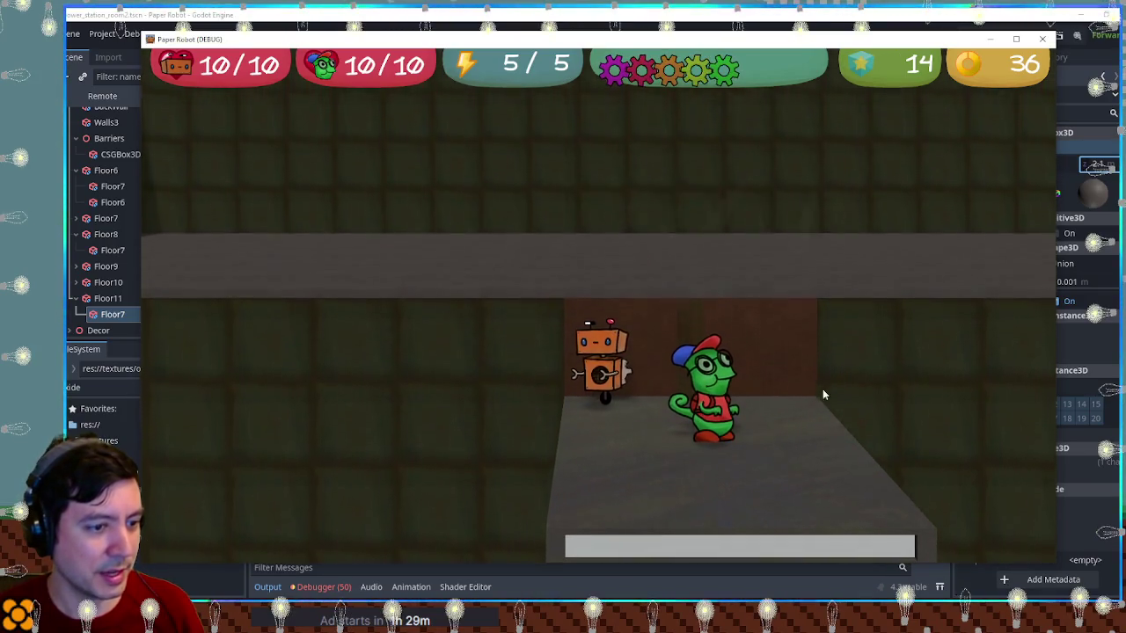
key("s")
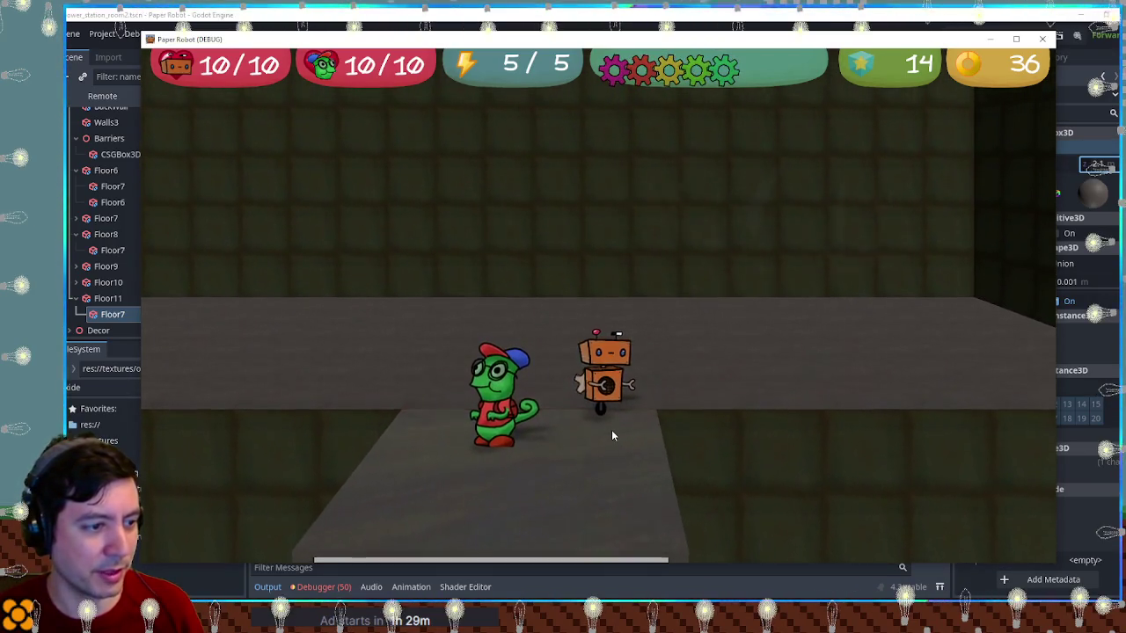
key("q")
key("w")
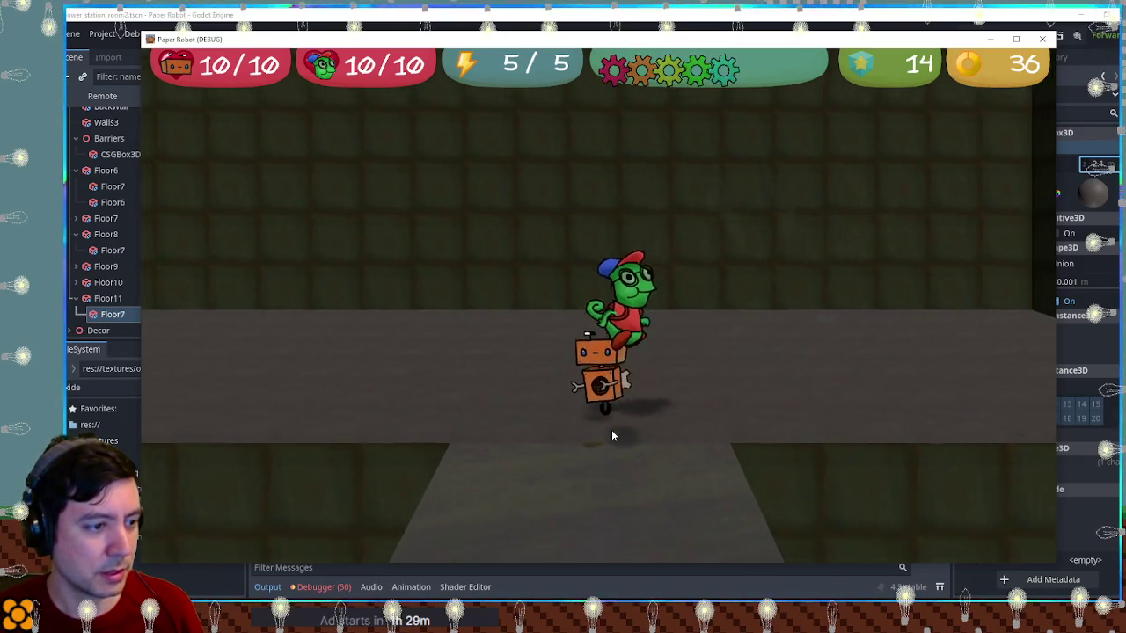
key("q")
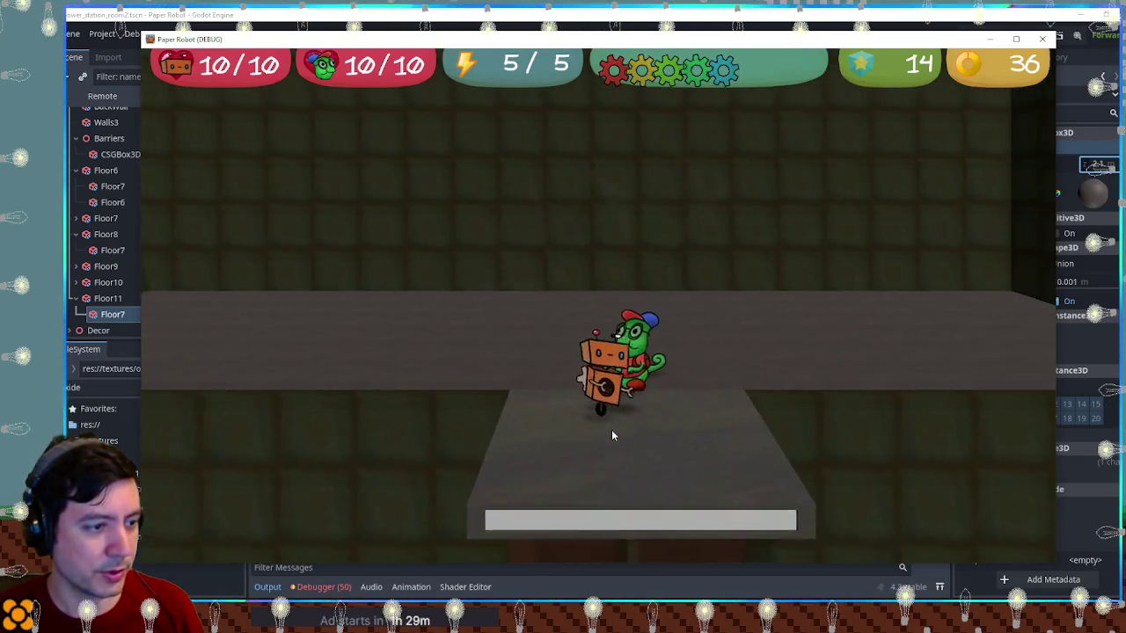
key("w")
key("space")
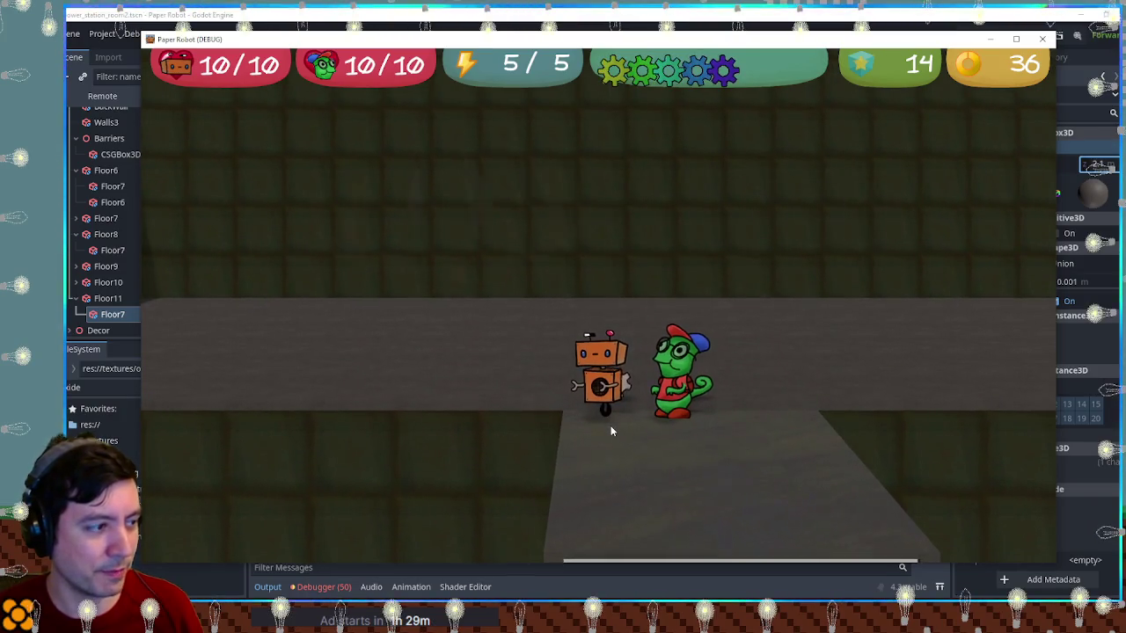
left_click(1047, 40)
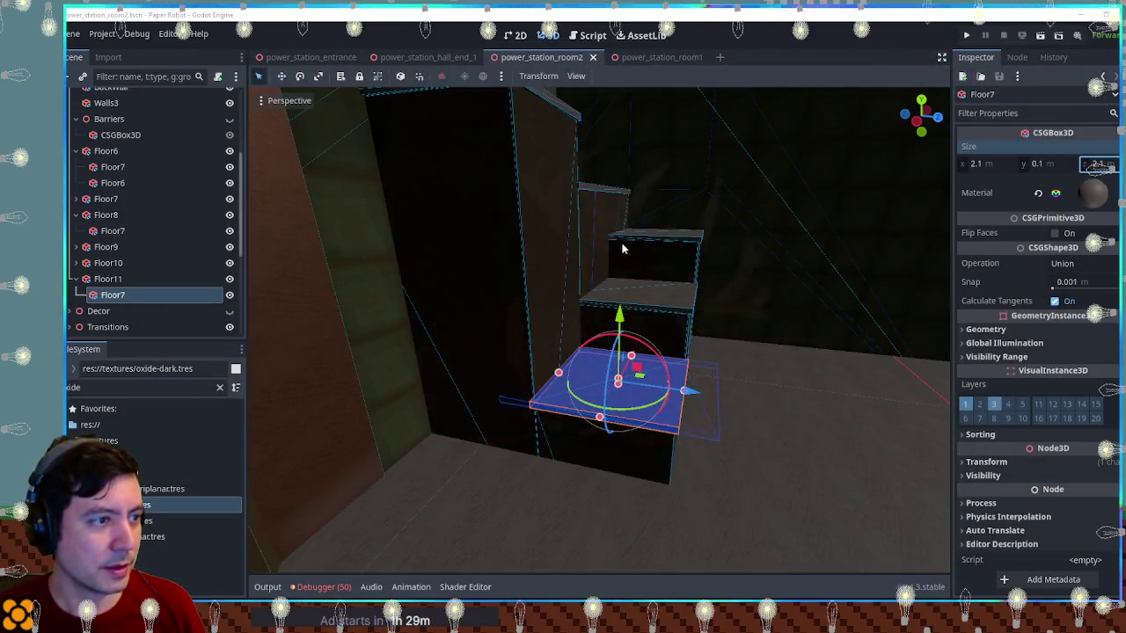
Lower the Floor7 ledge bar about 0.04 m along Y in front orthographic view
left_click(622, 249)
key("KP_1")
left_click(814, 246)
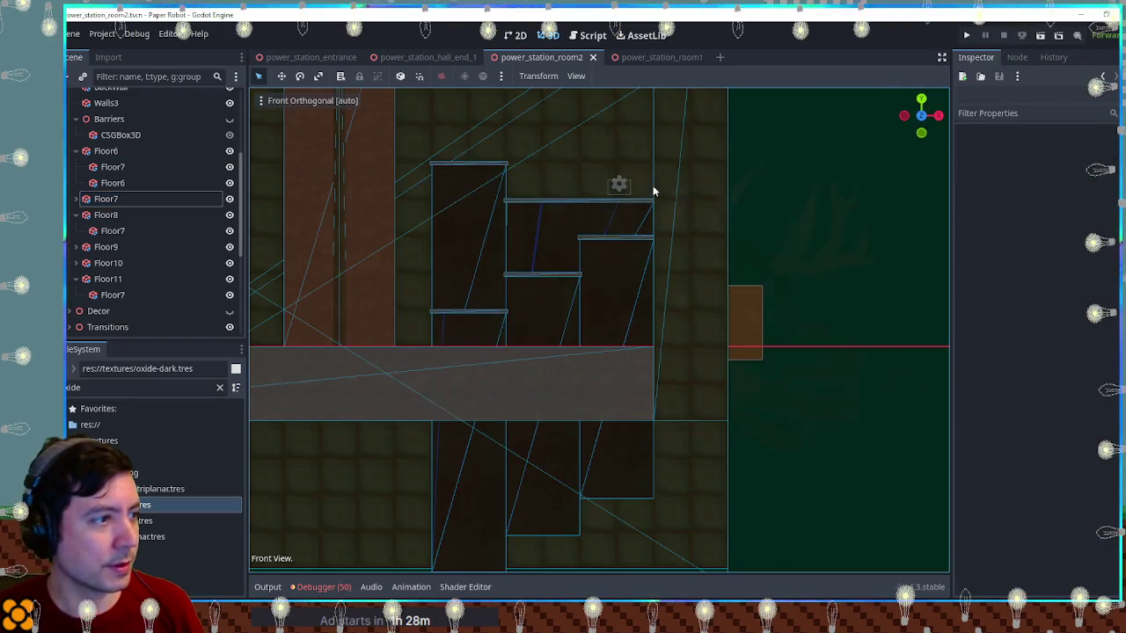
scroll(933, 415, "up", 6)
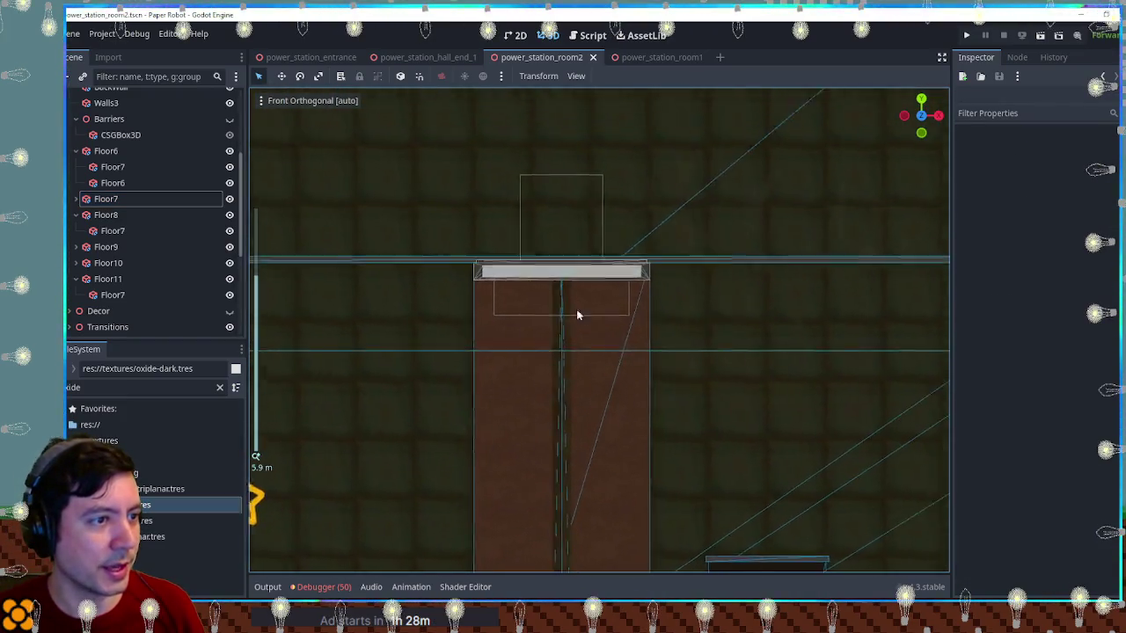
left_click(563, 283)
scroll(523, 284, "up", 3)
scroll(523, 284, "down", 2)
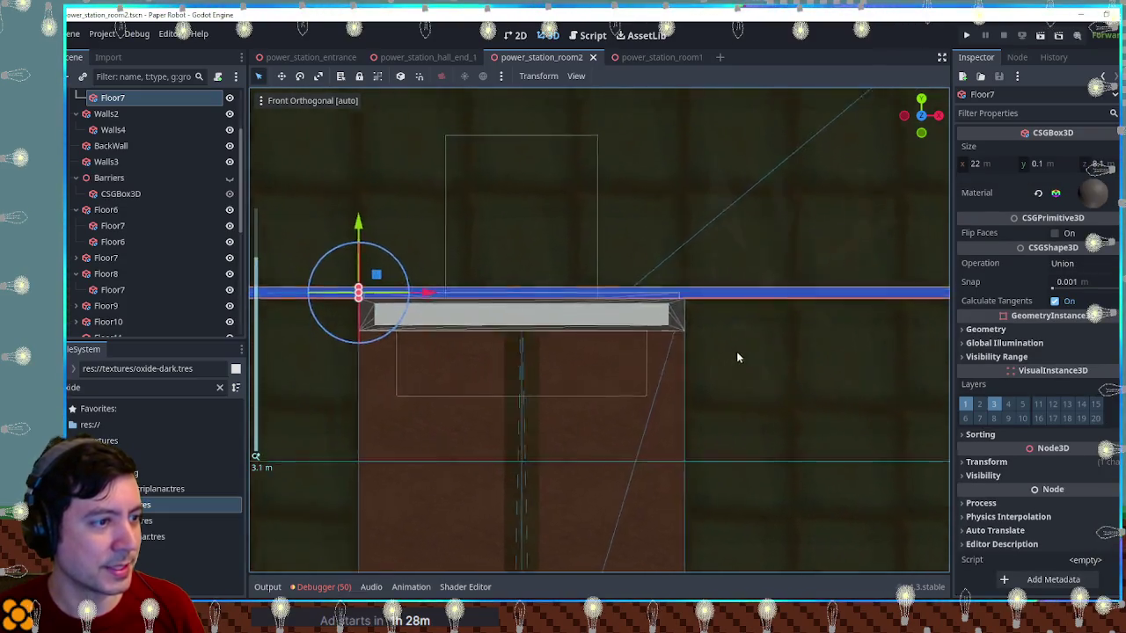
scroll(506, 284, "up", 1)
mouse_move(459, 248)
left_mouse_down()
mouse_move(461, 274)
mouse_move(466, 255)
left_mouse_up()
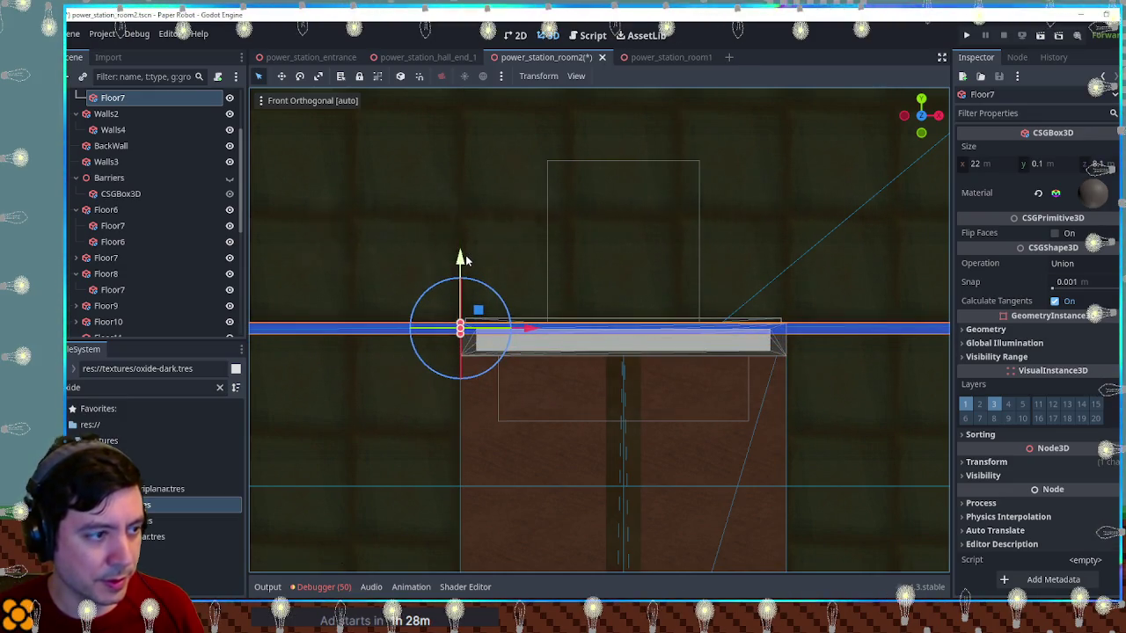
scroll(781, 309, "down", 8)
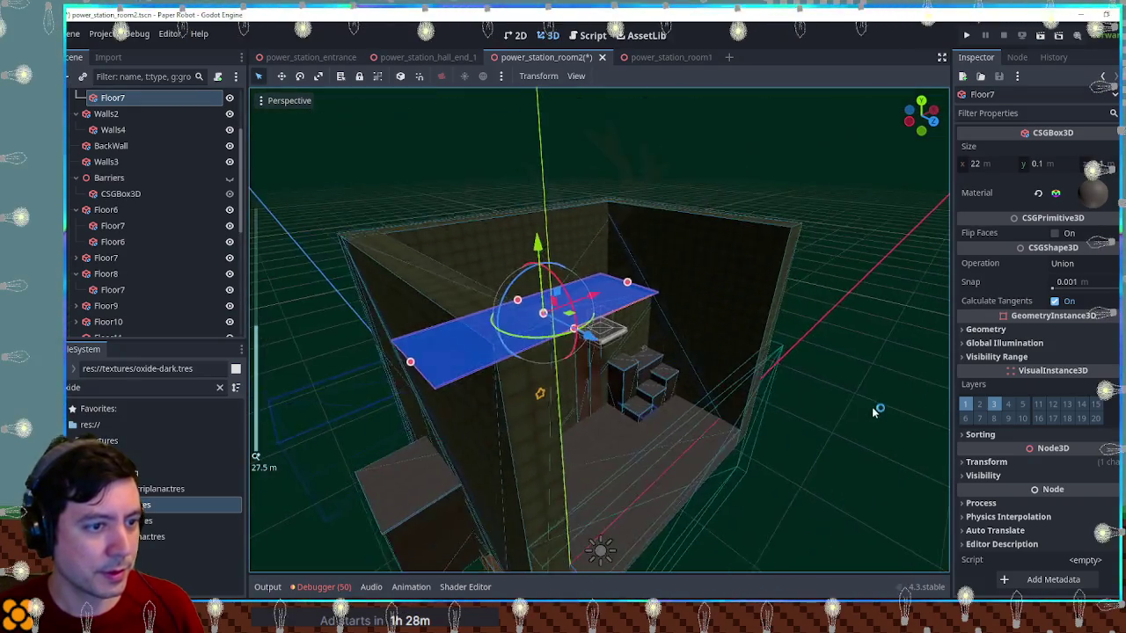
left_click(580, 288)
Orbit below the elevator platform and select the ElevatorBlock
scroll(579, 288, "up", 10)
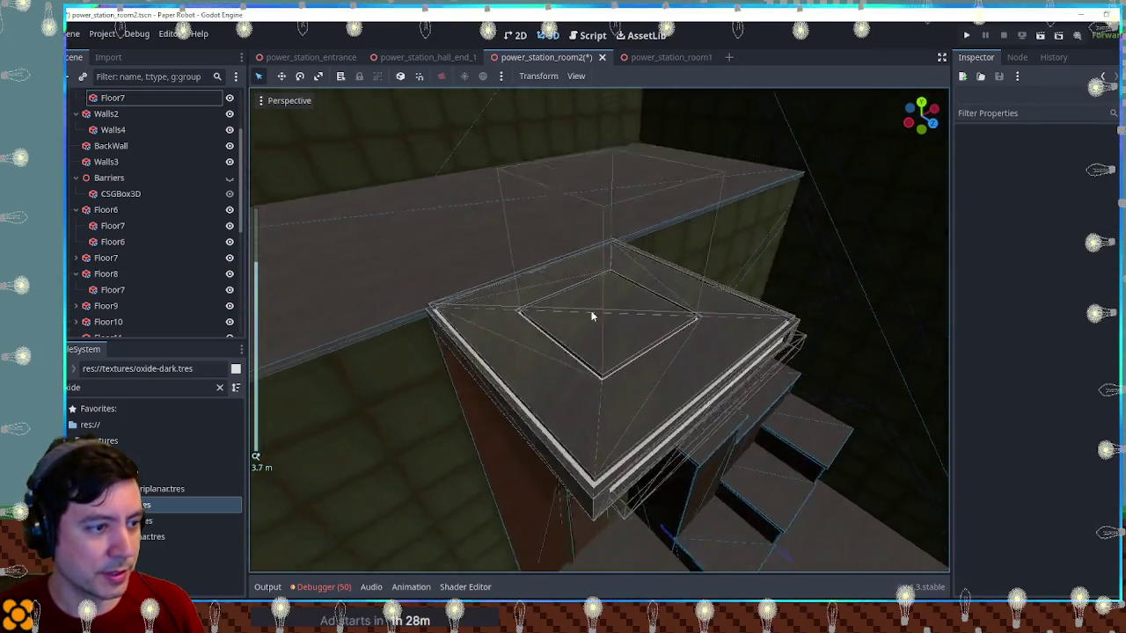
mouse_move(653, 407)
left_mouse_down()
mouse_move(588, 251)
mouse_move(583, 189)
mouse_move(569, 540)
mouse_move(653, 505)
left_mouse_up()
scroll(652, 506, "down", 4)
left_click_drag(651, 467, 624, 362)
left_click(624, 361)
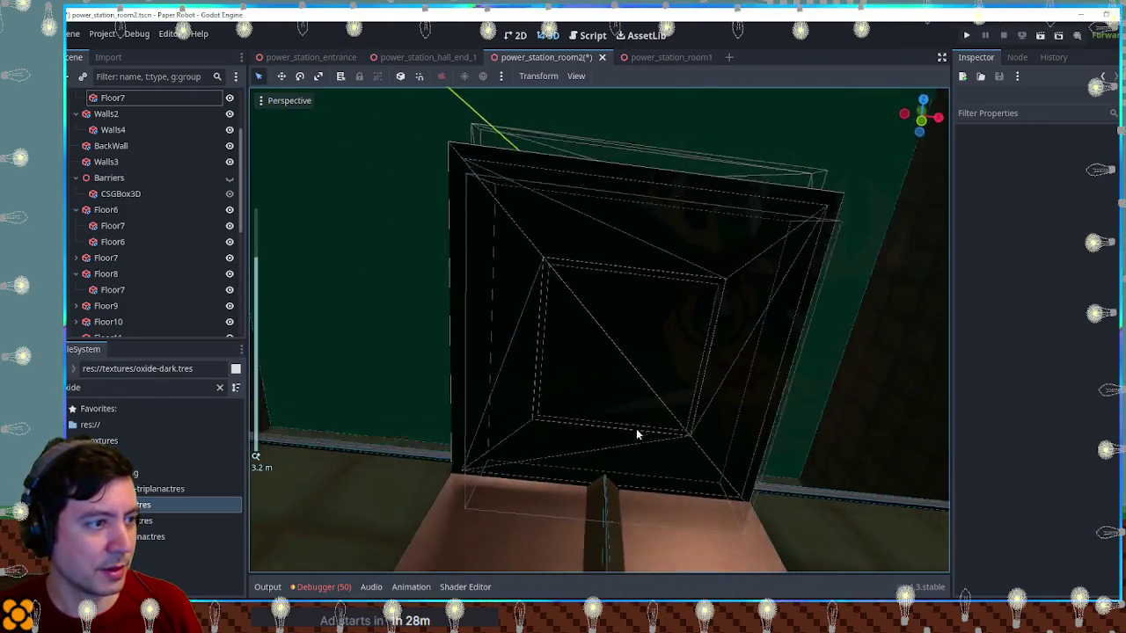
Open the ElevatorBlock scene and inspect its plates from several views, toggling CSGBox3D visibility
left_click(216, 327)
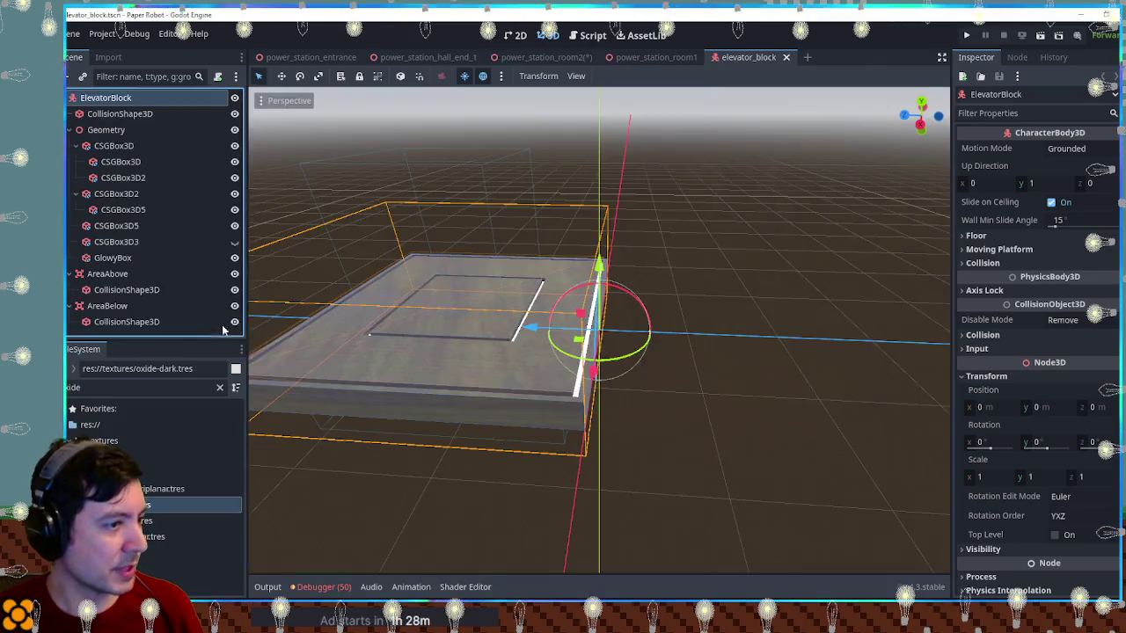
mouse_move(645, 407)
left_mouse_down()
mouse_move(531, 248)
mouse_move(655, 541)
mouse_move(748, 352)
mouse_move(851, 186)
mouse_move(853, 202)
mouse_move(794, 200)
mouse_move(804, 196)
mouse_move(741, 238)
mouse_move(705, 240)
left_mouse_up()
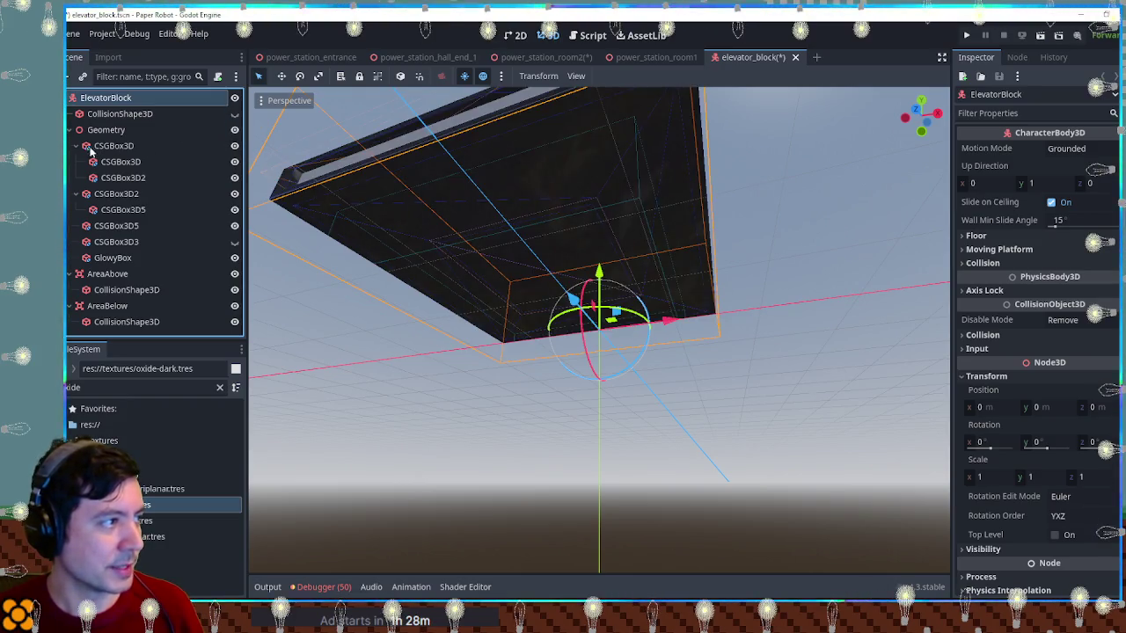
left_click(234, 146)
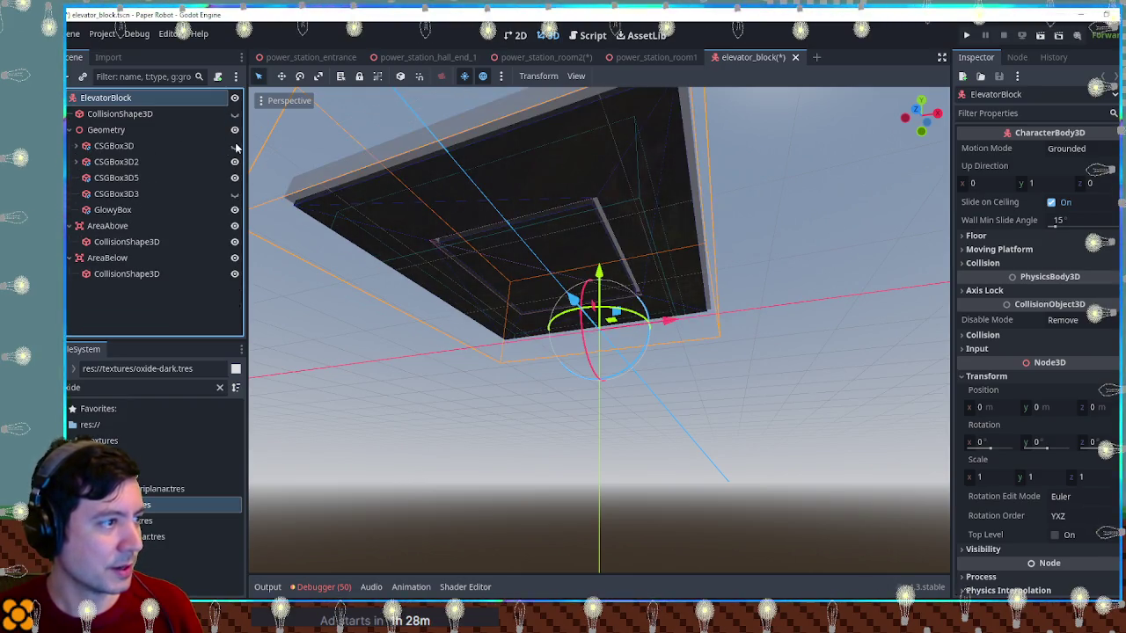
left_click(235, 147)
left_click(234, 147)
left_click(235, 147)
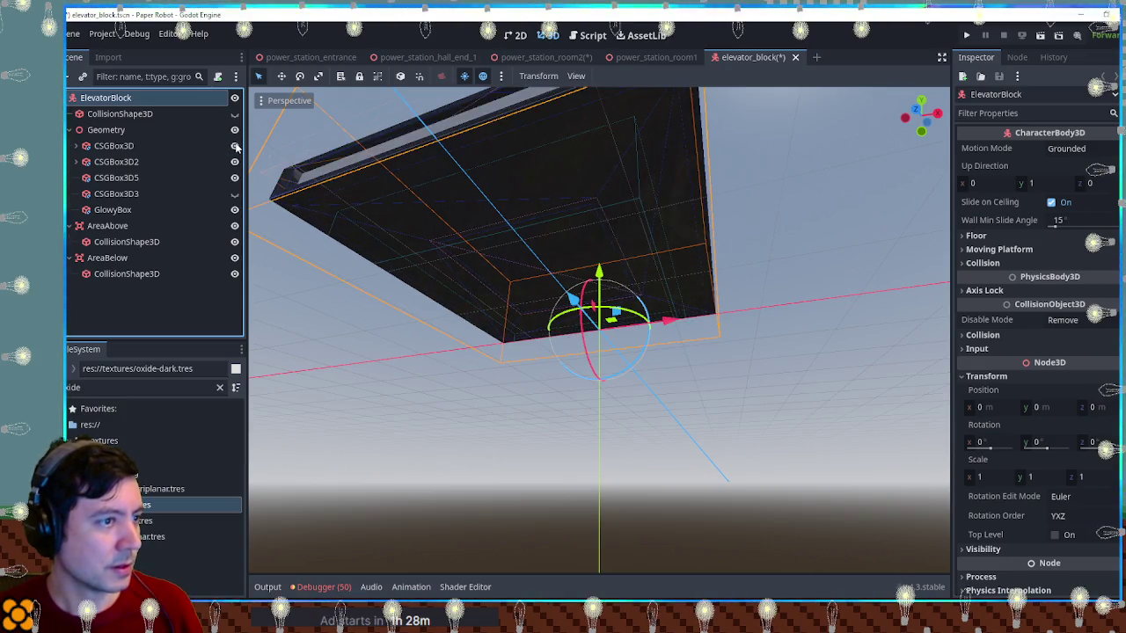
mouse_move(432, 173)
left_mouse_down()
mouse_move(476, 214)
mouse_move(440, 162)
left_mouse_up()
key("KP_7")
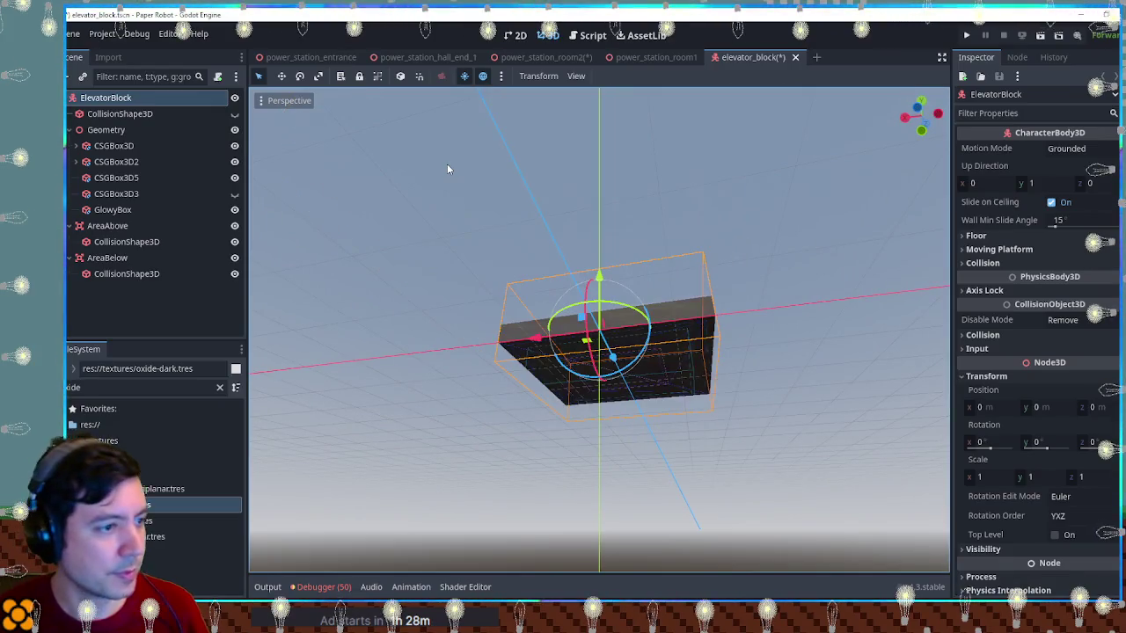
key("KP_1")
key("KP_3")
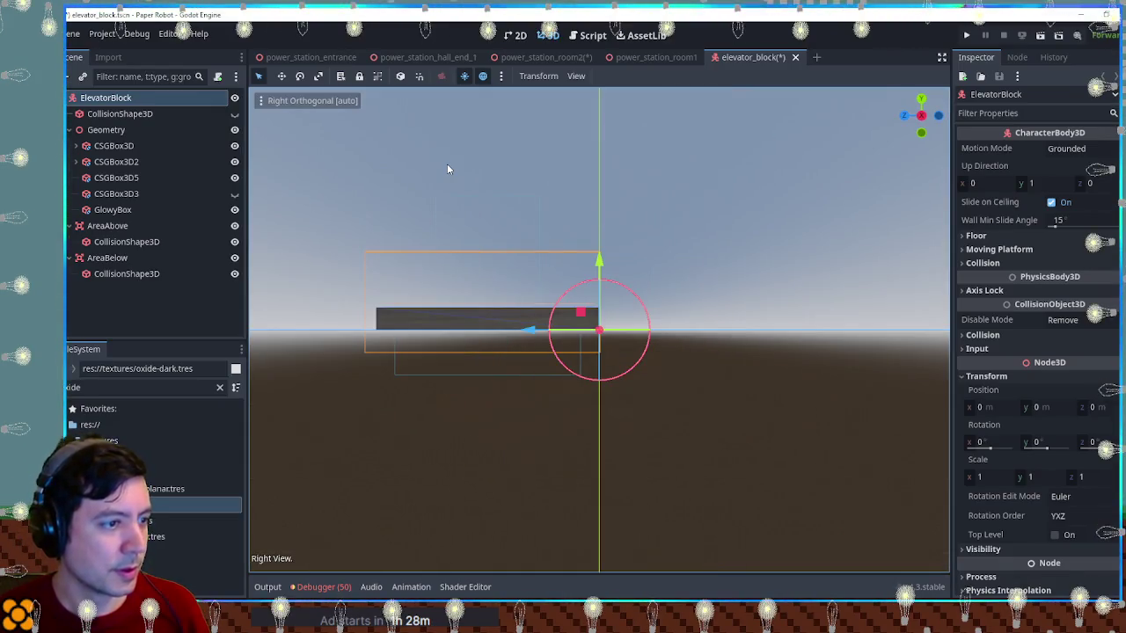
key("KP_7")
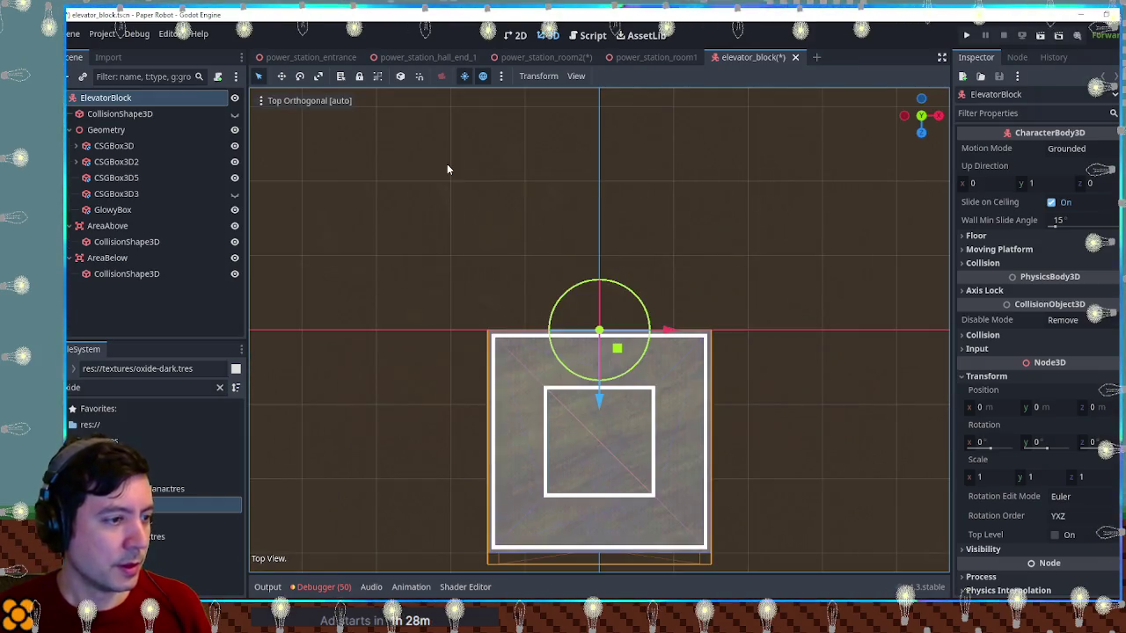
left_click_drag(638, 359, 628, 551)
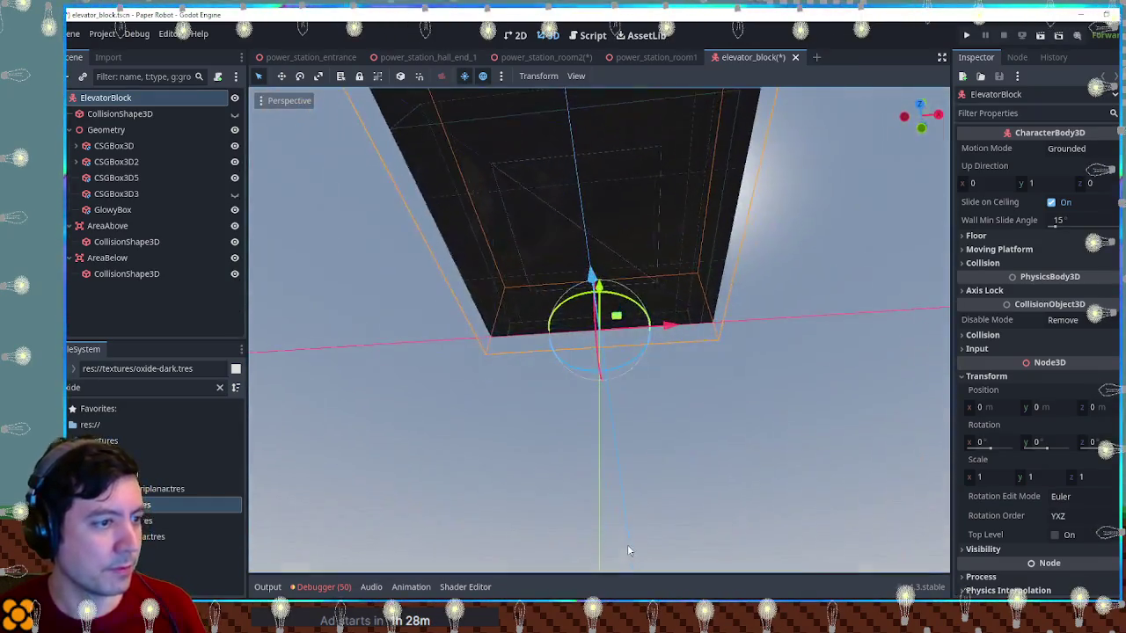
mouse_move(789, 322)
left_mouse_down()
mouse_move(819, 357)
mouse_move(810, 376)
mouse_move(811, 339)
left_mouse_up()
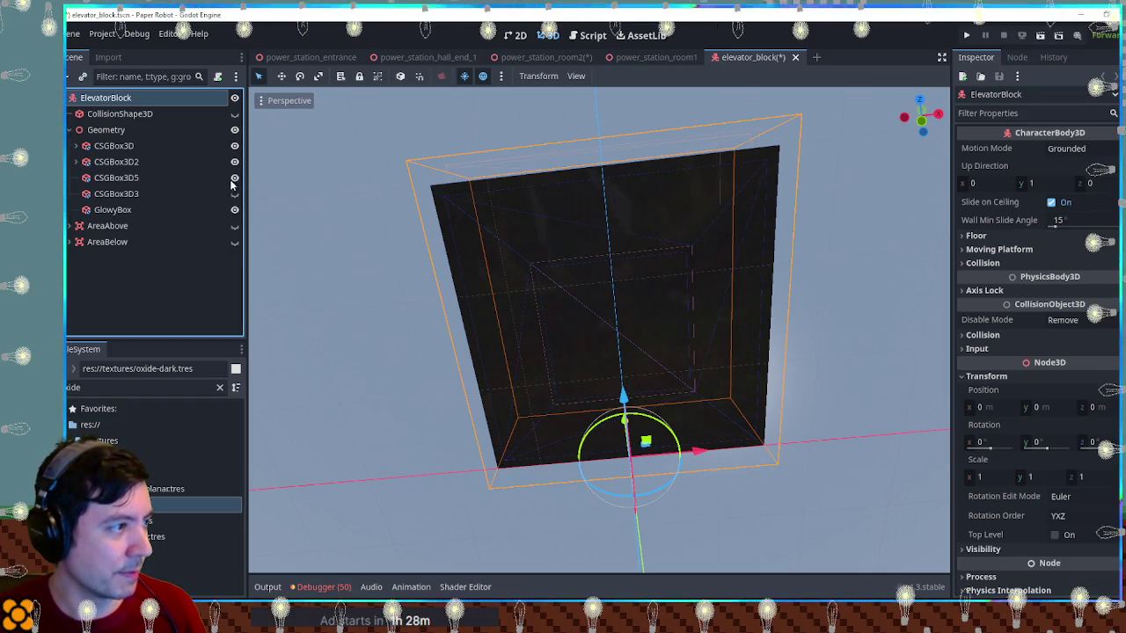
Delete the CSGBox3D3 plate from the elevator block
left_click(120, 194)
left_click_drag(613, 256, 379, 311)
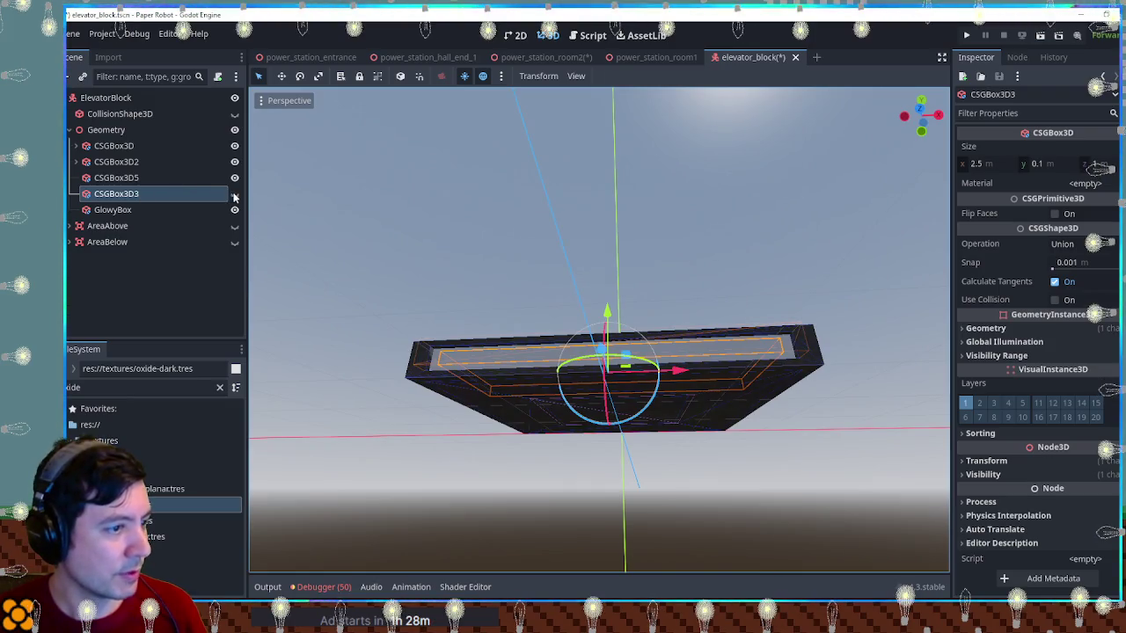
left_click(235, 194)
mouse_move(466, 246)
left_mouse_down()
mouse_move(498, 272)
mouse_move(499, 301)
mouse_move(498, 277)
left_mouse_up()
key("Delete")
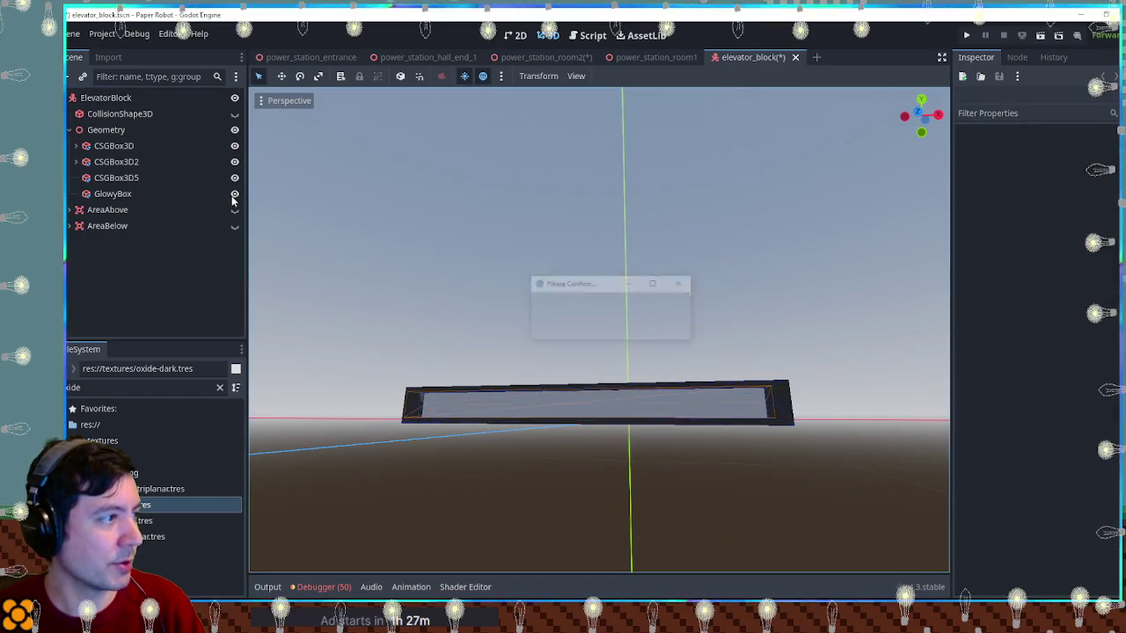
left_click(235, 181)
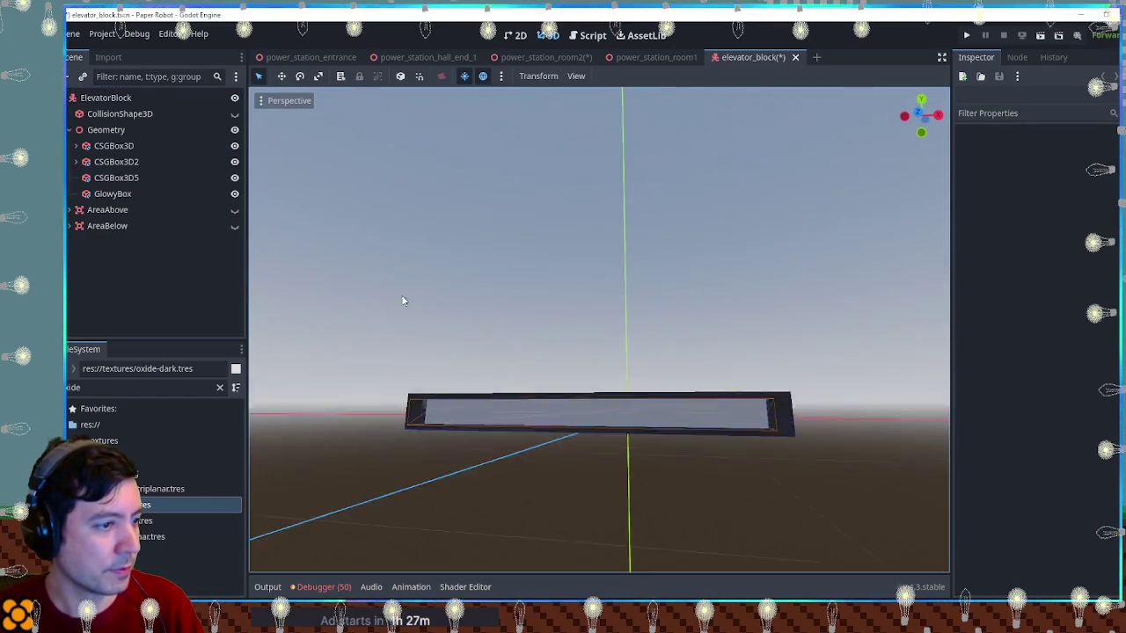
left_click_drag(402, 294, 216, 211)
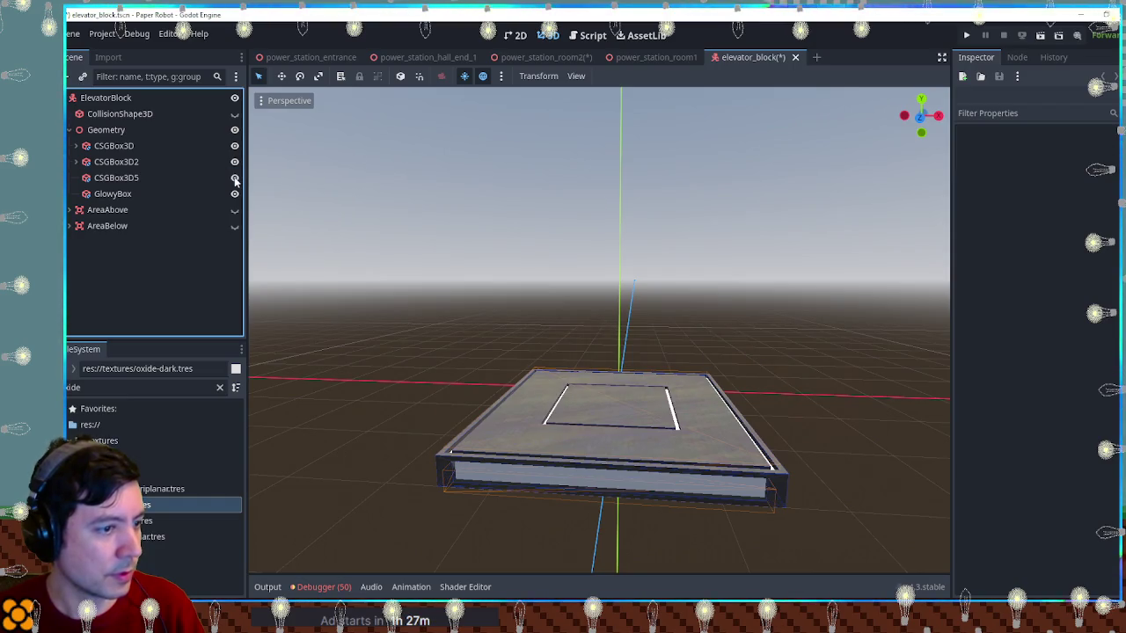
left_click_drag(466, 290, 470, 190)
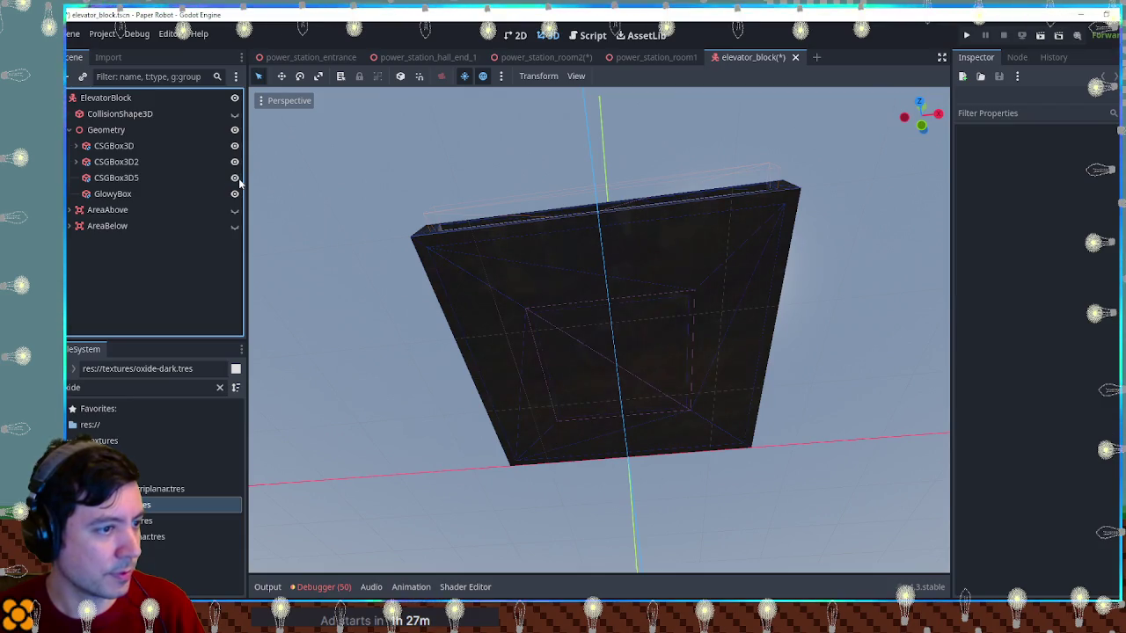
Thin the CSGBox3D5 plate to 0.1 m in height
left_click(194, 178)
key("KP_1")
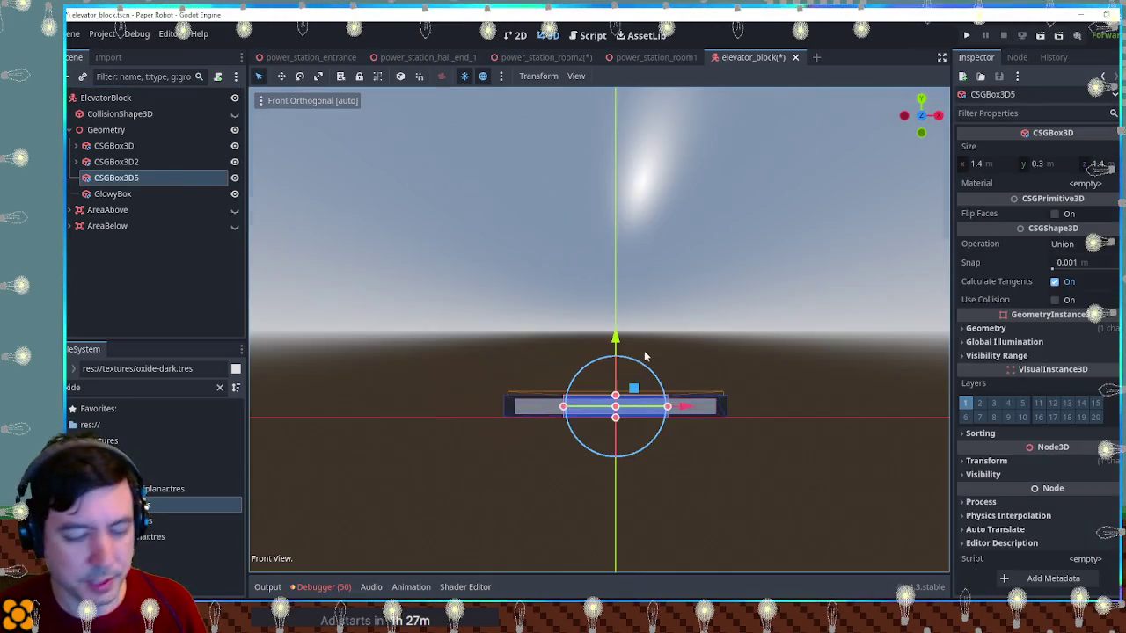
scroll(639, 355, "up", 3)
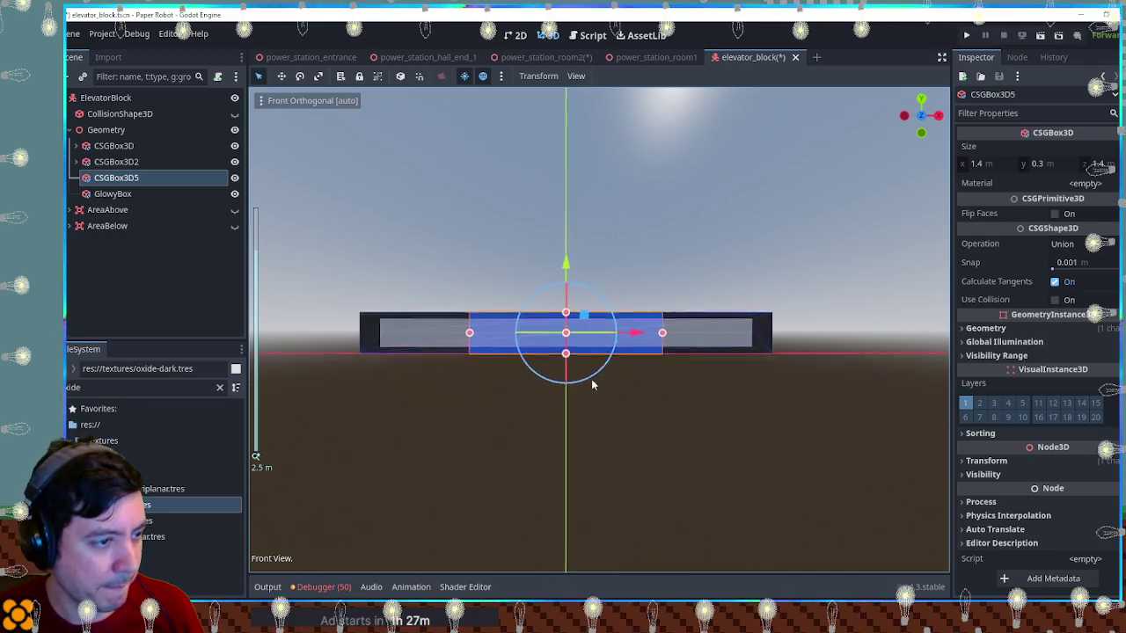
key("KP_8")
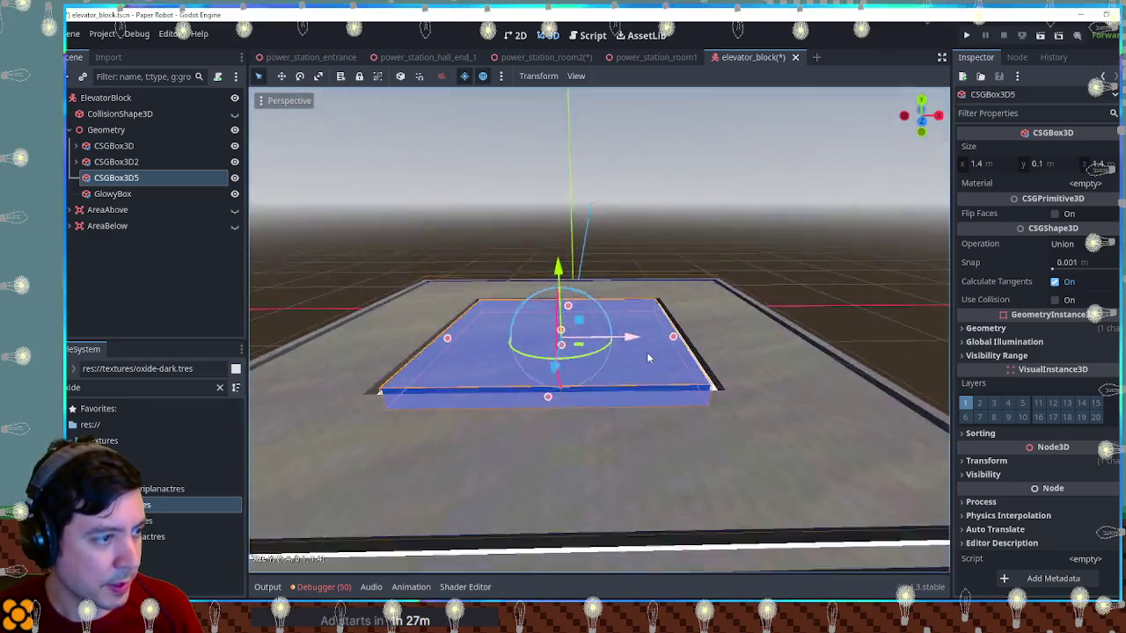
key("KP_2")
key("KP_8")
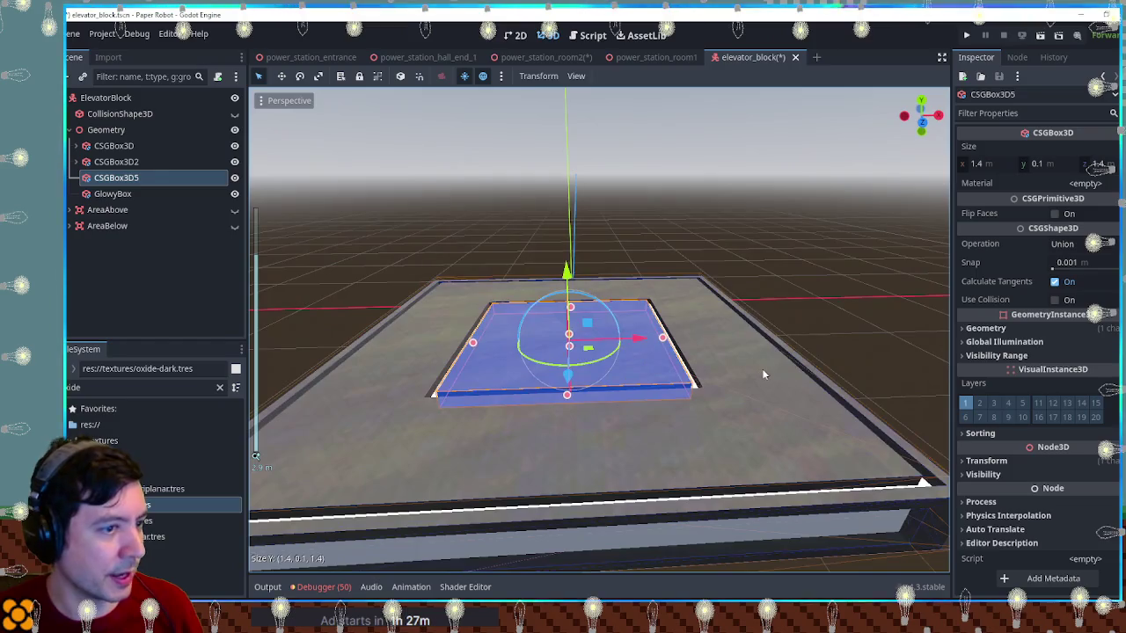
Thin CSGBox3D2 to 2.8 × 0.1 × 2.8, then close the elevator_block scene
left_click(132, 163)
key("KP_2")
key("KP_2")
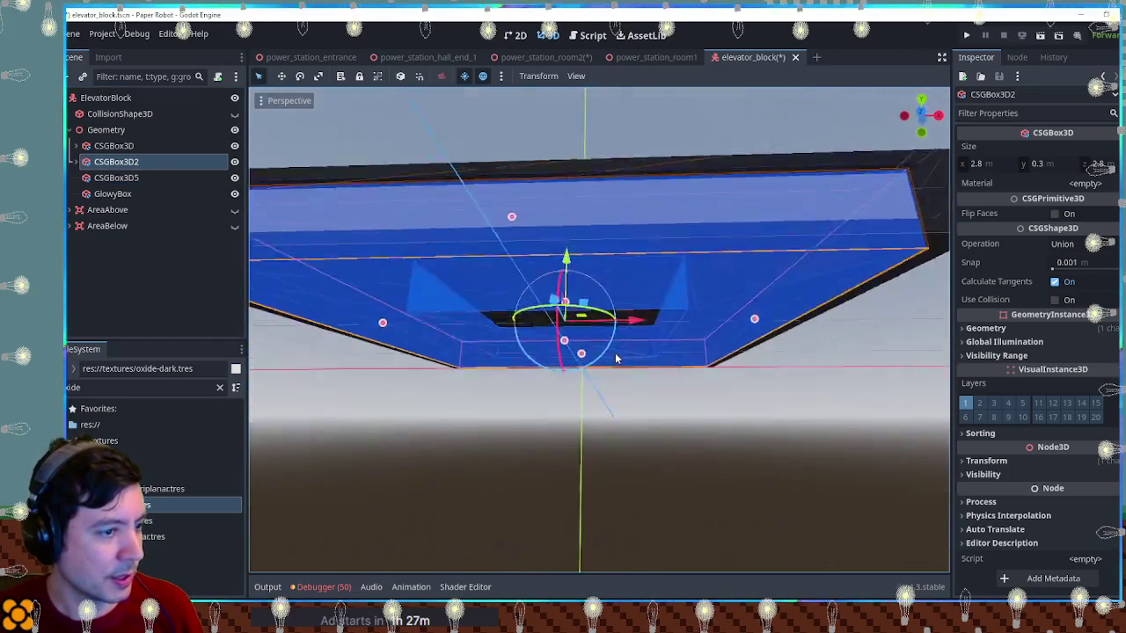
key("KP_2")
key("KP_2")
mouse_move(661, 307)
left_mouse_down()
mouse_move(548, 396)
mouse_move(663, 379)
mouse_move(658, 412)
left_mouse_up()
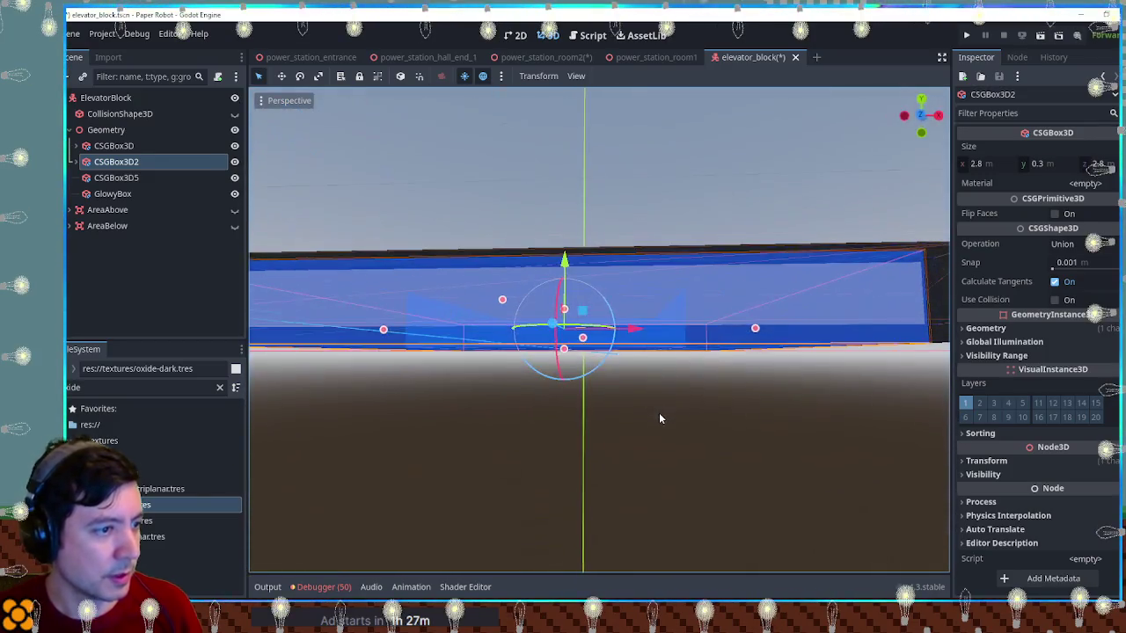
key("KP_7")
key("KP_1")
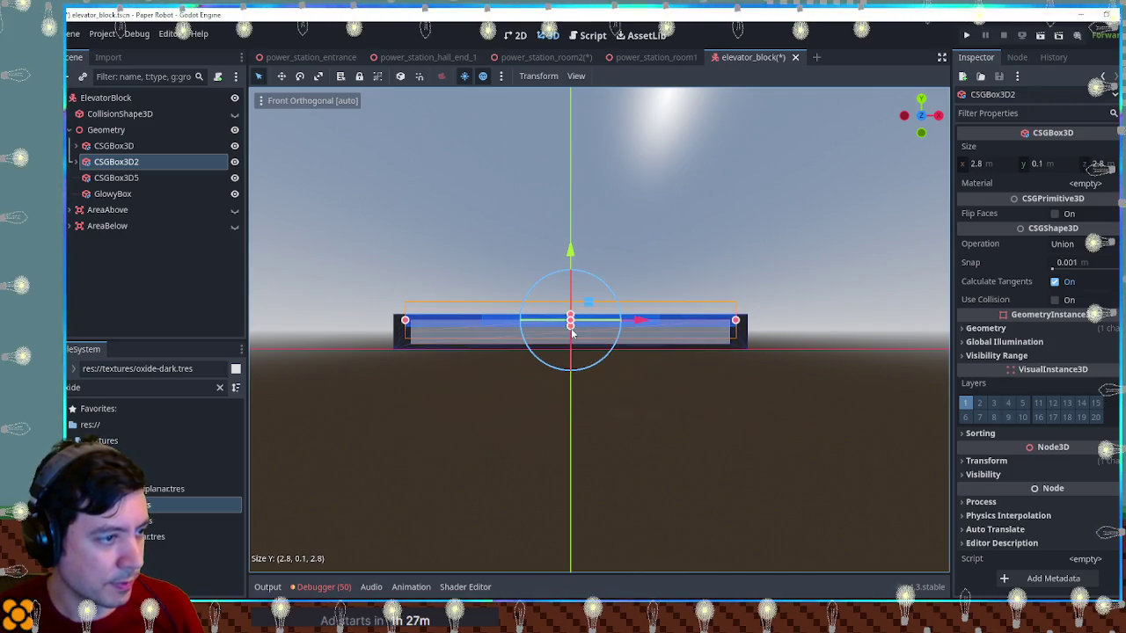
mouse_move(733, 256)
left_mouse_down()
mouse_move(819, 349)
mouse_move(784, 292)
mouse_move(748, 359)
mouse_move(748, 207)
mouse_move(721, 256)
mouse_move(737, 311)
mouse_move(796, 306)
mouse_move(810, 276)
mouse_move(754, 284)
mouse_move(457, 256)
left_mouse_up()
left_click(819, 349)
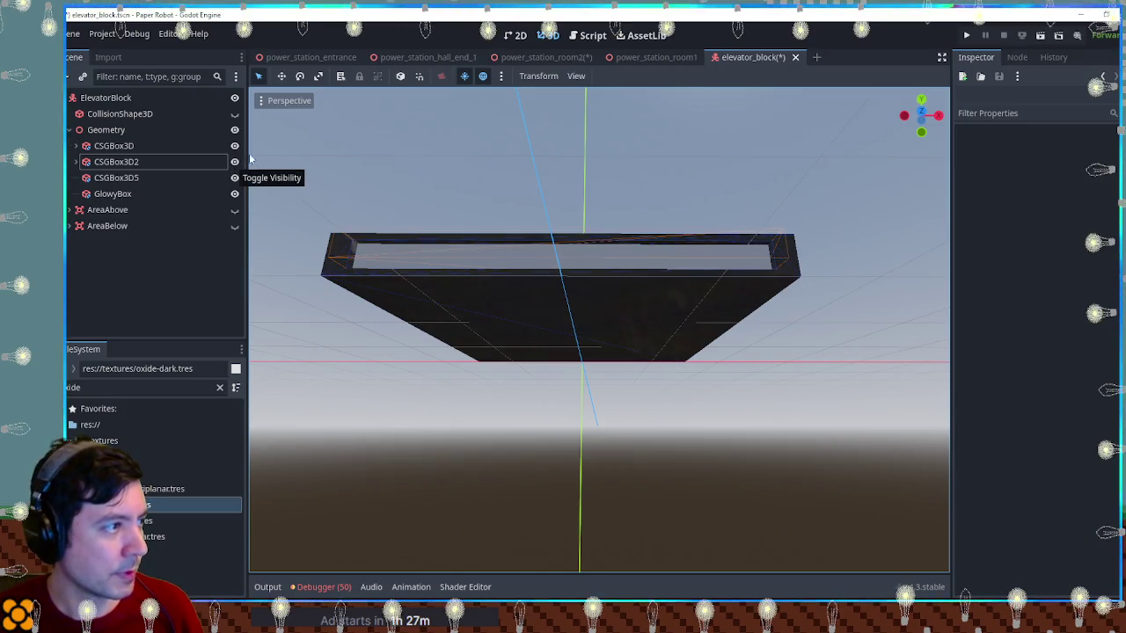
left_click_drag(779, 279, 721, 62)
middle_click(763, 62)
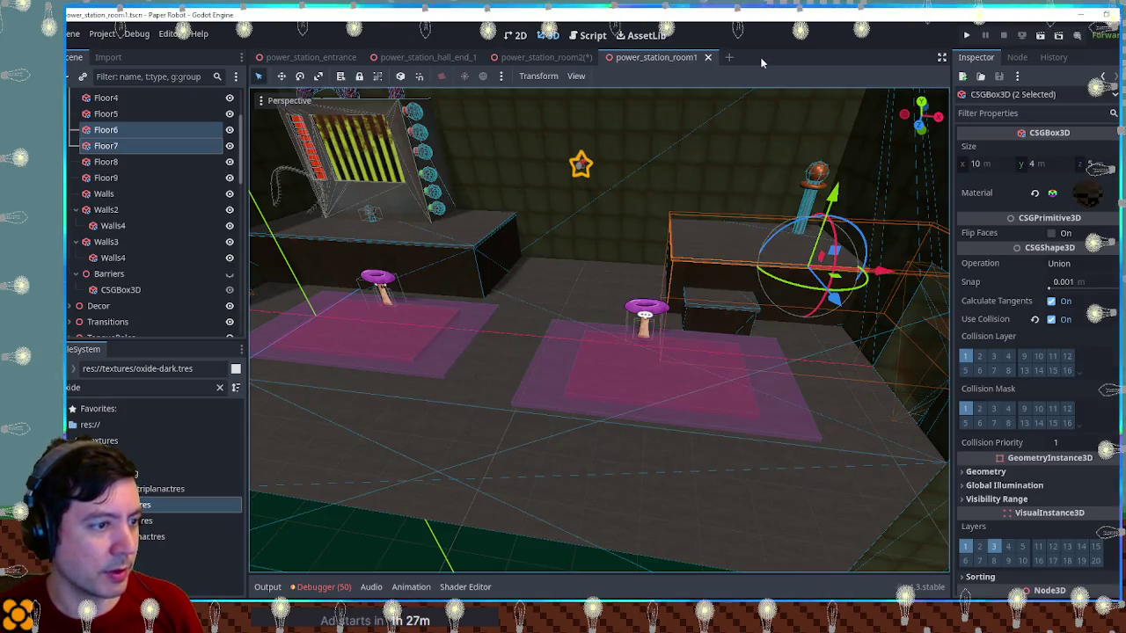
left_click(563, 59)
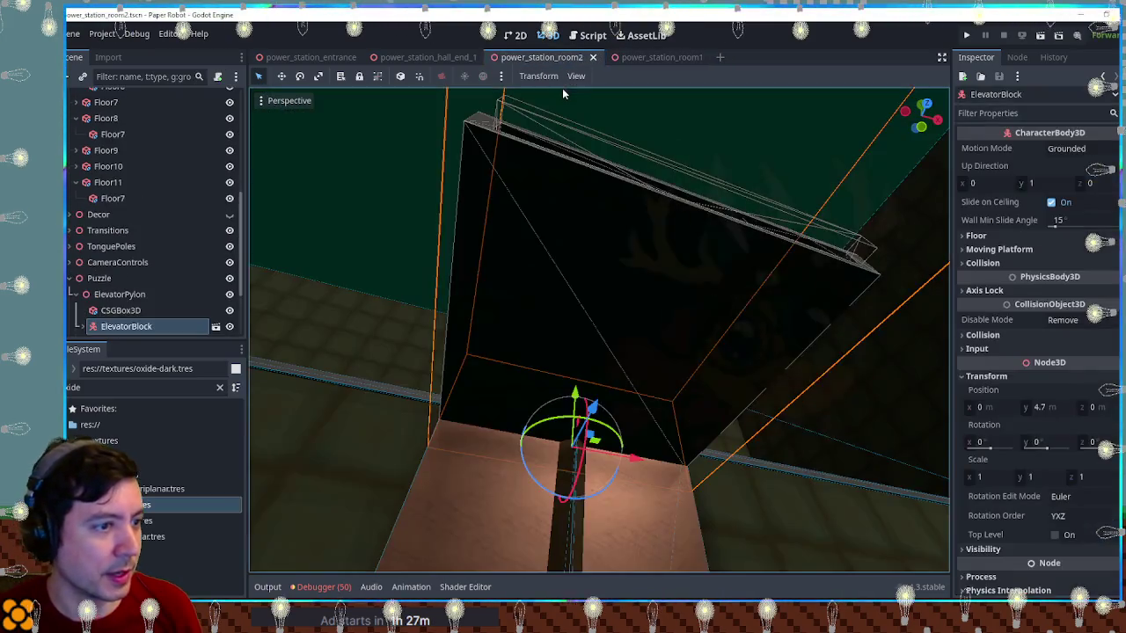
mouse_move(607, 211)
left_mouse_down()
mouse_move(639, 322)
mouse_move(611, 405)
mouse_move(614, 467)
mouse_move(612, 357)
mouse_move(626, 317)
mouse_move(634, 399)
mouse_move(645, 327)
mouse_move(673, 493)
mouse_move(655, 370)
mouse_move(654, 431)
mouse_move(637, 361)
left_mouse_up()
mouse_move(635, 326)
left_mouse_down()
mouse_move(635, 351)
mouse_move(621, 306)
mouse_move(644, 351)
left_mouse_up()
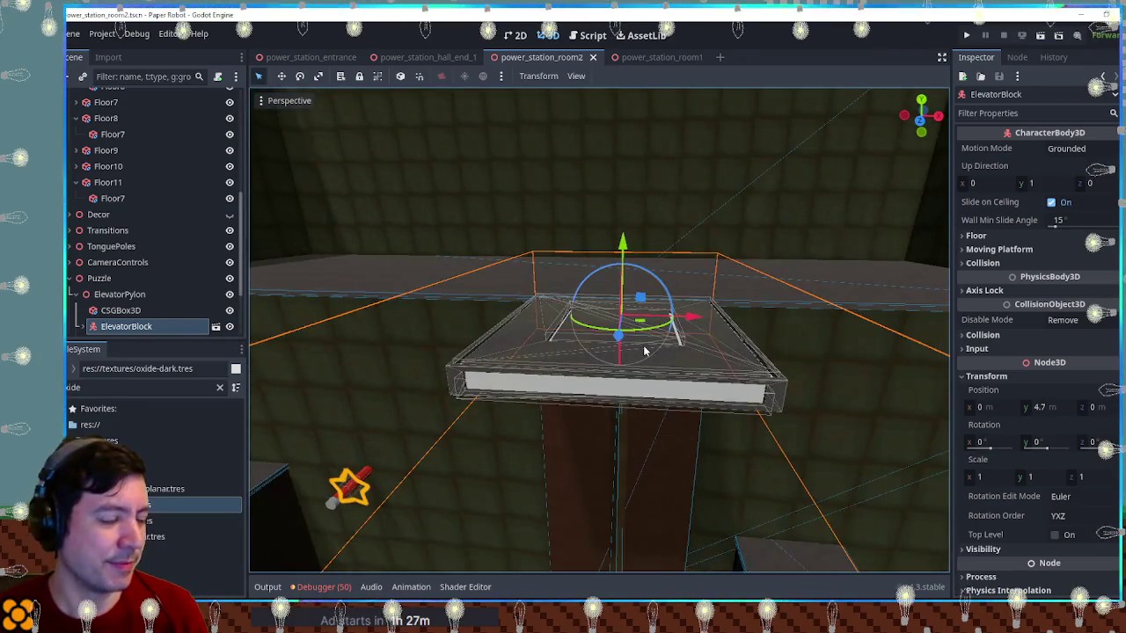
scroll(622, 317, "down", 3)
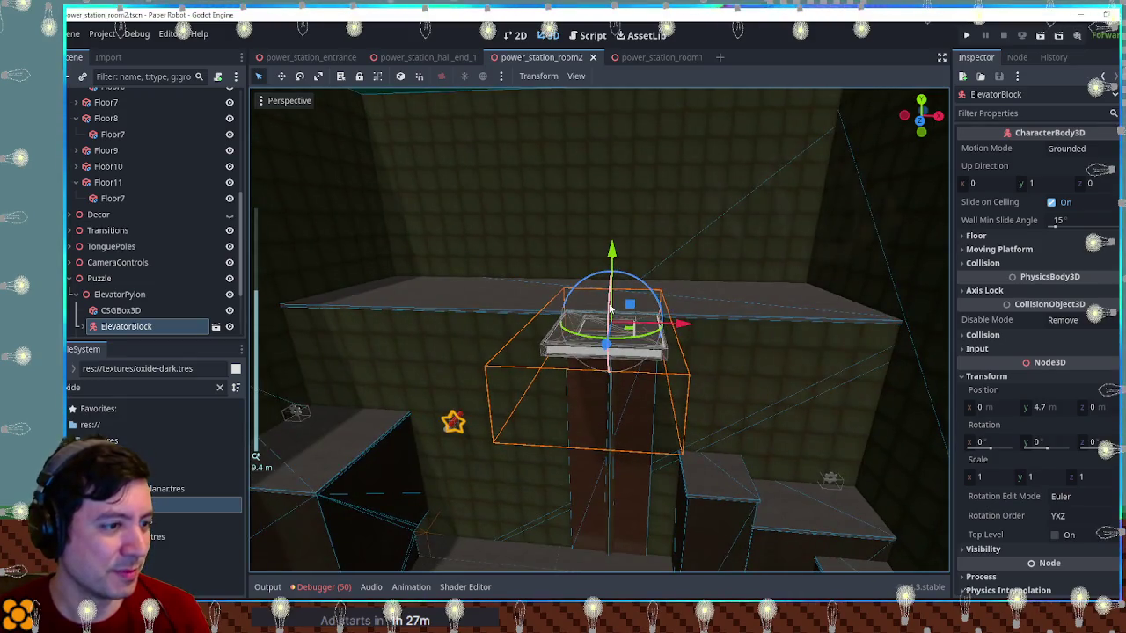
scroll(609, 306, "up", 3)
mouse_move(610, 307)
left_mouse_down()
mouse_move(620, 440)
mouse_move(620, 276)
mouse_move(623, 394)
mouse_move(565, 302)
left_mouse_up()
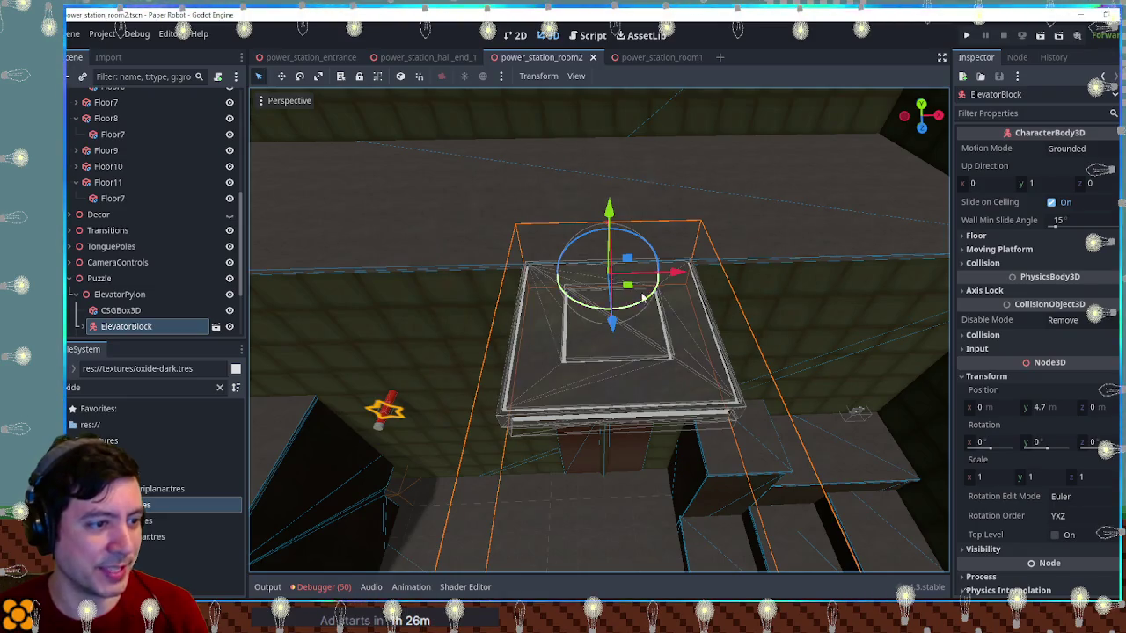
mouse_move(507, 389)
left_mouse_down()
mouse_move(607, 370)
mouse_move(631, 202)
mouse_move(616, 390)
mouse_move(508, 349)
left_mouse_up()
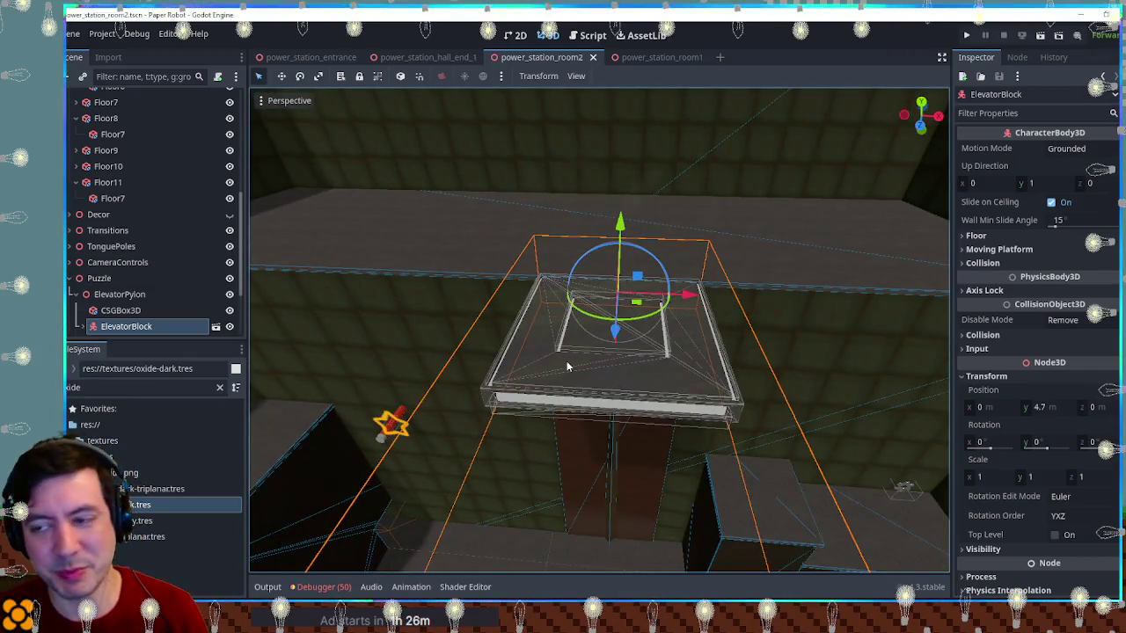
scroll(566, 362, "down", 5)
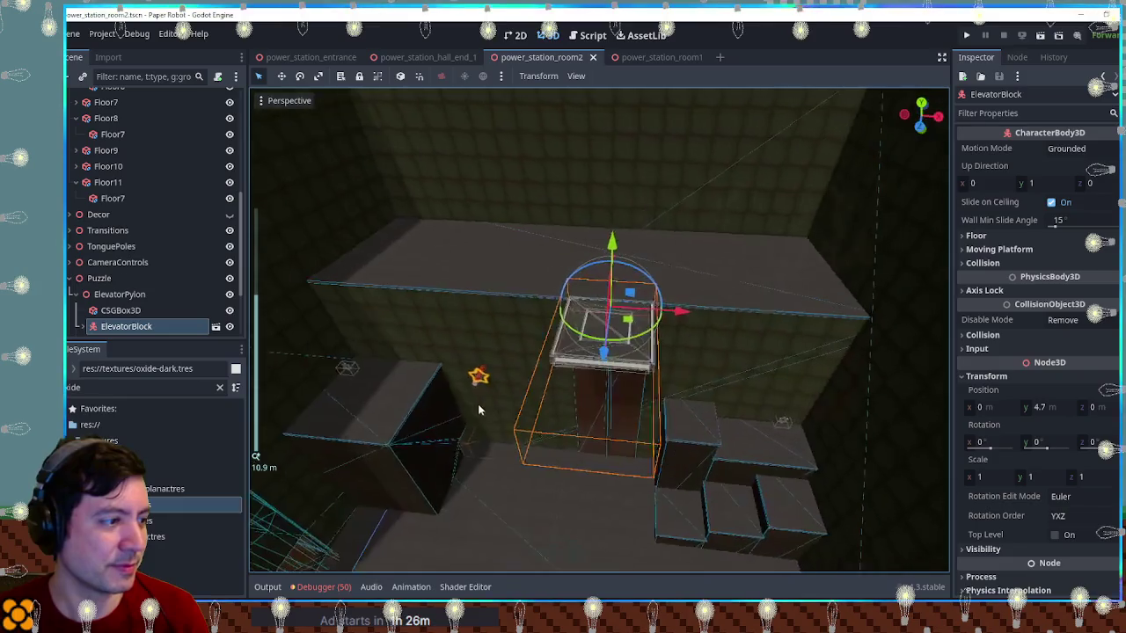
left_click(357, 374)
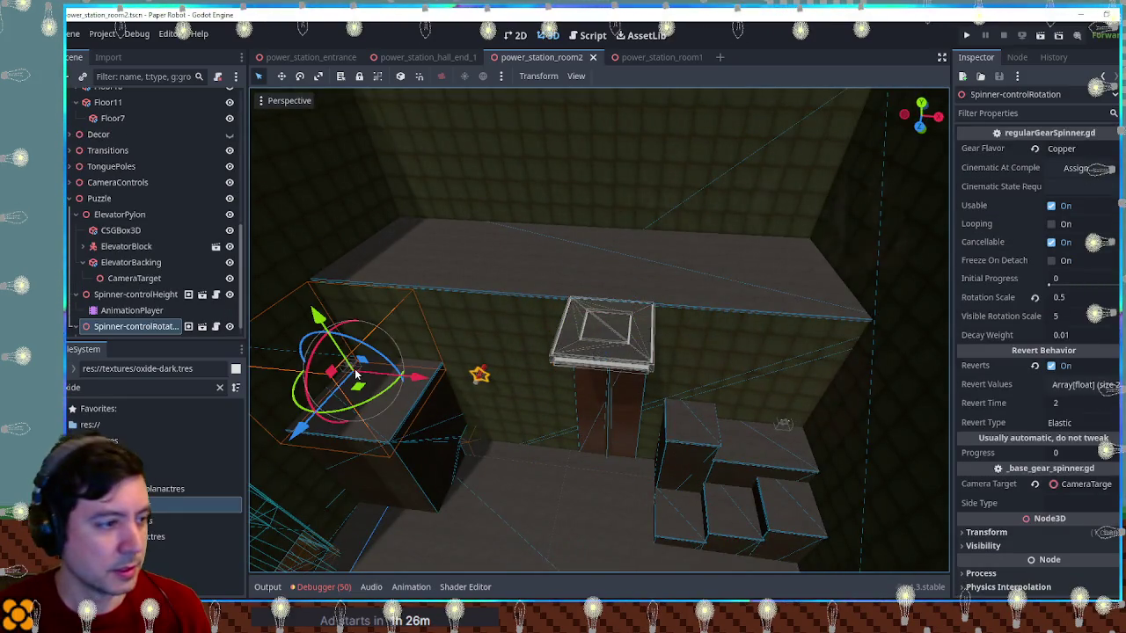
In Top view, drag Spinner-controlRotation's Z arrow one unit back, then orbit to confirm it sits above the left block
left_click(451, 361)
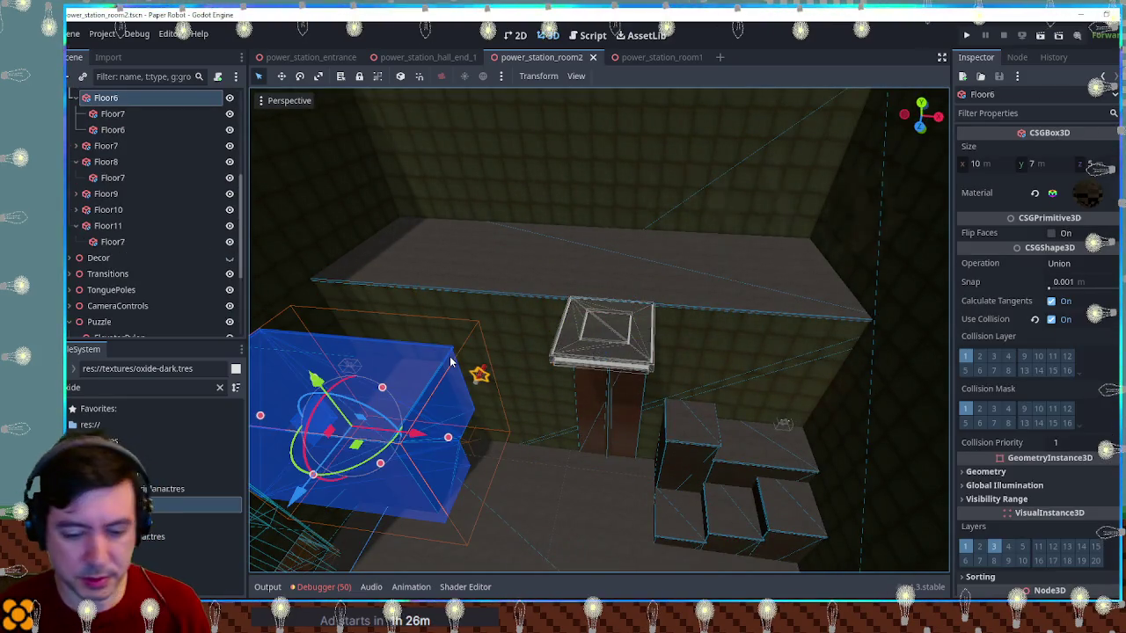
key("KP_7")
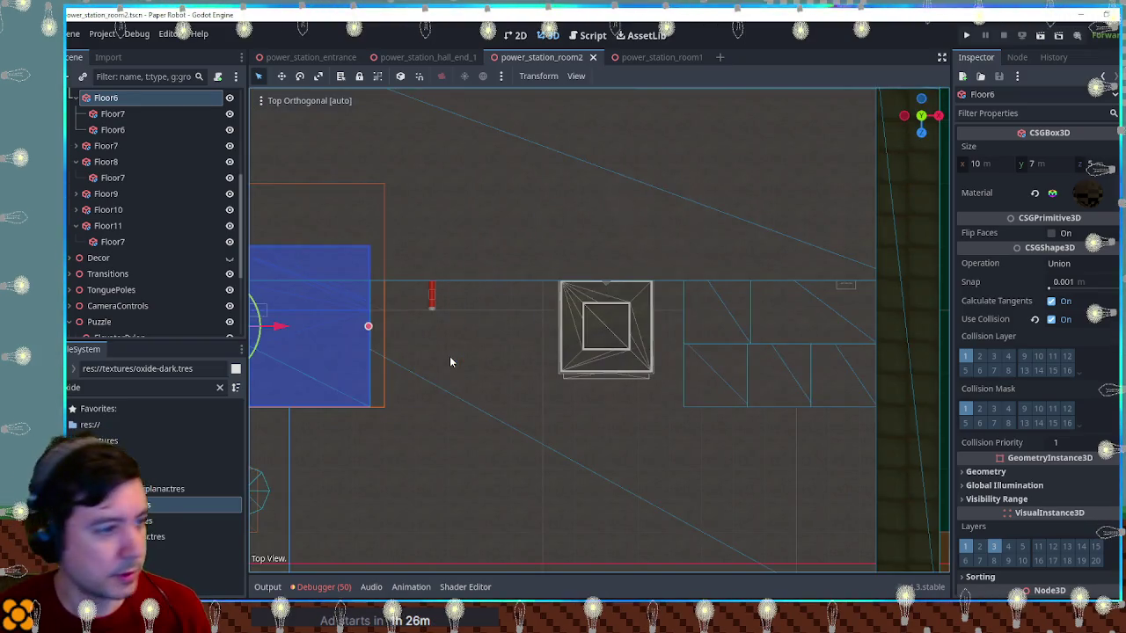
key("f")
scroll(620, 327, "up", 3)
left_click(621, 344)
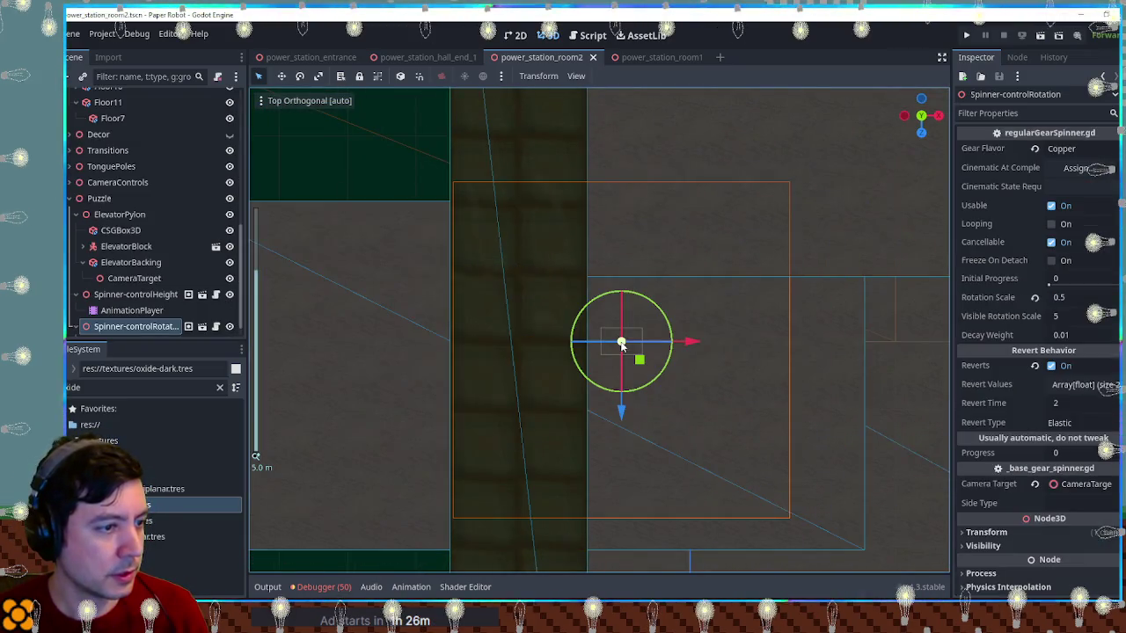
mouse_move(640, 361)
left_mouse_down()
mouse_move(658, 307)
mouse_move(641, 297)
mouse_move(669, 307)
mouse_move(688, 365)
mouse_move(689, 446)
mouse_move(712, 462)
mouse_move(696, 410)
mouse_move(583, 378)
mouse_move(637, 416)
mouse_move(532, 328)
left_mouse_up()
scroll(582, 379, "down", 2)
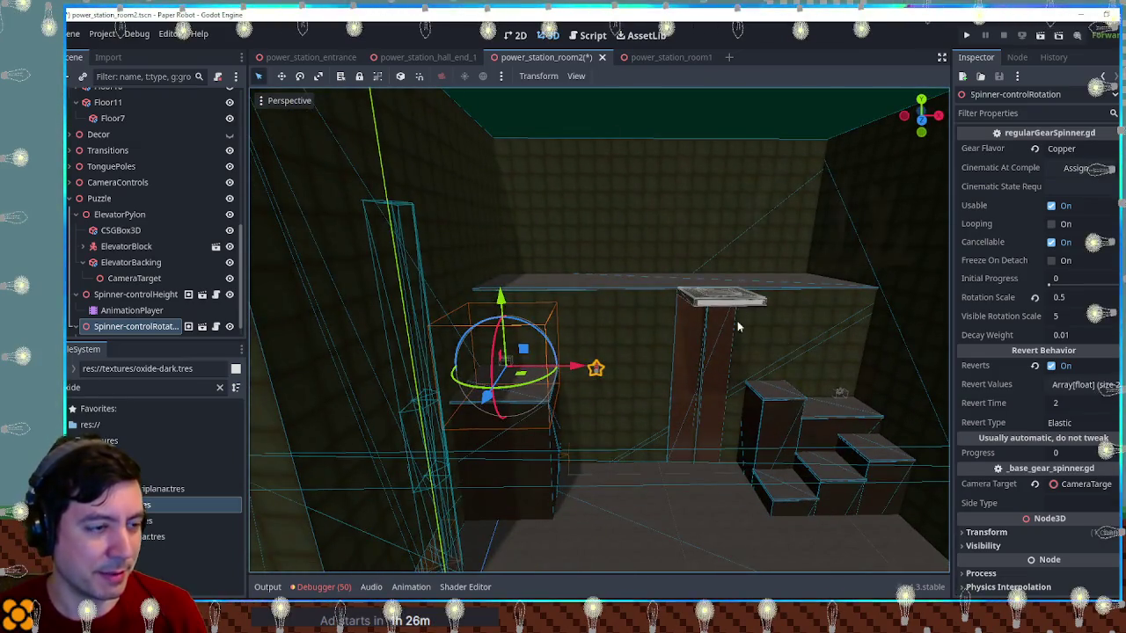
left_click_drag(732, 324, 621, 338)
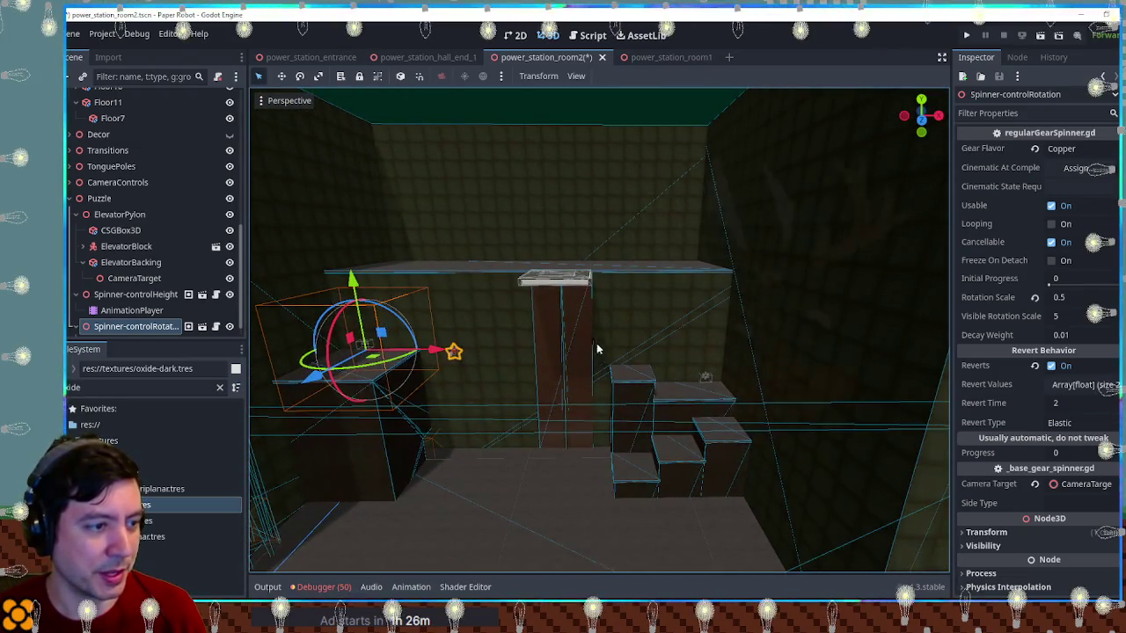
mouse_move(539, 332)
left_mouse_down()
mouse_move(633, 467)
mouse_move(568, 299)
mouse_move(572, 334)
left_mouse_up()
mouse_move(565, 235)
left_mouse_down()
mouse_move(581, 353)
mouse_move(557, 322)
mouse_move(545, 374)
mouse_move(586, 349)
left_mouse_up()
Pull Floor7's left end inward so the ledge measures 13 × 0.1 × 8.1 m
left_click(584, 350)
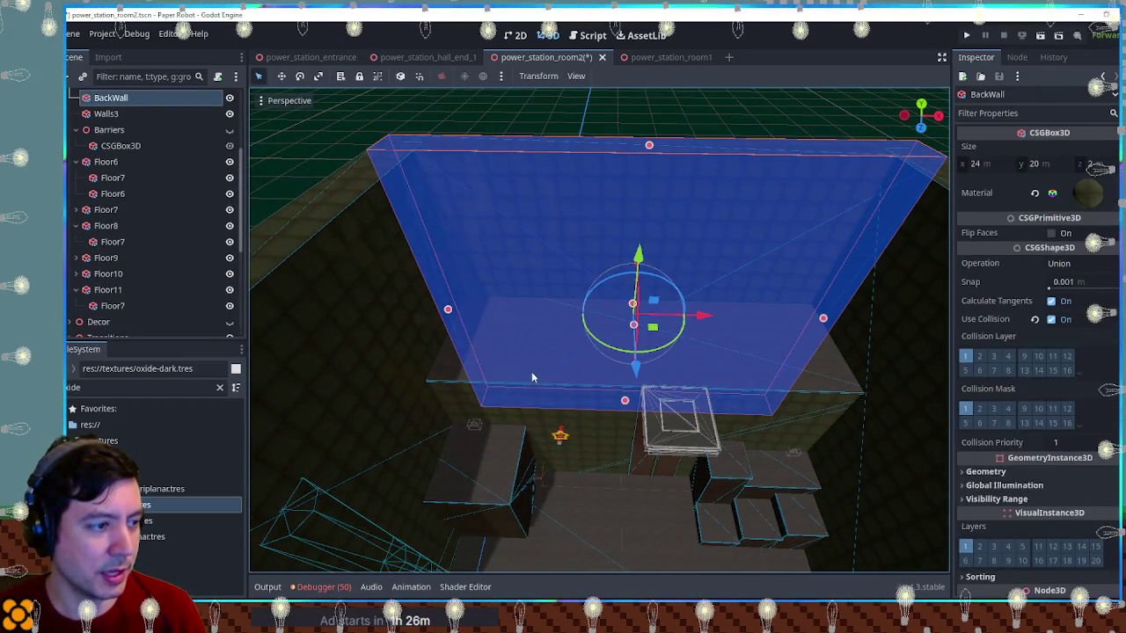
left_click(470, 376)
left_click(460, 375)
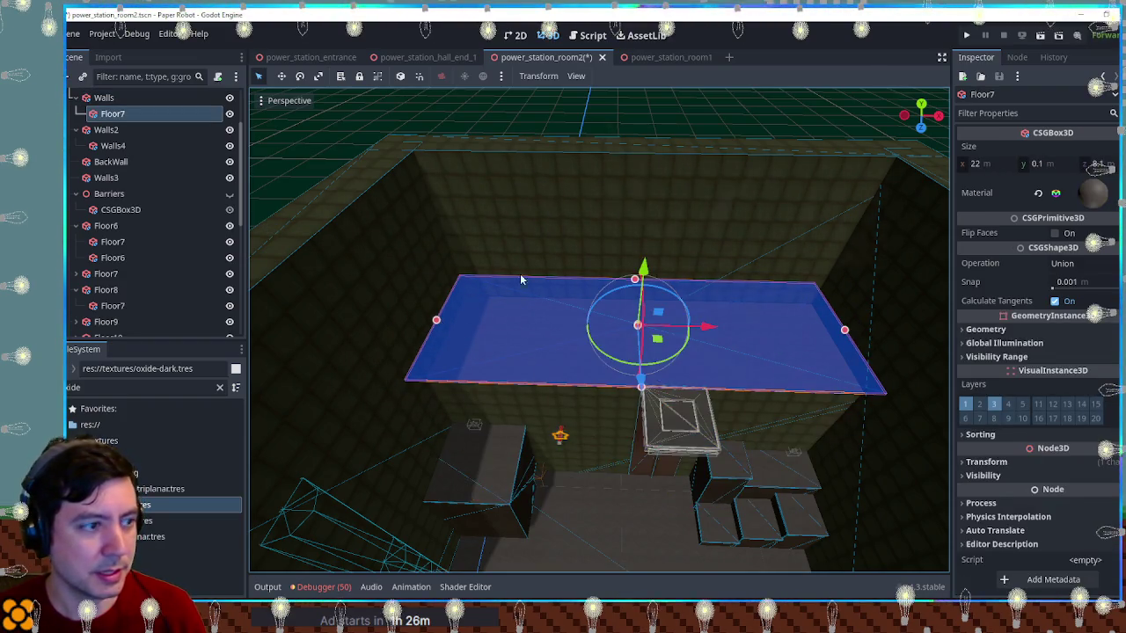
mouse_move(437, 321)
left_mouse_down()
mouse_move(629, 334)
mouse_move(610, 332)
left_mouse_up()
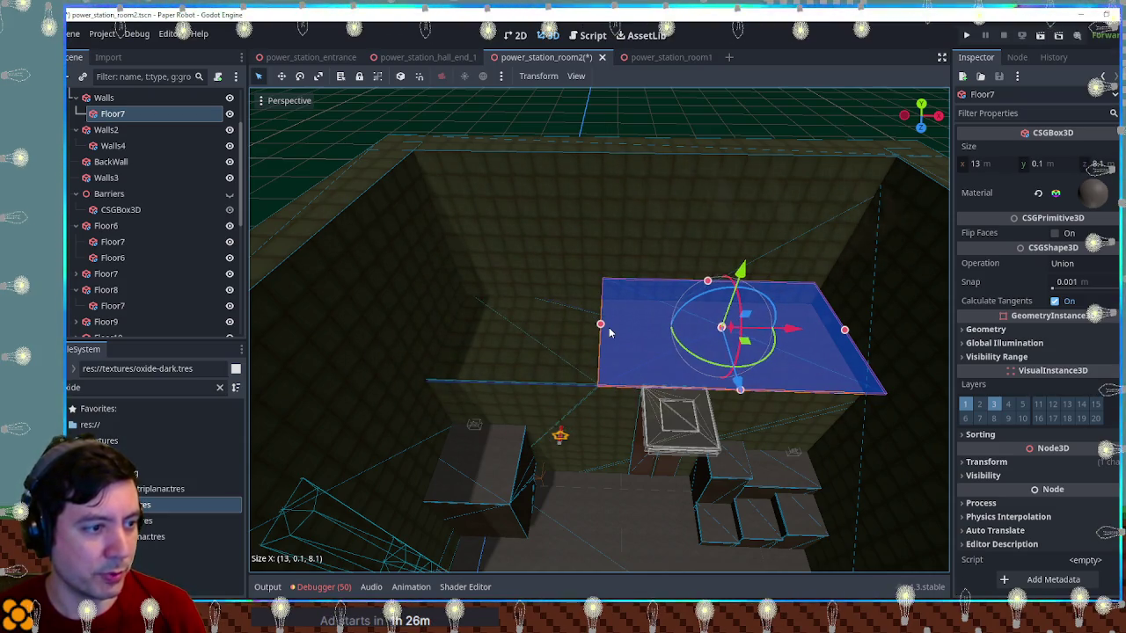
left_click(993, 165)
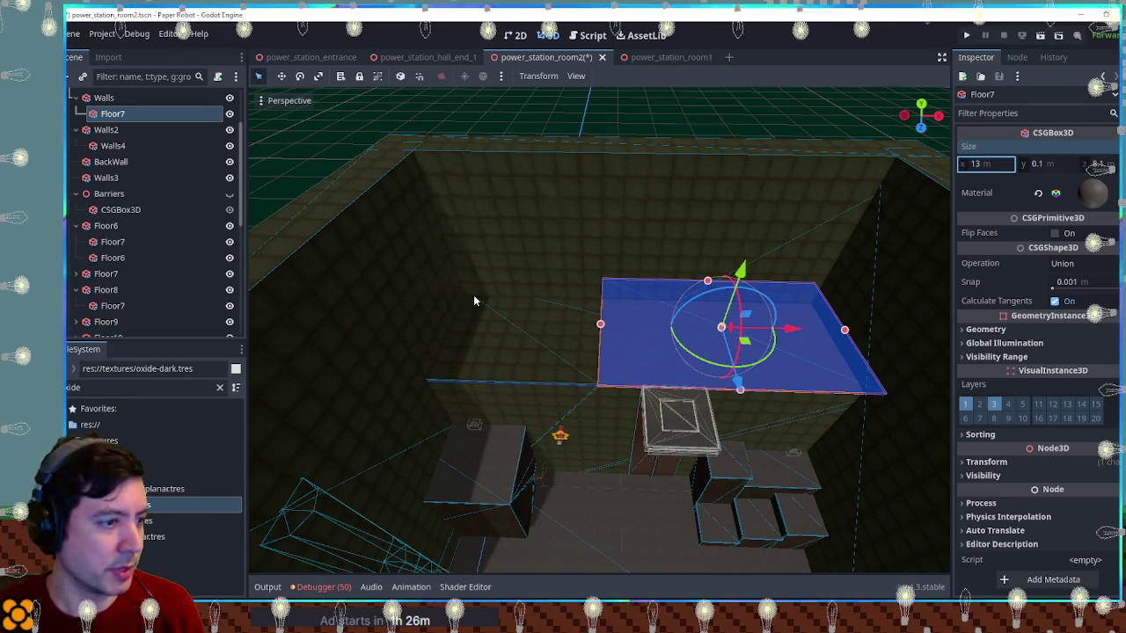
scroll(529, 333, "up", 2)
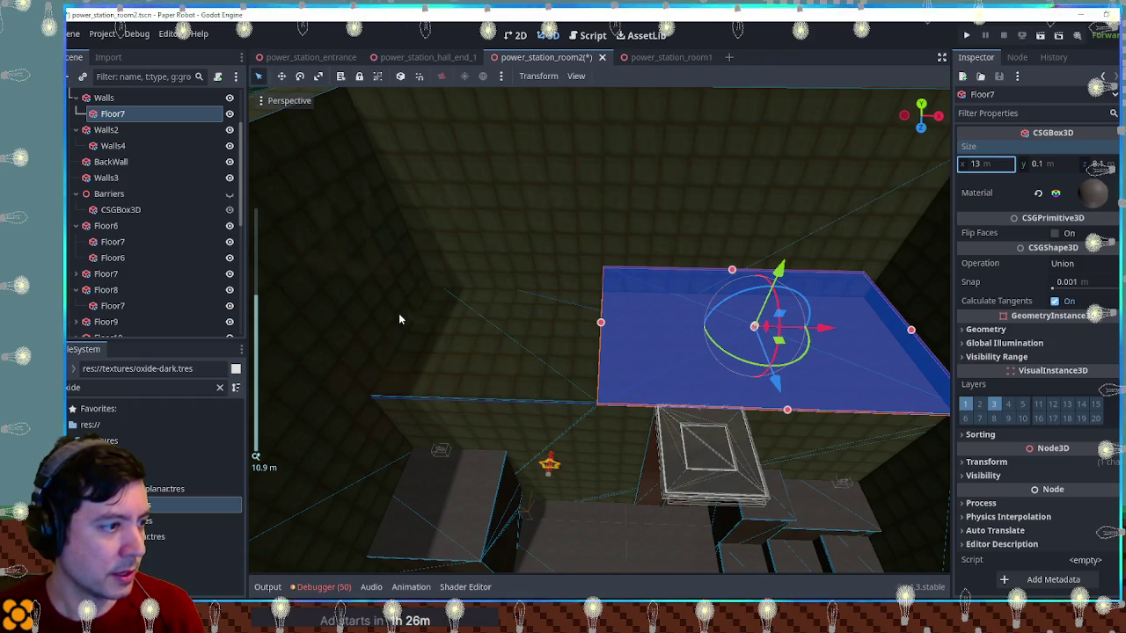
scroll(399, 313, "down", 3)
left_click(545, 253)
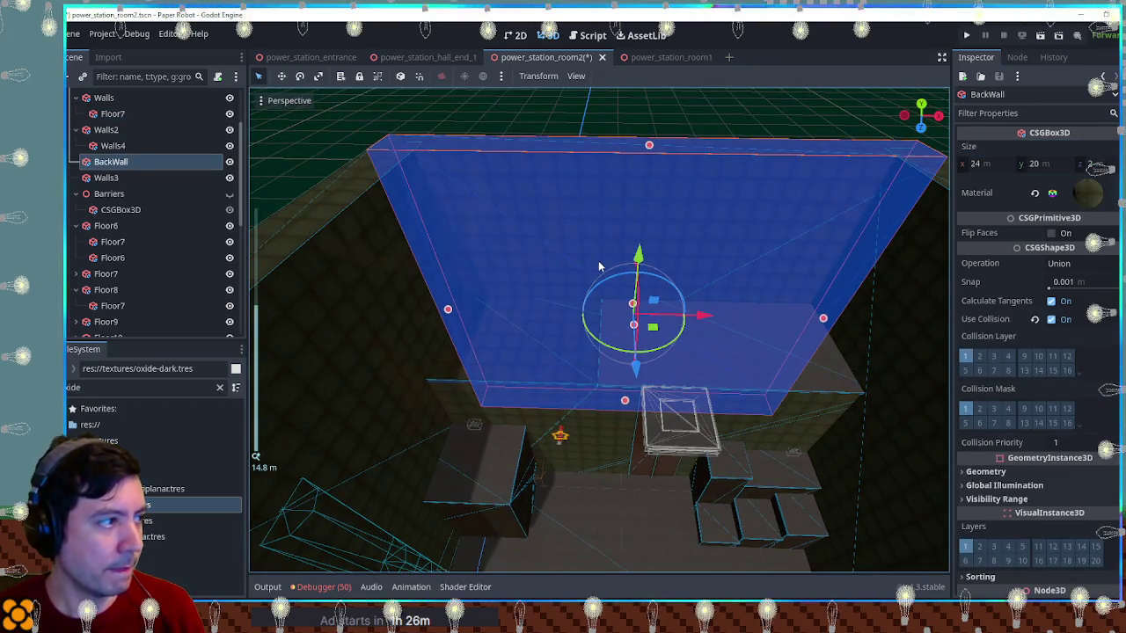
Duplicate the BackWall and rename the copy UpperLeftWall
key("ctrl+d")
key("F2")
type("UpperLeftW")
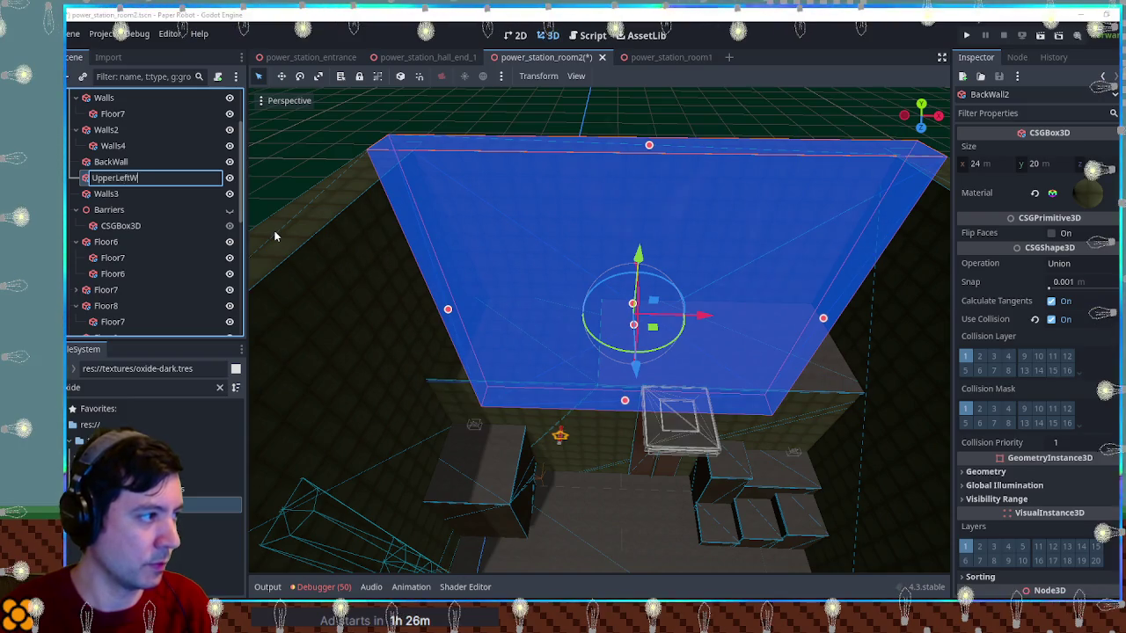
type("all")
key("Return")
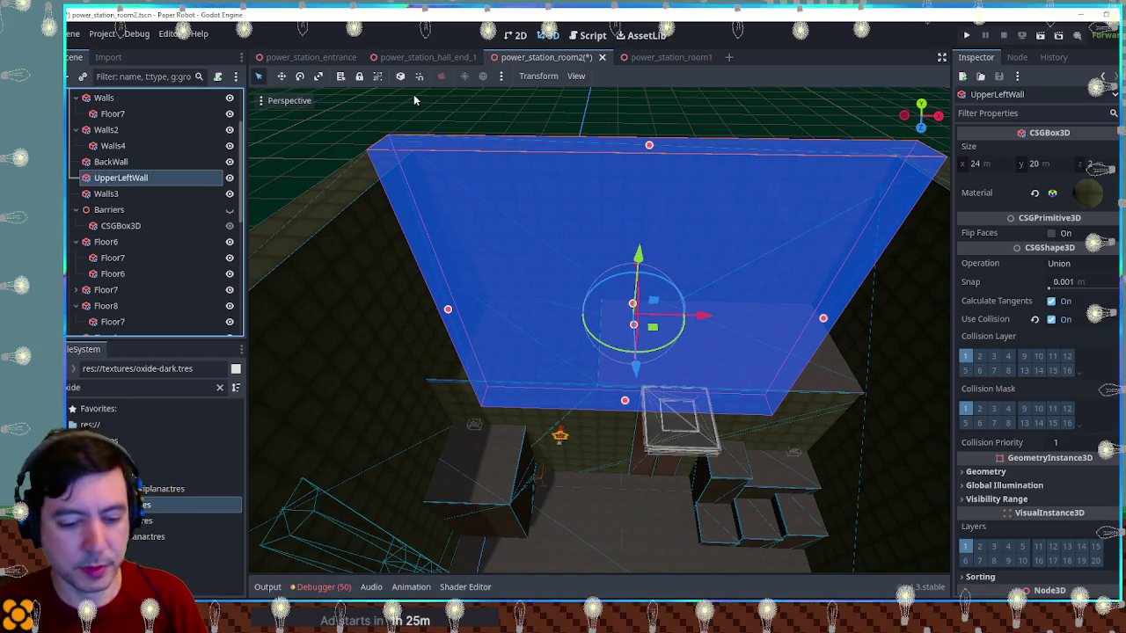
In Top view, resize UpperLeftWall from 24 × 20 × 2 to 8 × 8 × 8 m
key("KP_8")
key("KP_8")
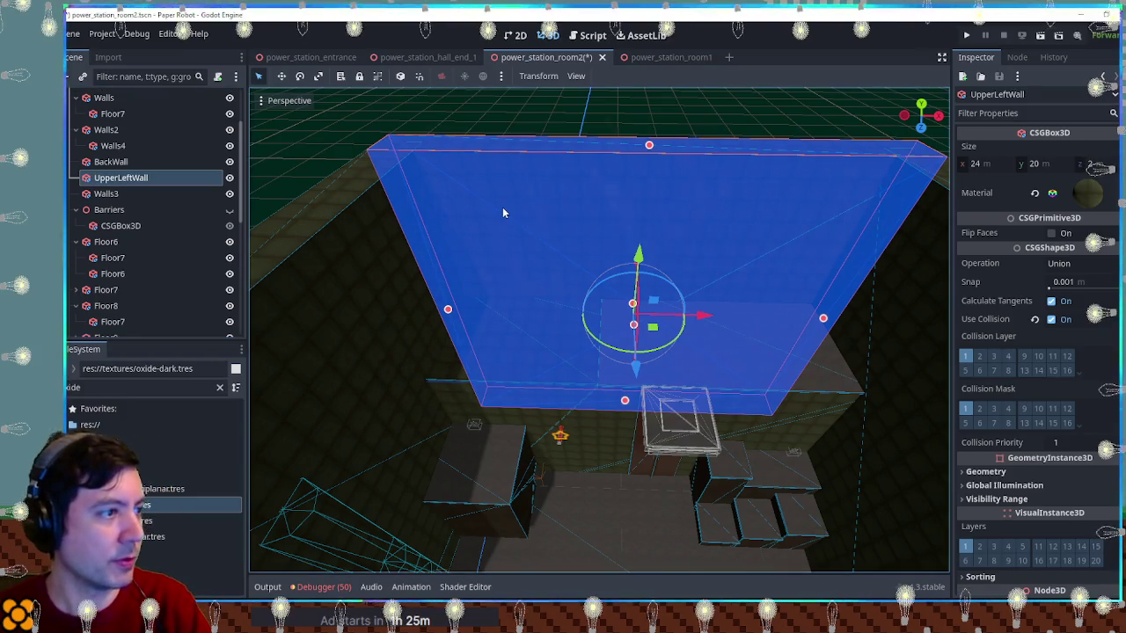
key("KP_7")
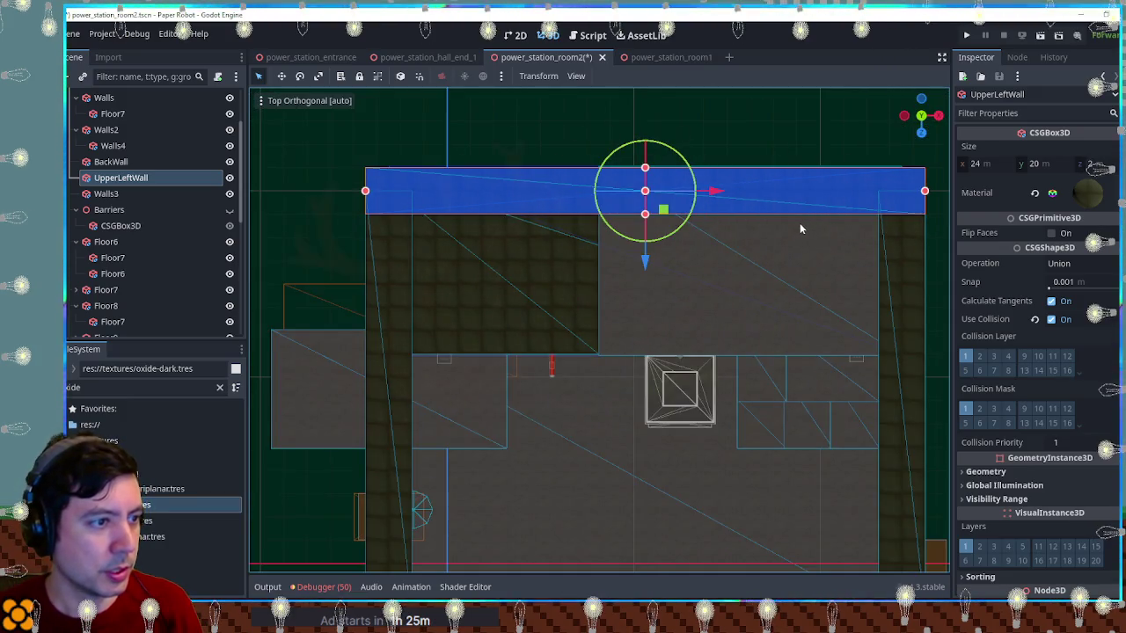
scroll(791, 231, "down", 4)
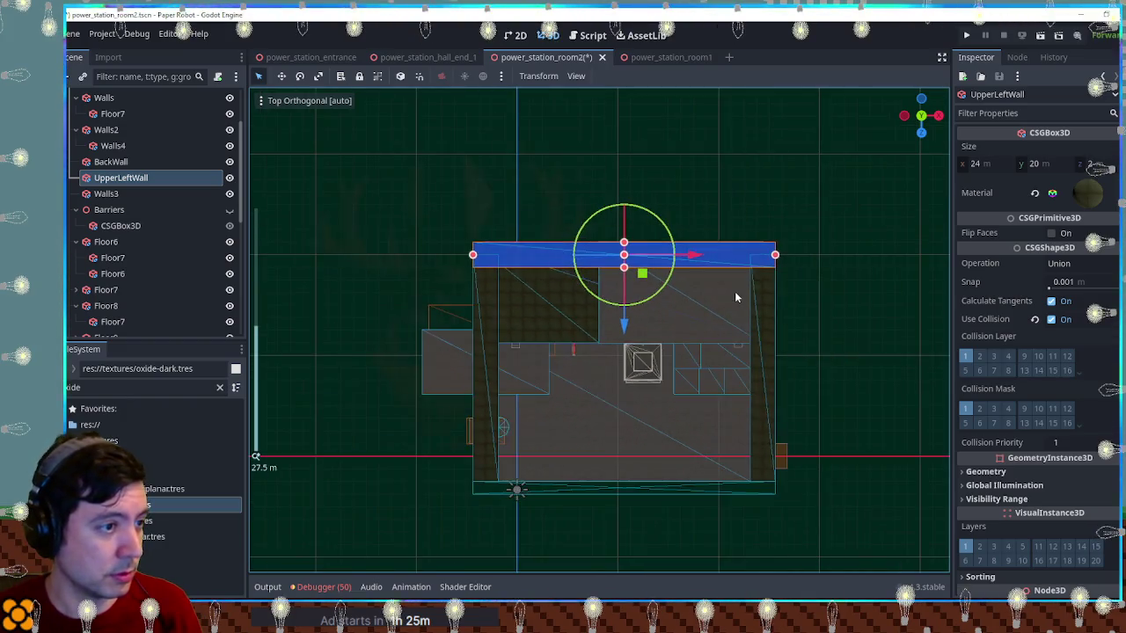
key("KP_2")
key("KP_2")
key("KP_2")
key("KP_7")
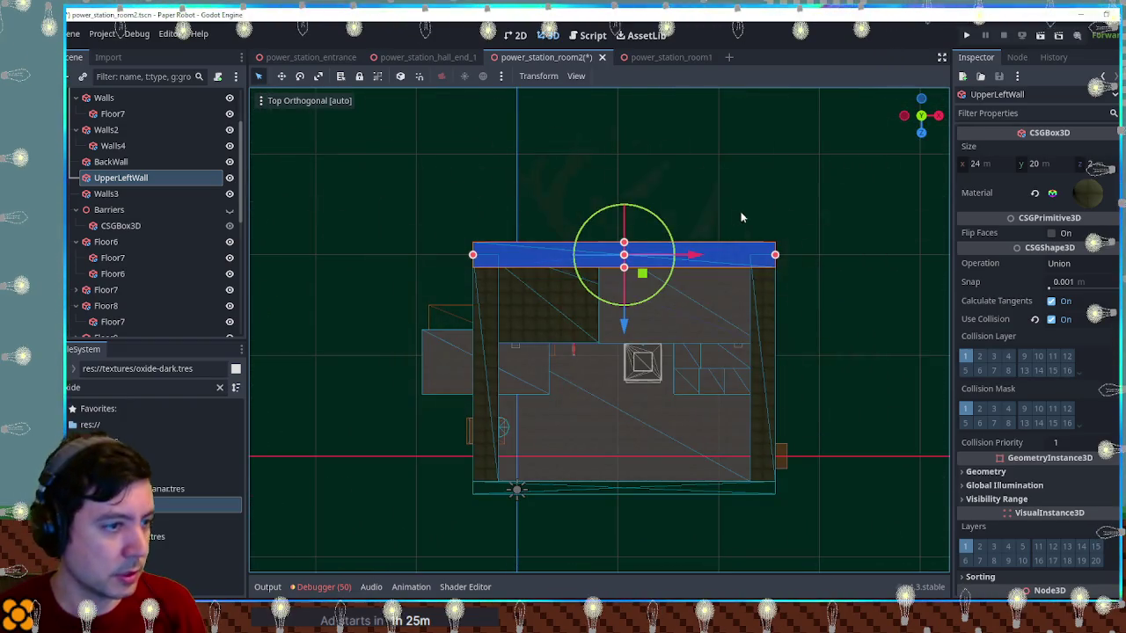
left_click_drag(775, 255, 606, 257)
left_click_drag(536, 268, 533, 345)
left_click_drag(475, 294, 498, 293)
scroll(538, 210, "up", 3)
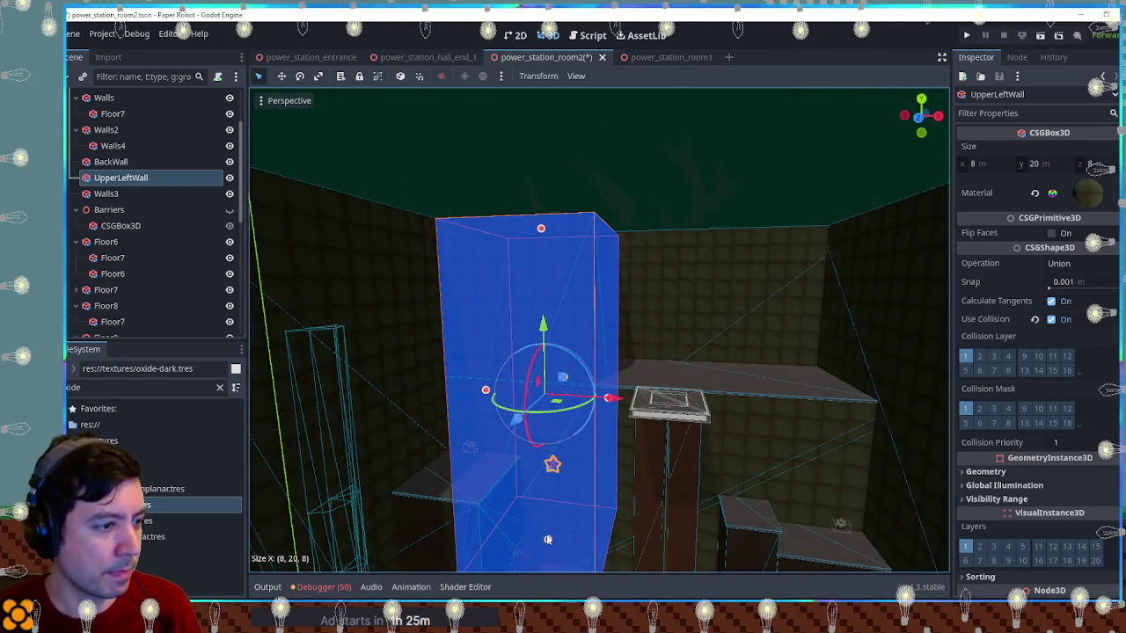
left_click_drag(547, 539, 543, 429)
left_click(684, 191)
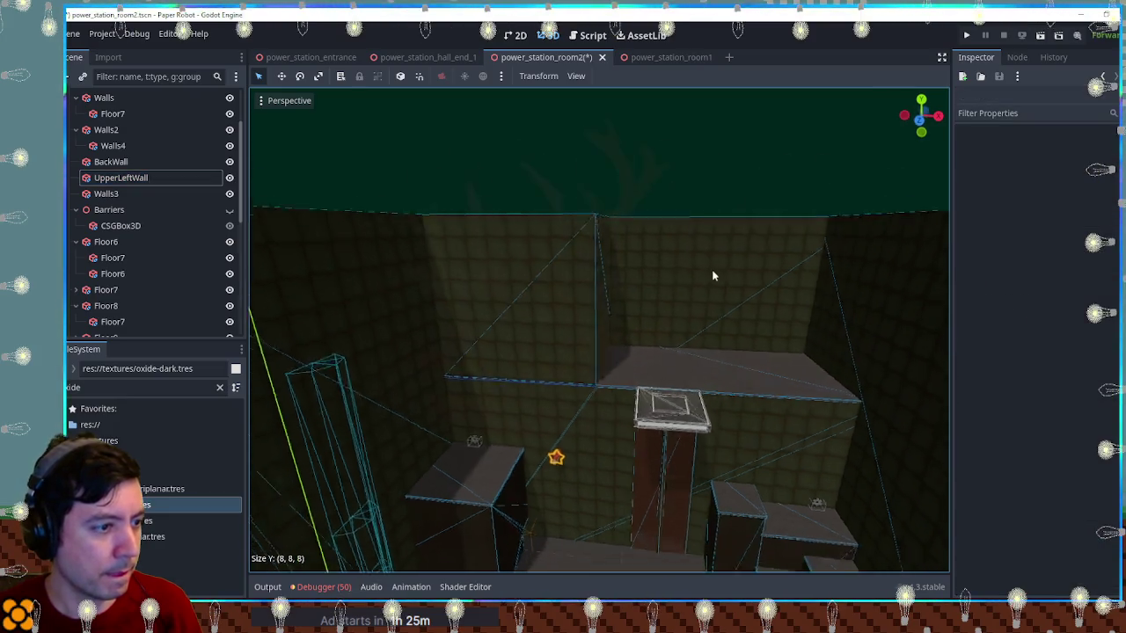
Save power_station_room2 and orbit around the room to review its walls, pillar, pylon and steps
key("ctrl+s")
mouse_move(709, 228)
left_mouse_down()
mouse_move(727, 357)
mouse_move(749, 334)
mouse_move(660, 322)
mouse_move(451, 340)
left_mouse_up()
scroll(451, 339, "up", 2)
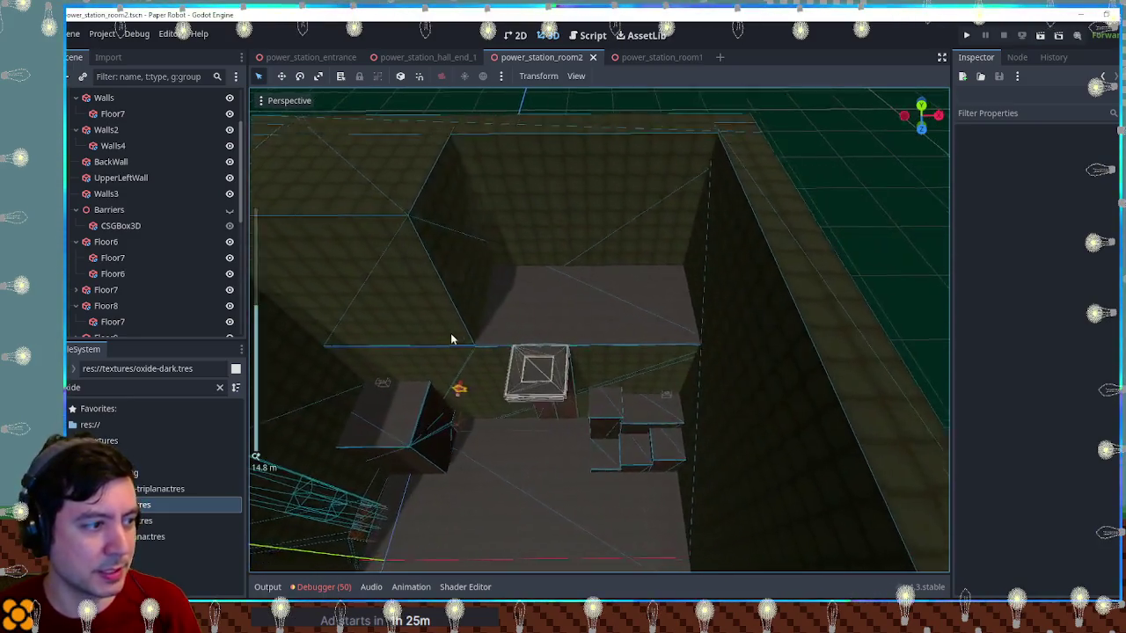
scroll(553, 218, "up", 3)
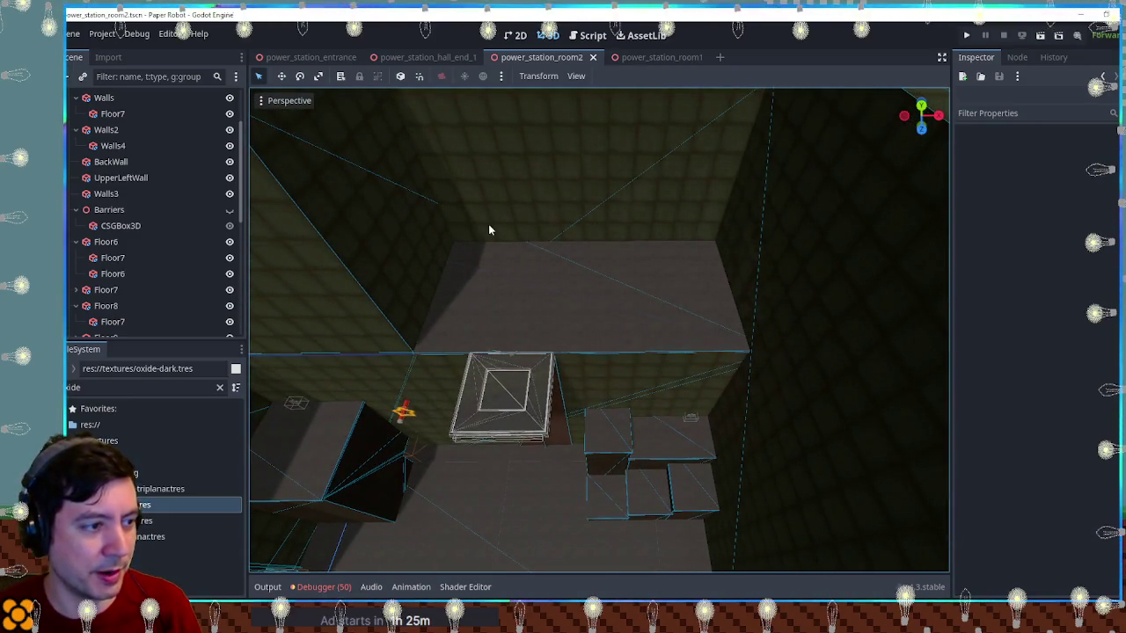
mouse_move(431, 229)
left_mouse_down()
mouse_move(516, 259)
mouse_move(704, 272)
mouse_move(498, 262)
left_mouse_up()
scroll(497, 237, "down", 3)
scroll(497, 237, "down", 6)
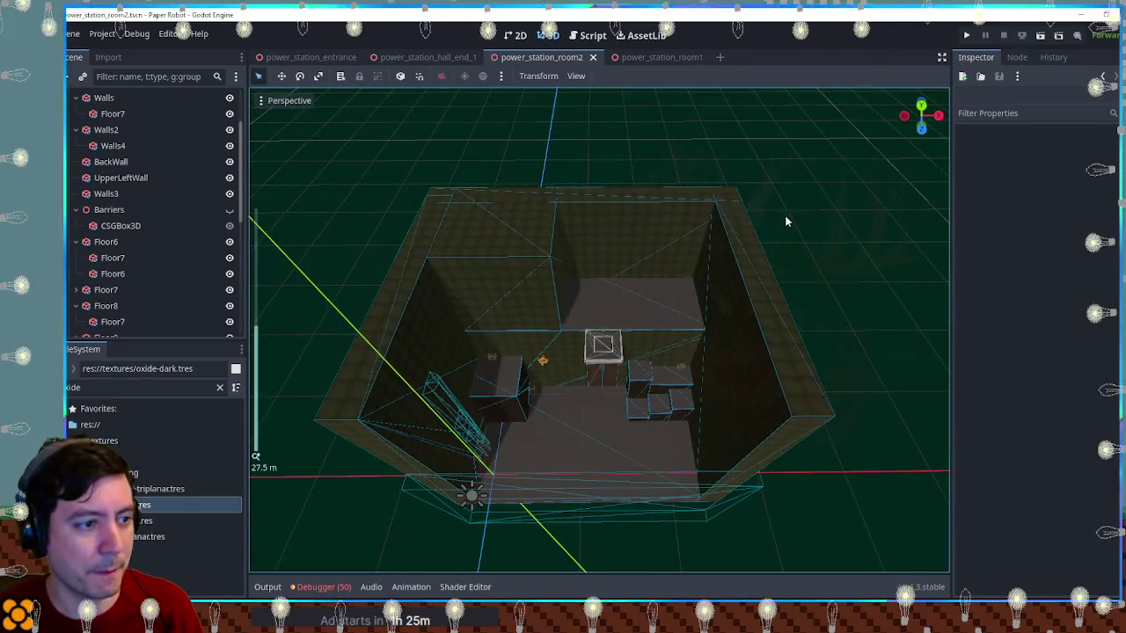
scroll(737, 276, "up", 6)
scroll(712, 360, "down", 6)
mouse_move(713, 361)
left_mouse_down()
mouse_move(707, 211)
mouse_move(618, 239)
mouse_move(744, 252)
mouse_move(608, 249)
mouse_move(688, 329)
mouse_move(607, 255)
mouse_move(731, 344)
left_mouse_up()
scroll(688, 329, "down", 3)
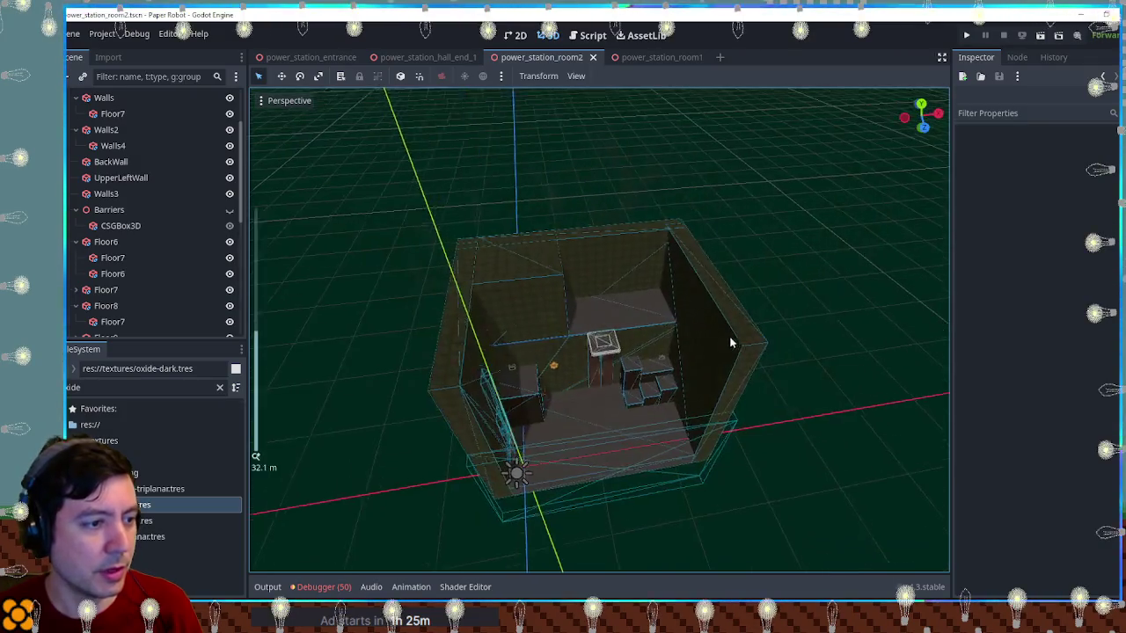
scroll(731, 343, "up", 3)
mouse_move(709, 301)
left_mouse_down()
mouse_move(688, 280)
mouse_move(691, 216)
left_mouse_up()
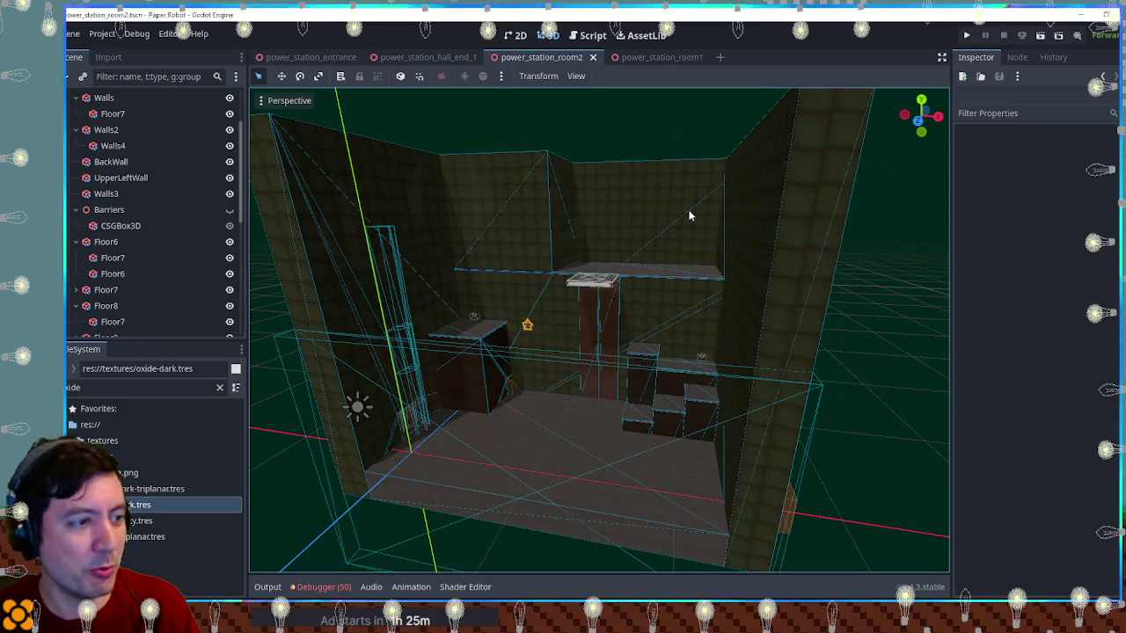
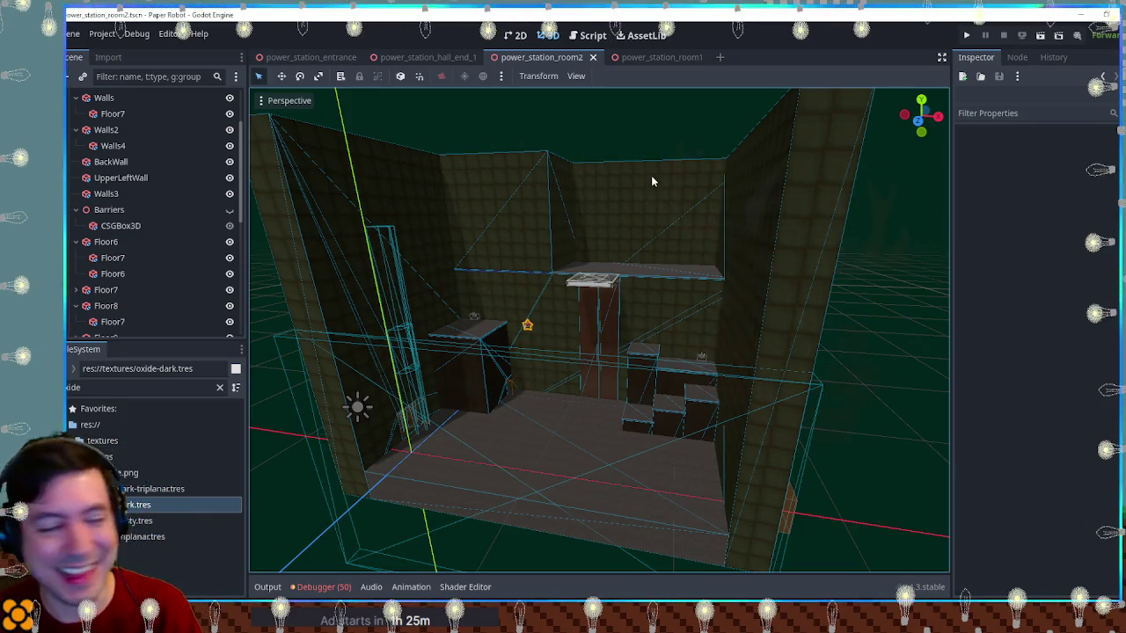
Test-run the current scene, then go back to editing and select the room's walls
key("F6")
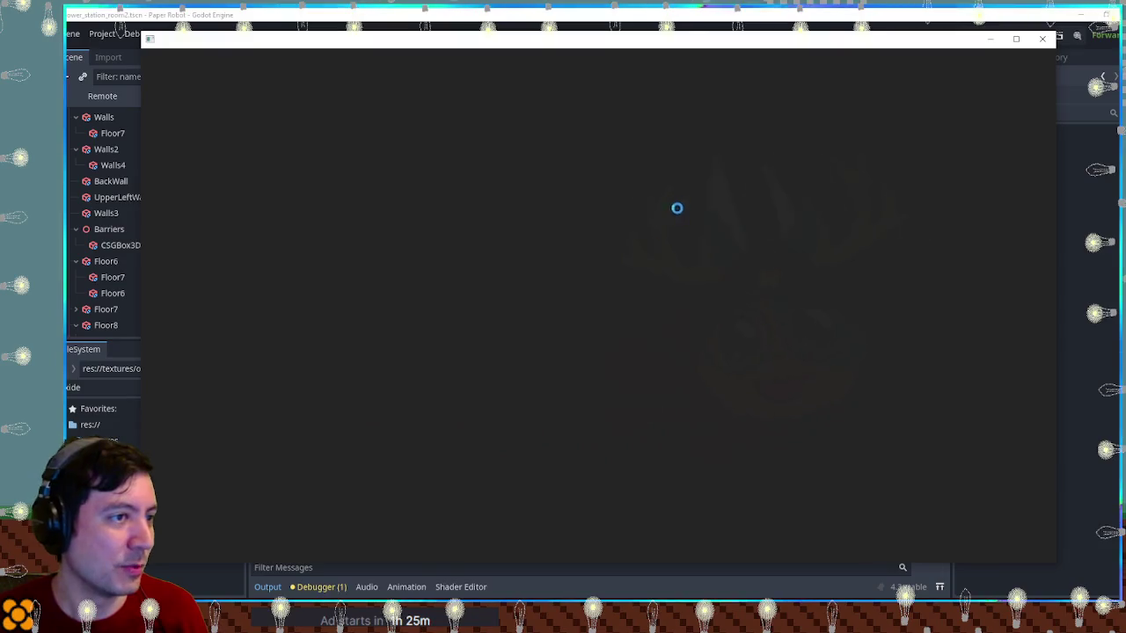
left_click(1042, 39)
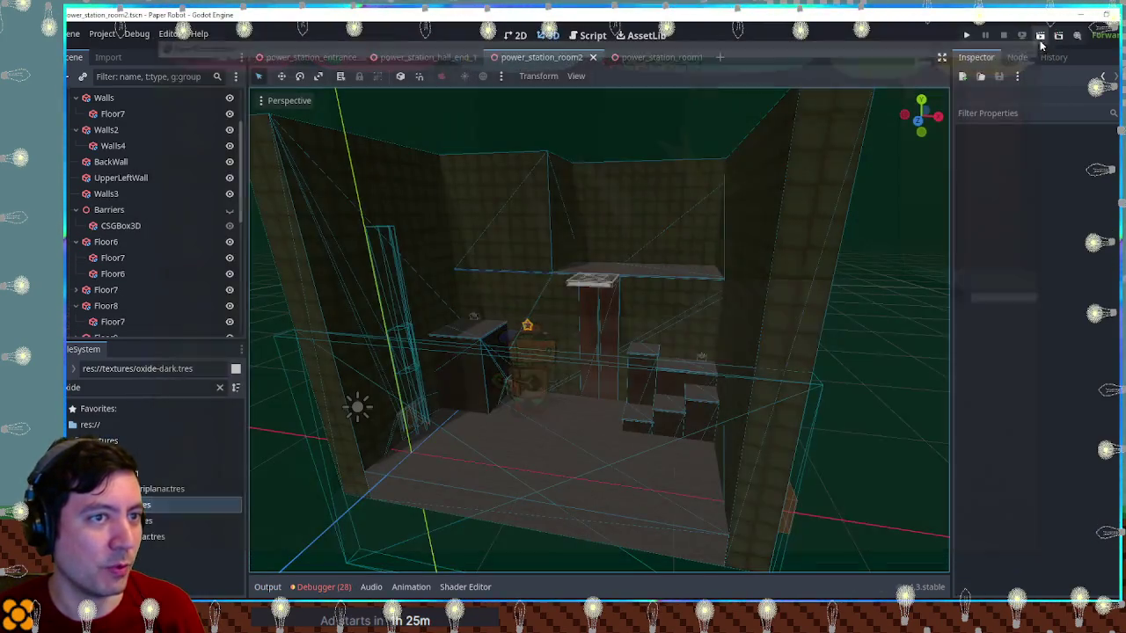
left_click(617, 183)
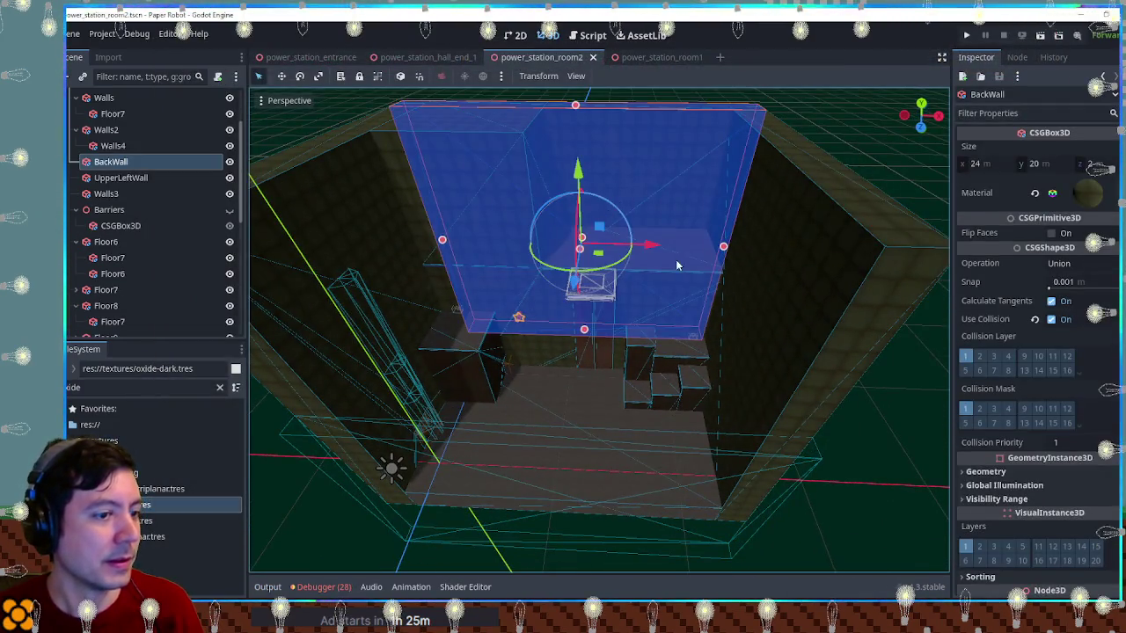
left_click(347, 285)
Paste a copy of the Walls4 cutout under BackWall and reset its position to the origin
left_click(132, 146)
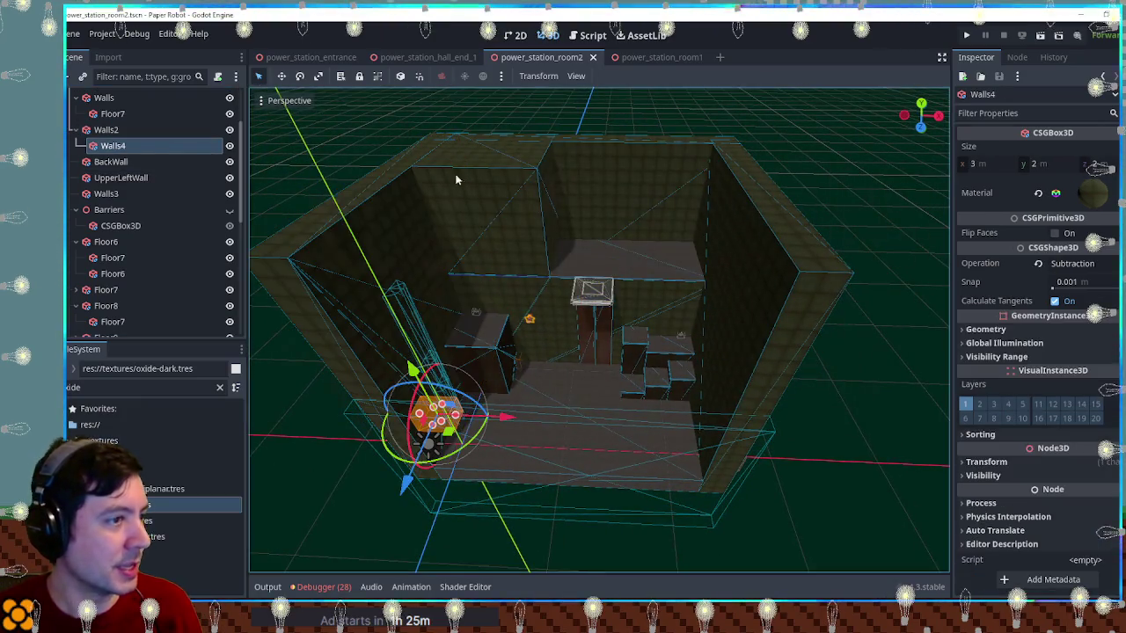
key("ctrl+c")
left_click(625, 162)
key("ctrl+v")
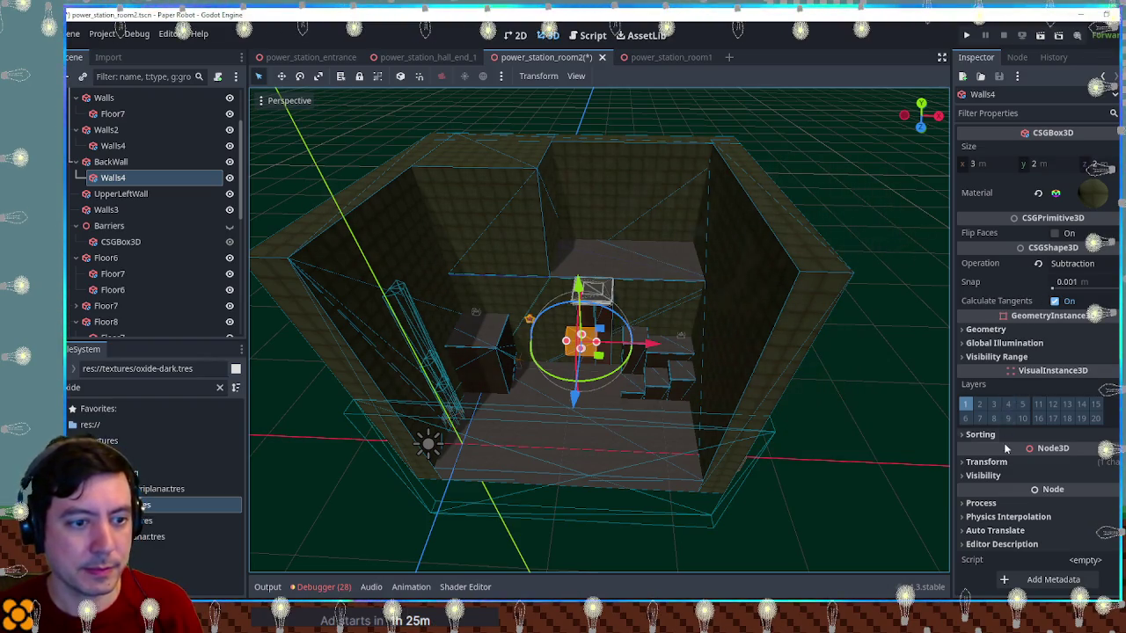
left_click(981, 463)
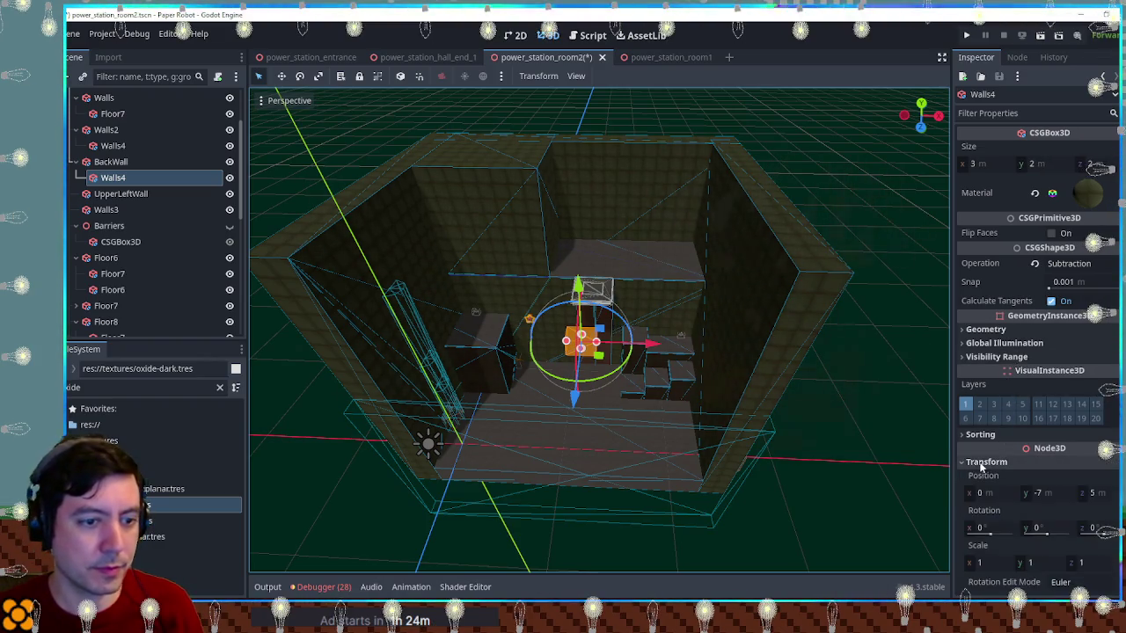
left_click(1106, 475)
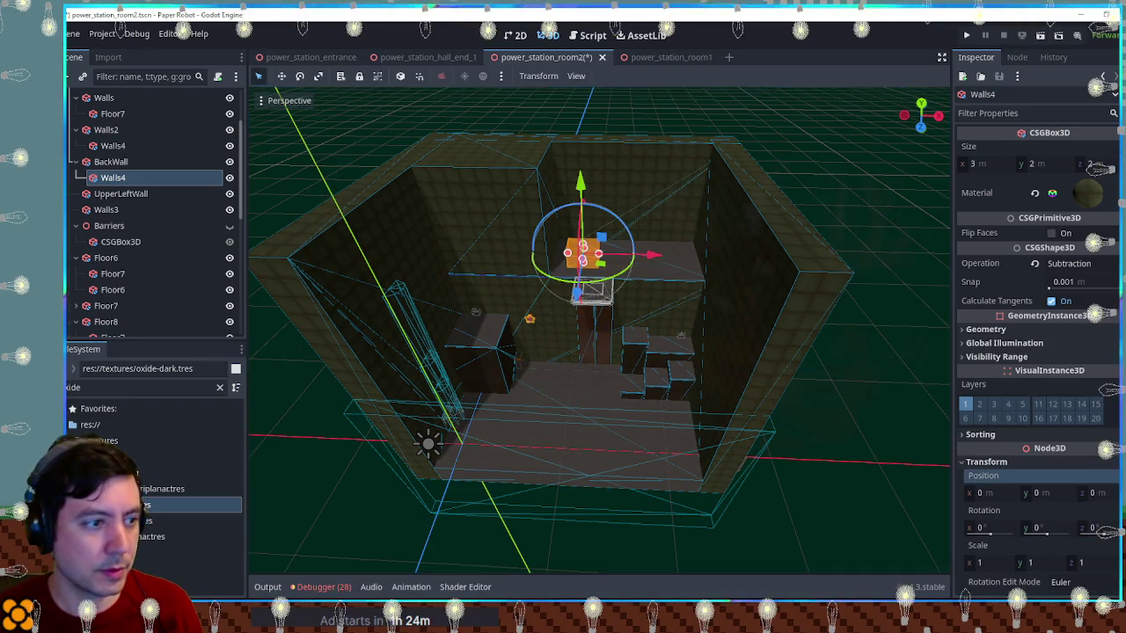
In Front view, raise the cutout 3 m above the pillar, shift it 1 m right, and make it 3 m wide and taller
key("KP_7")
left_click_drag(649, 280, 575, 293)
left_click_drag(603, 232, 678, 322)
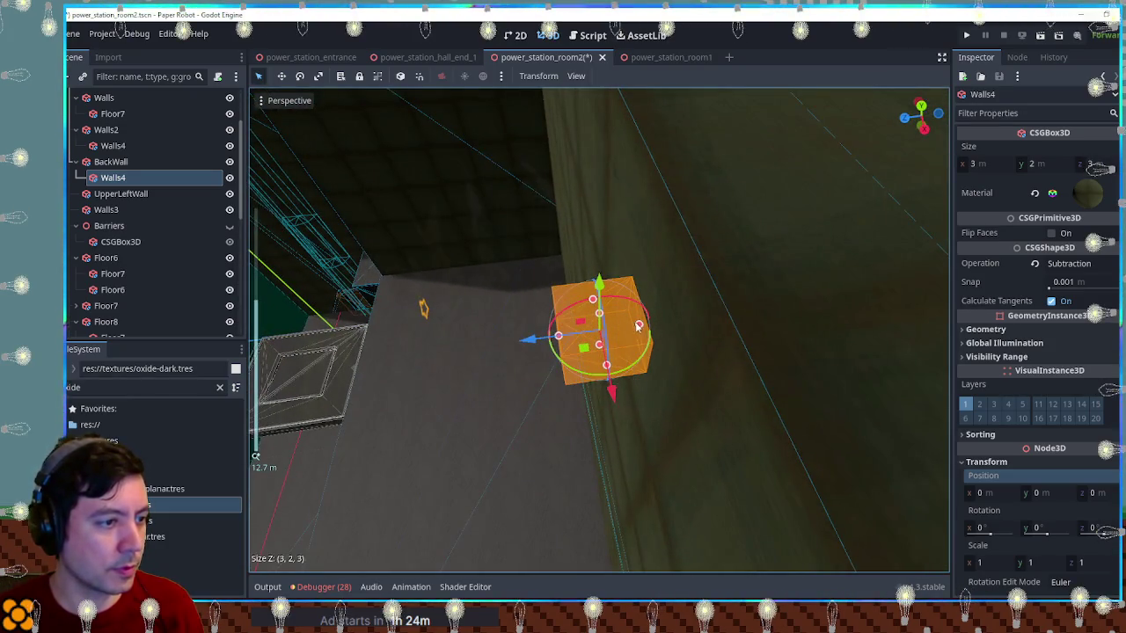
key("KP_1")
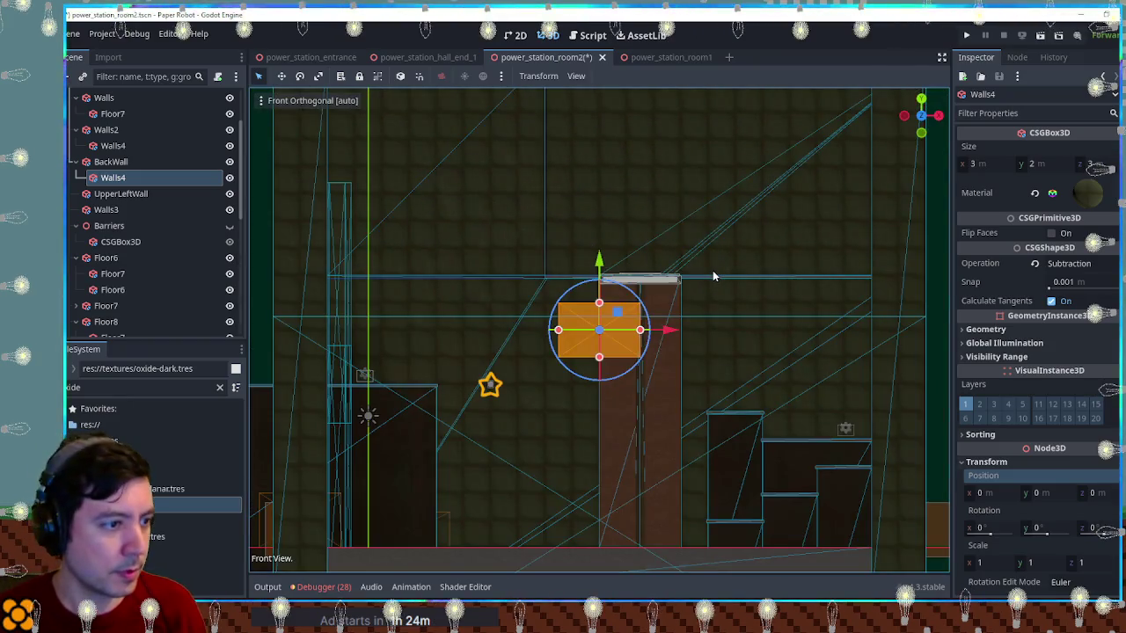
left_click_drag(598, 264, 609, 179)
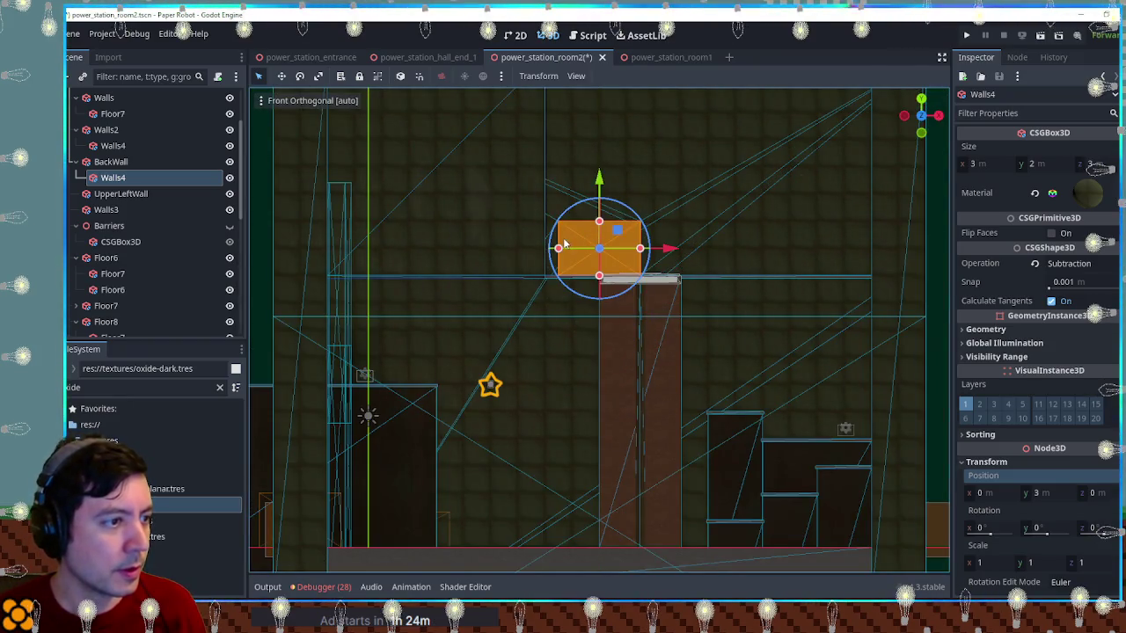
mouse_move(578, 252)
left_mouse_down()
mouse_move(596, 250)
mouse_move(576, 248)
left_mouse_up()
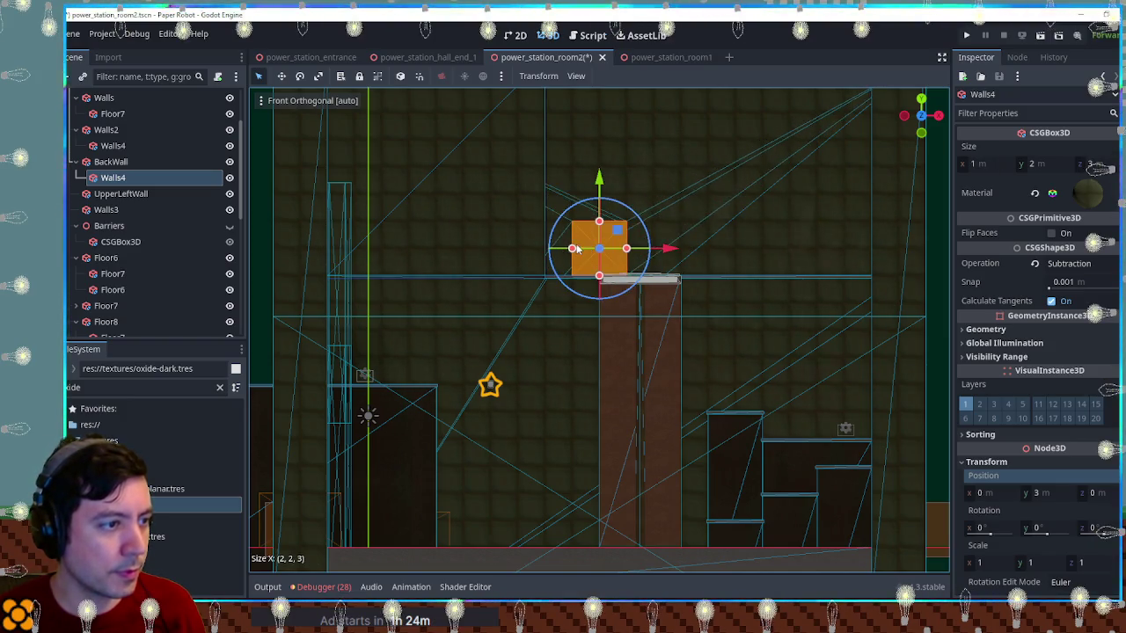
mouse_move(671, 249)
left_mouse_down()
mouse_move(716, 249)
mouse_move(686, 252)
left_mouse_up()
left_click_drag(641, 222, 647, 204)
scroll(688, 235, "down", 3)
Deselect the cutout, return to perspective and collapse the BackWall branch
left_click(857, 269)
mouse_move(856, 269)
left_mouse_down()
mouse_move(714, 254)
mouse_move(689, 334)
mouse_move(443, 329)
mouse_move(716, 317)
mouse_move(690, 263)
mouse_move(616, 296)
mouse_move(698, 307)
mouse_move(485, 343)
mouse_move(407, 333)
mouse_move(452, 329)
mouse_move(513, 407)
mouse_move(692, 367)
mouse_move(704, 321)
mouse_move(410, 314)
left_mouse_up()
scroll(444, 329, "up", 10)
scroll(671, 357, "up", 3)
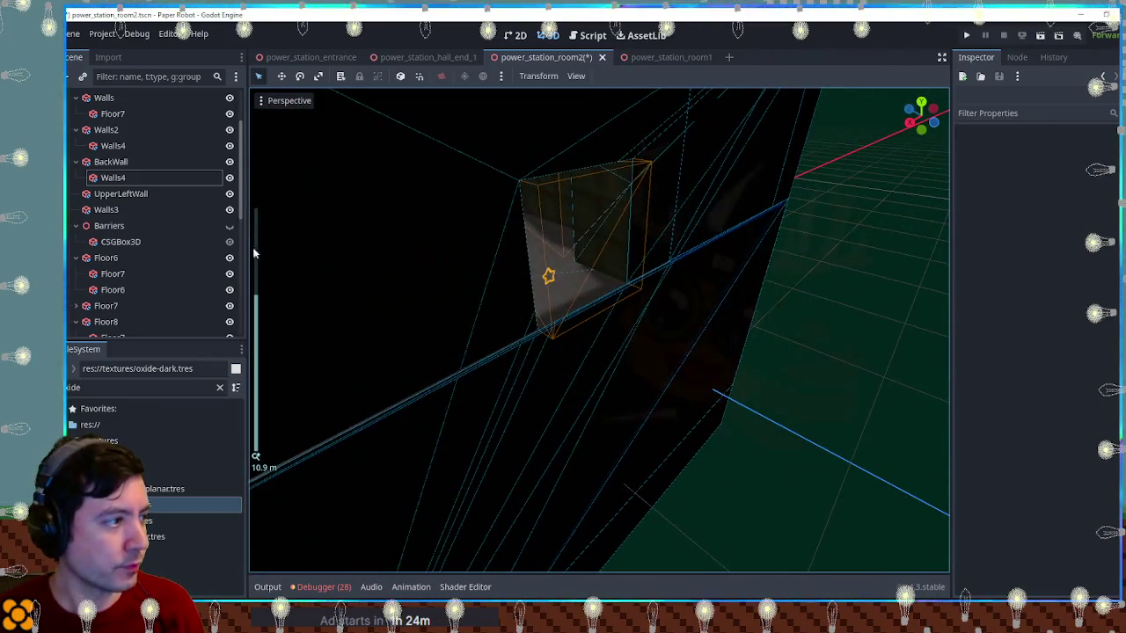
left_click(75, 162)
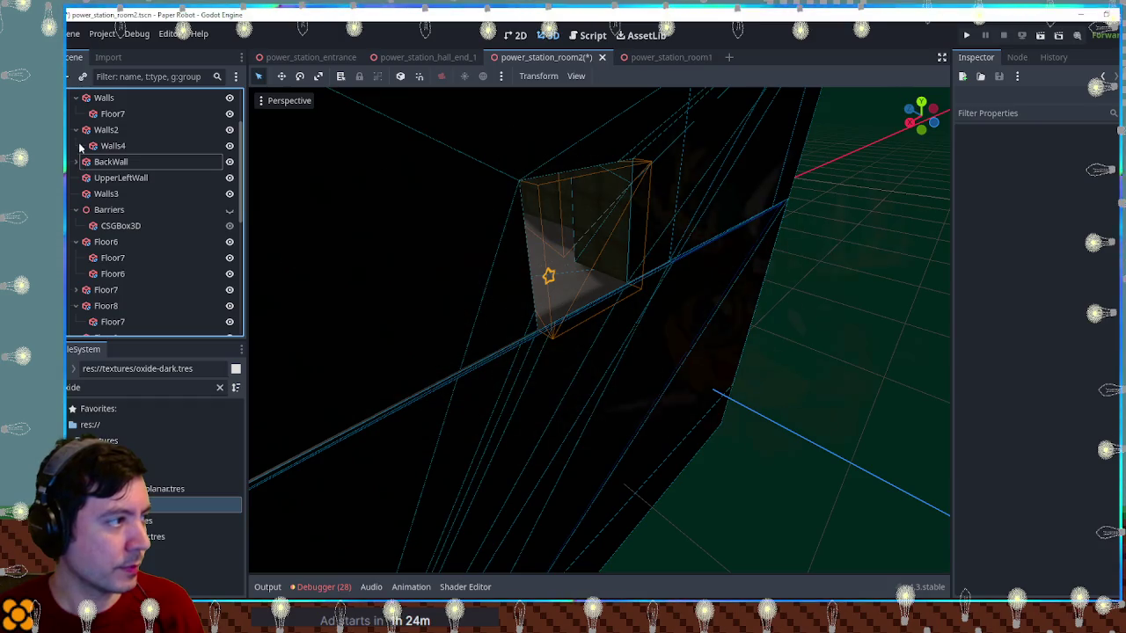
Collapse the wall branches and add a new CSGBox3D under Geometry
left_click(76, 130)
left_click(75, 97)
left_click(76, 130)
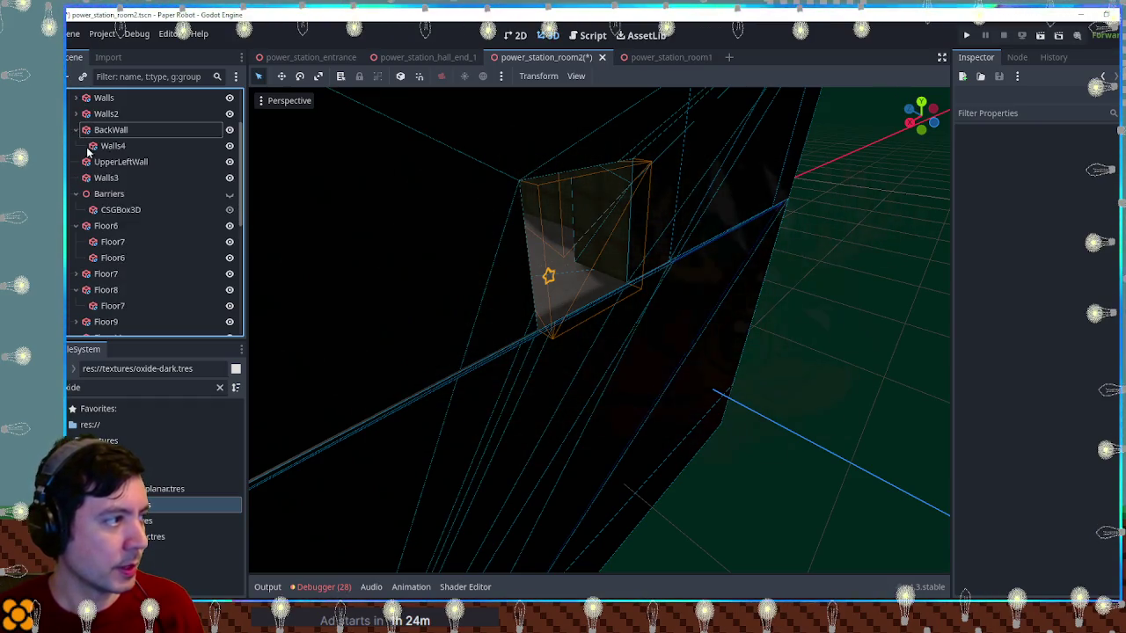
scroll(144, 152, "up", 3)
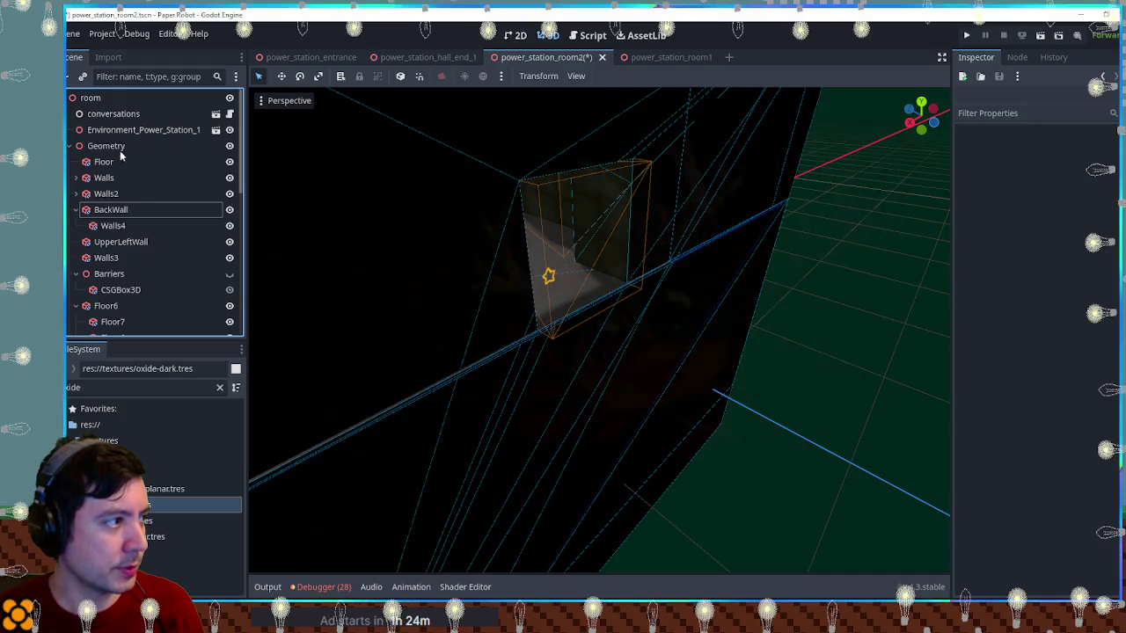
left_click(72, 146)
left_click(99, 146)
key("ctrl+a")
type("csgbox")
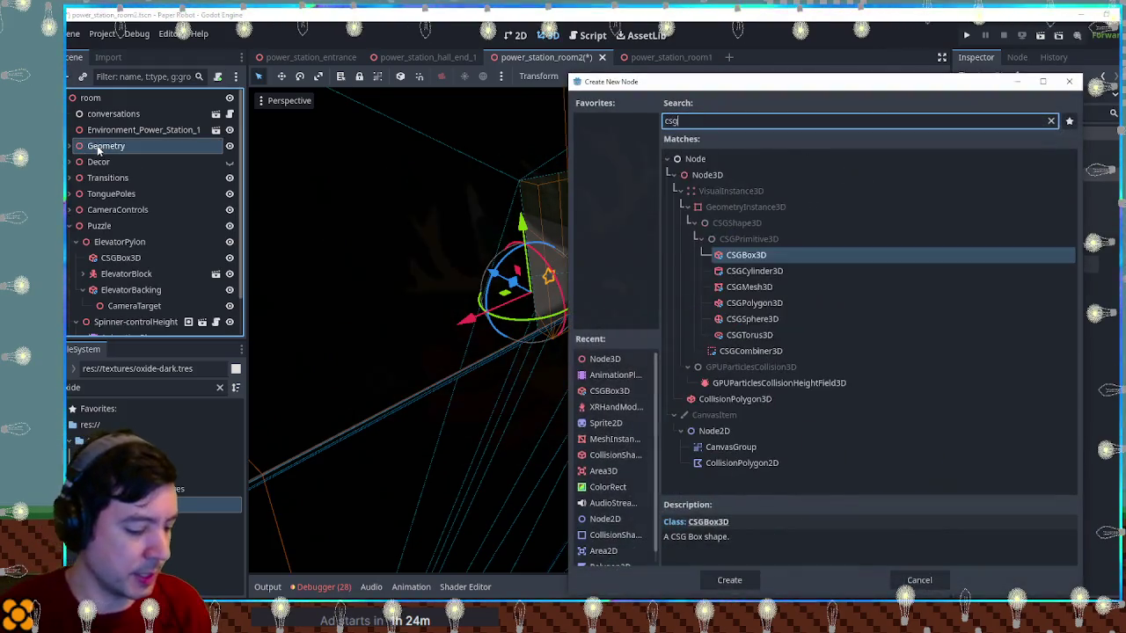
key("Return")
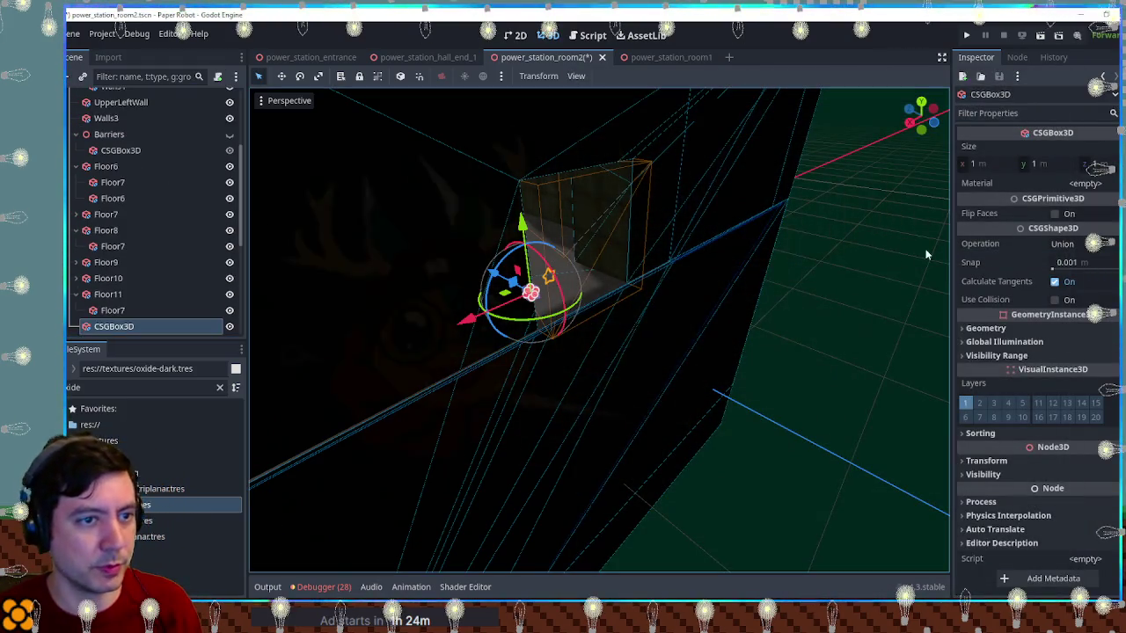
Move the new box onto the central pillar, 3 m wide and 2 m tall, deepened along Z
scroll(676, 241, "down", 8)
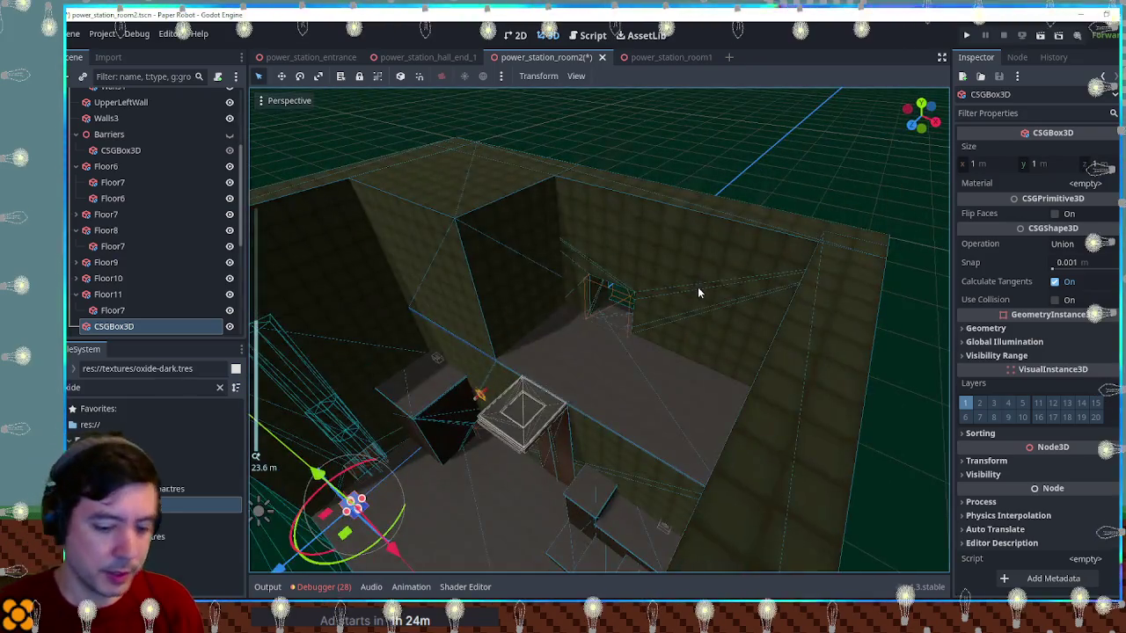
key("KP_7")
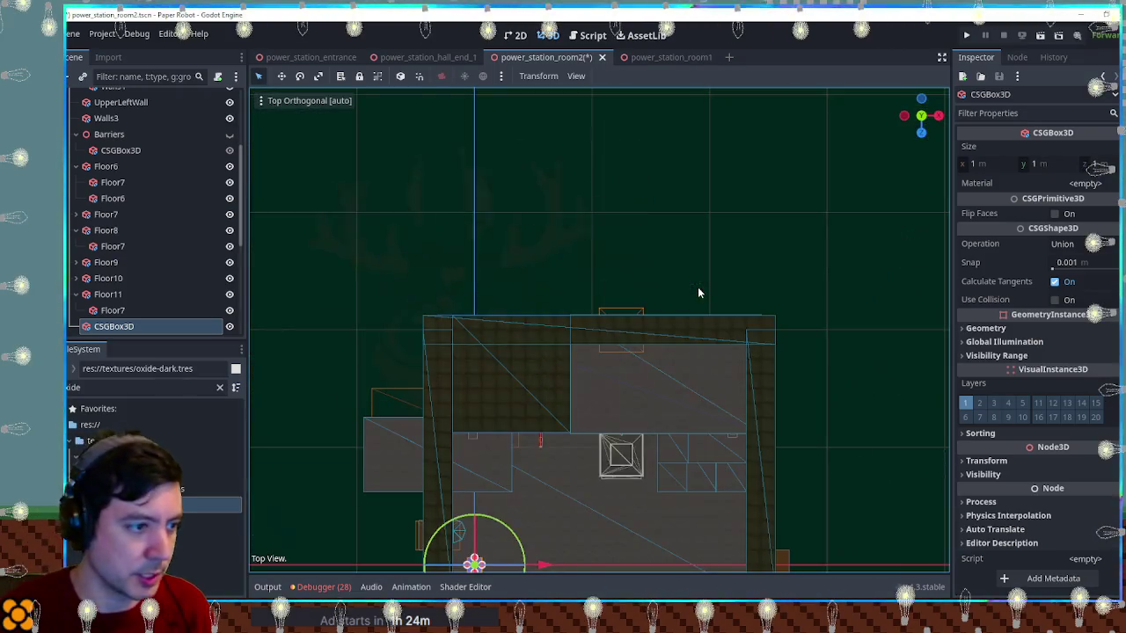
key("KP_1")
mouse_move(498, 434)
left_mouse_down()
mouse_move(659, 313)
mouse_move(644, 299)
left_mouse_up()
scroll(677, 294, "up", 5)
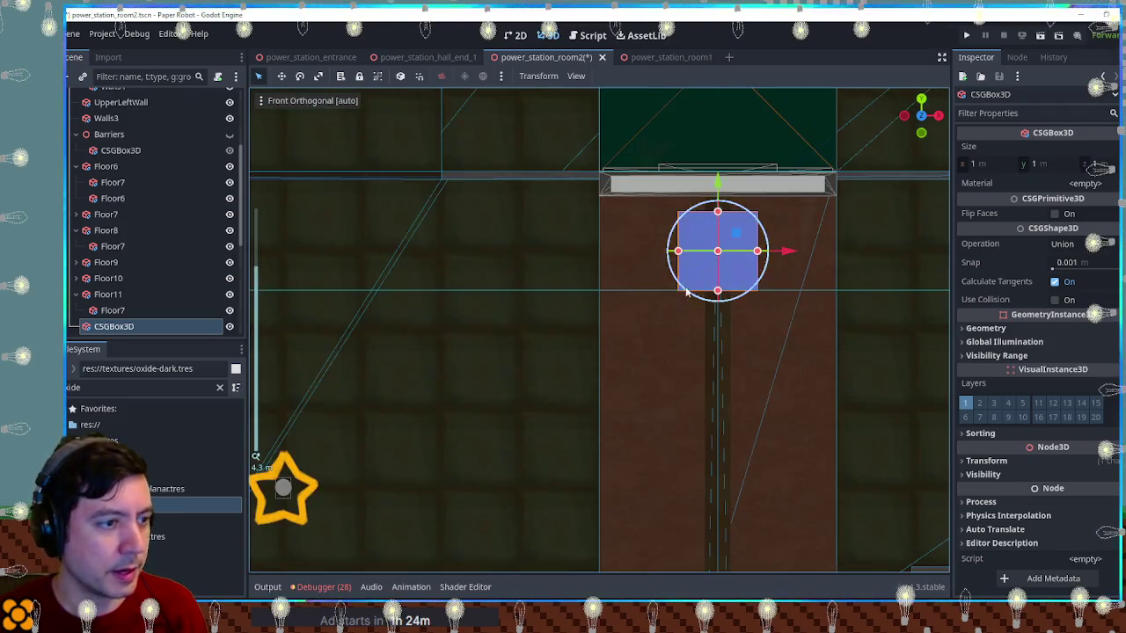
left_click_drag(678, 250, 598, 251)
left_click_drag(718, 211, 720, 174)
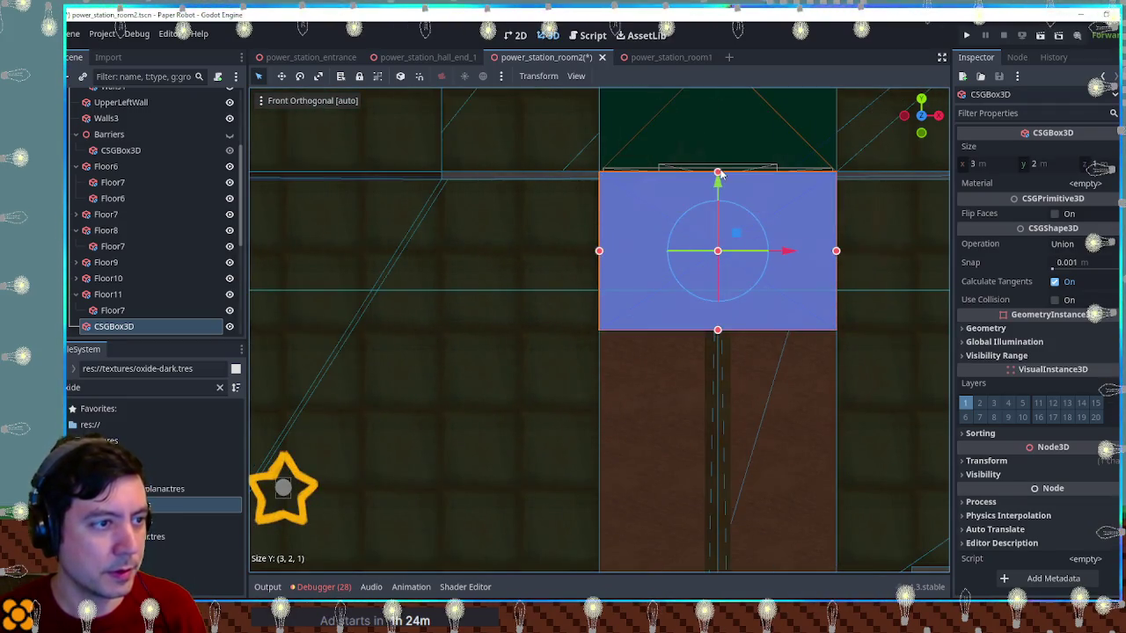
key("KP_3")
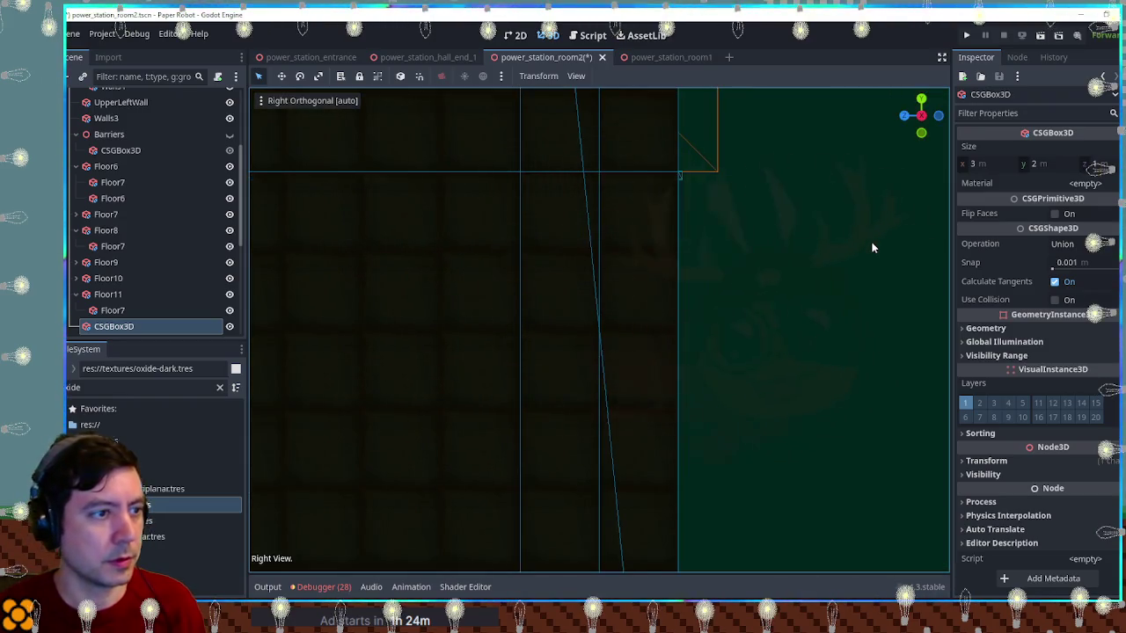
scroll(873, 248, "down", 3)
scroll(623, 294, "up", 2)
left_click_drag(708, 328, 802, 331)
mouse_move(810, 258)
left_mouse_down()
mouse_move(884, 383)
mouse_move(608, 326)
mouse_move(617, 511)
left_mouse_up()
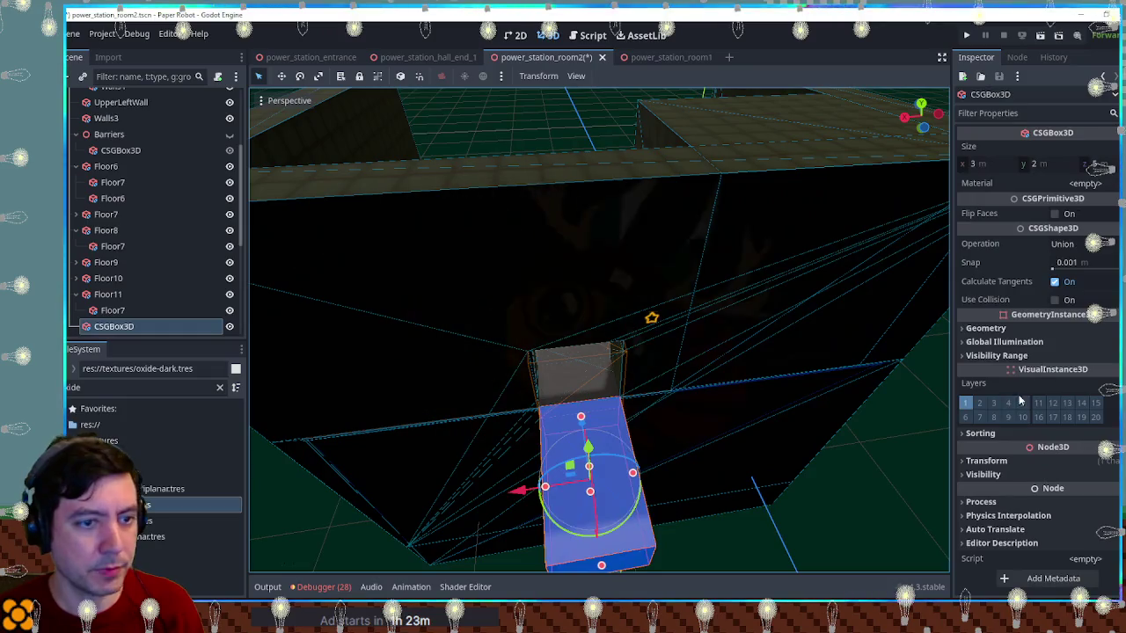
Enable Use Collision on the box and rename it InvisBackDoorFloor
left_click(1055, 299)
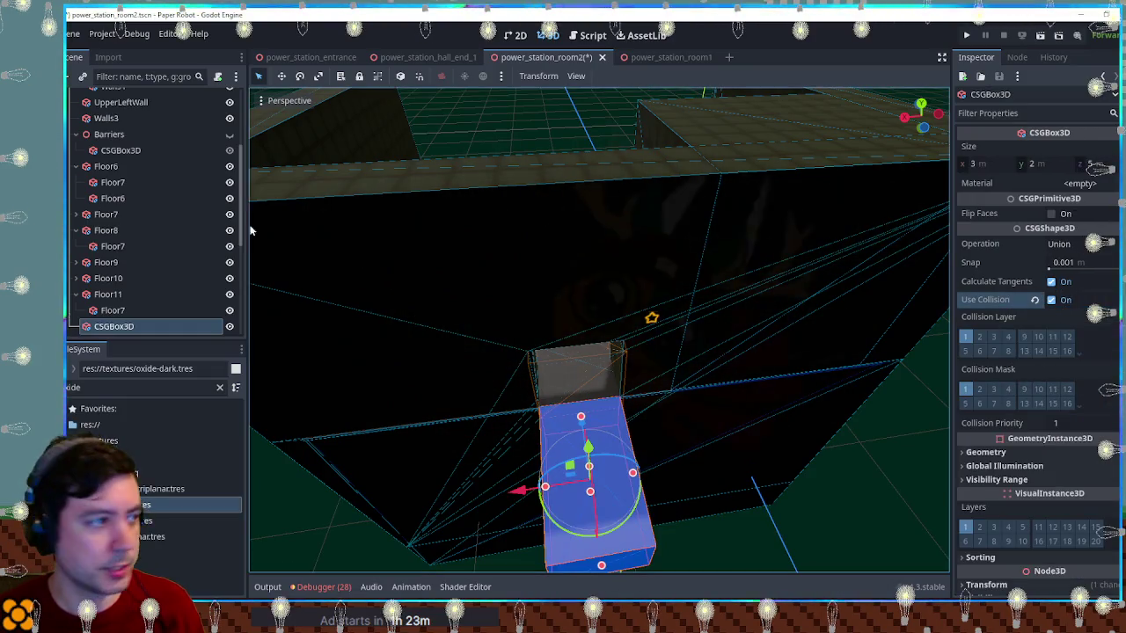
left_click(164, 327)
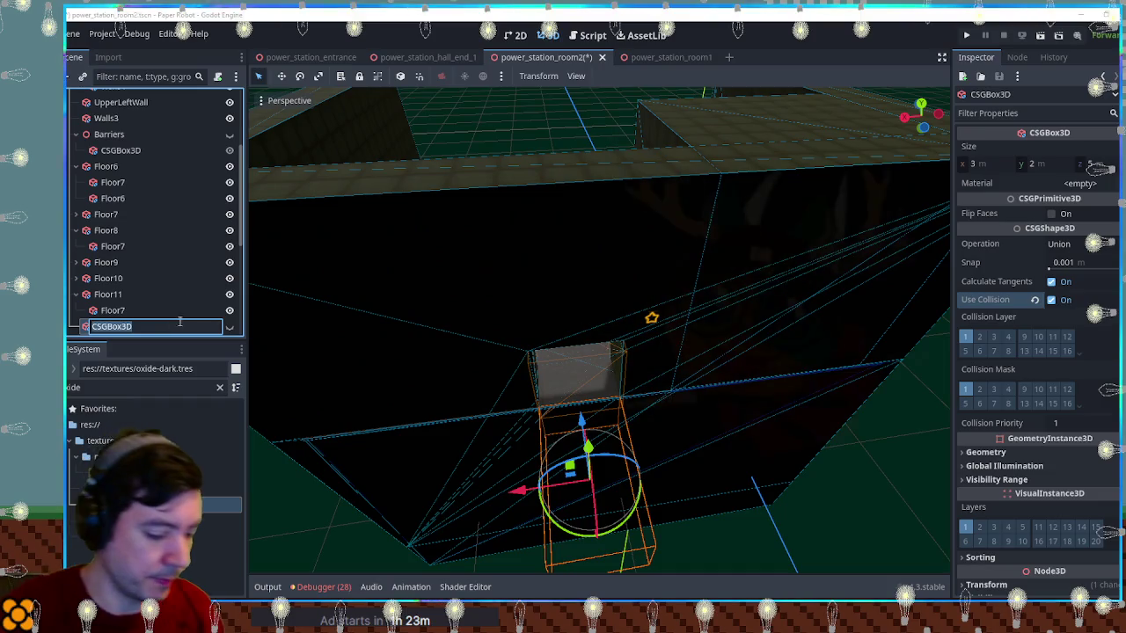
type("Invis")
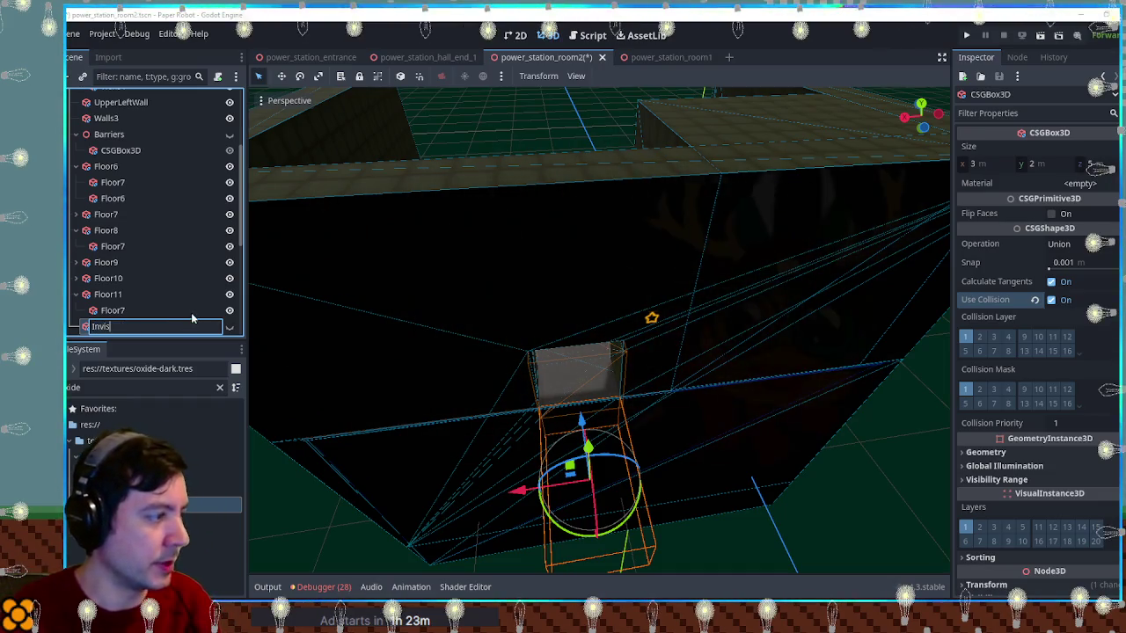
type("Ba")
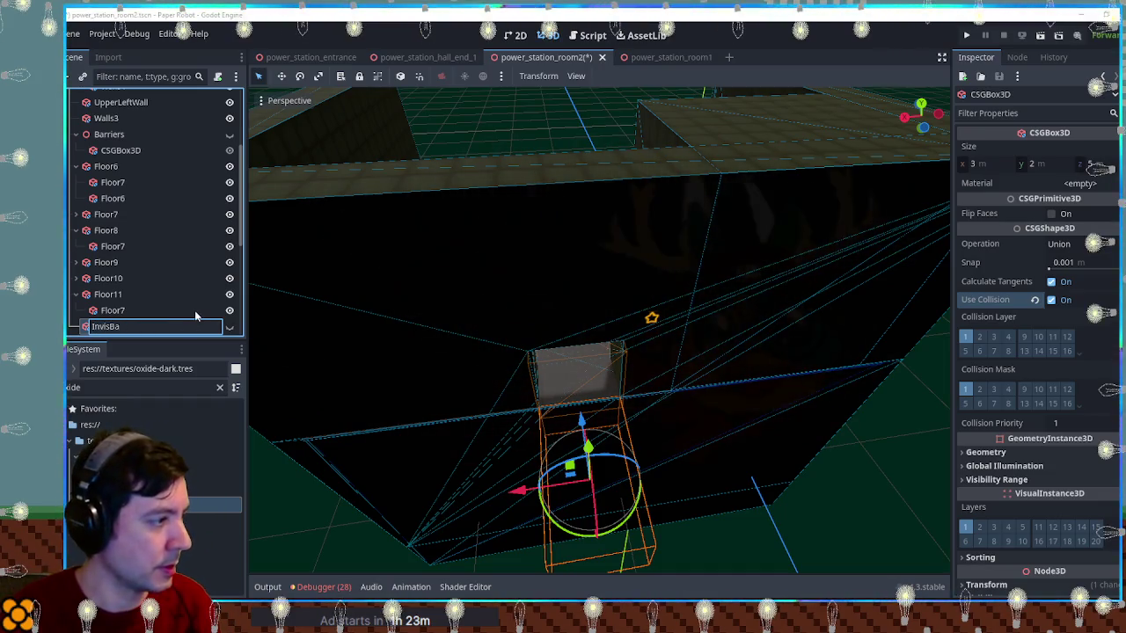
type("rrier")
key("Escape")
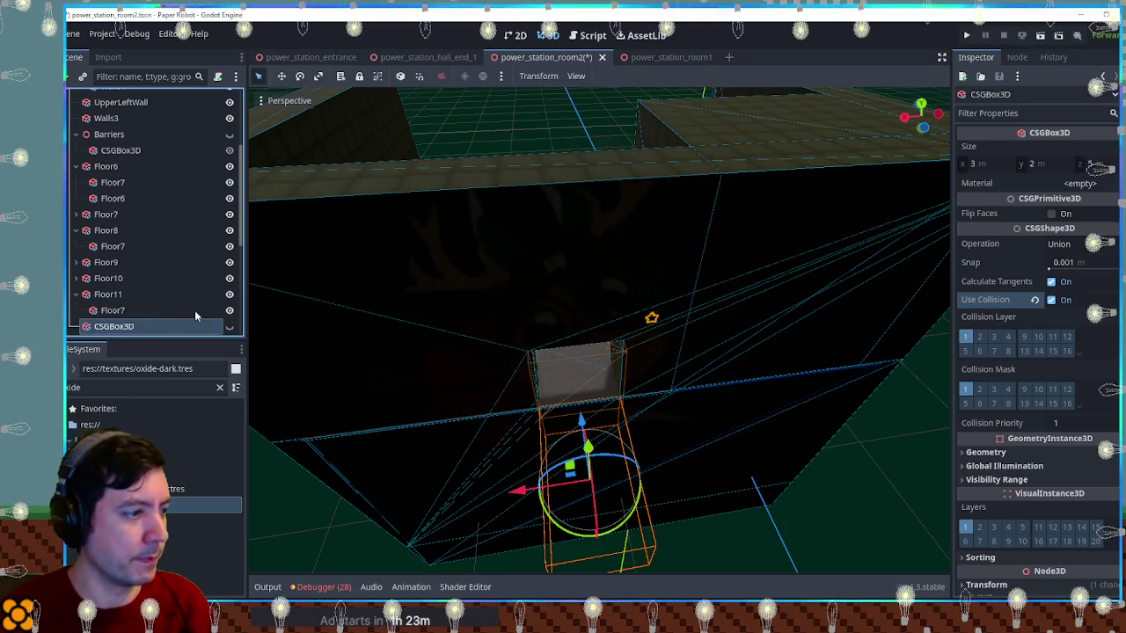
Duplicate the Right transition node to create Right2
left_click_drag(847, 463, 831, 364)
scroll(572, 438, "down", 3)
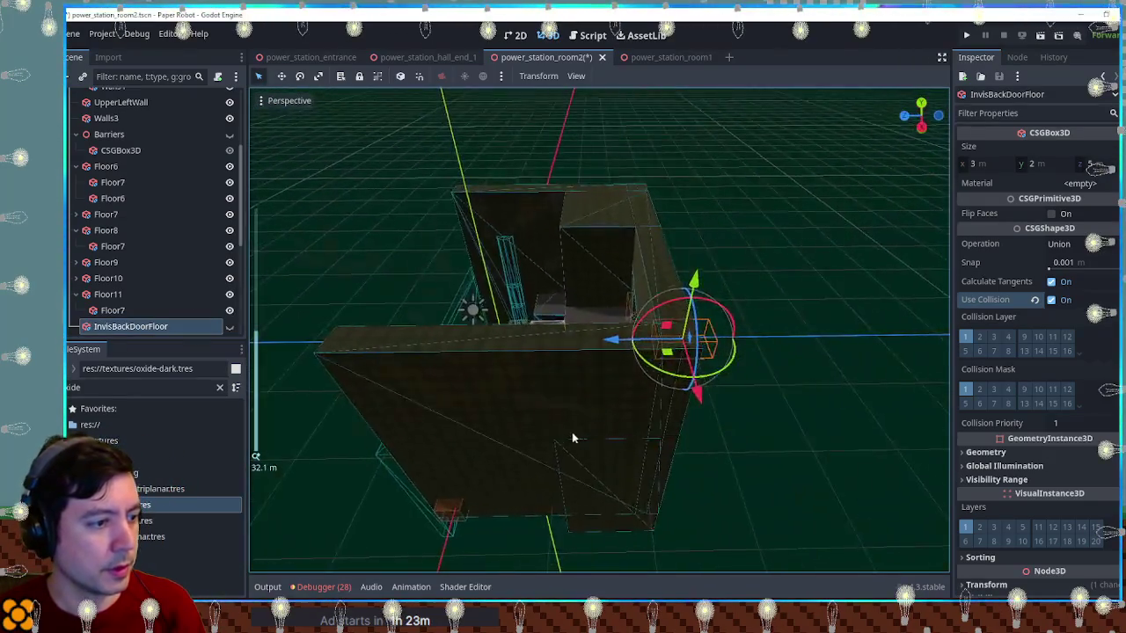
left_click_drag(572, 438, 515, 540)
left_click(393, 507)
left_click(113, 312)
key("ctrl+d")
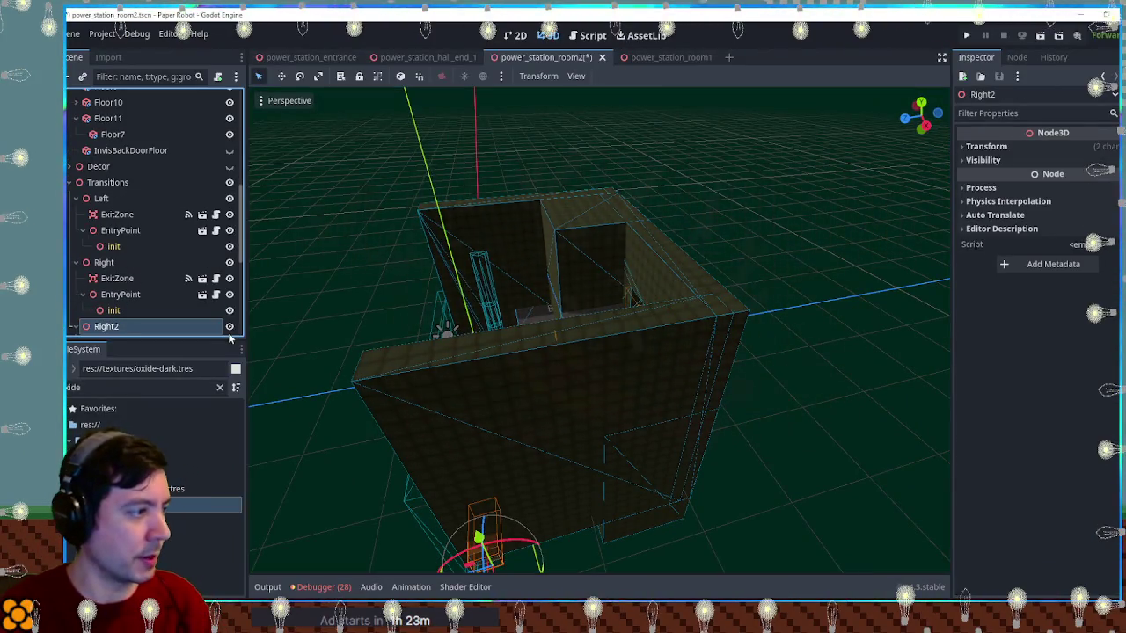
In Top view, move the Back transition point against the room's back wall
left_click_drag(509, 519, 640, 424)
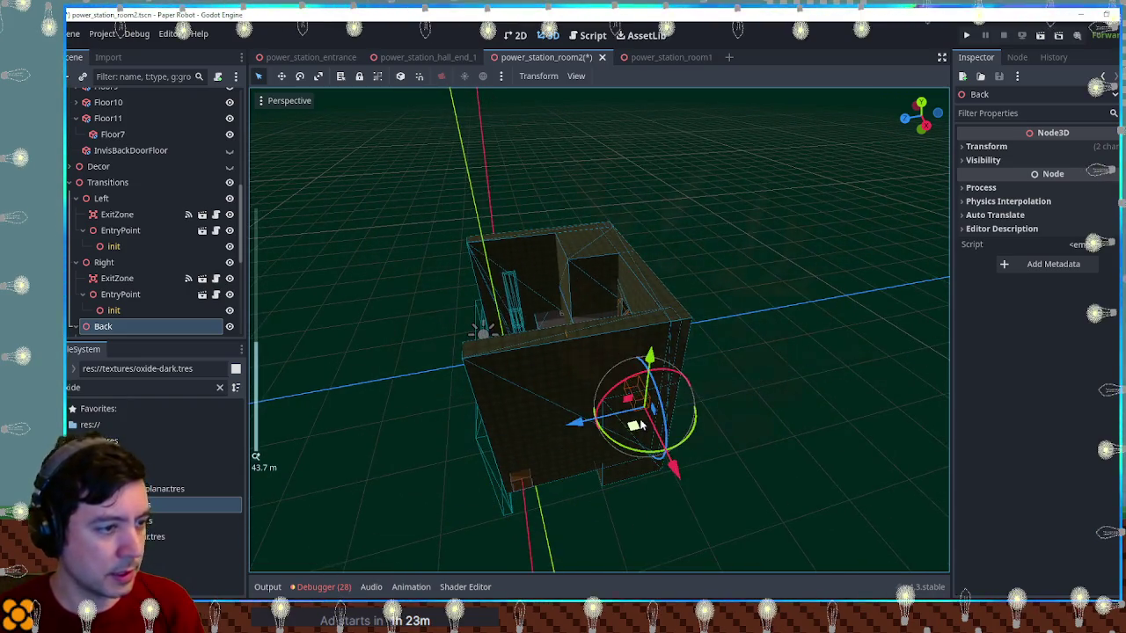
key("KP_7")
scroll(684, 377, "up", 5)
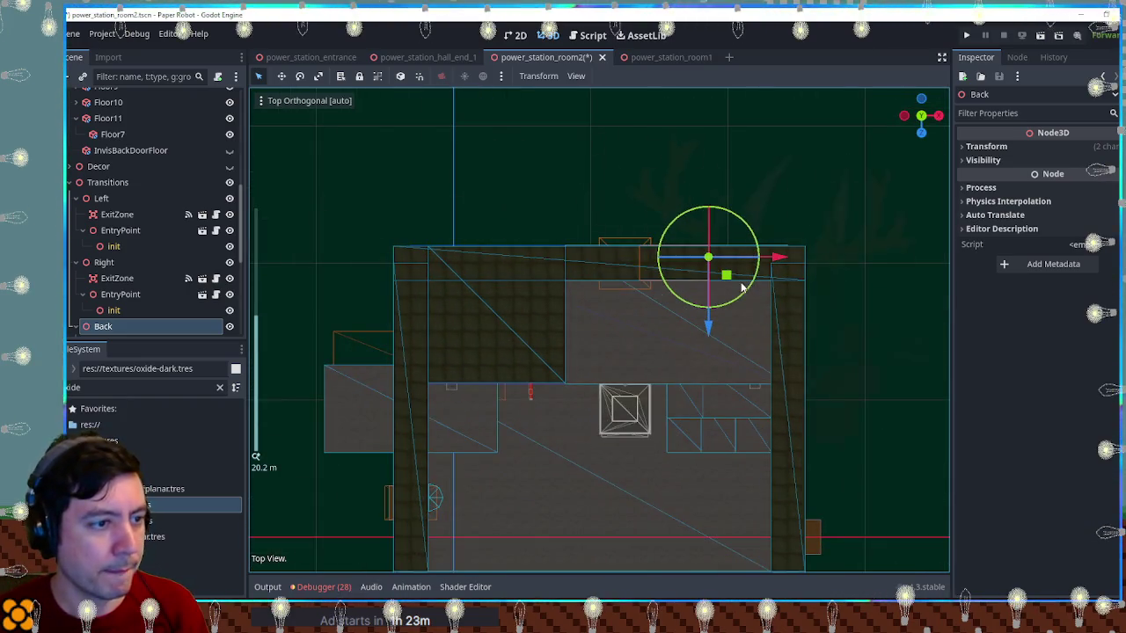
mouse_move(725, 273)
left_mouse_down()
mouse_move(633, 250)
mouse_move(684, 371)
left_mouse_up()
In Front view, raise the Back node 10 units along Y and check its transform values
key("KP_1")
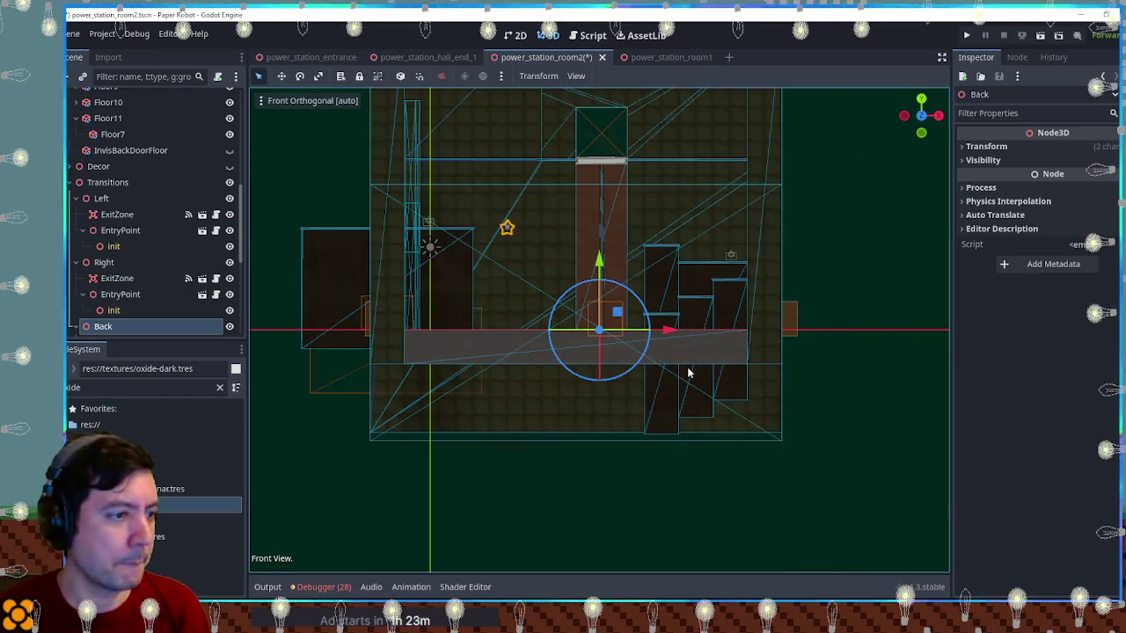
scroll(627, 292, "down", 3)
mouse_move(601, 252)
left_mouse_down()
mouse_move(602, 120)
mouse_move(602, 136)
left_mouse_up()
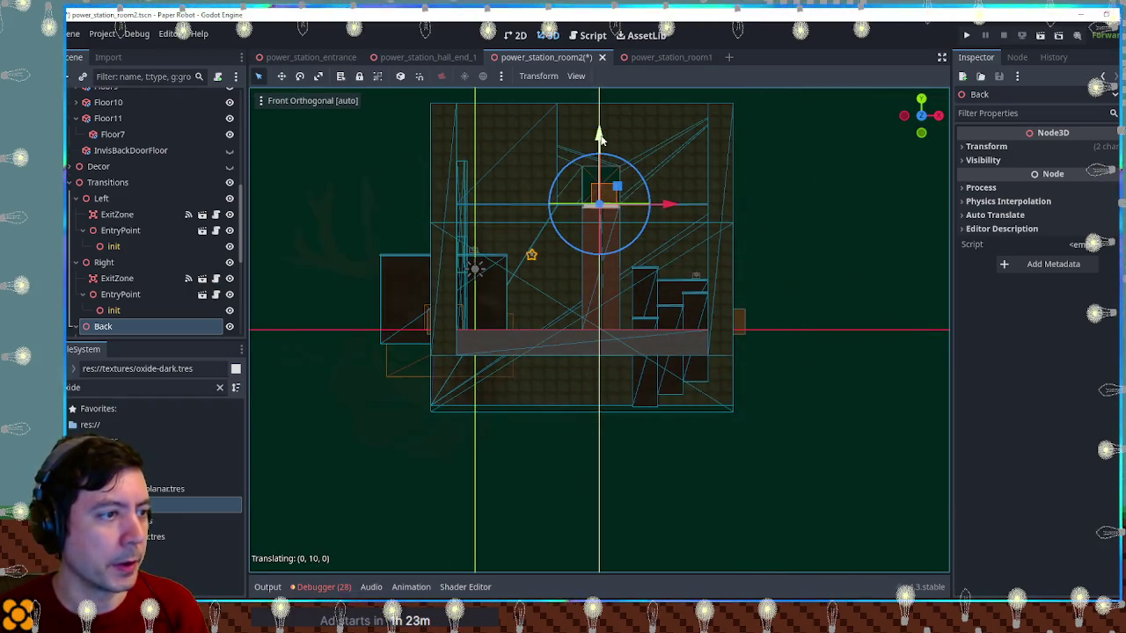
scroll(619, 349, "up", 3)
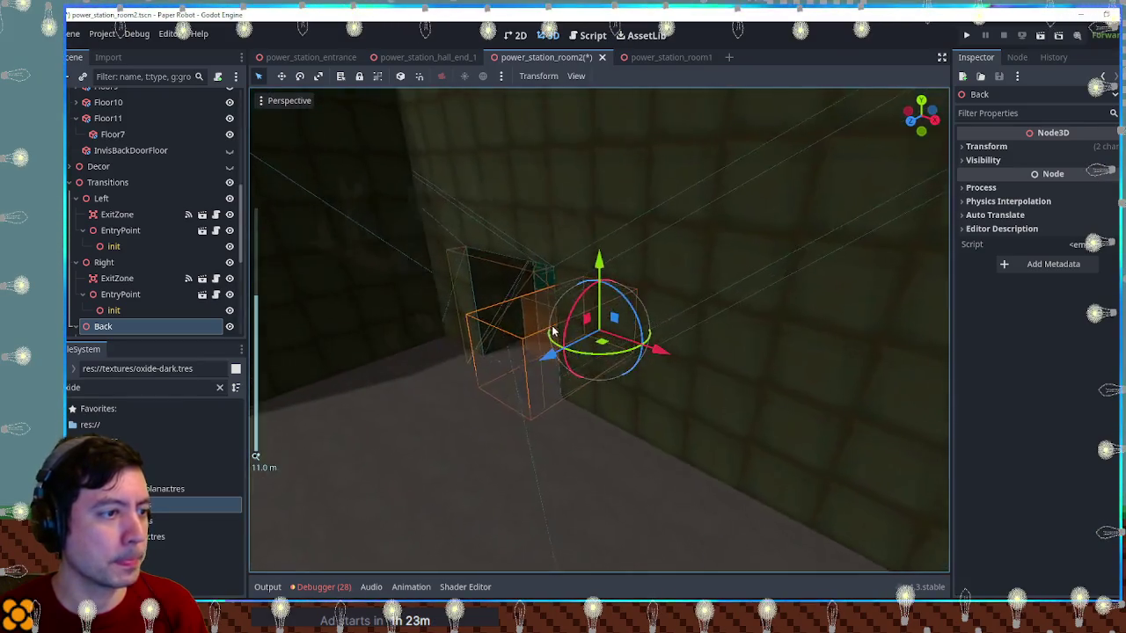
left_click_drag(619, 348, 950, 190)
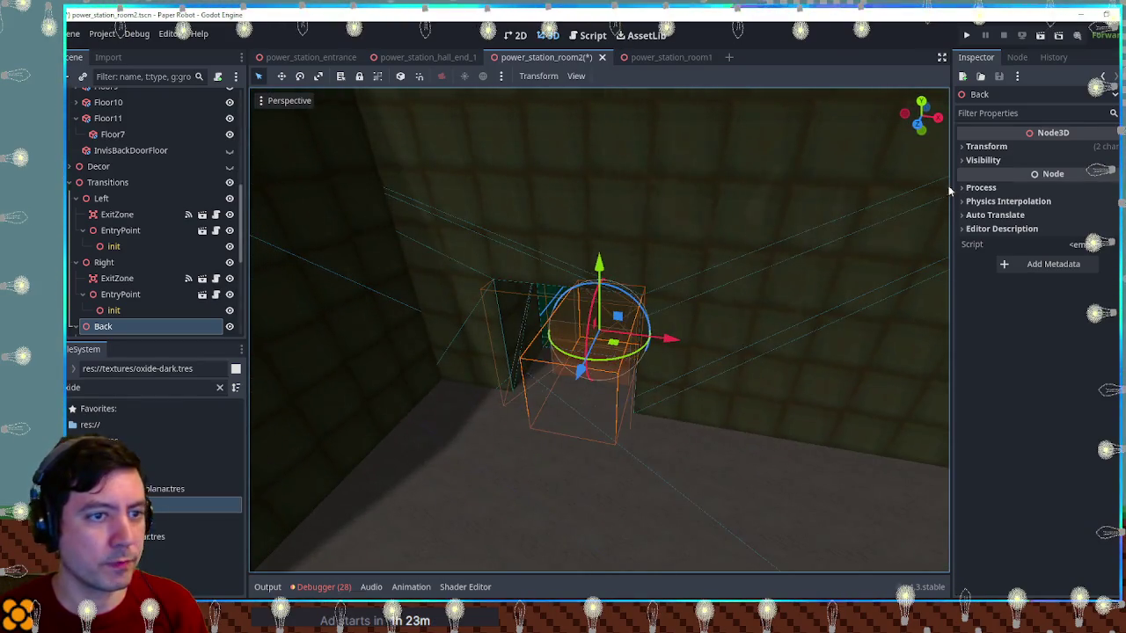
left_click(1024, 150)
scroll(170, 308, "down", 3)
left_click(117, 220)
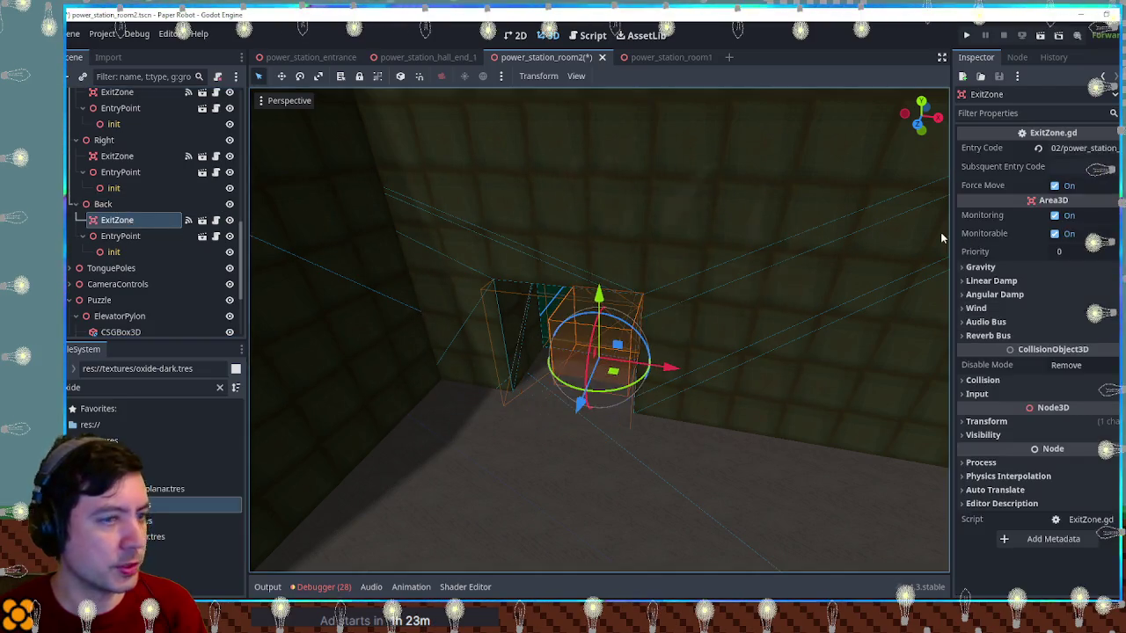
Scale Back's ExitZone to about 1.975 and shift it into the back doorway
left_click(986, 422)
left_click_drag(974, 521, 1025, 521)
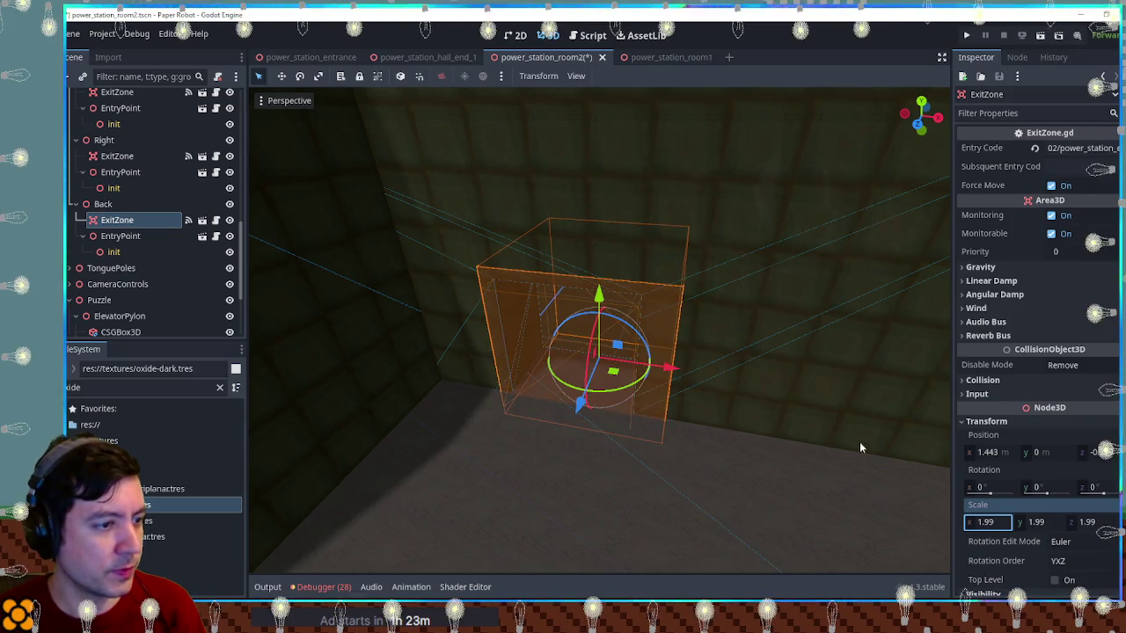
left_click_drag(859, 447, 908, 402)
left_click_drag(651, 387, 506, 352)
Move Back's EntryPoint just in front of the back door and frame it close up
left_click(126, 239)
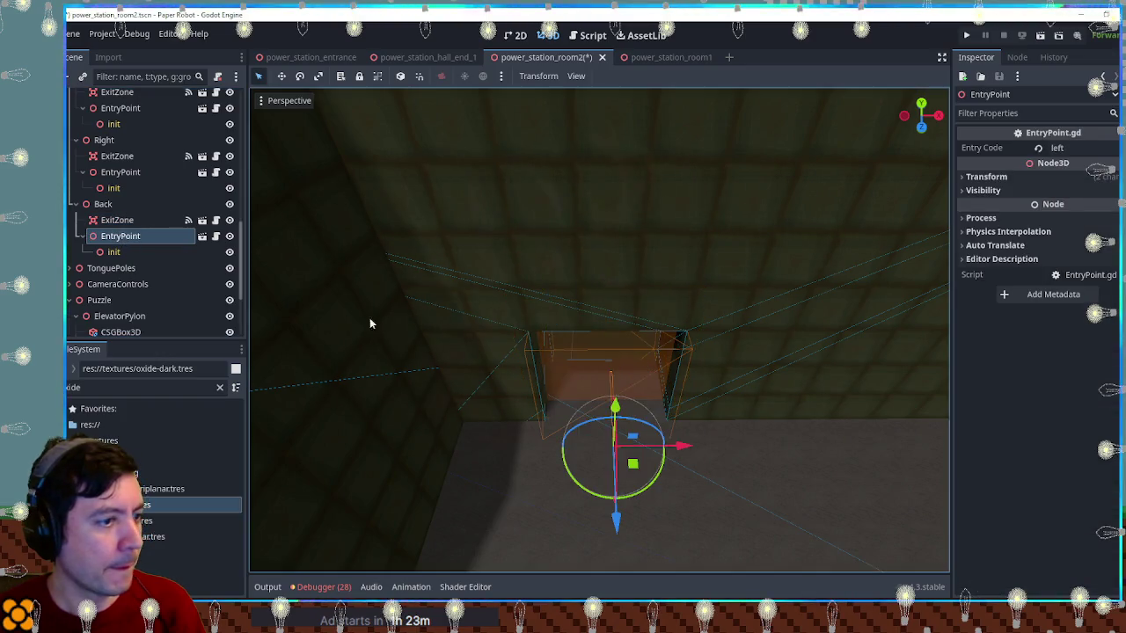
mouse_move(636, 454)
left_mouse_down()
mouse_move(621, 452)
mouse_move(593, 409)
mouse_move(460, 357)
mouse_move(474, 389)
mouse_move(596, 410)
mouse_move(636, 431)
mouse_move(645, 420)
mouse_move(522, 329)
mouse_move(628, 352)
left_mouse_up()
scroll(655, 403, "down", 3)
scroll(654, 403, "down", 3)
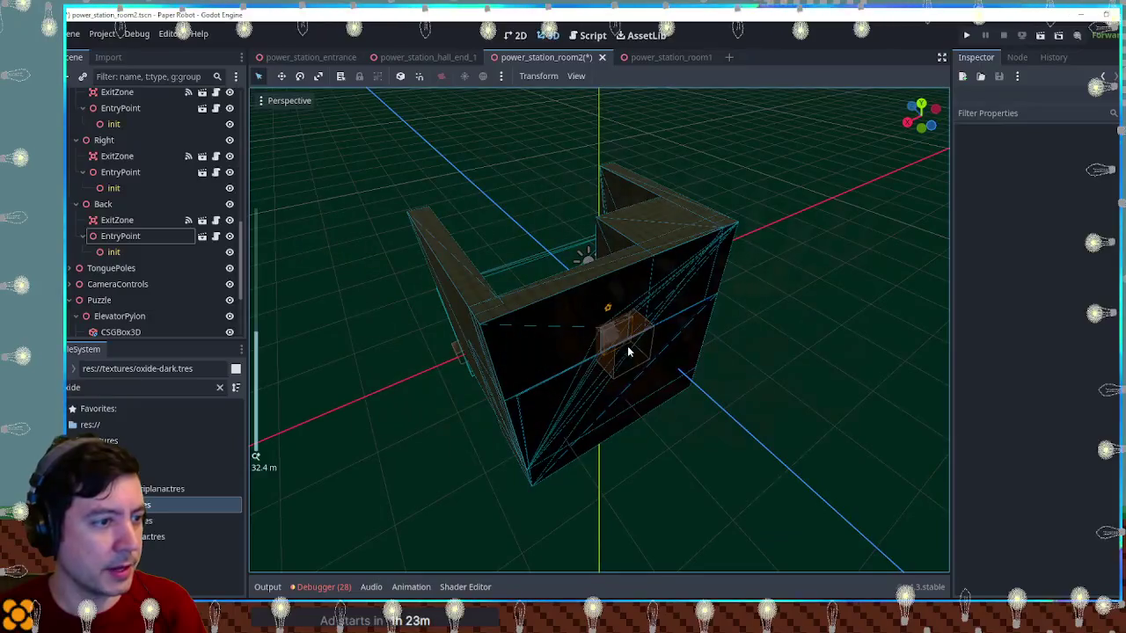
scroll(163, 268, "up", 2)
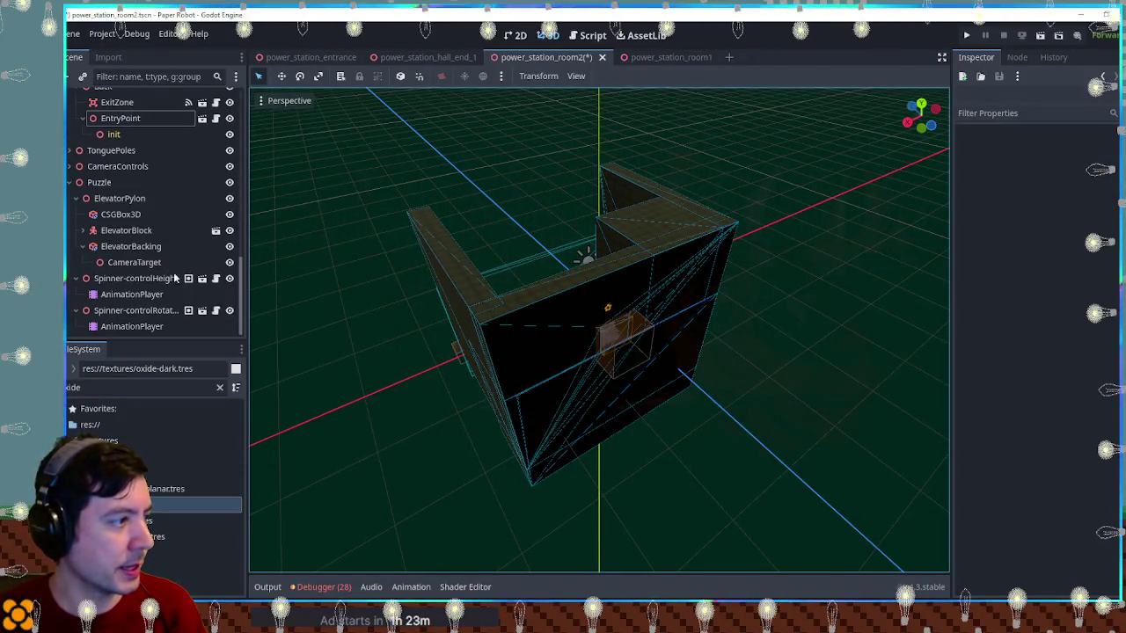
double_click(158, 299)
scroll(158, 299, "up", 5)
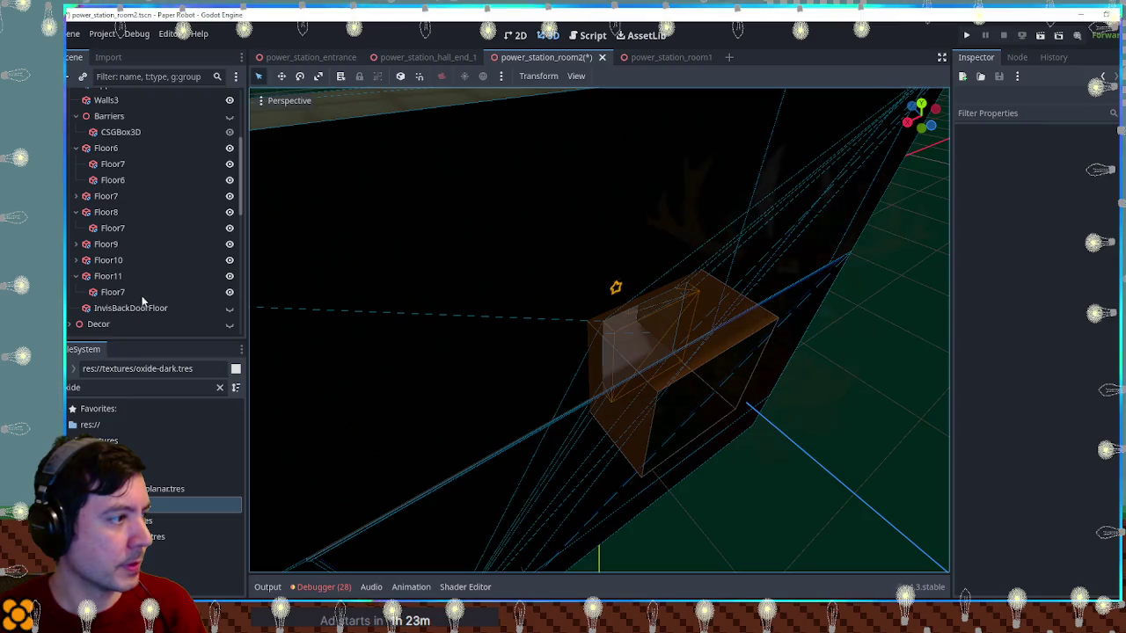
Rename the copied floor box to BackBlack, turn off its collision and slide it along X
left_click(159, 324)
key("F2")
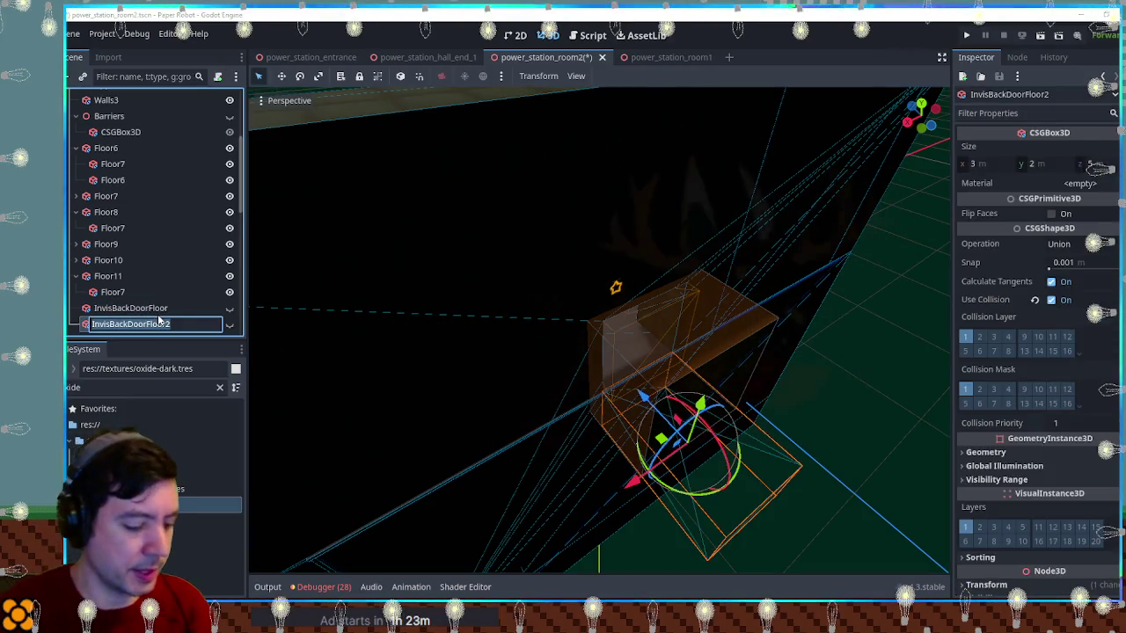
type("BackBlack")
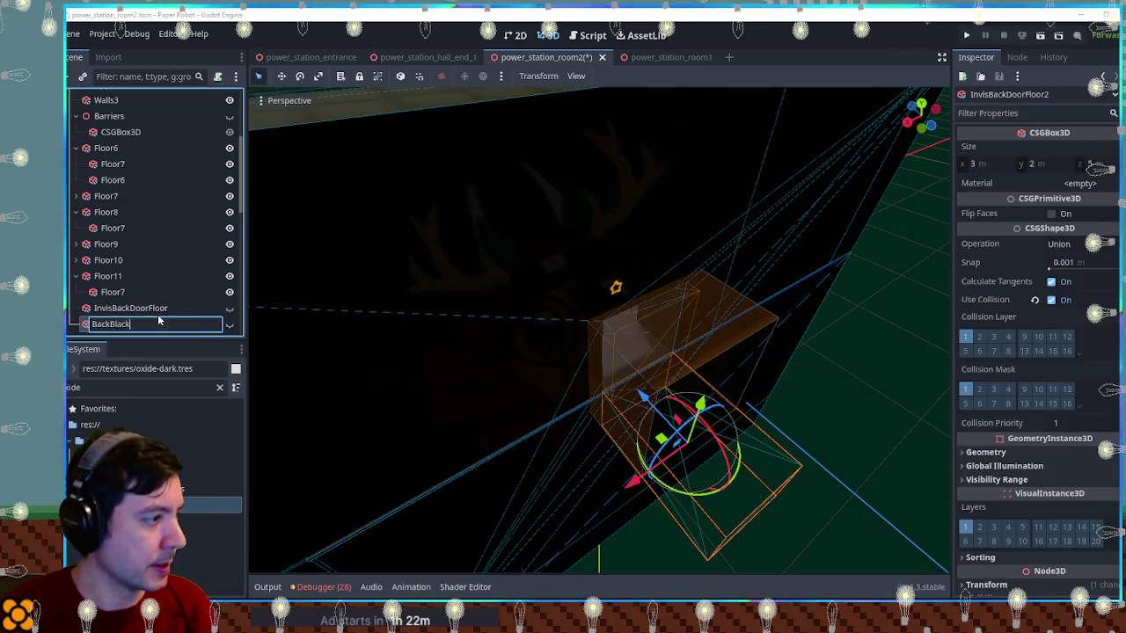
key("Return")
left_click_drag(613, 345, 723, 339)
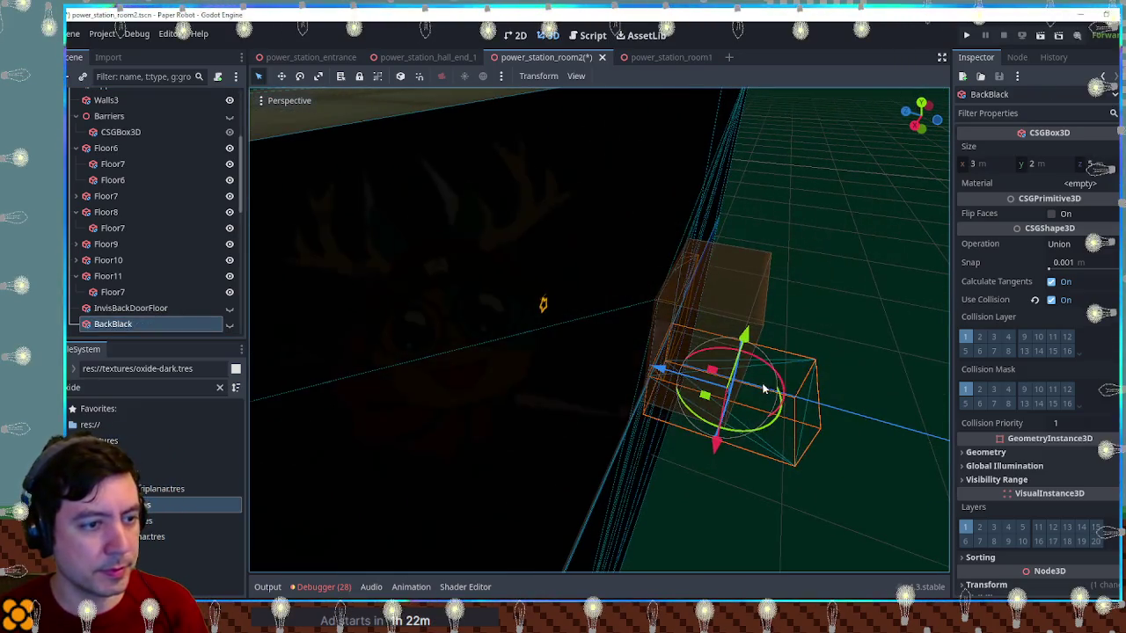
left_click(1051, 299)
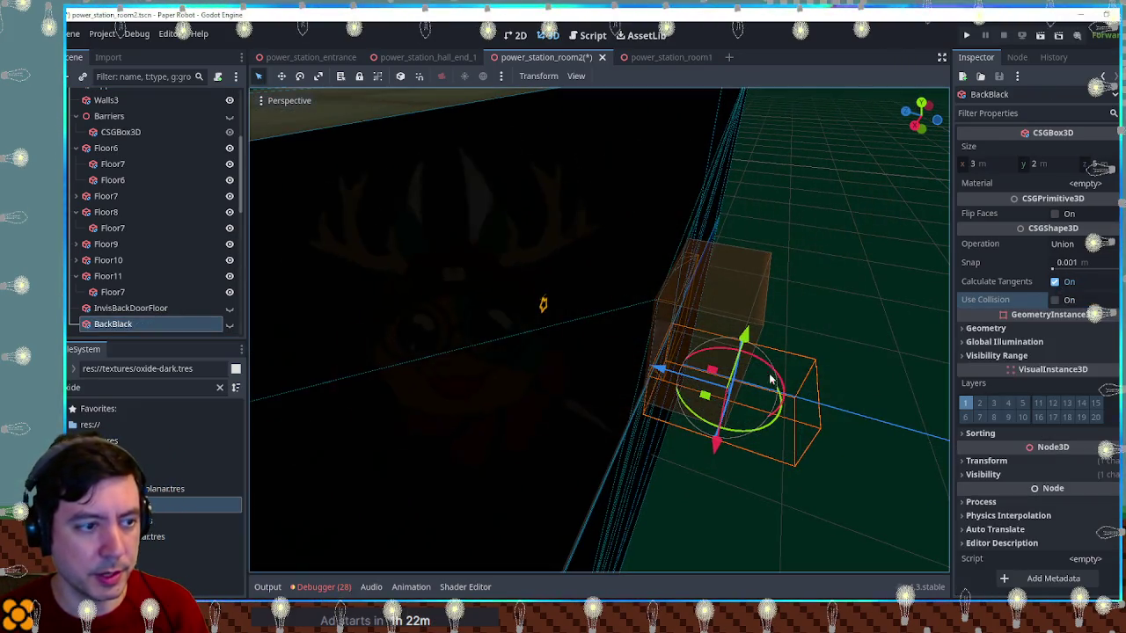
left_click_drag(666, 375, 708, 382)
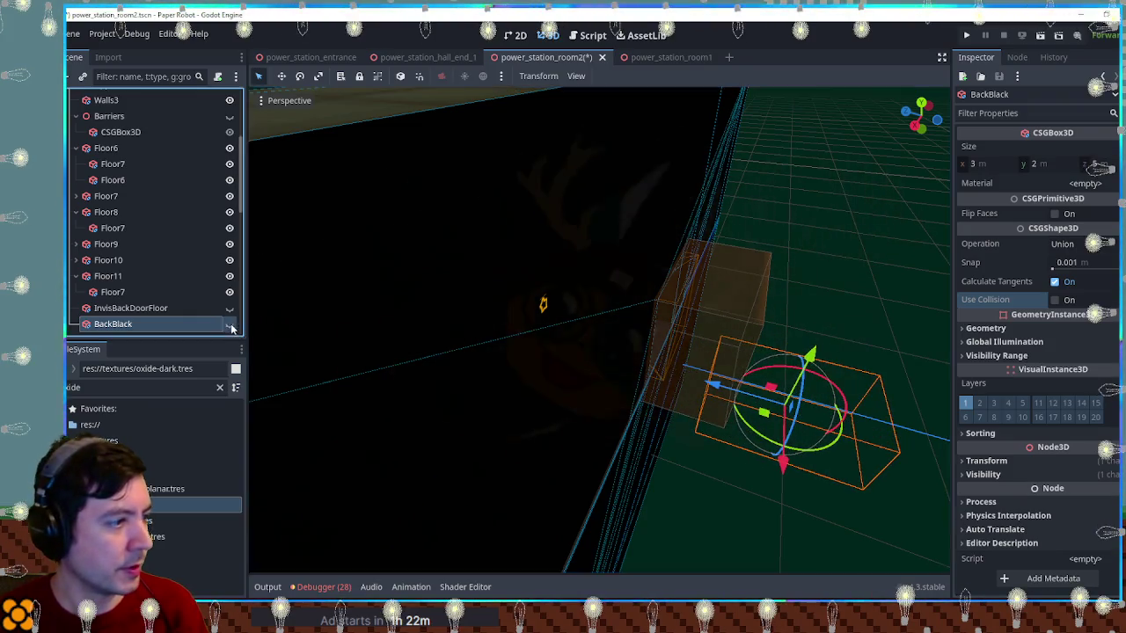
Give BackBlack a new StandardMaterial3D with transparency disabled and Mix blend mode
left_click(1085, 183)
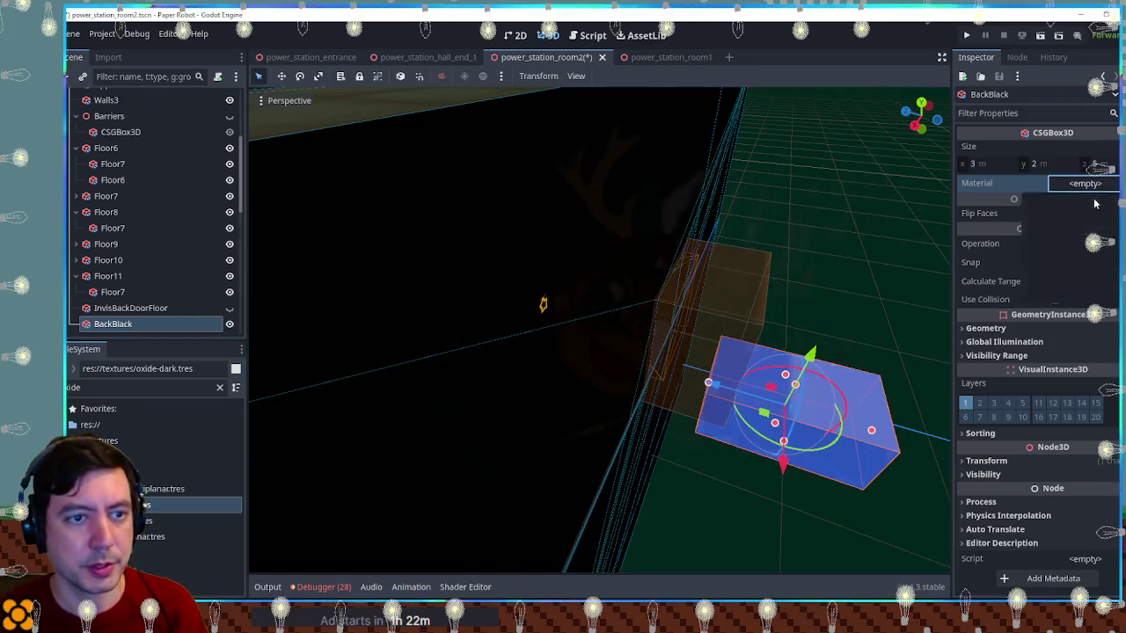
left_click(1049, 239)
left_click(1088, 193)
left_click(994, 341)
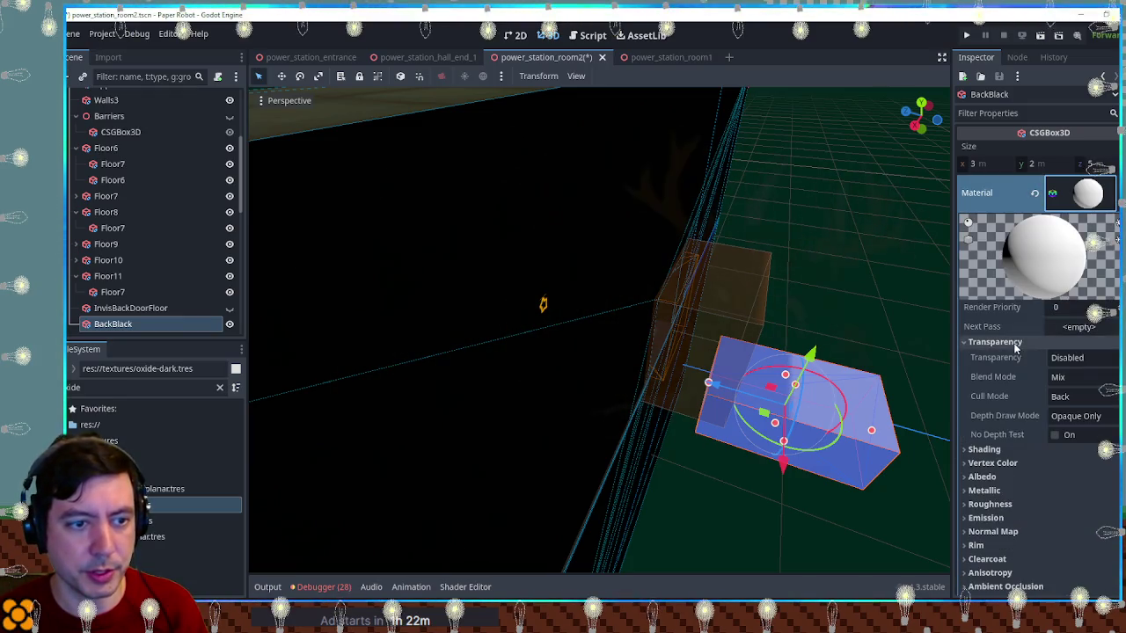
left_click(1077, 358)
left_click(1078, 376)
left_click(1080, 376)
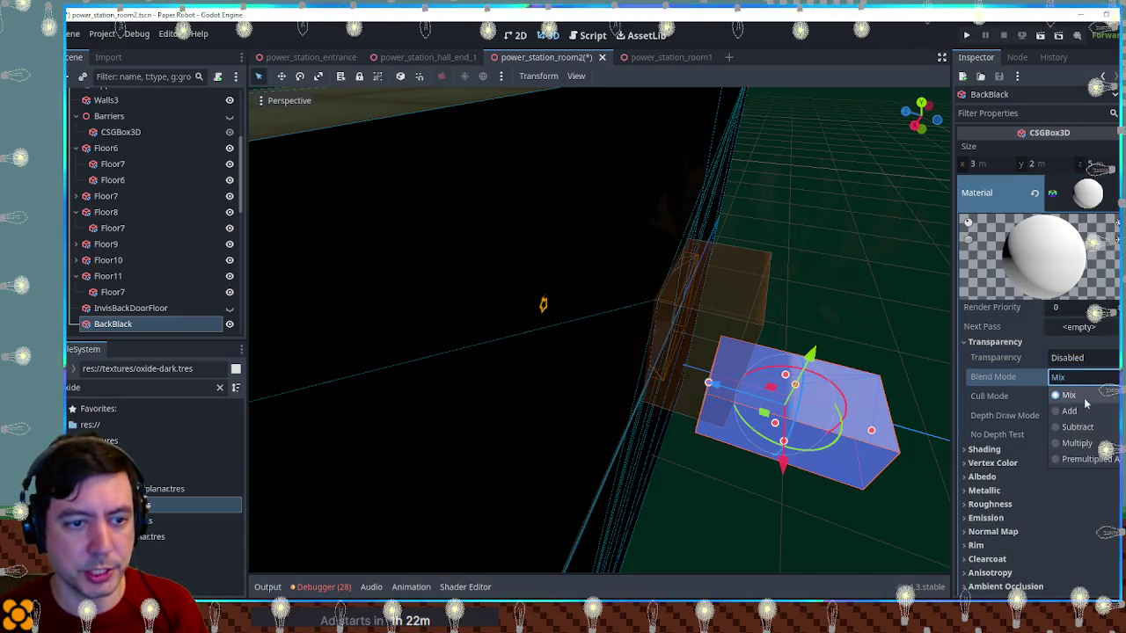
left_click(1069, 395)
Make the material Unshaded with black albedo, then resize BackBlack to 7 units tall and 10 wide
left_click(1005, 449)
left_click(1068, 466)
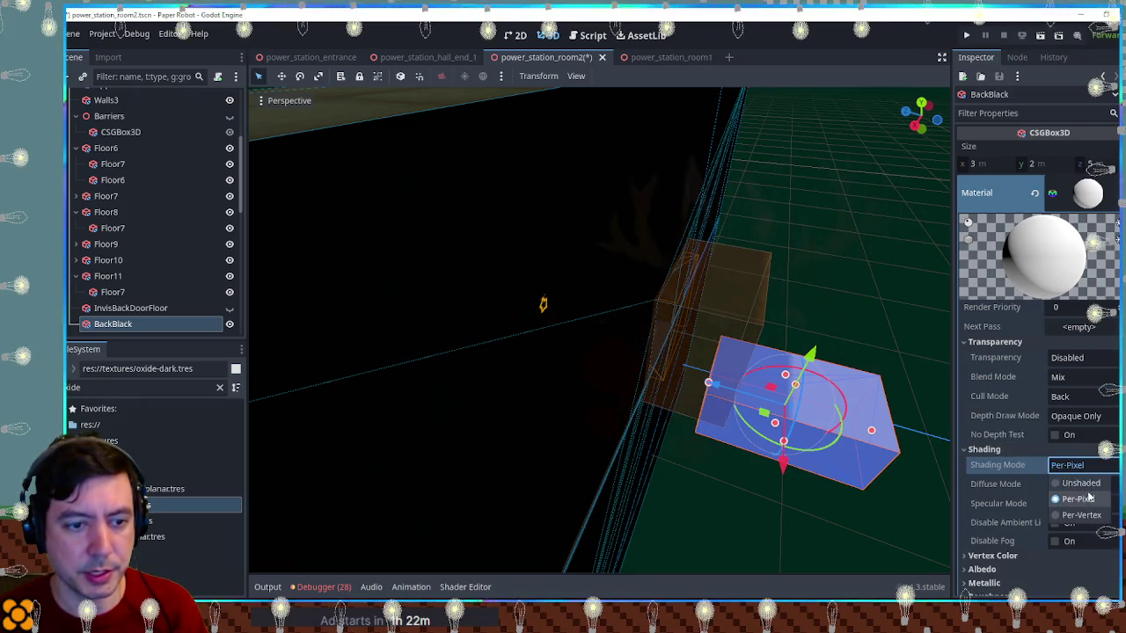
left_click(1073, 483)
scroll(1029, 413, "down", 3)
left_click(1020, 403)
left_click(1069, 409)
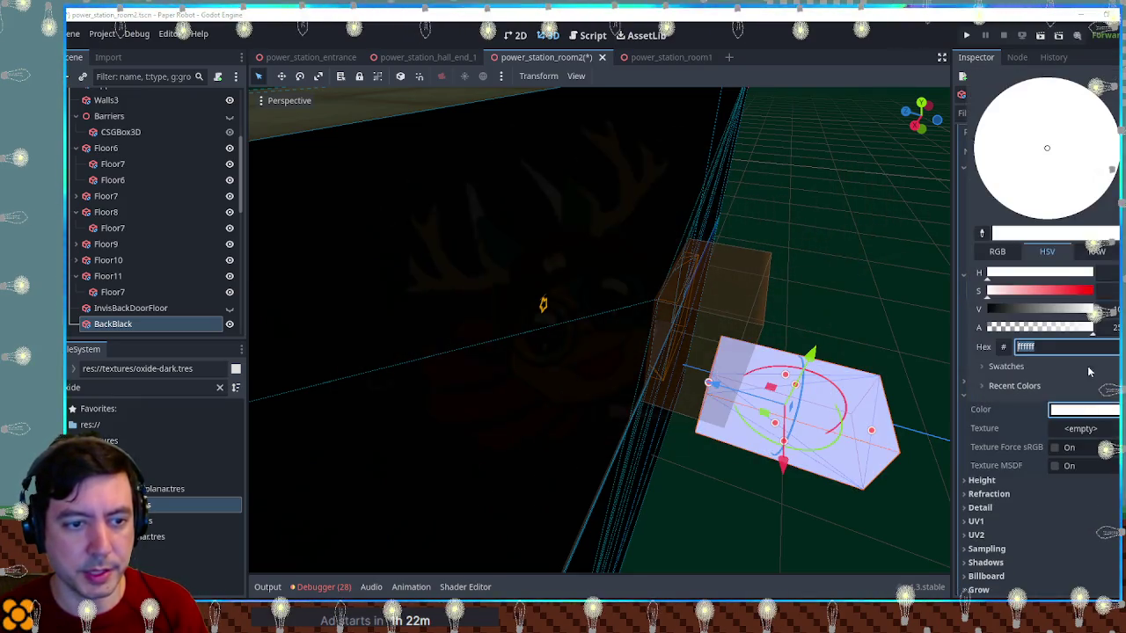
left_click_drag(1053, 315, 910, 312)
left_click(879, 433)
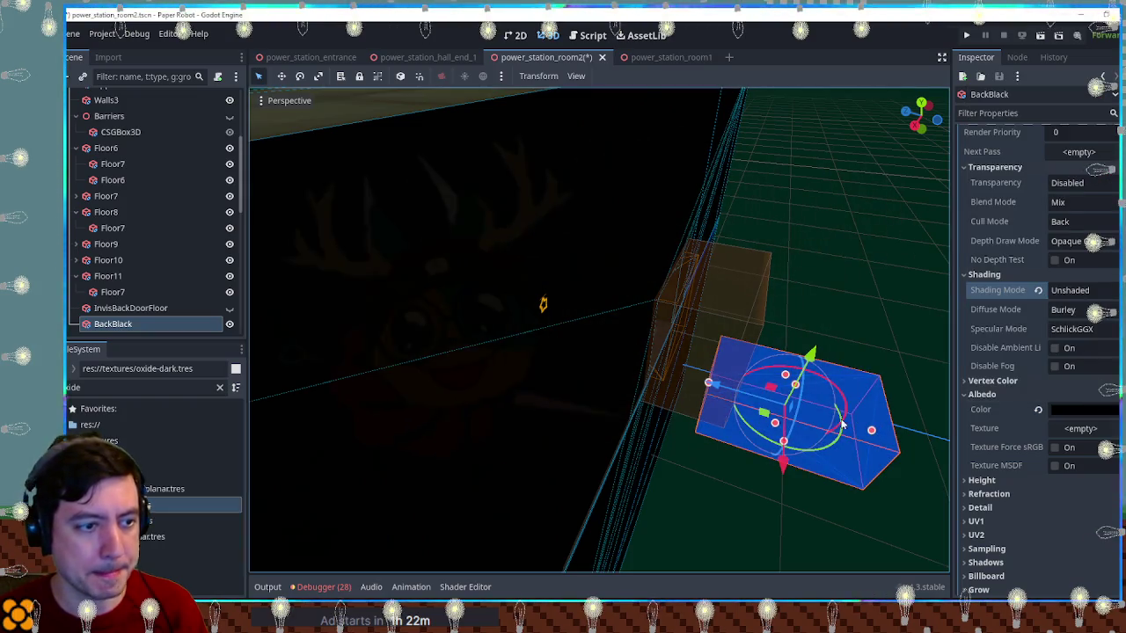
left_click_drag(871, 429, 814, 258)
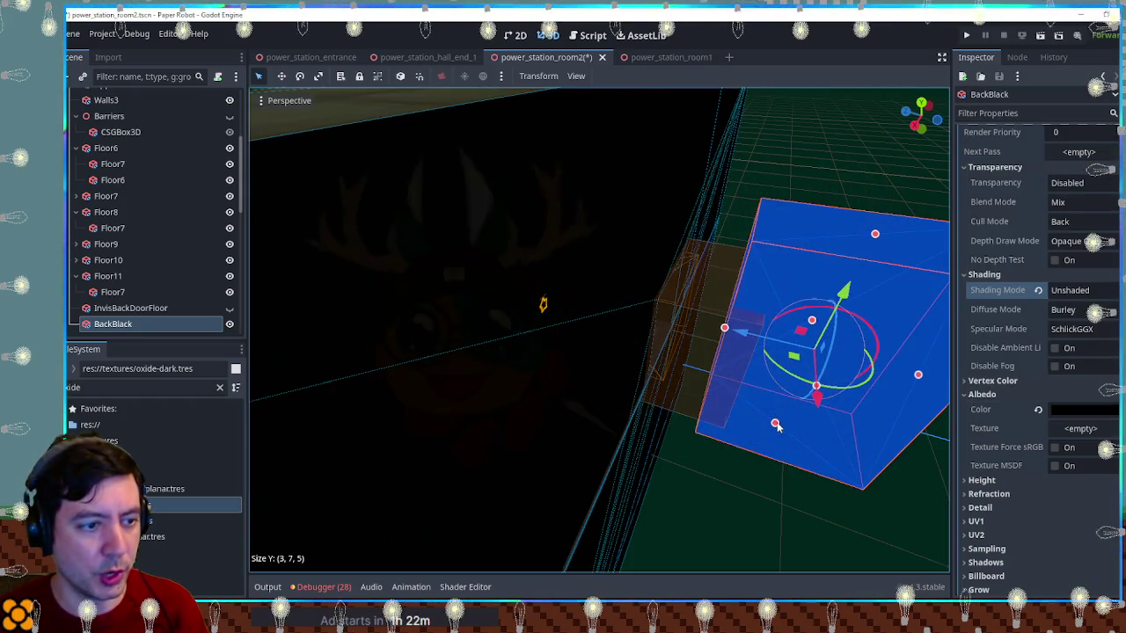
left_click_drag(818, 394, 831, 432)
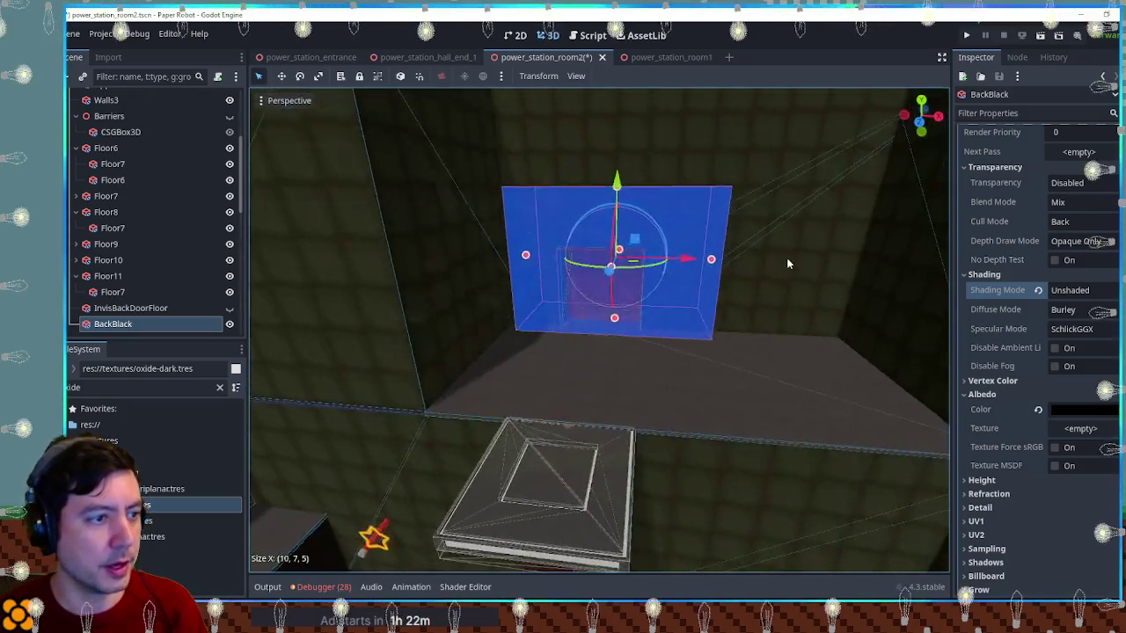
Deselect BackBlack, save power_station_room2 with Ctrl+S and run the game with F5
scroll(787, 258, "down", 5)
left_click(689, 271)
scroll(631, 298, "up", 6)
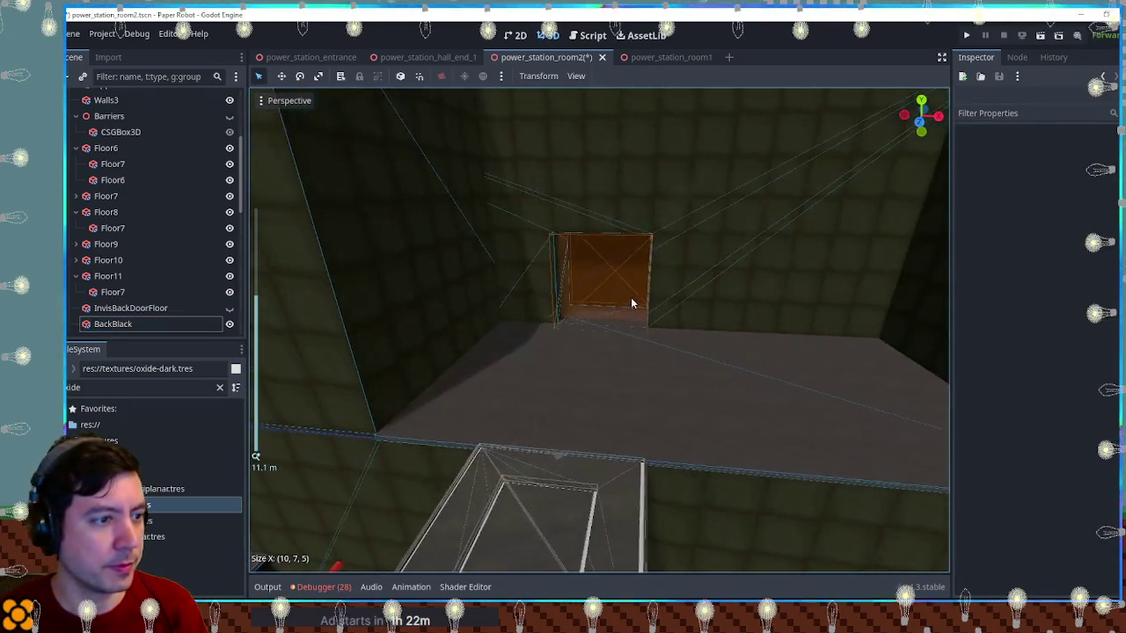
scroll(628, 296, "up", 5)
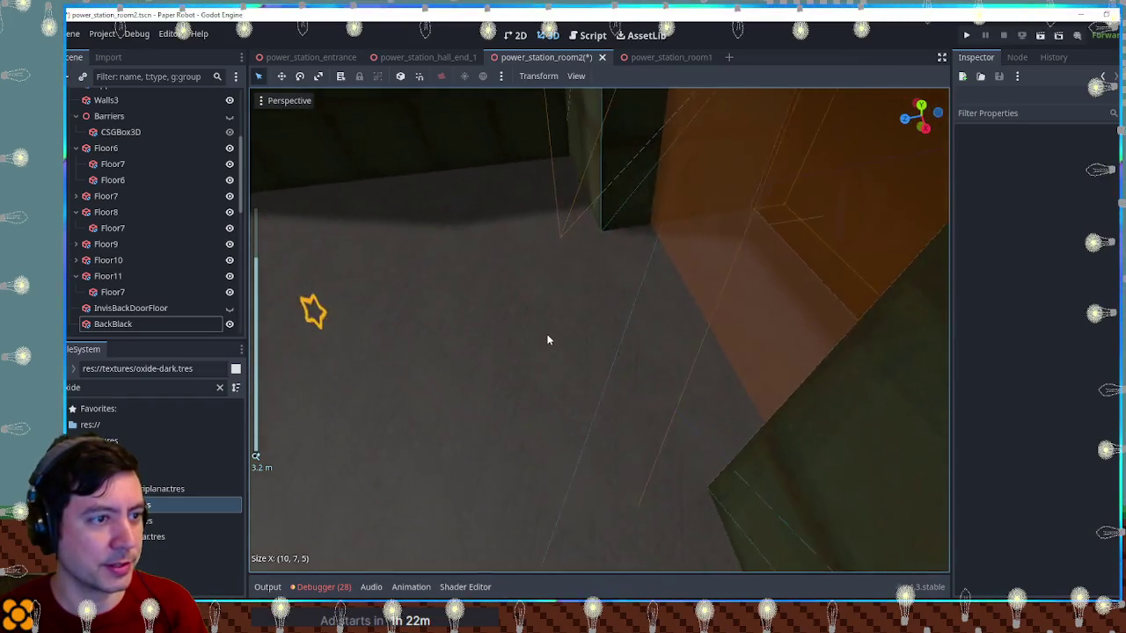
scroll(551, 330, "down", 5)
scroll(747, 247, "up", 3)
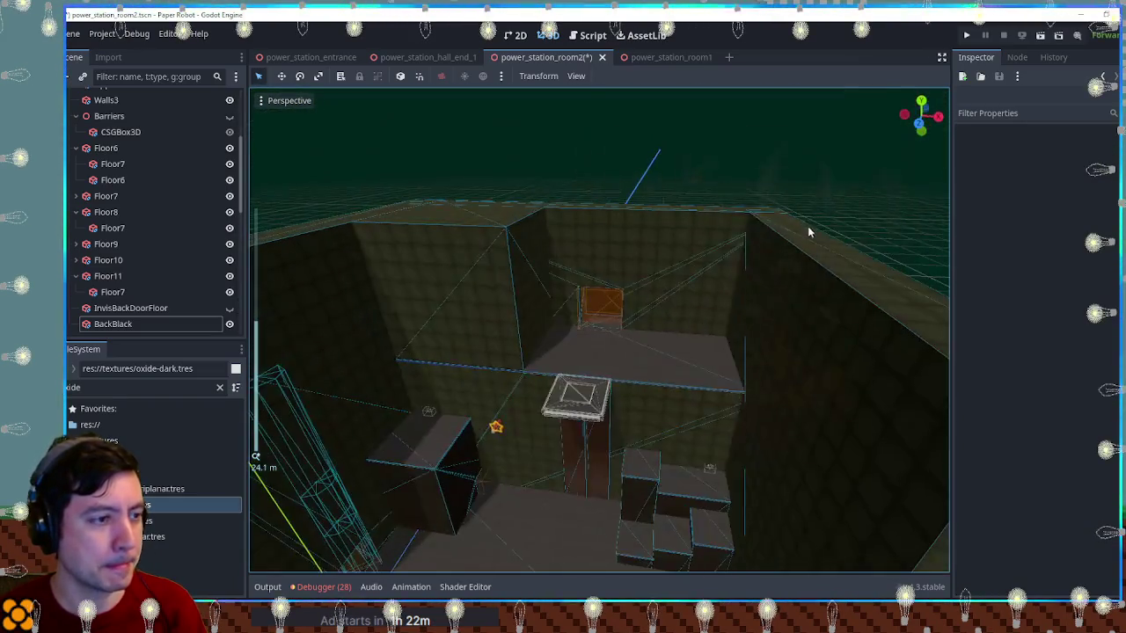
key("ctrl+s")
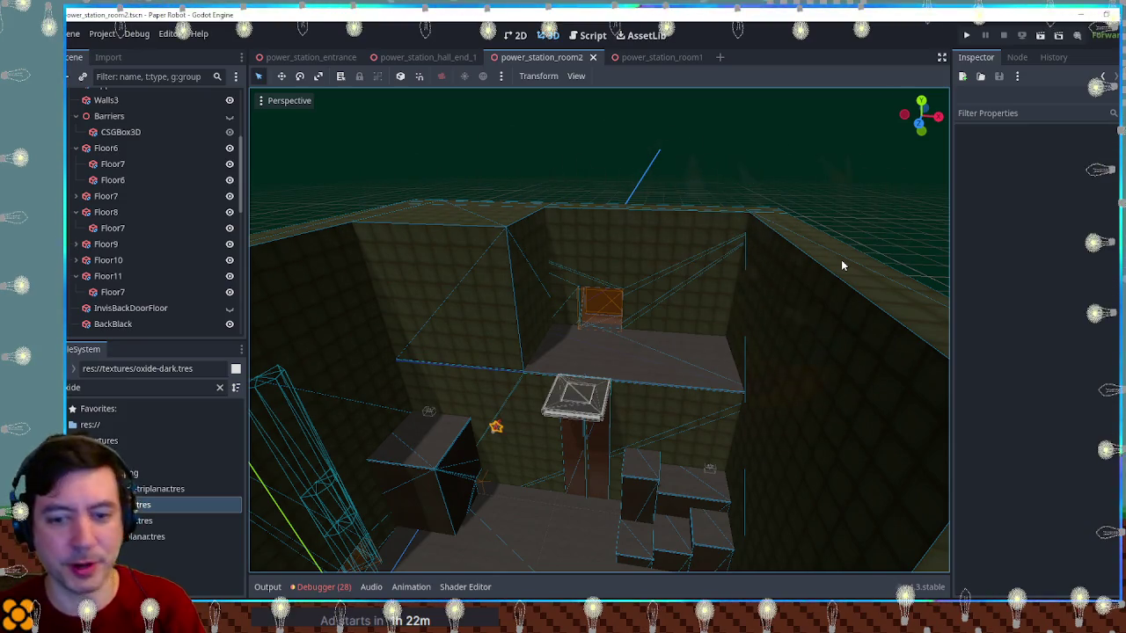
key("F5")
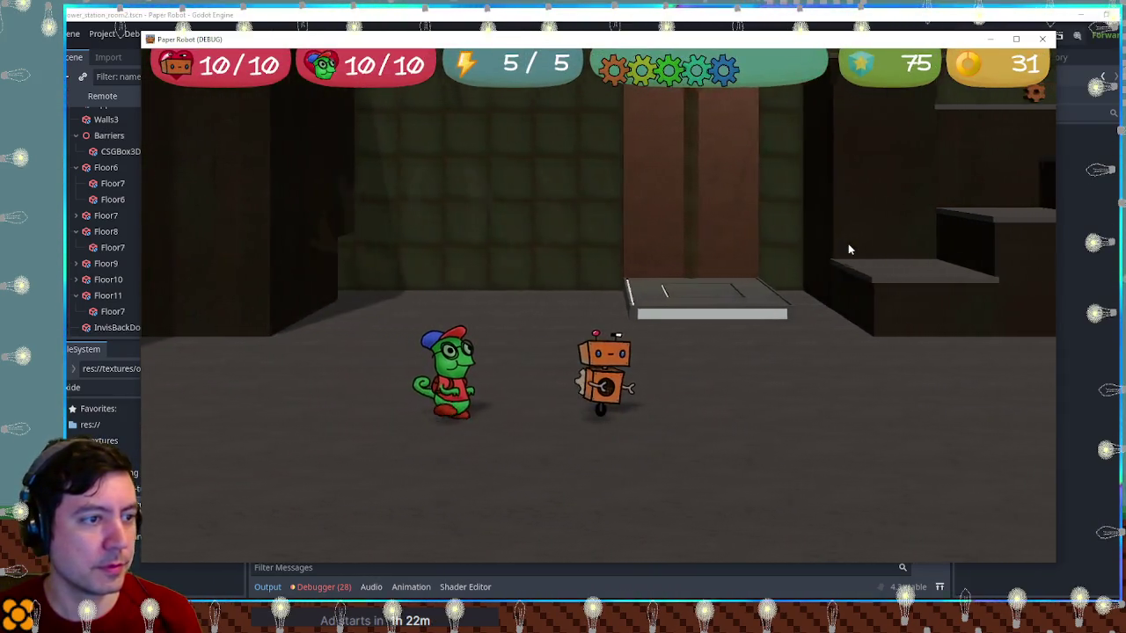
Jump across the ledges, release the robot onto the upper platform, and swing down from the beam
key("Right")
key("space")
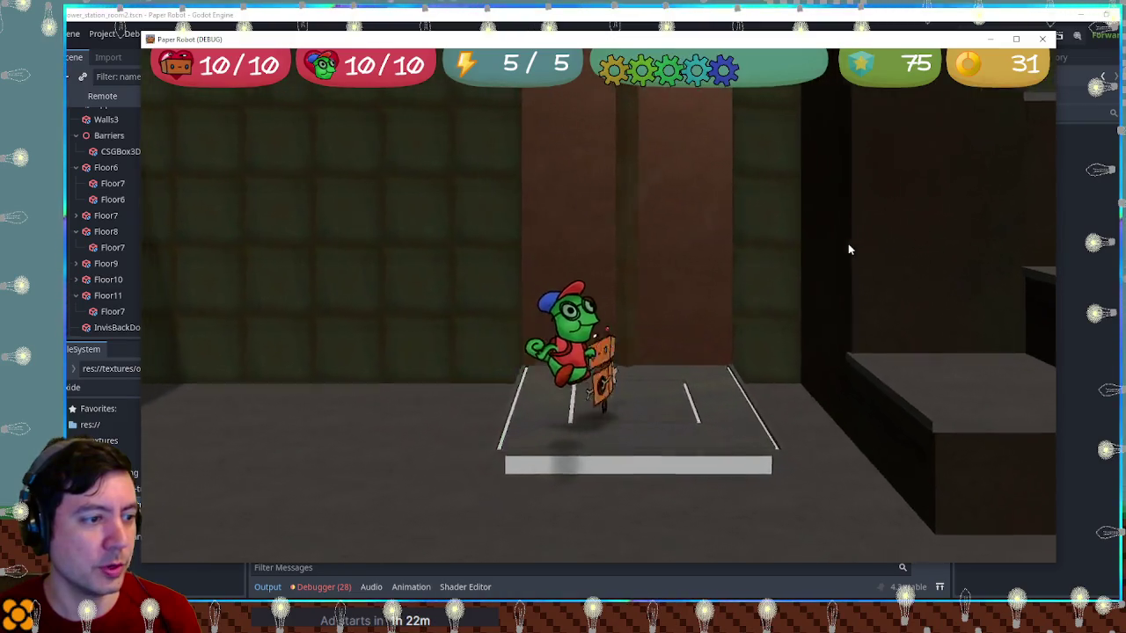
key("Left")
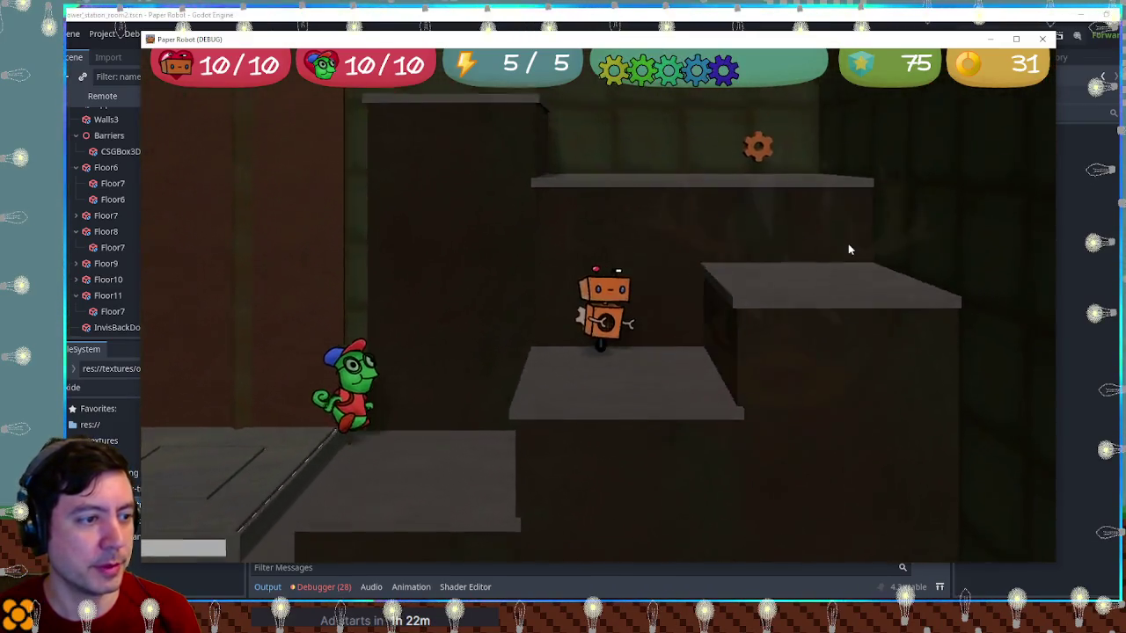
key("Right")
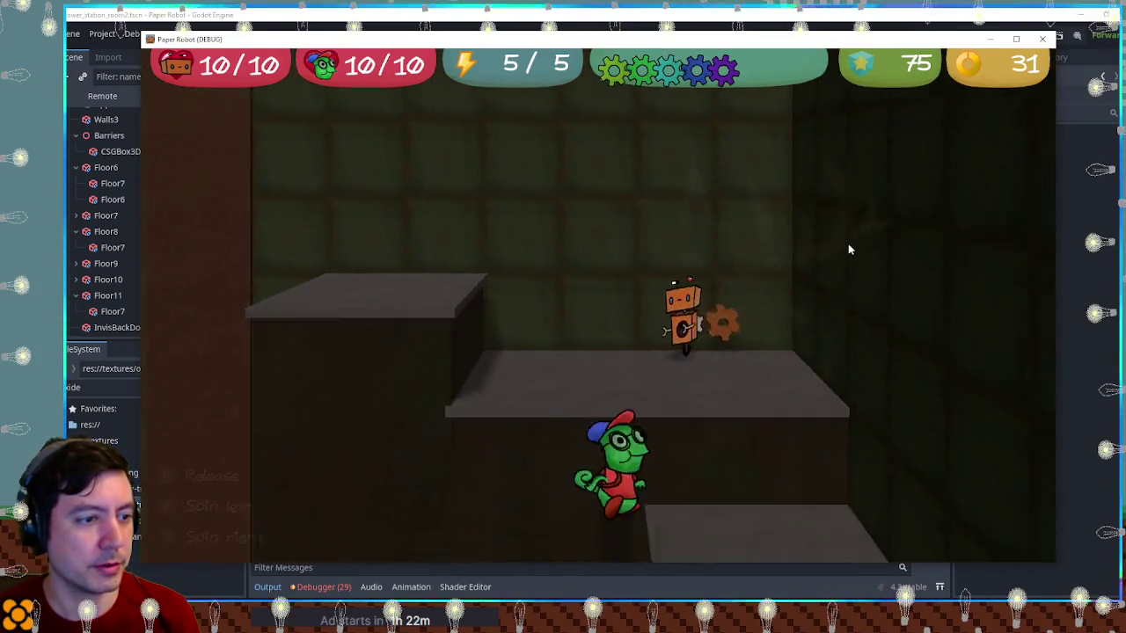
key("Right")
key("space")
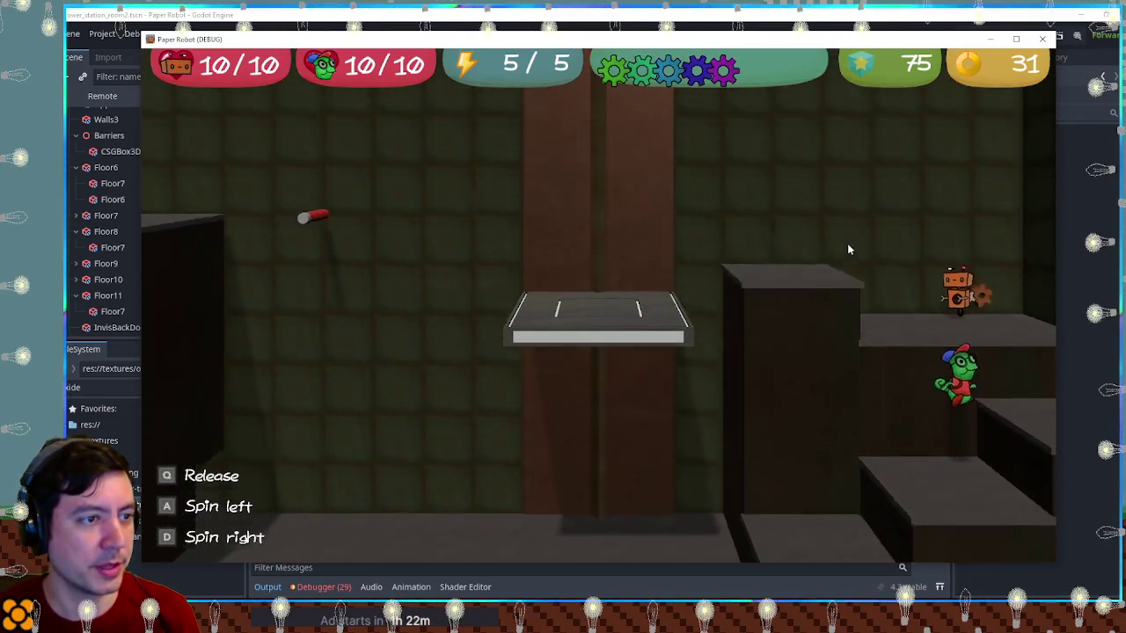
key("q")
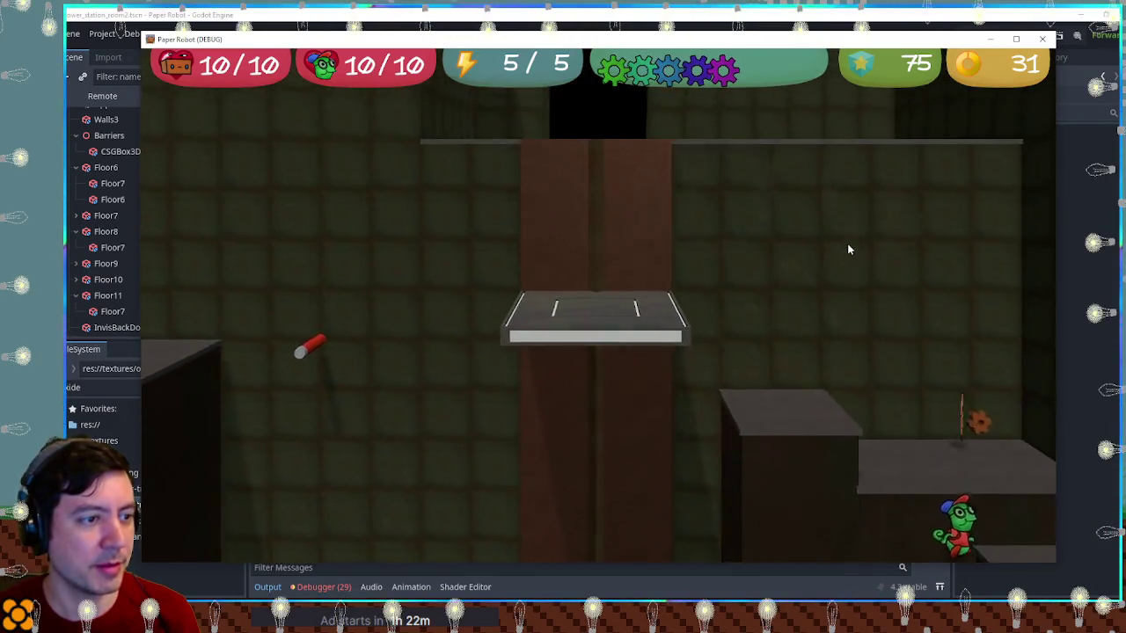
key("Left")
key("Left")
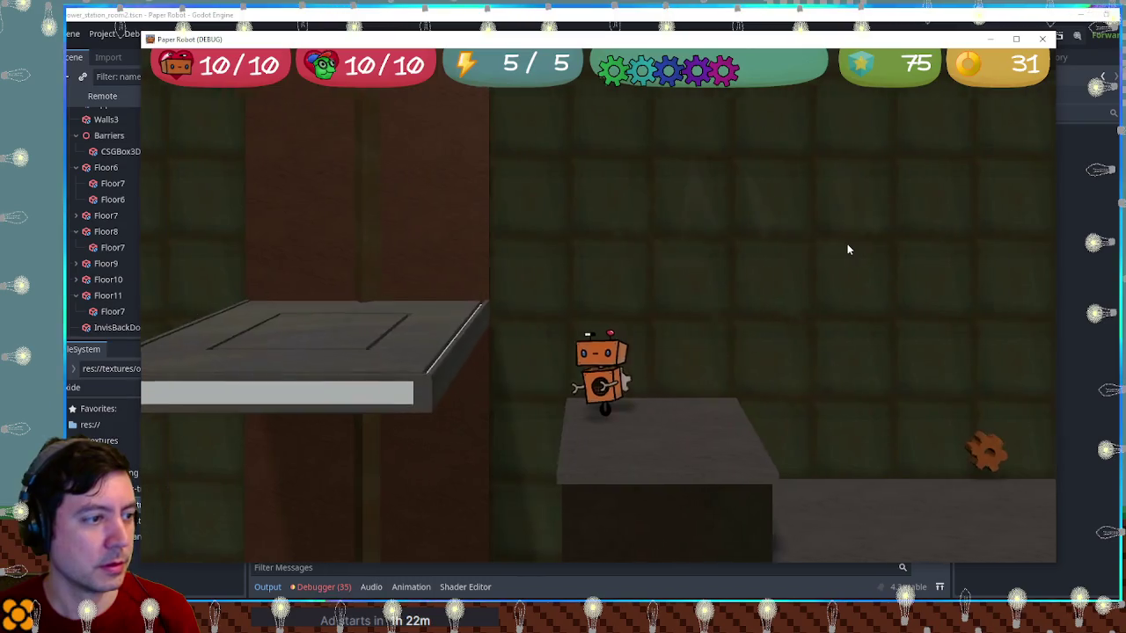
key("Left")
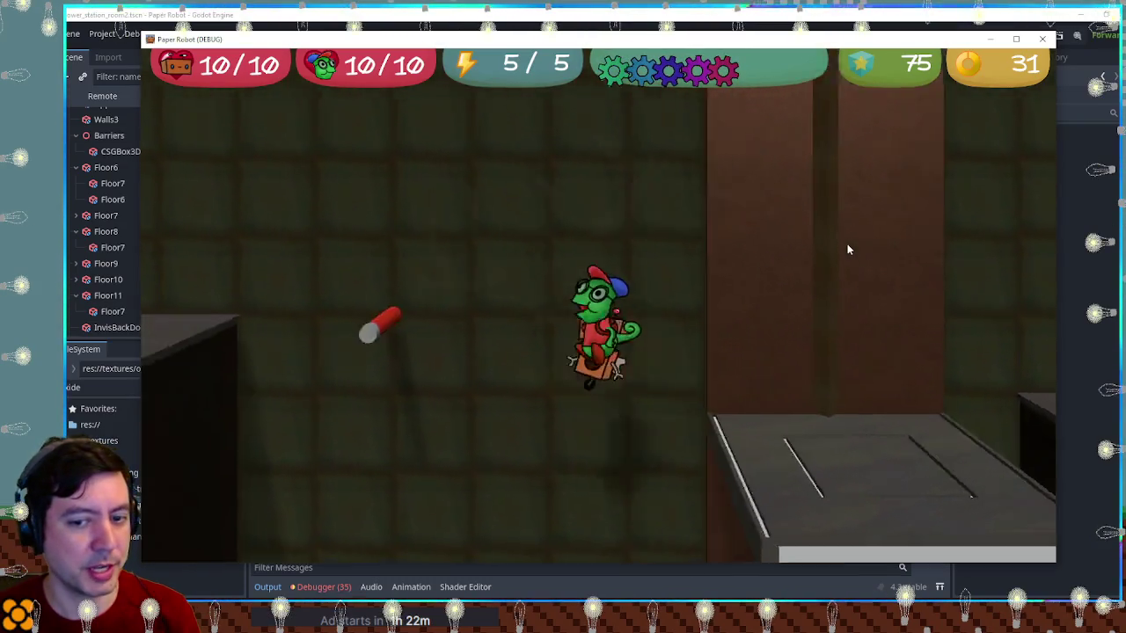
key("Right")
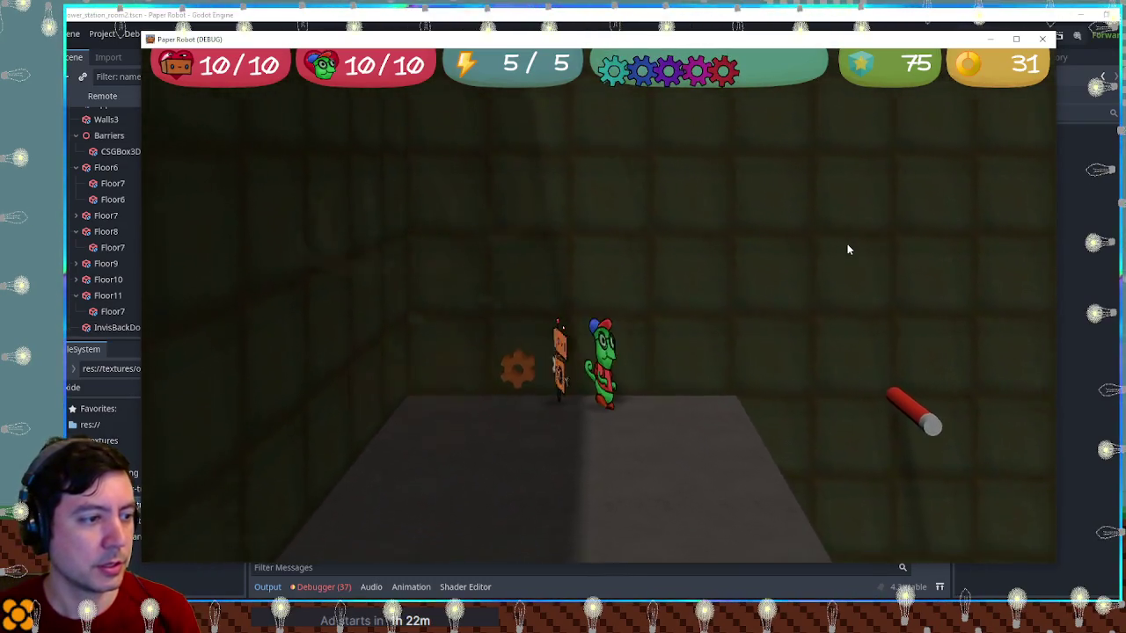
key("d")
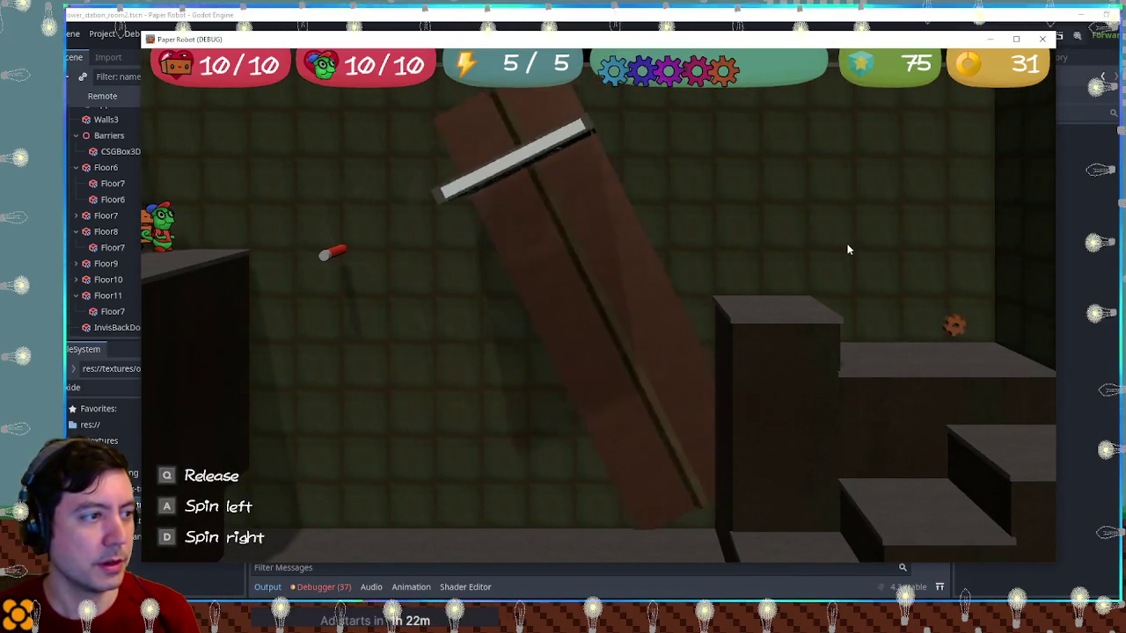
key("q")
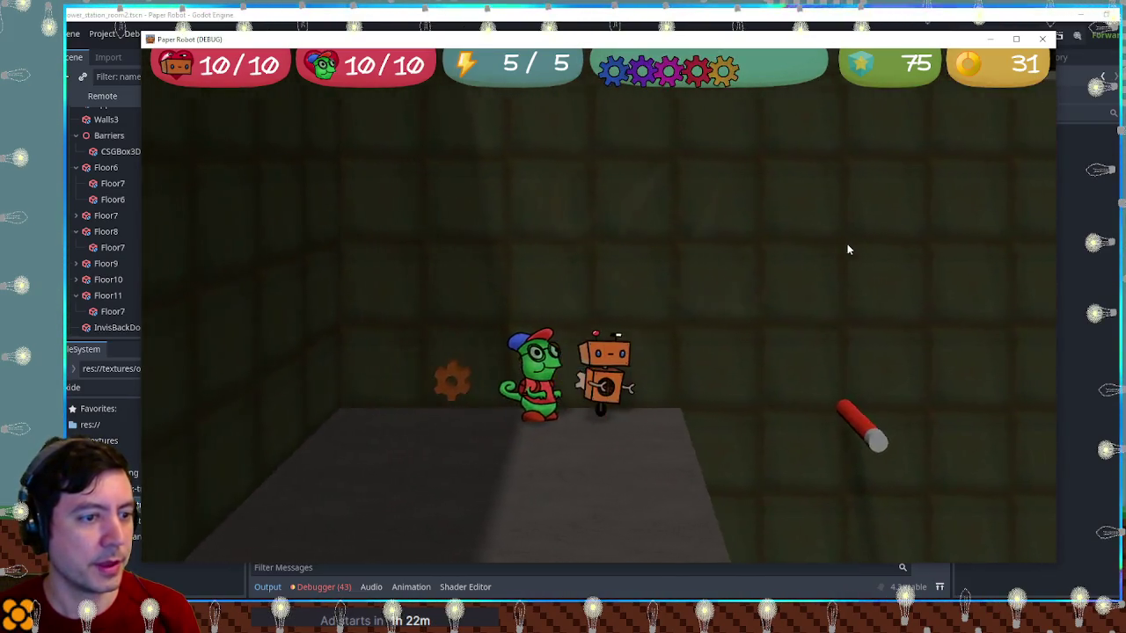
Use the chameleon's tongue to cross the platforms and reach the far doorway with the robot
key("e")
key("Down")
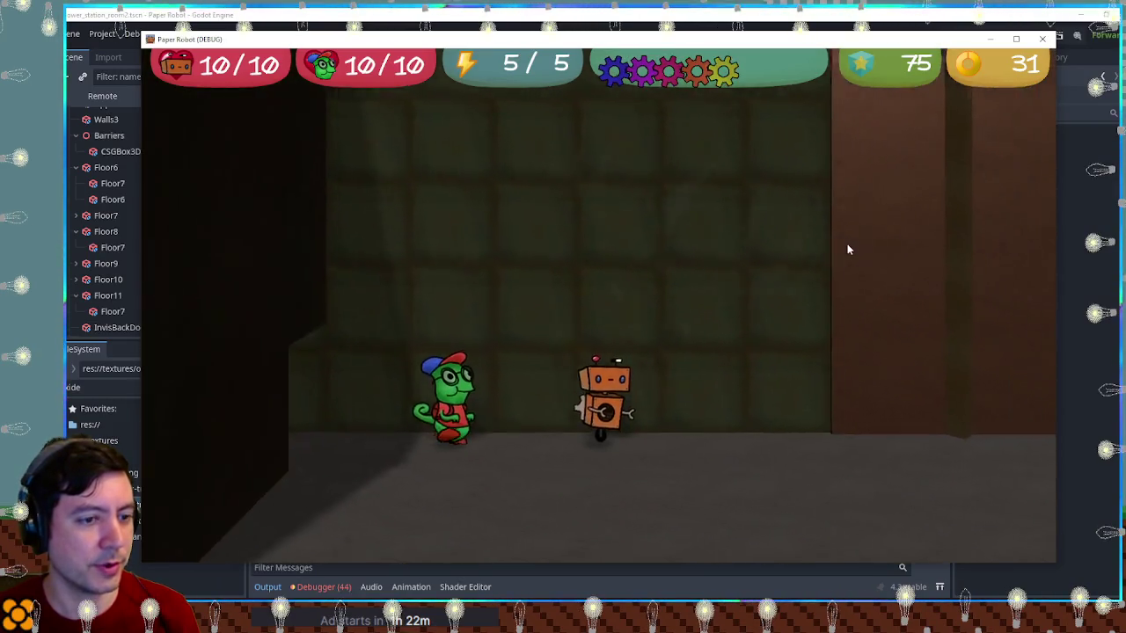
key("Left")
key("space")
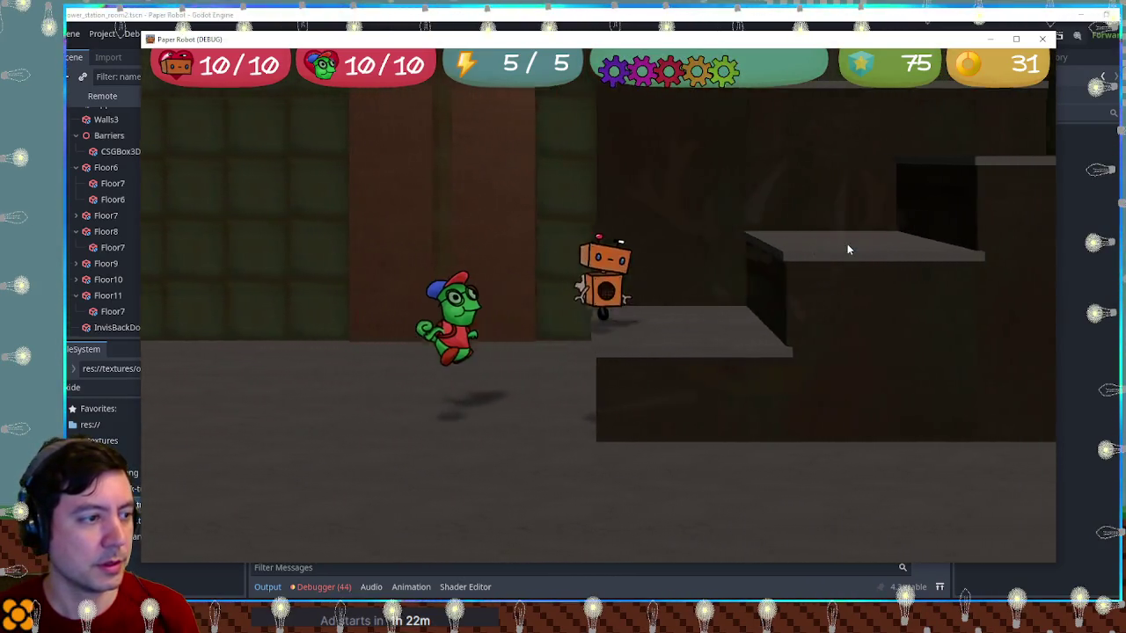
key("Right")
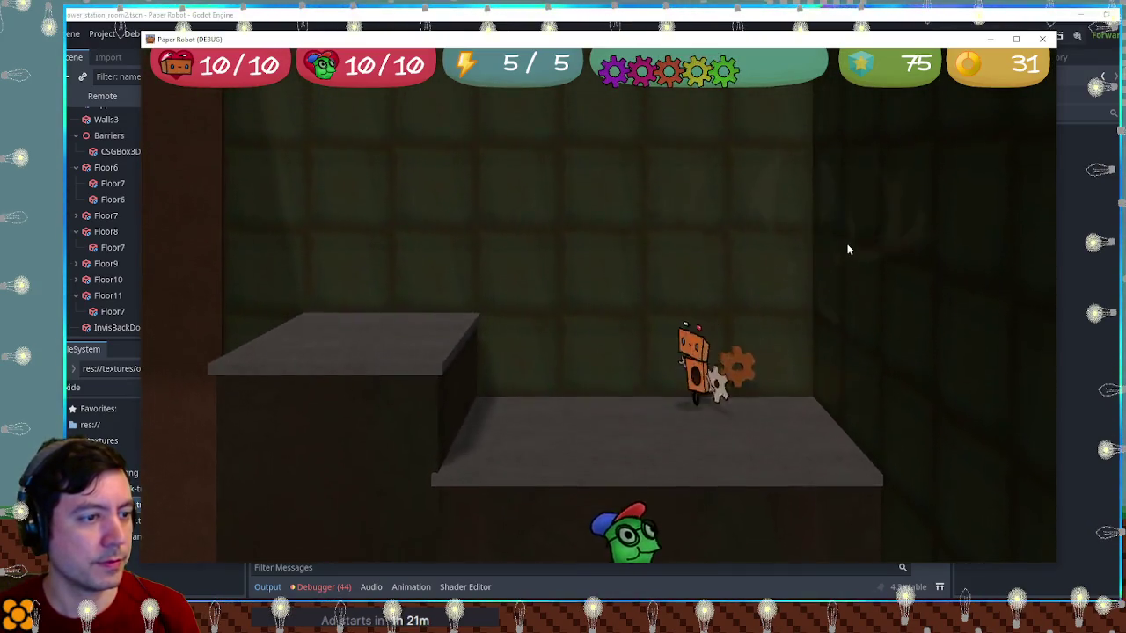
key("e")
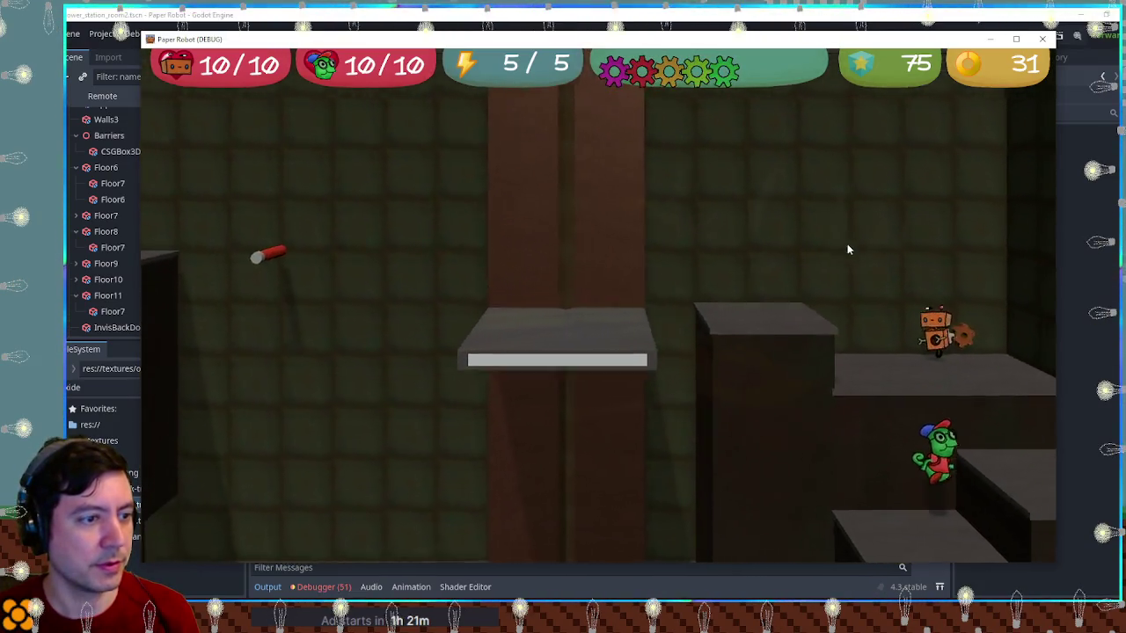
key("Left")
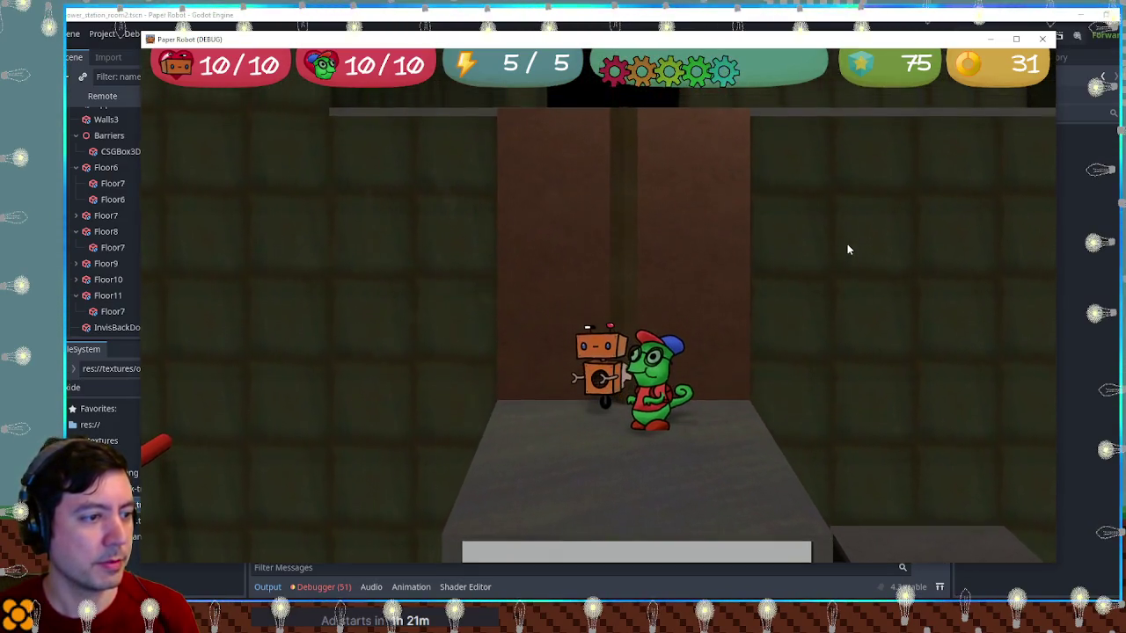
key("e")
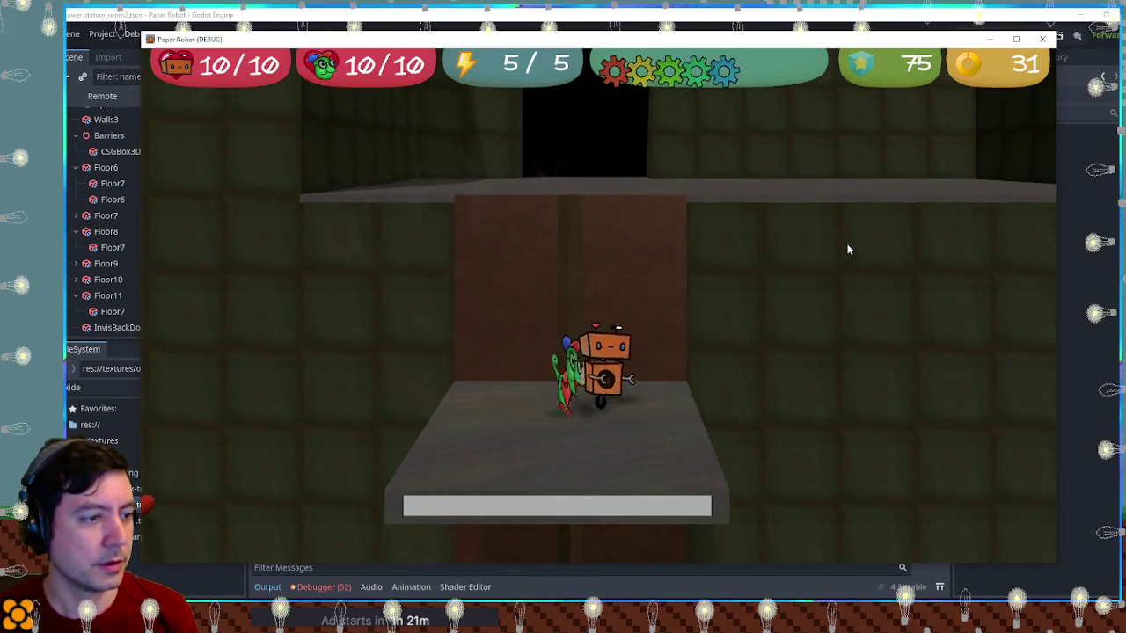
key("Left")
key("e")
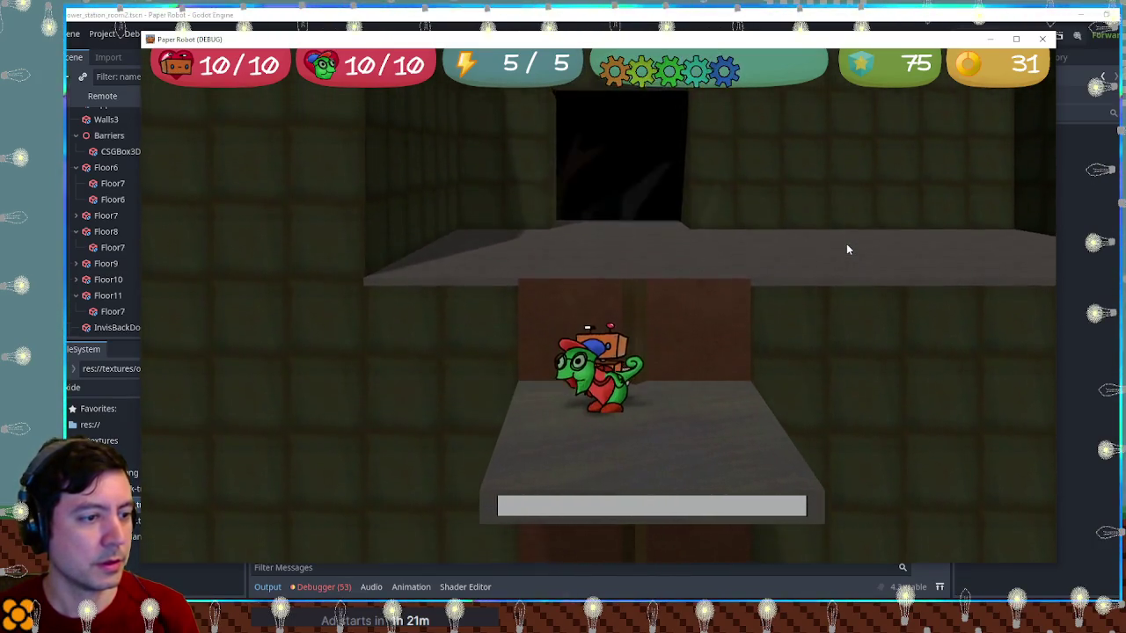
key("Up")
key("Right")
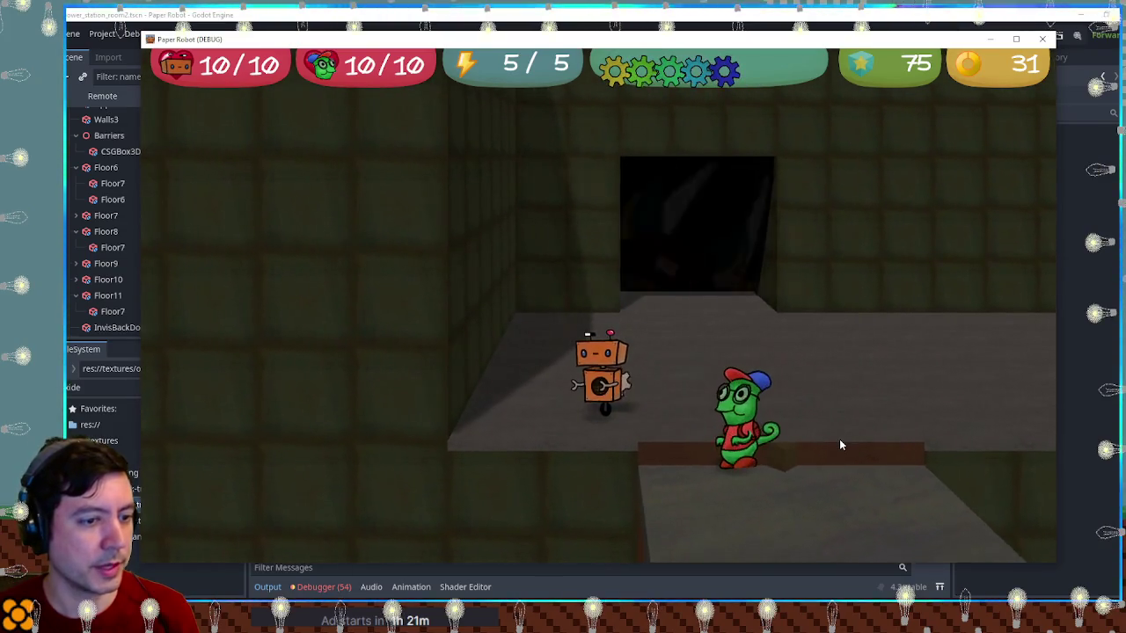
key("space")
key("Left")
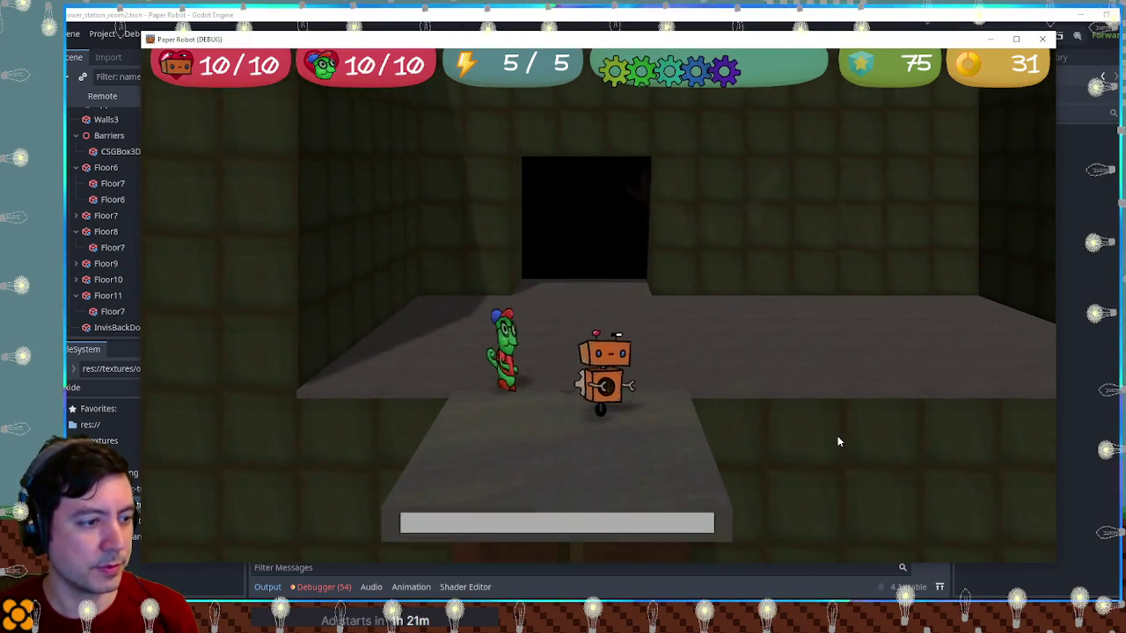
key("Left")
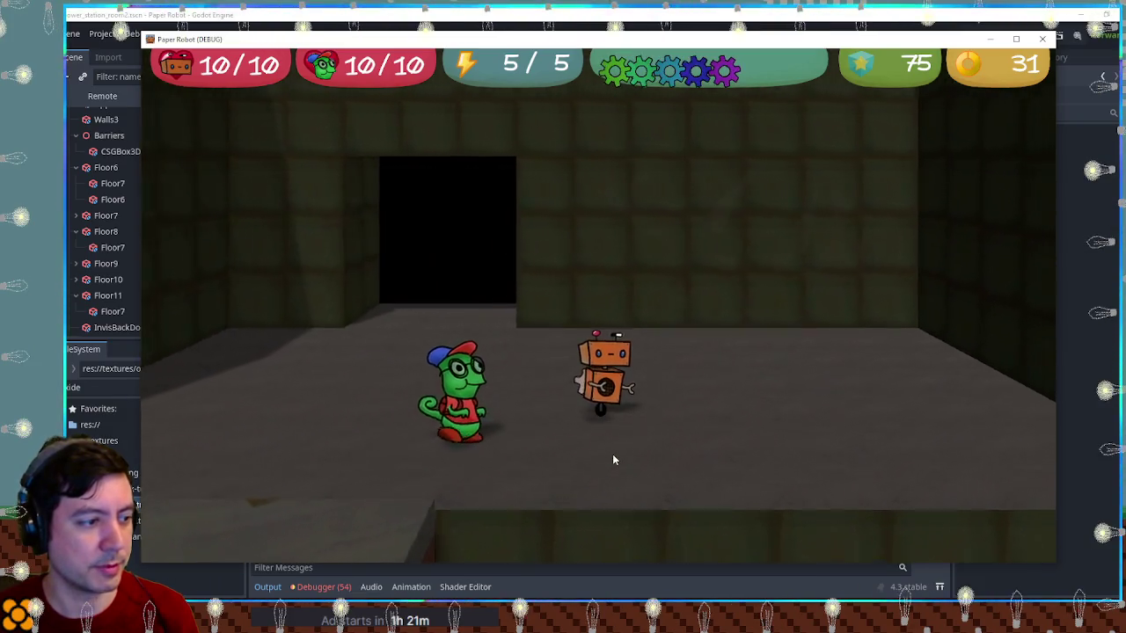
key("Right")
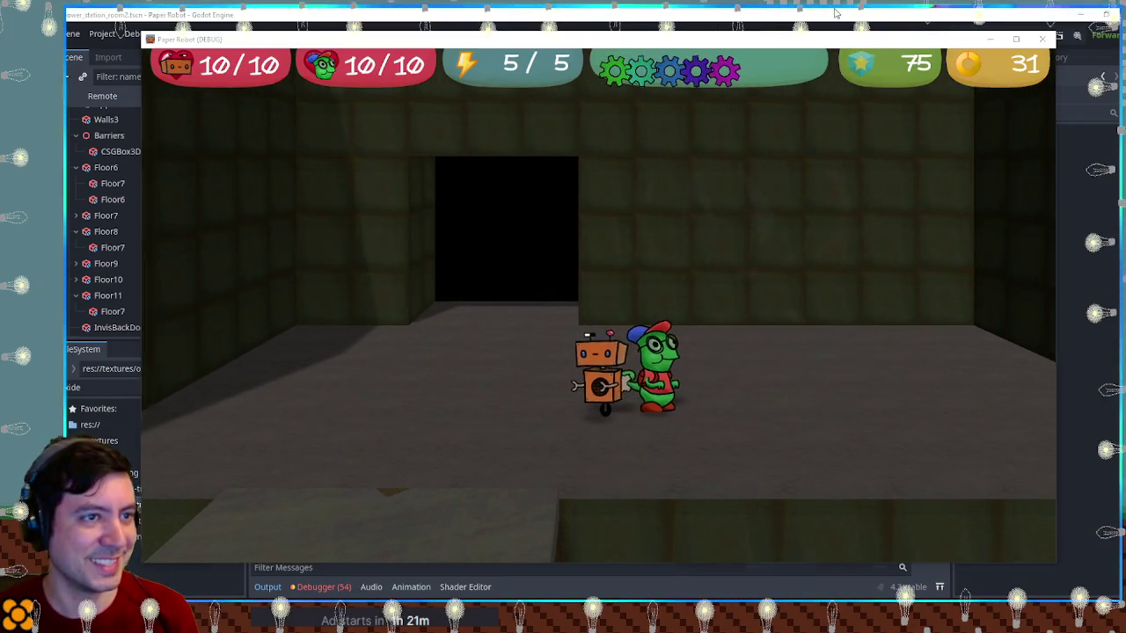
Stop the game, select ElevatorBacking, then focus the ElevatorPylon's CSGBox3D
key("F8")
scroll(585, 264, "up", 8)
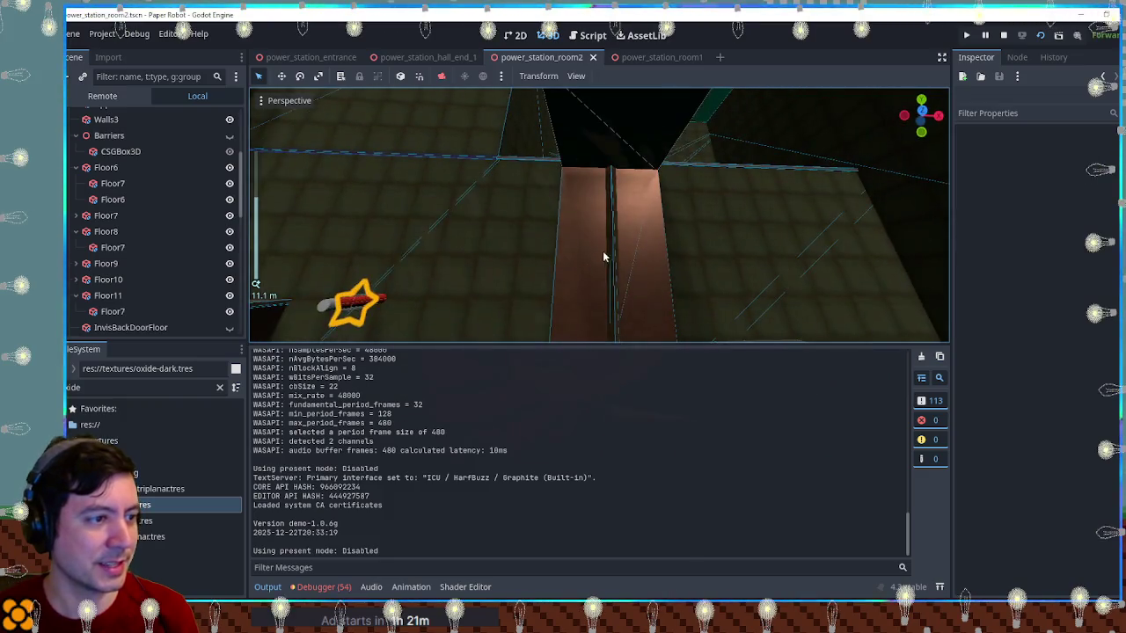
left_click(613, 241)
scroll(609, 236, "down", 3)
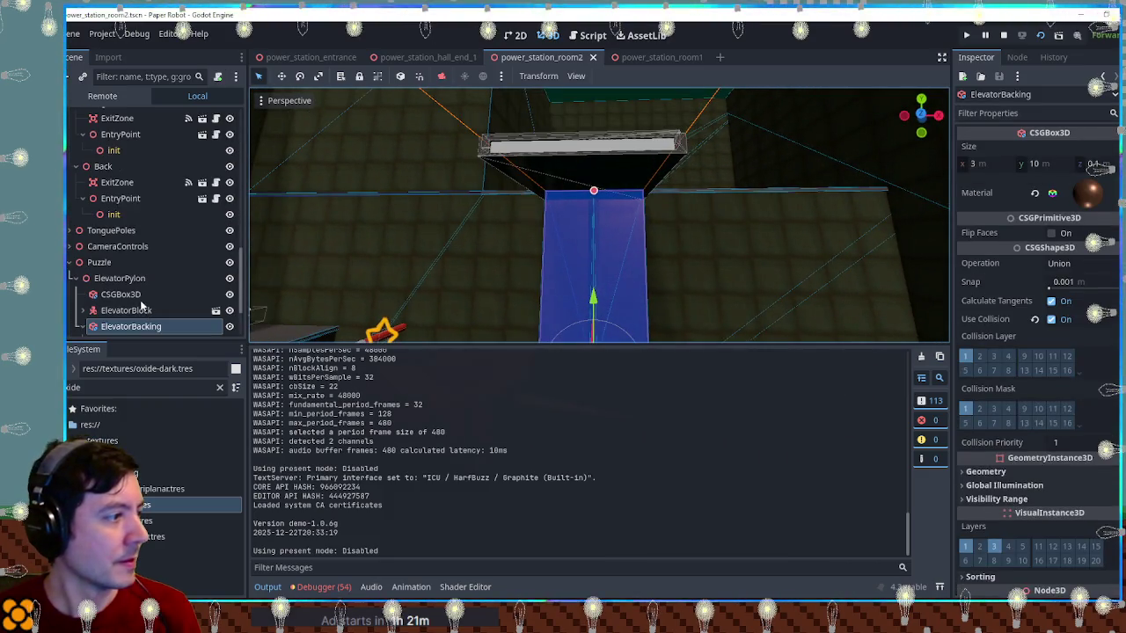
double_click(139, 299)
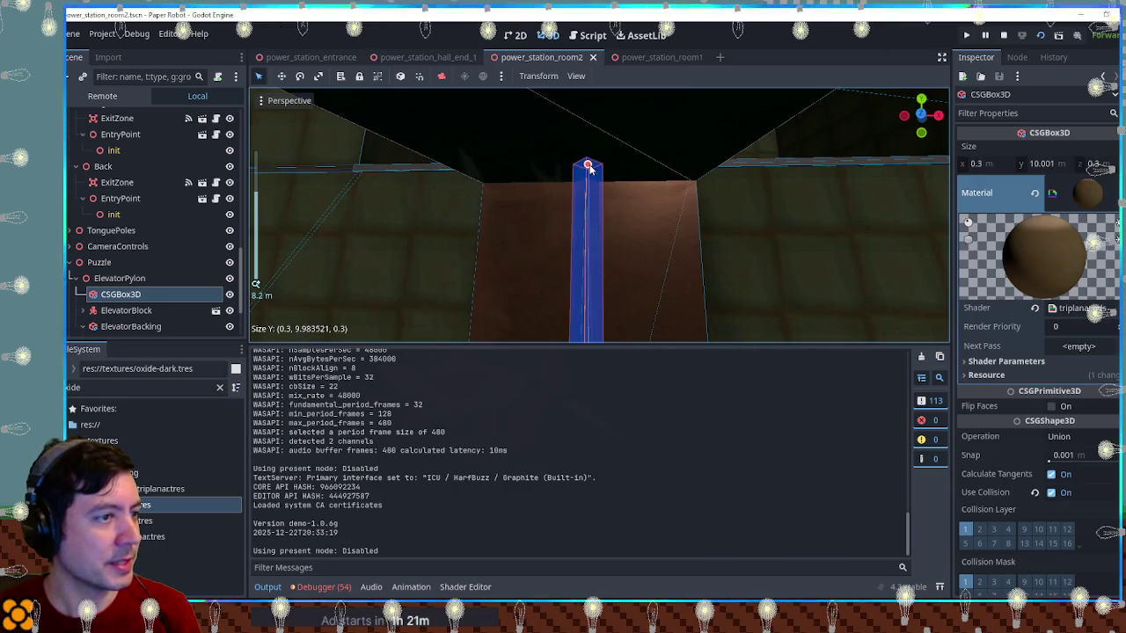
Undo the pylon's height change, drag its CSGBox3D Size Y back to 10 m, and save
key("ctrl+s")
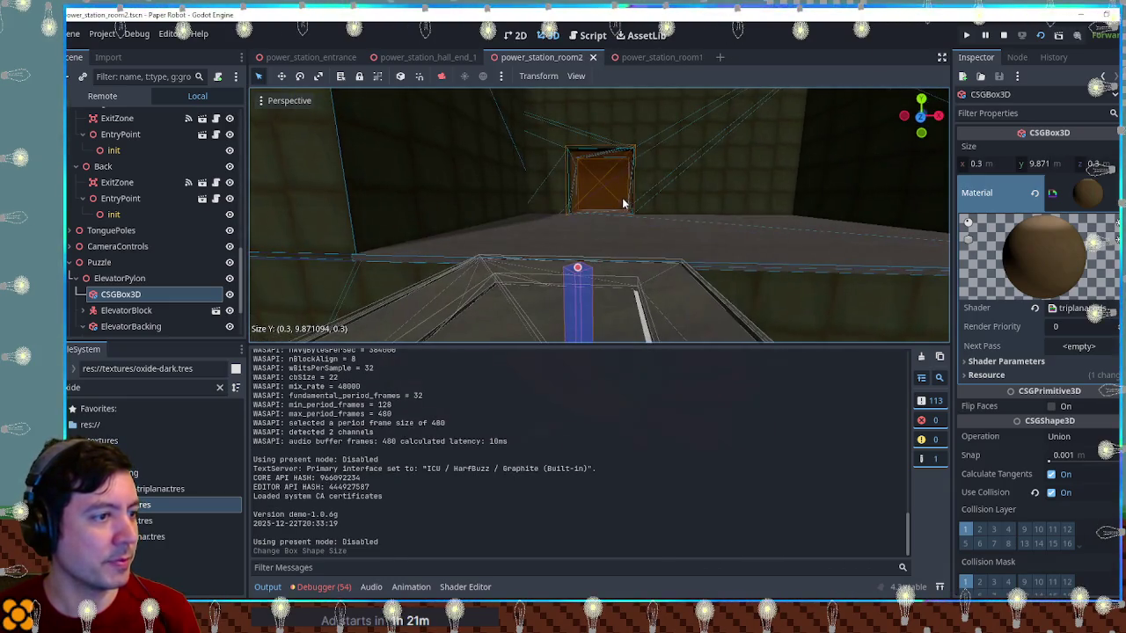
key("ctrl+z")
scroll(580, 273, "up", 5)
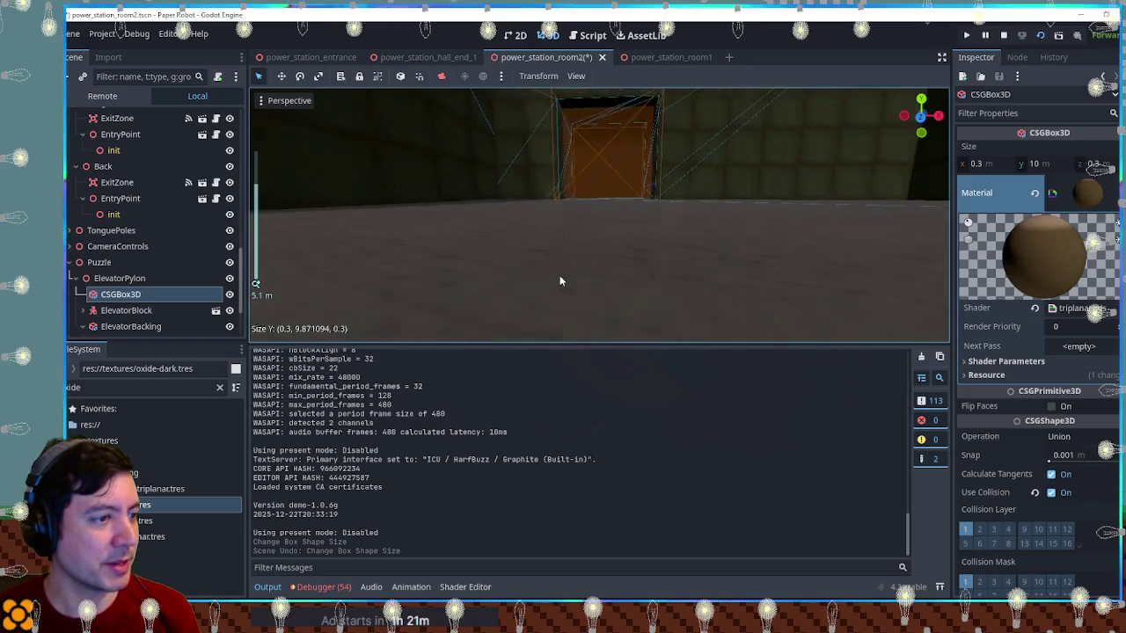
scroll(552, 286, "down", 2)
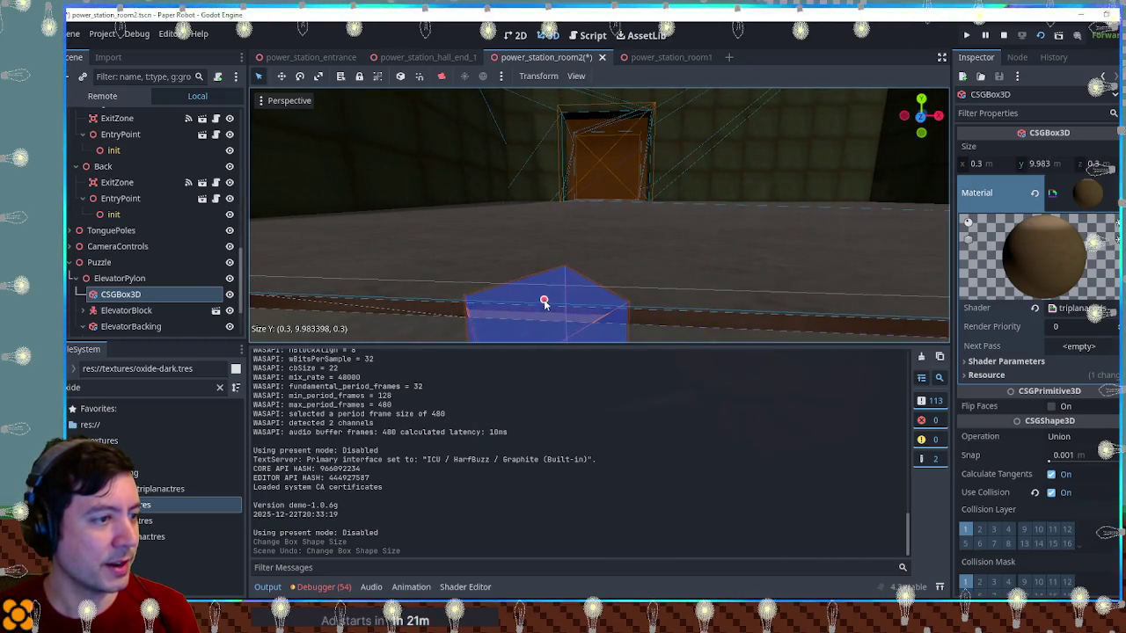
mouse_move(546, 312)
left_mouse_down()
mouse_move(577, 307)
mouse_move(552, 292)
left_mouse_up()
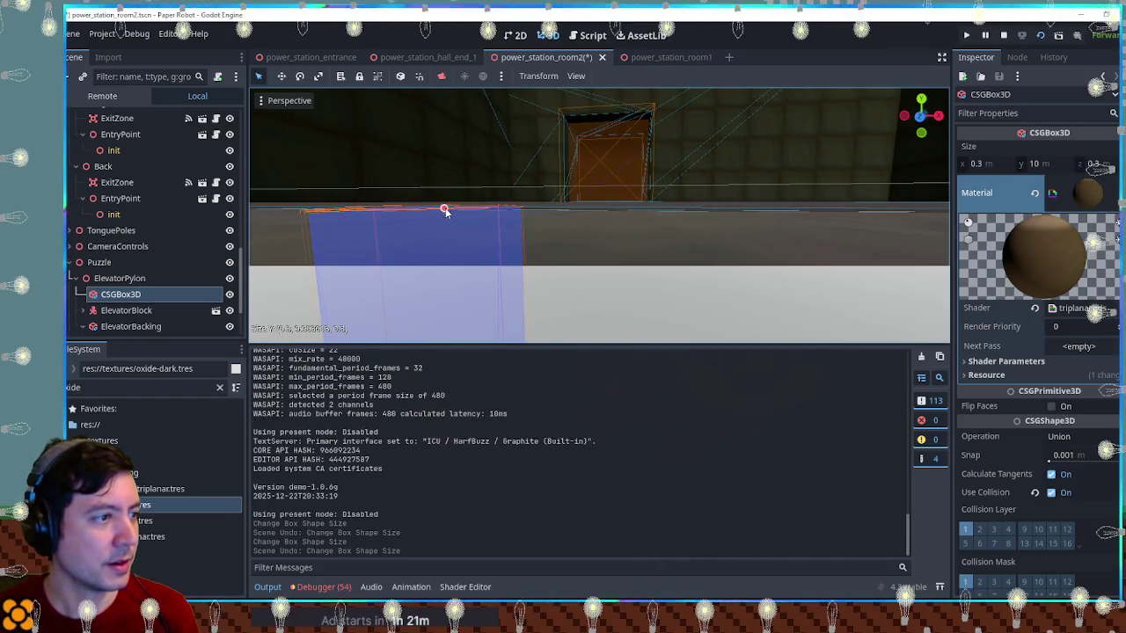
left_click_drag(444, 223, 445, 222)
key("ctrl+s")
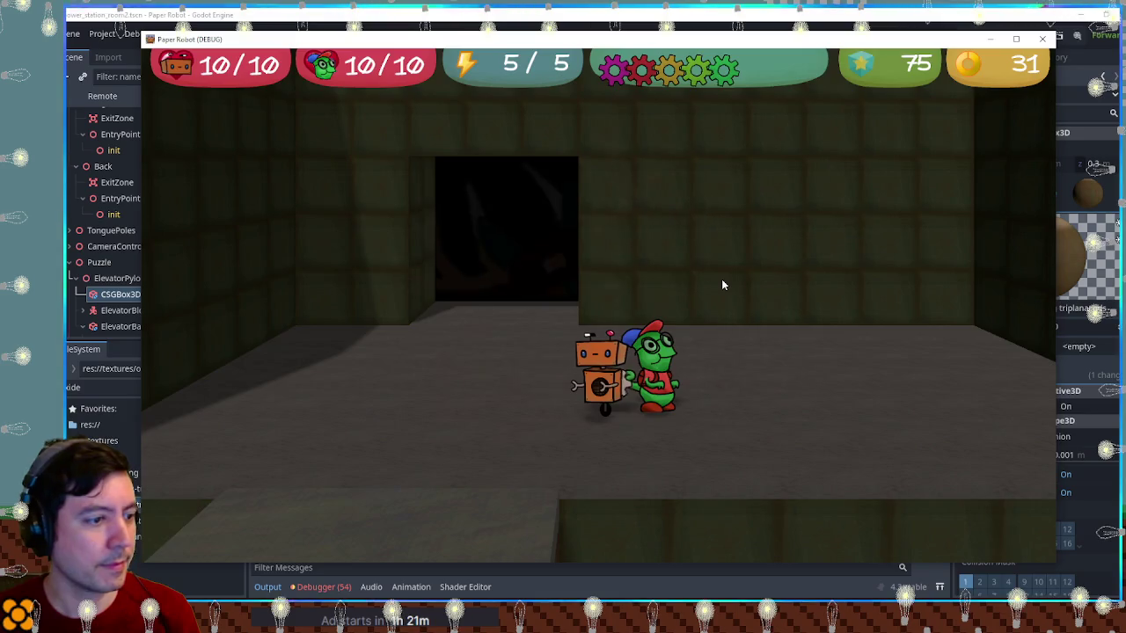
Walk the chameleon left and right past the robot, then close the game window
key("a")
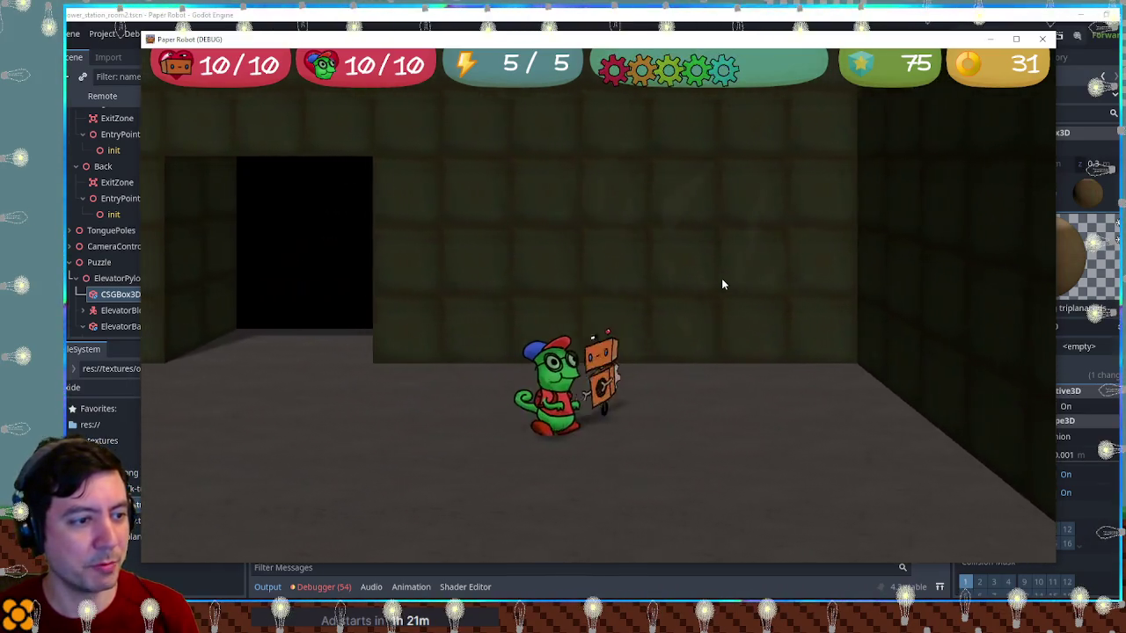
key("d")
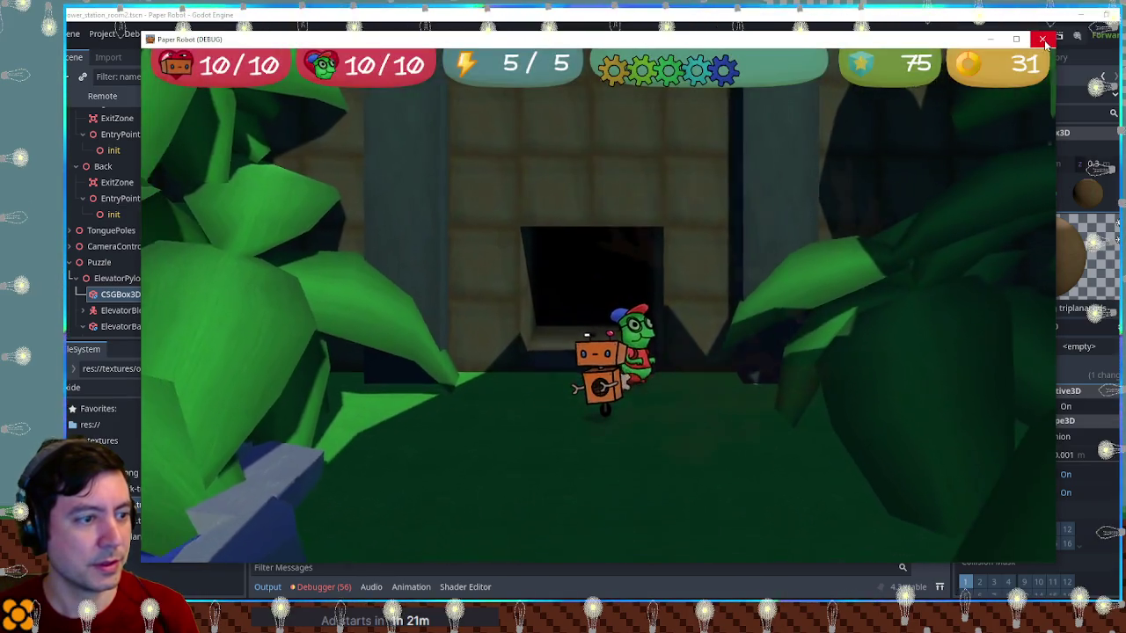
left_click(1044, 41)
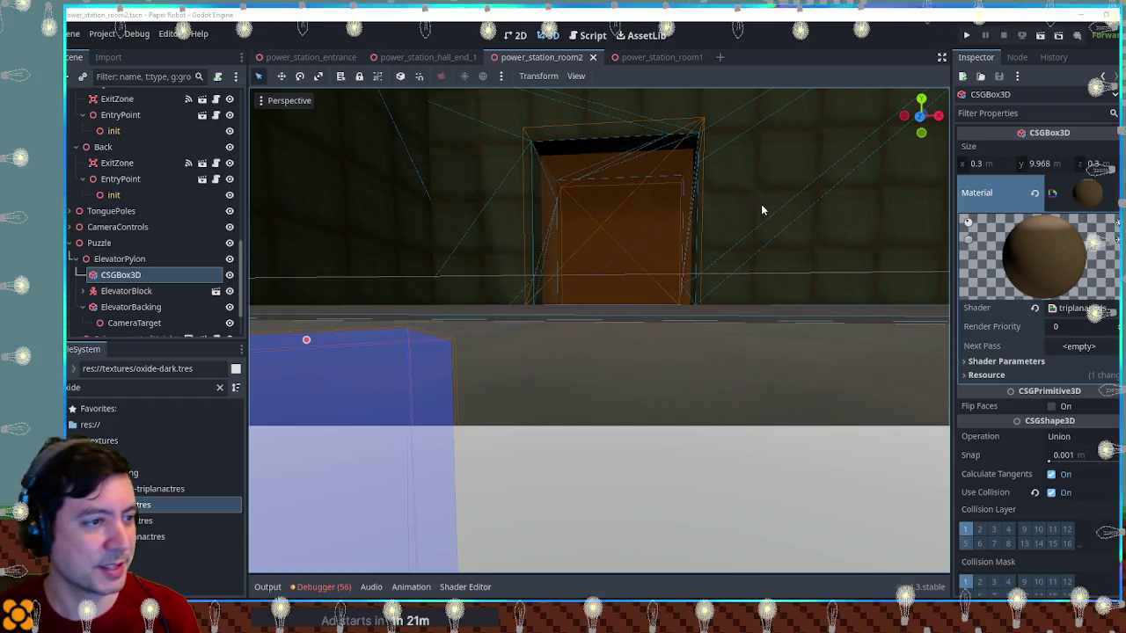
Deselect the pylon box and orbit back to see the whole of room2
scroll(652, 332, "down", 5)
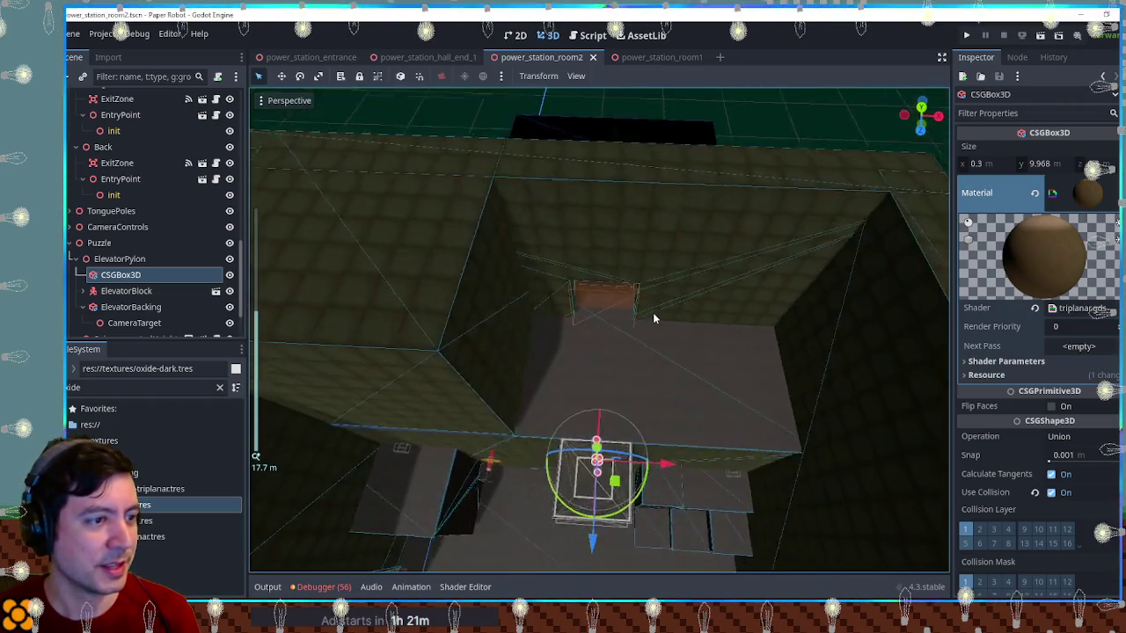
scroll(653, 319, "down", 5)
left_click(815, 305)
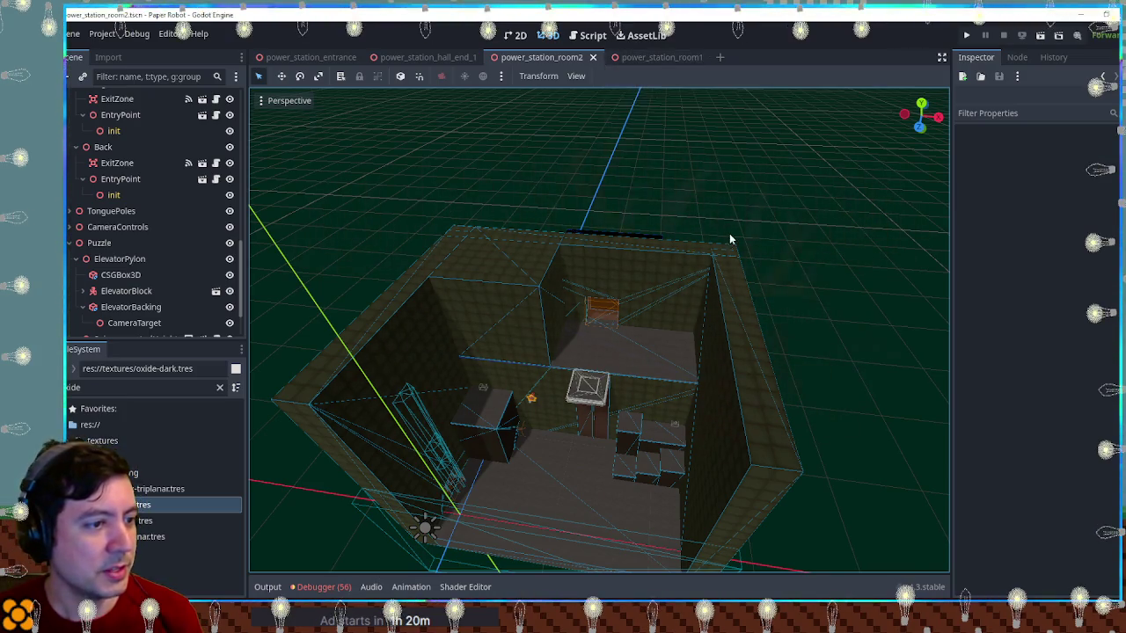
scroll(729, 233, "down", 3)
mouse_move(713, 226)
left_mouse_down()
mouse_move(295, 218)
mouse_move(866, 214)
mouse_move(728, 224)
left_mouse_up()
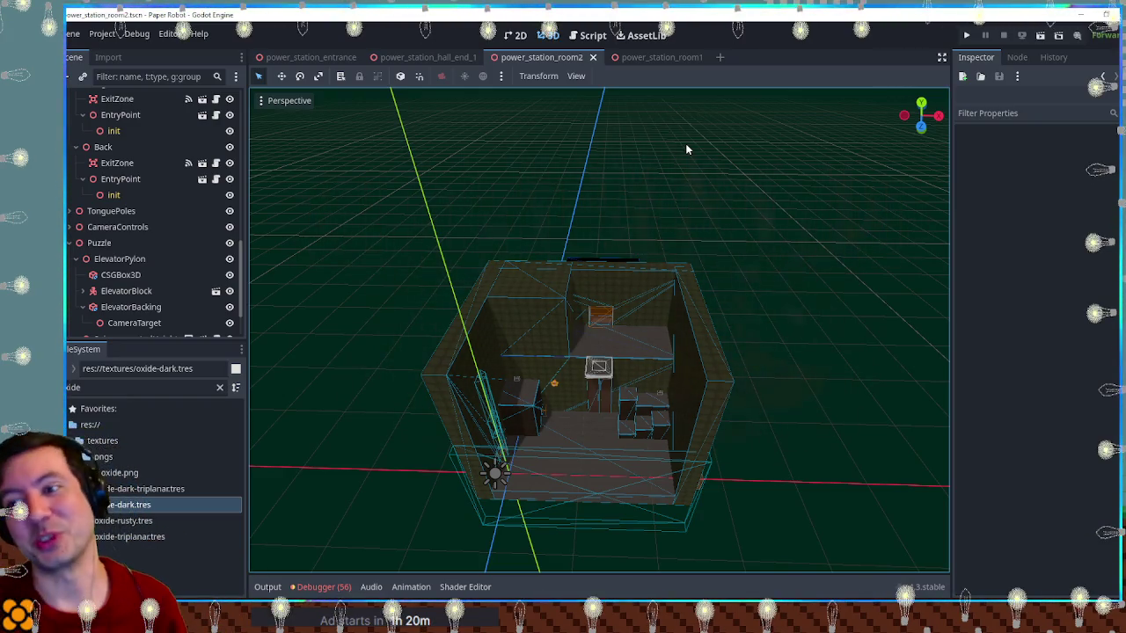
mouse_move(741, 278)
left_mouse_down()
mouse_move(611, 302)
mouse_move(490, 277)
mouse_move(711, 296)
left_mouse_up()
scroll(703, 286, "down", 2)
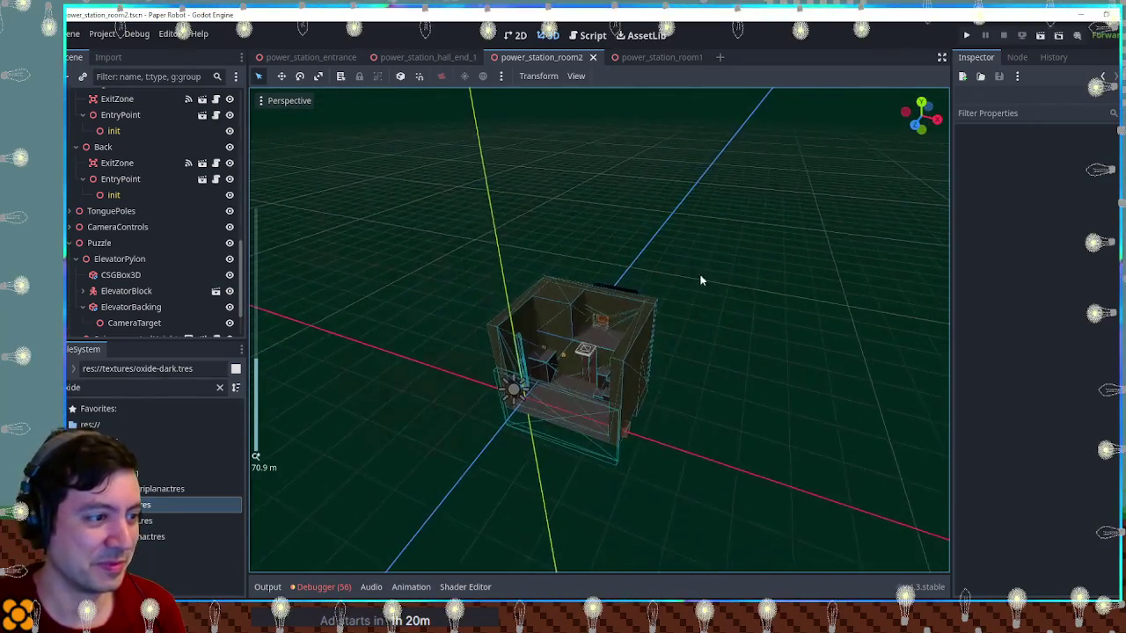
From a front view, orbit down toward the pillar and steps, then switch to power_station_room1
key("KP_1")
scroll(699, 275, "up", 5)
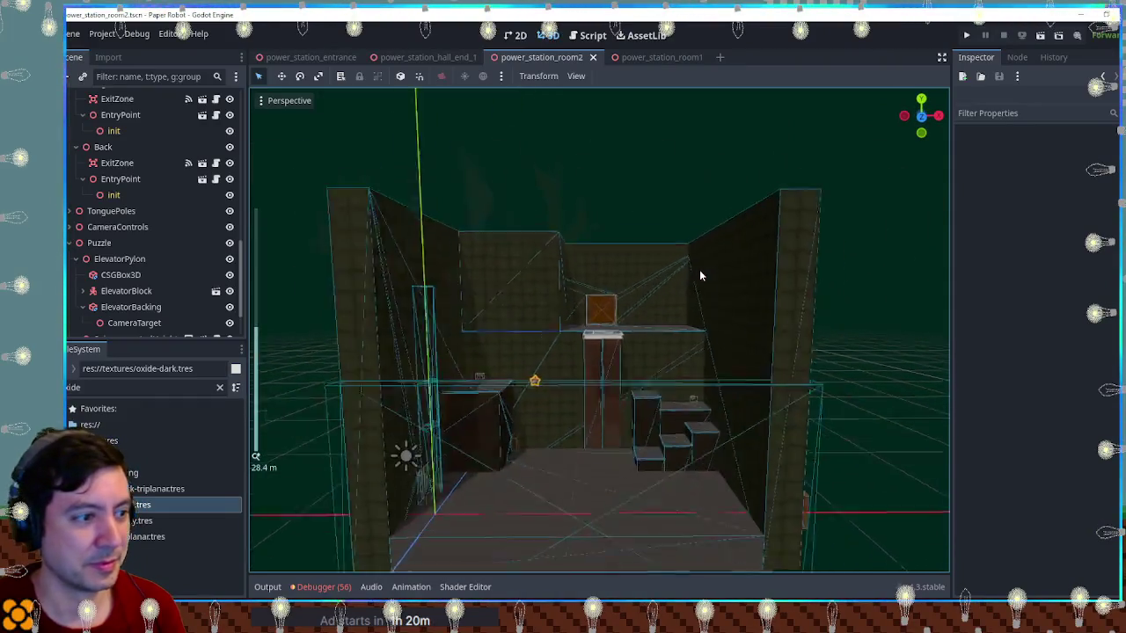
scroll(701, 275, "up", 2)
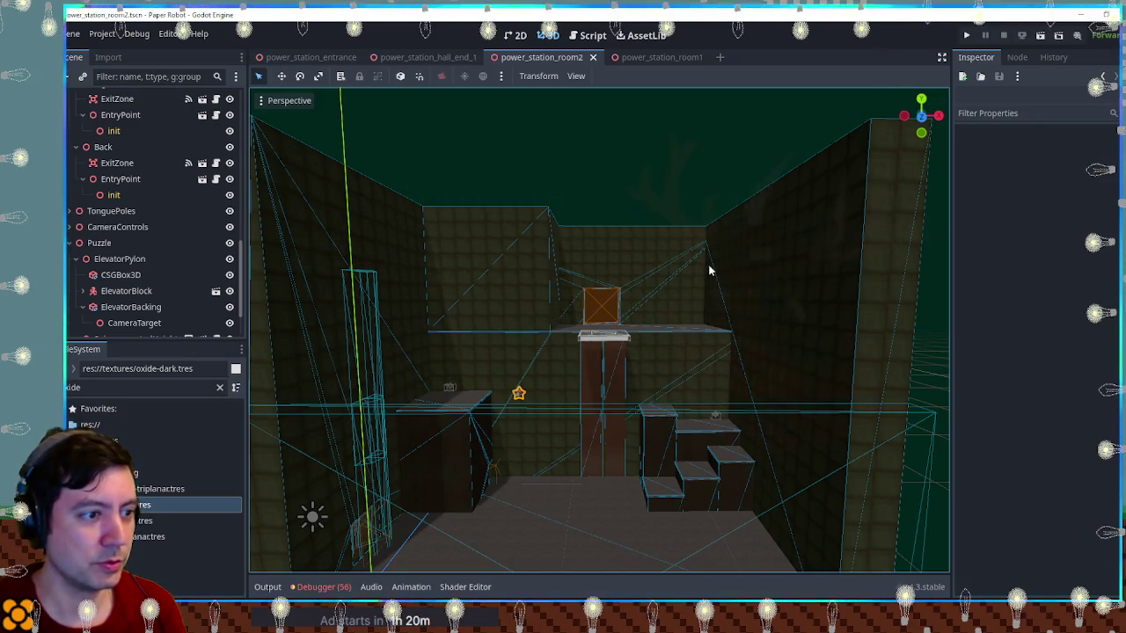
left_click_drag(709, 271, 683, 322)
scroll(547, 296, "up", 5)
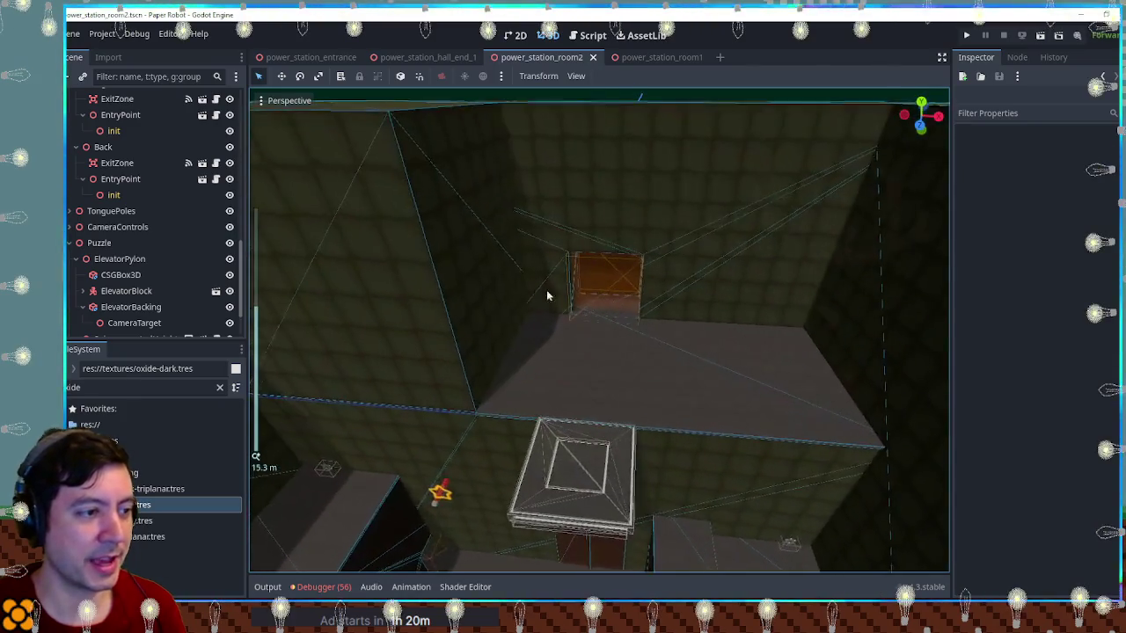
scroll(591, 314, "down", 4)
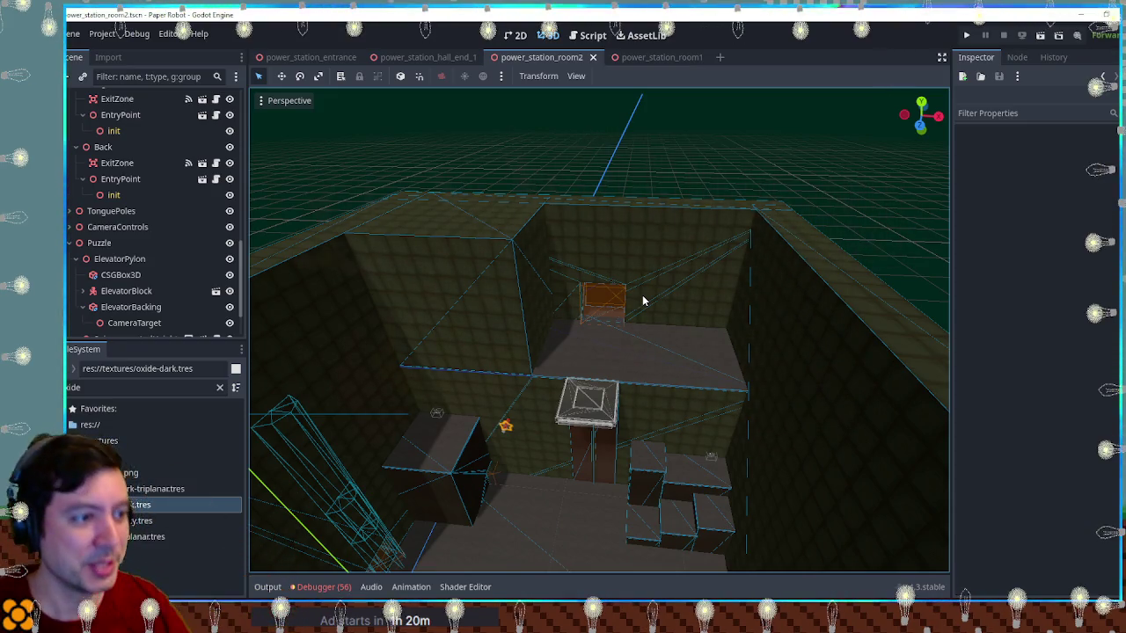
mouse_move(720, 389)
left_mouse_down()
mouse_move(704, 232)
mouse_move(580, 264)
mouse_move(488, 214)
left_mouse_up()
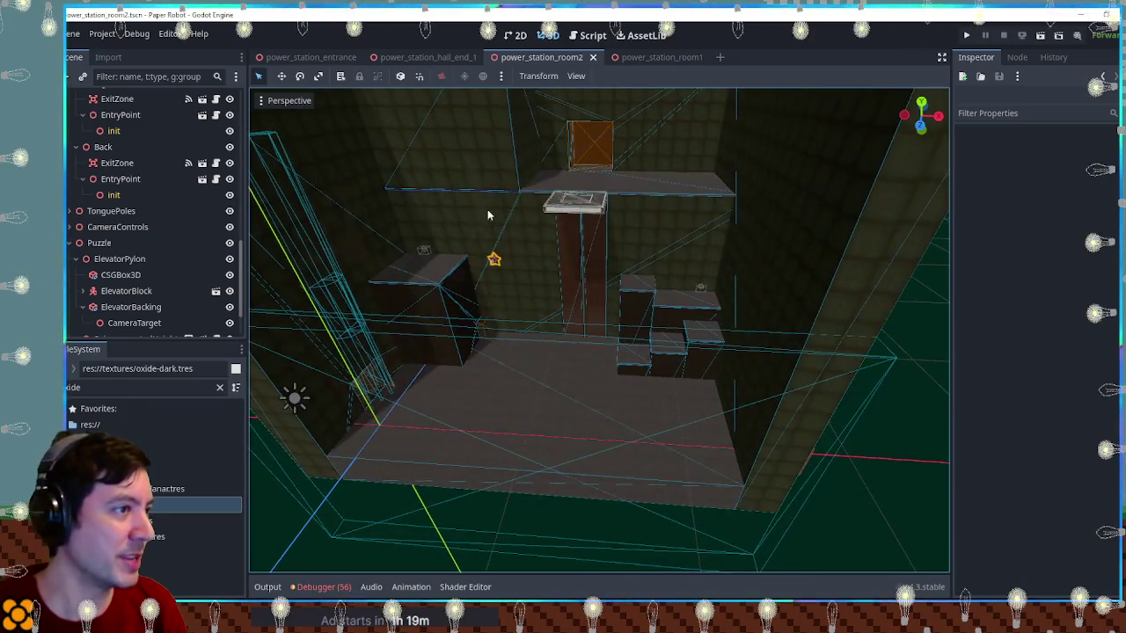
left_click(658, 57)
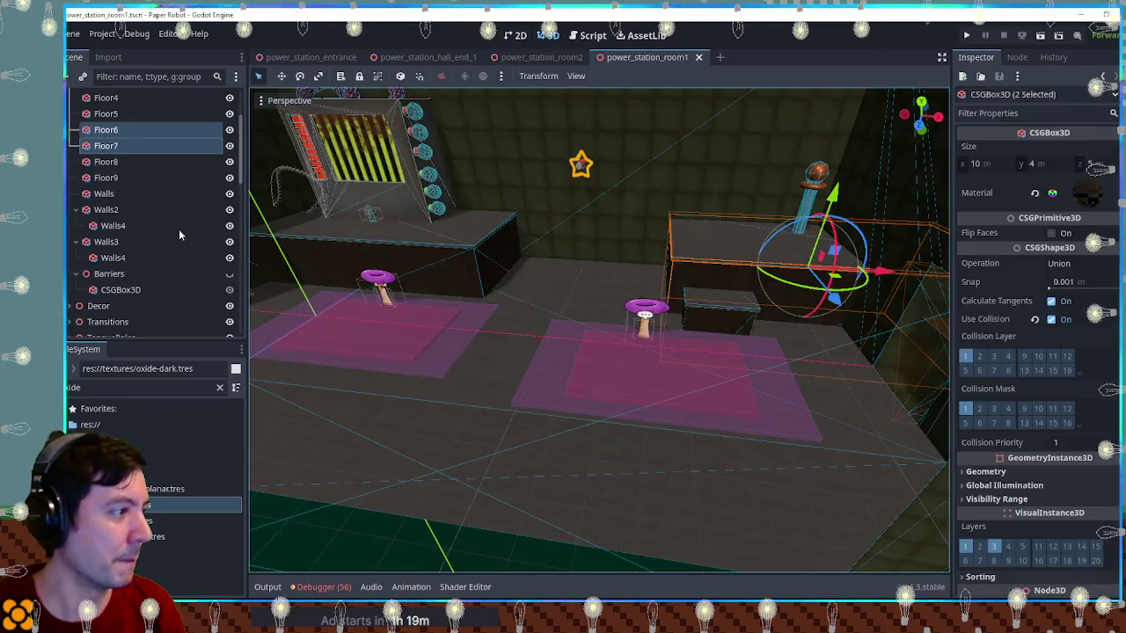
Copy room1's Enemies group and paste it into power_station_room2's scene tree
left_click(375, 284)
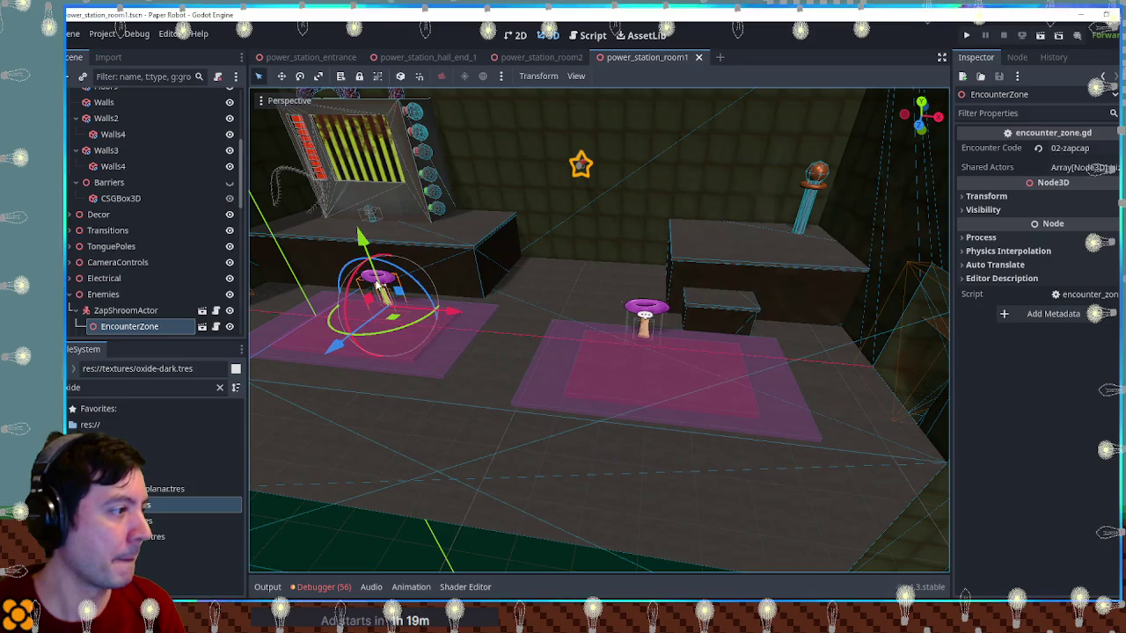
left_click(72, 295)
left_click(541, 58)
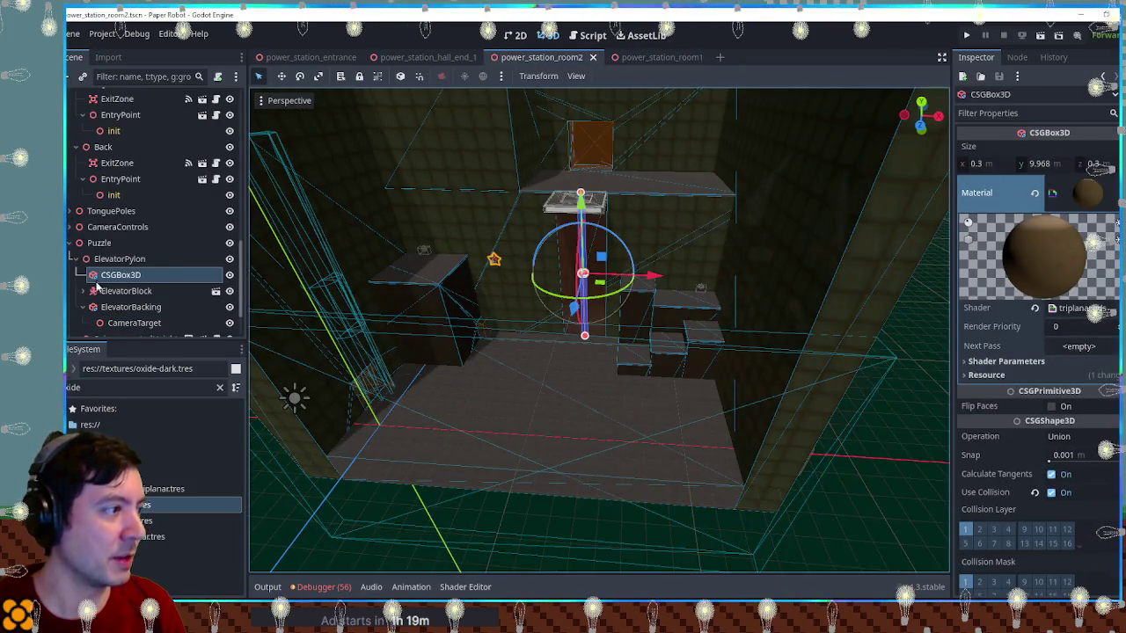
left_click(78, 247)
scroll(88, 159, "up", 10)
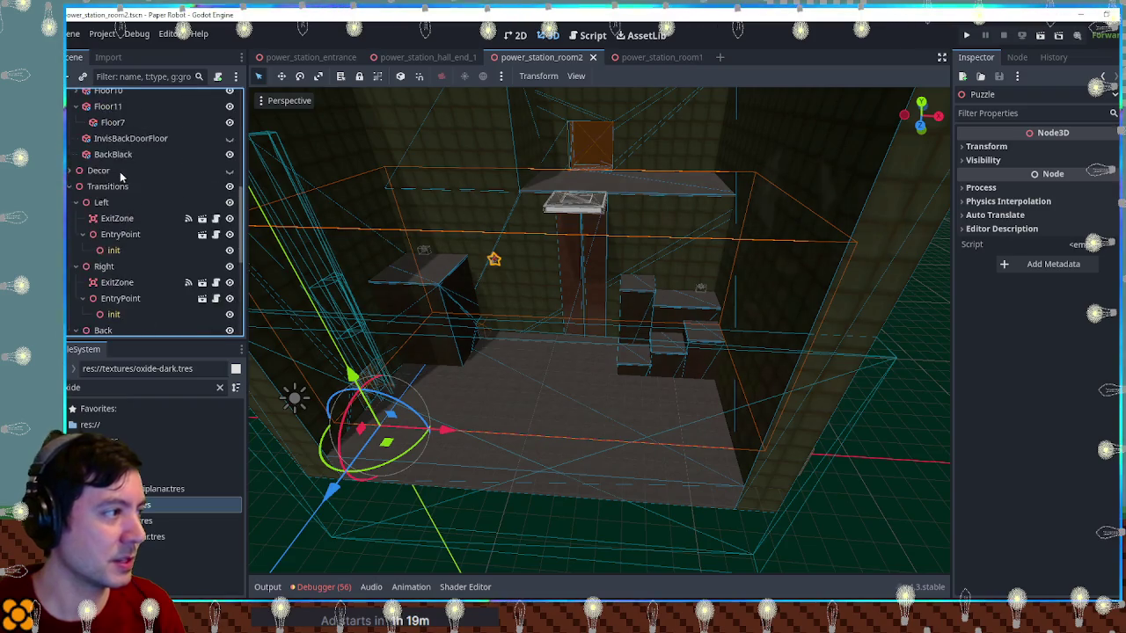
left_click(92, 100)
key("ctrl+v")
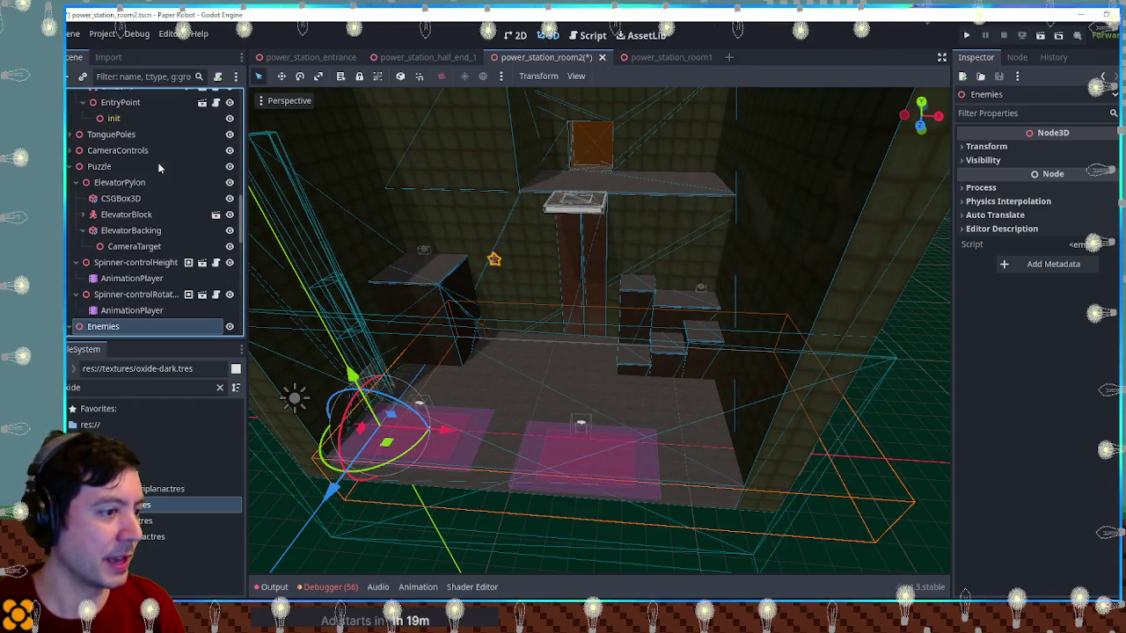
Move the ZapShroomActor back toward the steps, undoing an accidental duplicate
scroll(154, 319, "down", 4)
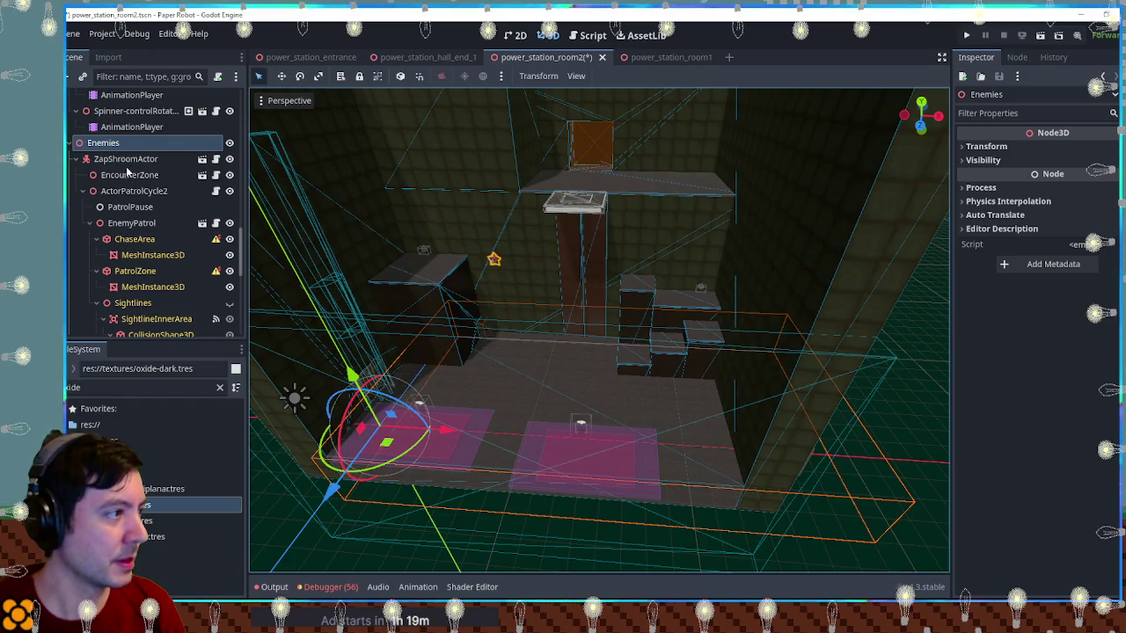
left_click(126, 160)
mouse_move(436, 432)
left_mouse_down()
mouse_move(528, 398)
mouse_move(522, 360)
mouse_move(541, 355)
mouse_move(571, 377)
mouse_move(668, 400)
left_mouse_up()
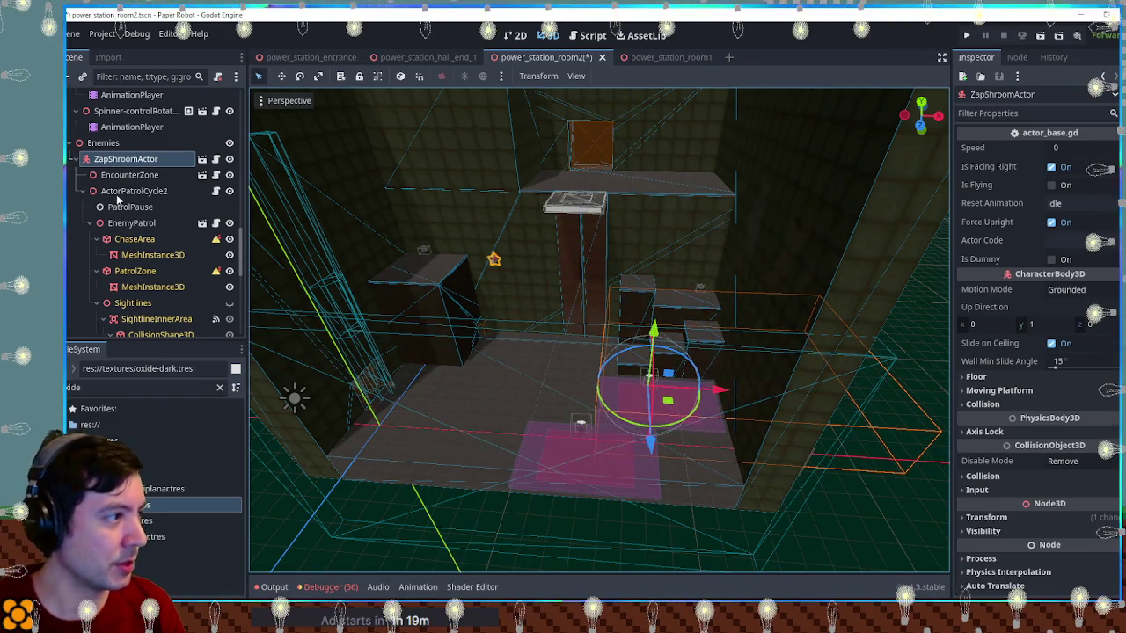
key("ctrl+d")
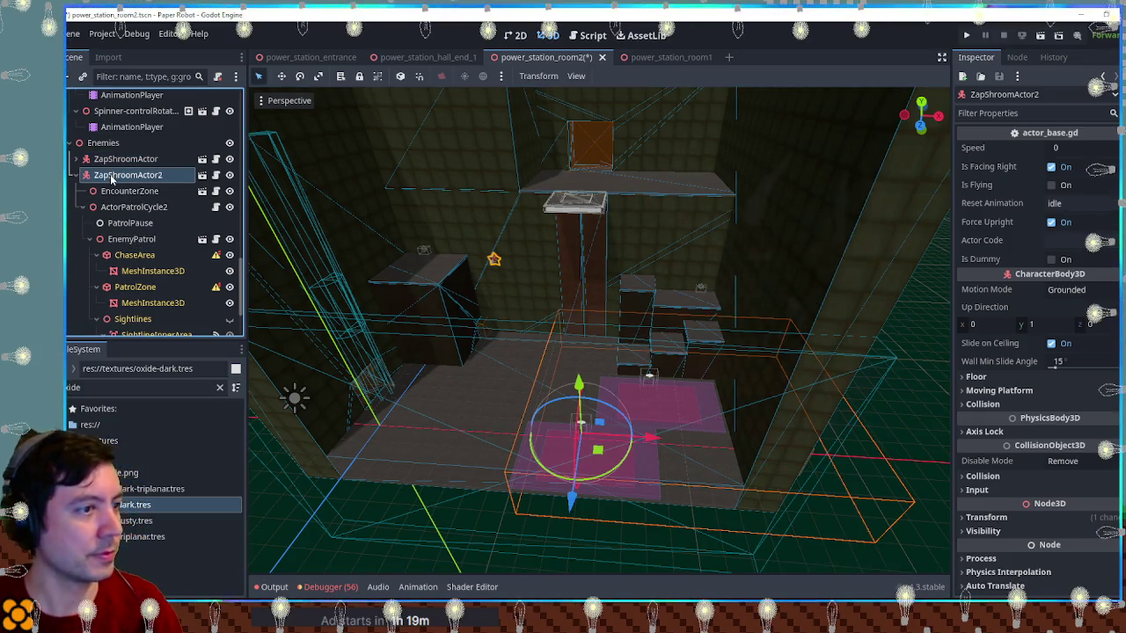
key("ctrl+z")
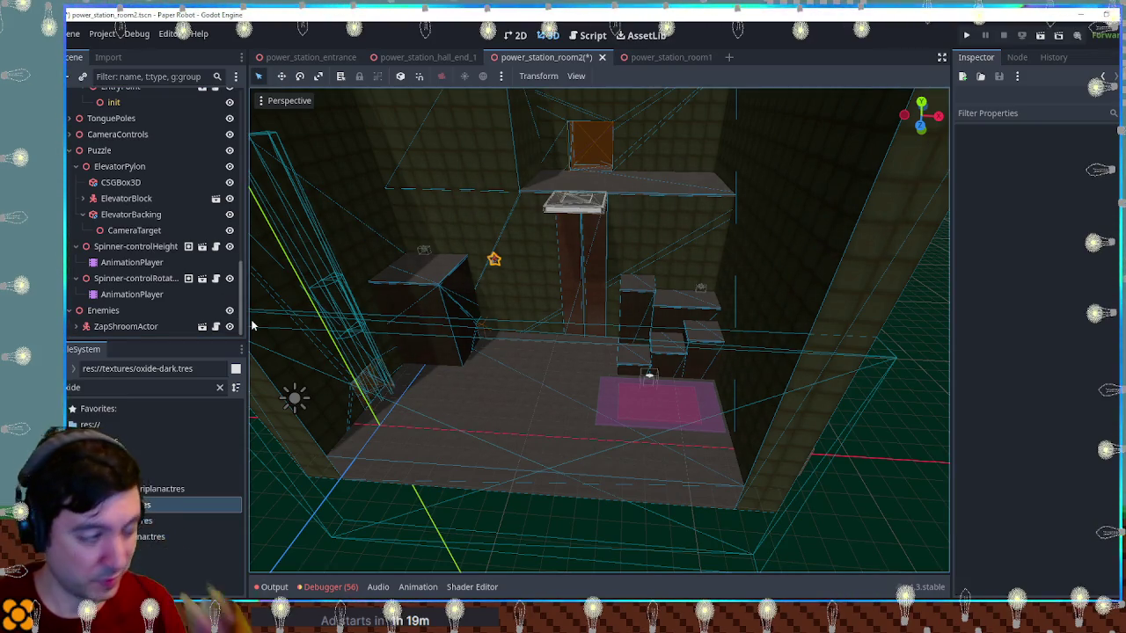
Save room2, filter files for 'outside', take DrillBiteActor, and close outside_substation and room1
key("ctrl+s")
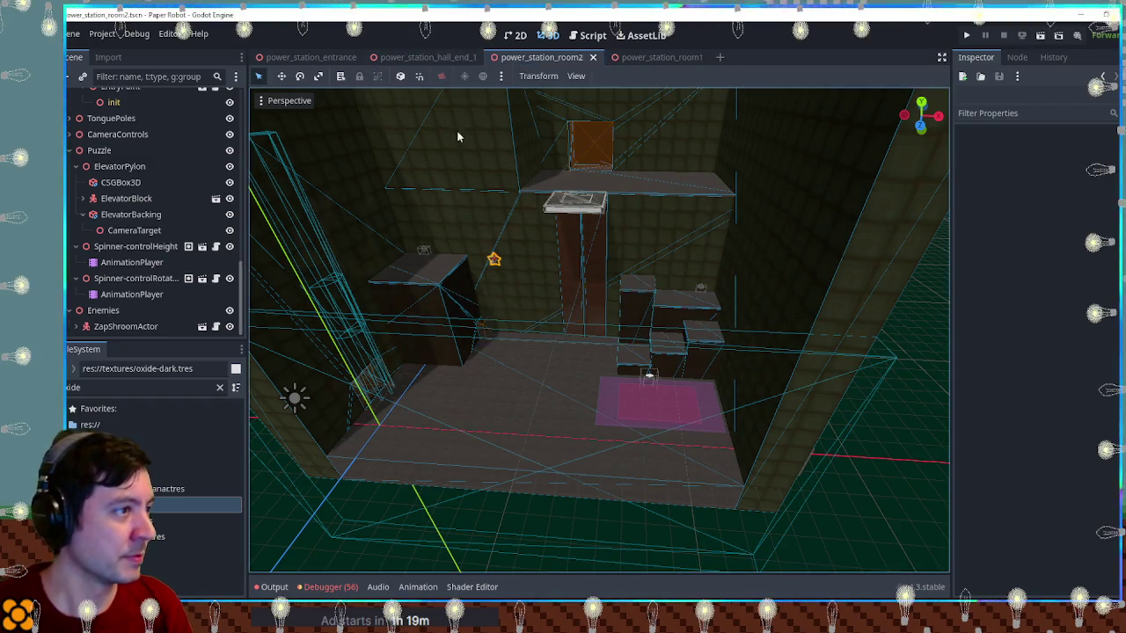
double_click(113, 391)
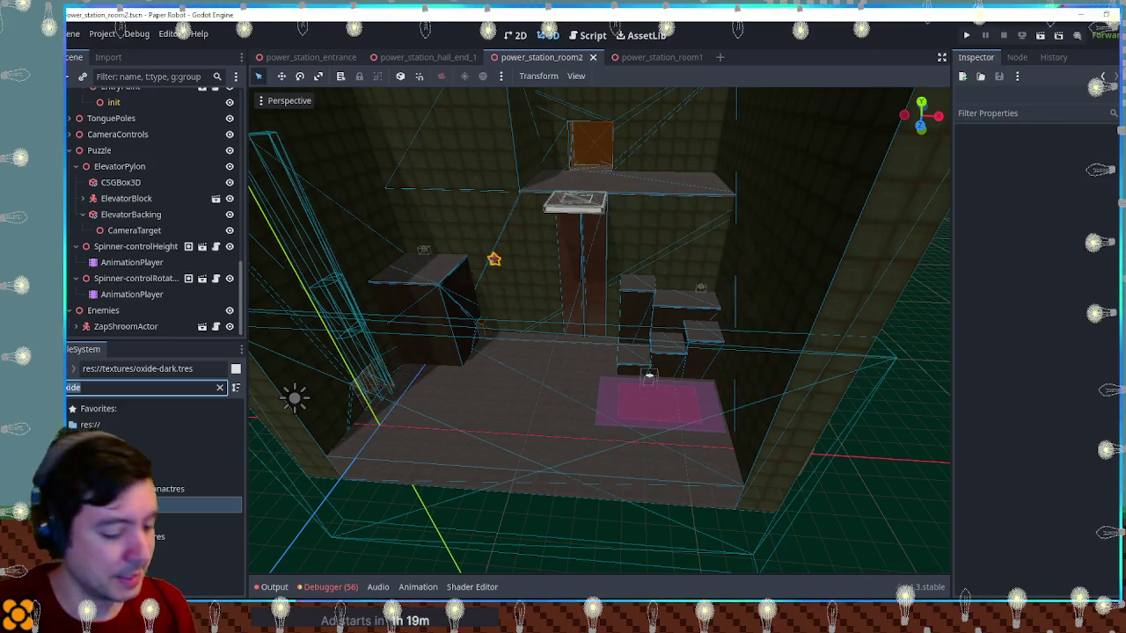
type("outside")
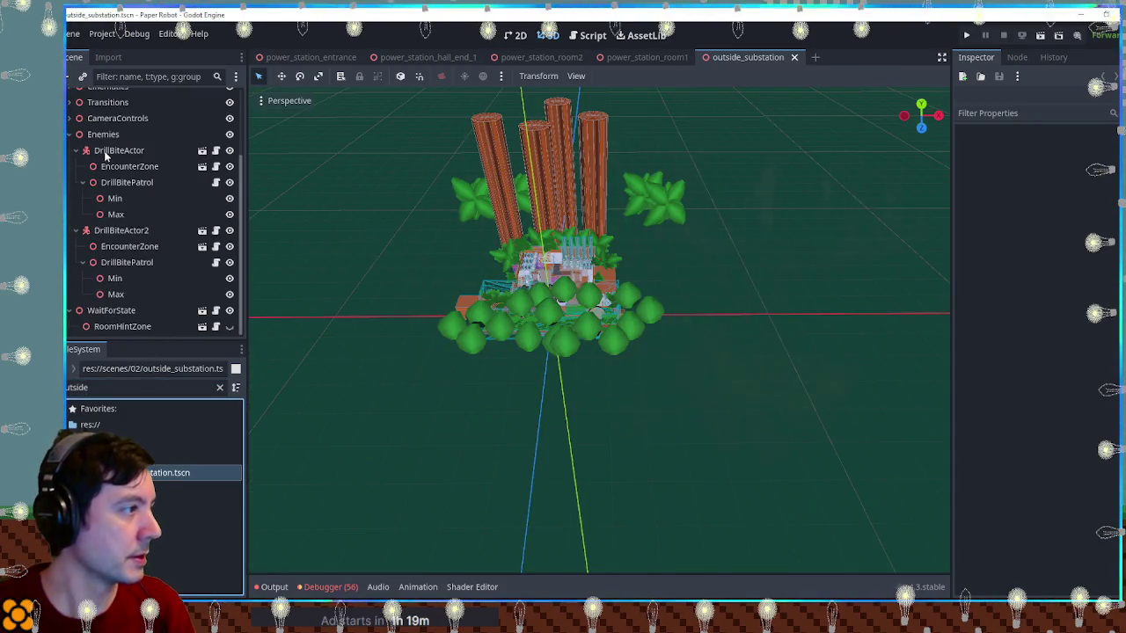
left_click(115, 150)
middle_click(760, 54)
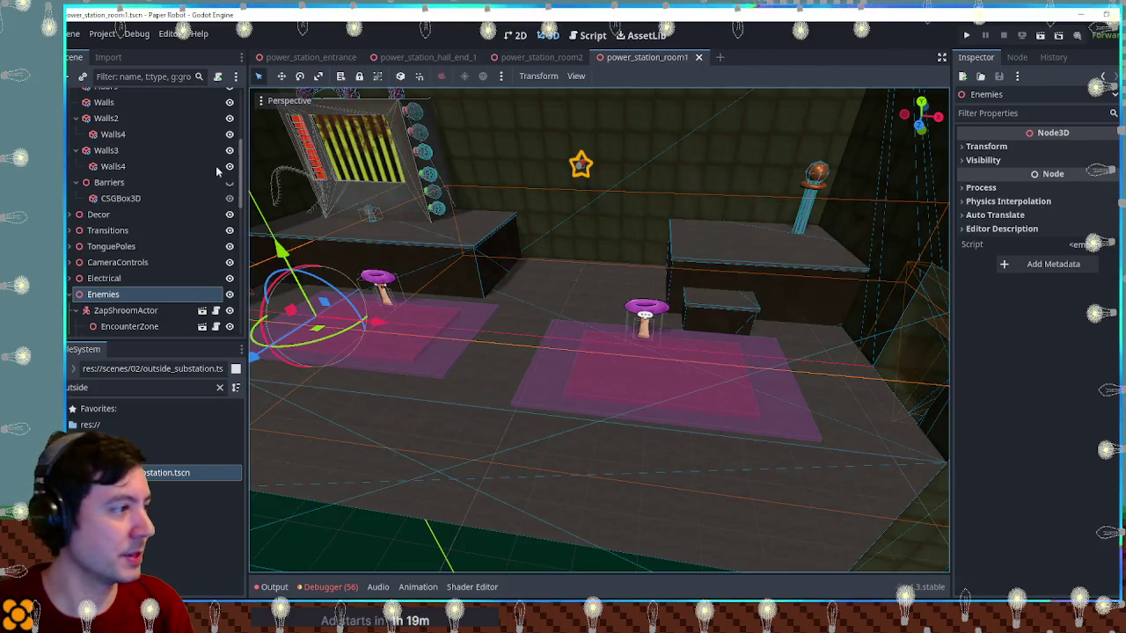
middle_click(630, 58)
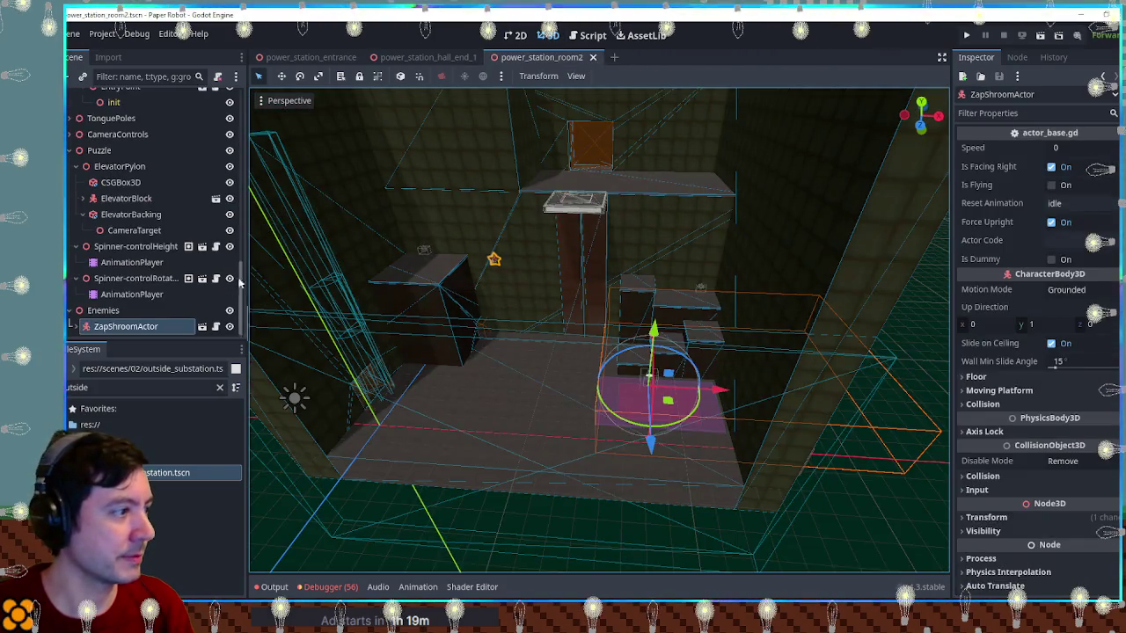
Paste the DrillBiteActor under Enemies, move it toward the room's centre, and expand its patrol points
key("ctrl+v")
mouse_move(368, 482)
left_mouse_down()
mouse_move(478, 448)
mouse_move(550, 407)
mouse_move(563, 432)
mouse_move(539, 451)
mouse_move(557, 447)
mouse_move(535, 414)
mouse_move(515, 414)
left_mouse_up()
left_click(141, 326)
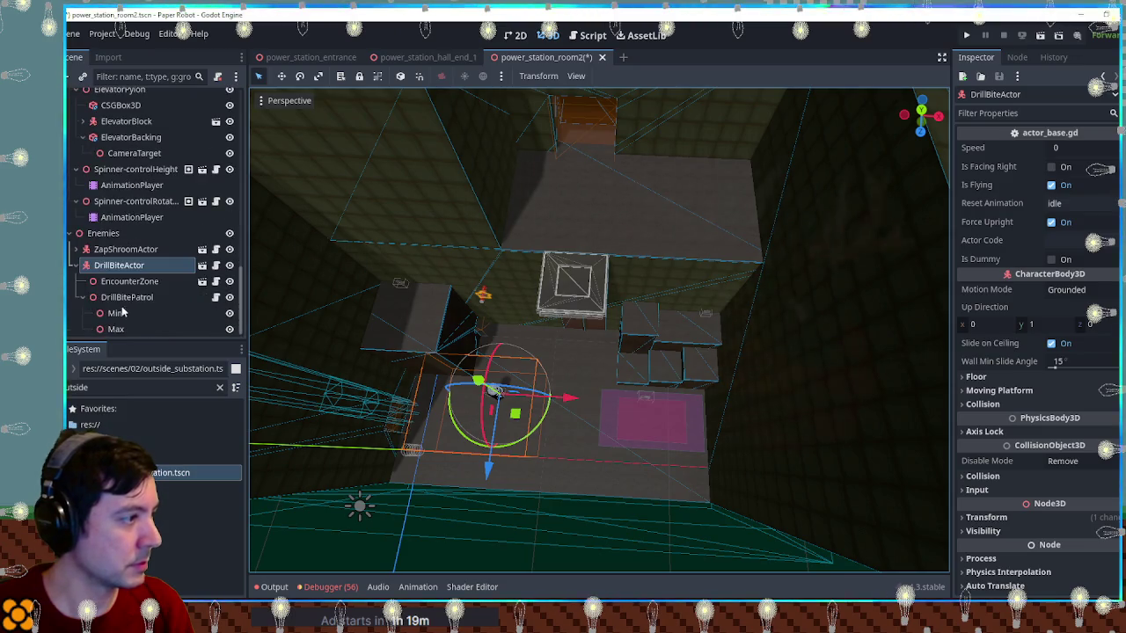
In top view, shift the DrillBitePatrol's Min and Max points slightly right
left_click(123, 312)
key("KP_7")
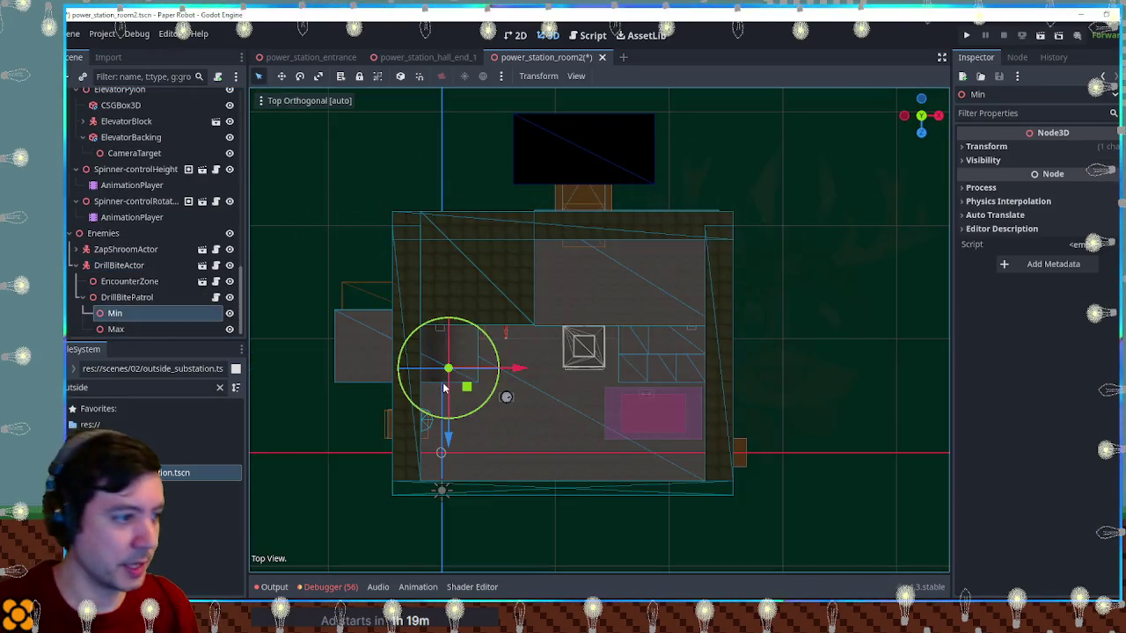
left_click_drag(466, 387, 504, 397)
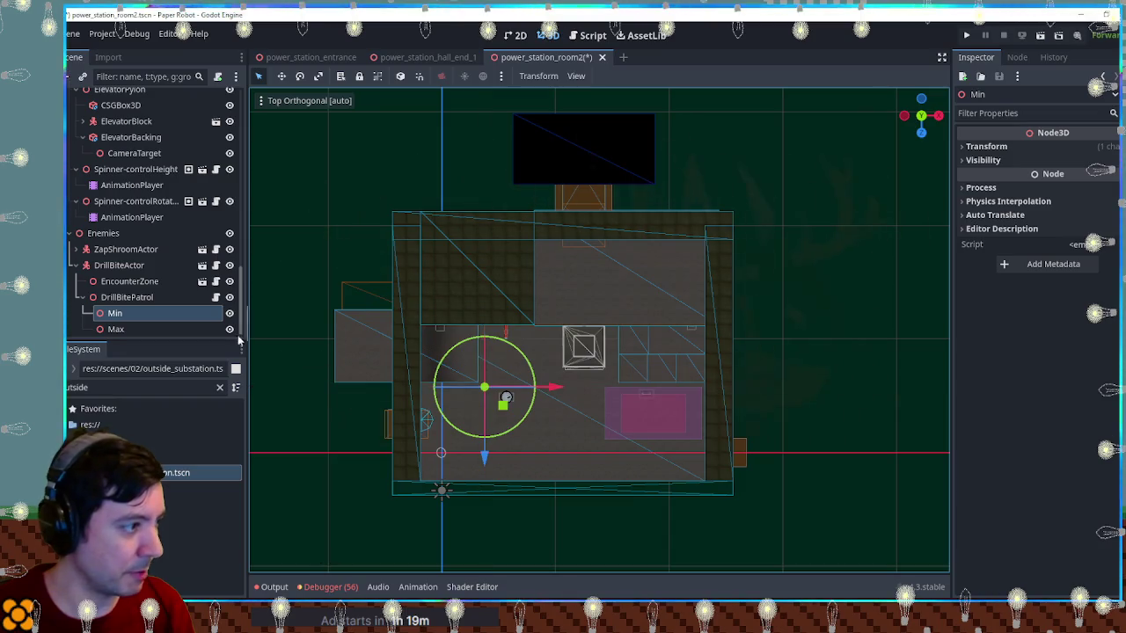
left_click(185, 330)
left_click_drag(563, 467, 605, 485)
mouse_move(876, 508)
left_mouse_down()
mouse_move(839, 385)
mouse_move(835, 408)
left_mouse_up()
left_click(836, 409)
Save power_station_room2 and run the scene with F6
key("ctrl+s")
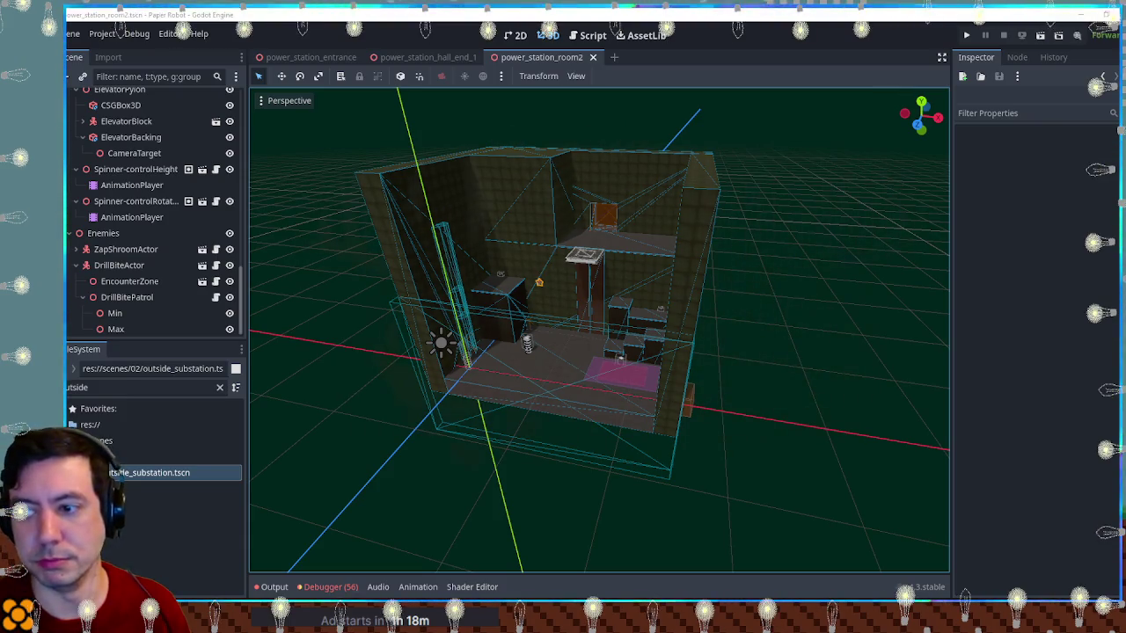
mouse_move(630, 317)
left_mouse_down()
mouse_move(741, 293)
mouse_move(618, 321)
left_mouse_up()
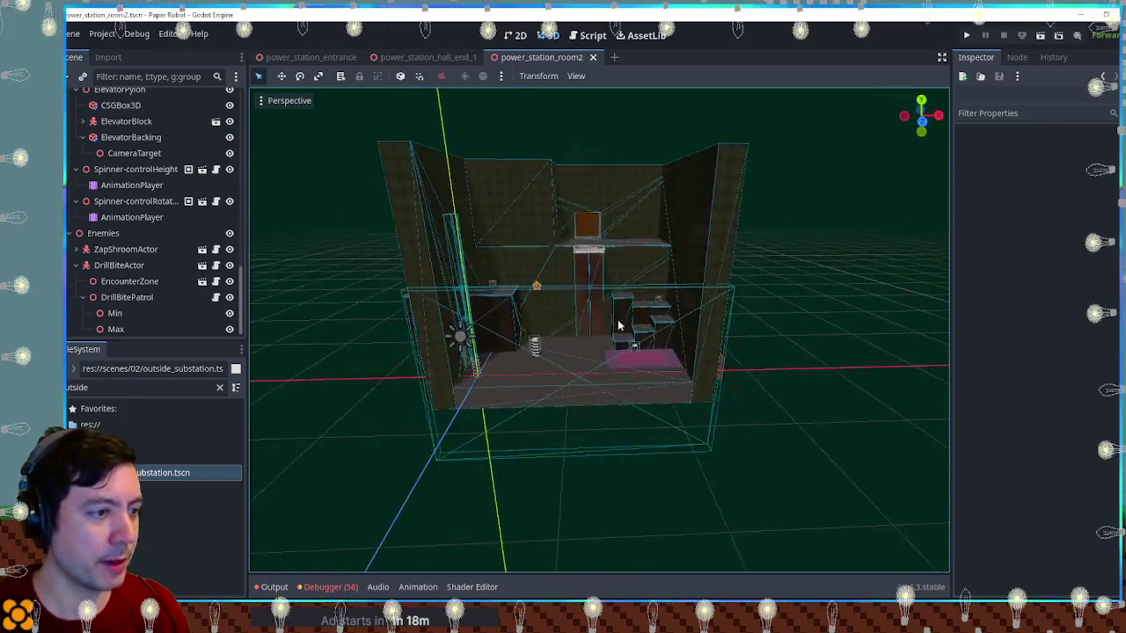
scroll(626, 331, "up", 5)
key("F6")
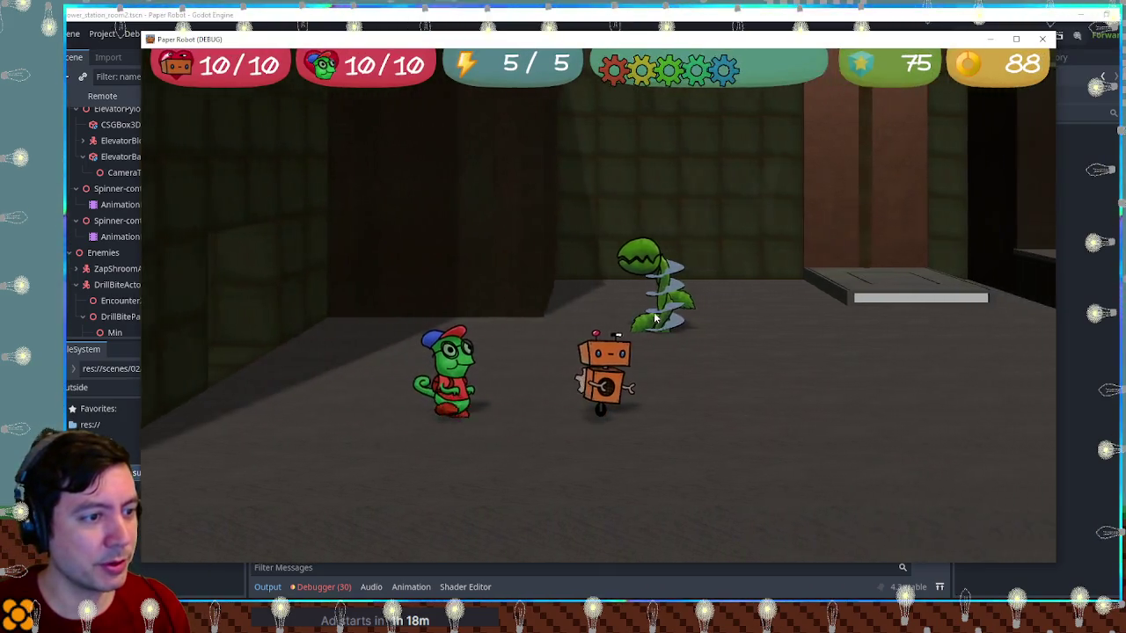
Walk the robot past the mushroom, up the raised ledges, jump near the elevator, then close the game
key("Right")
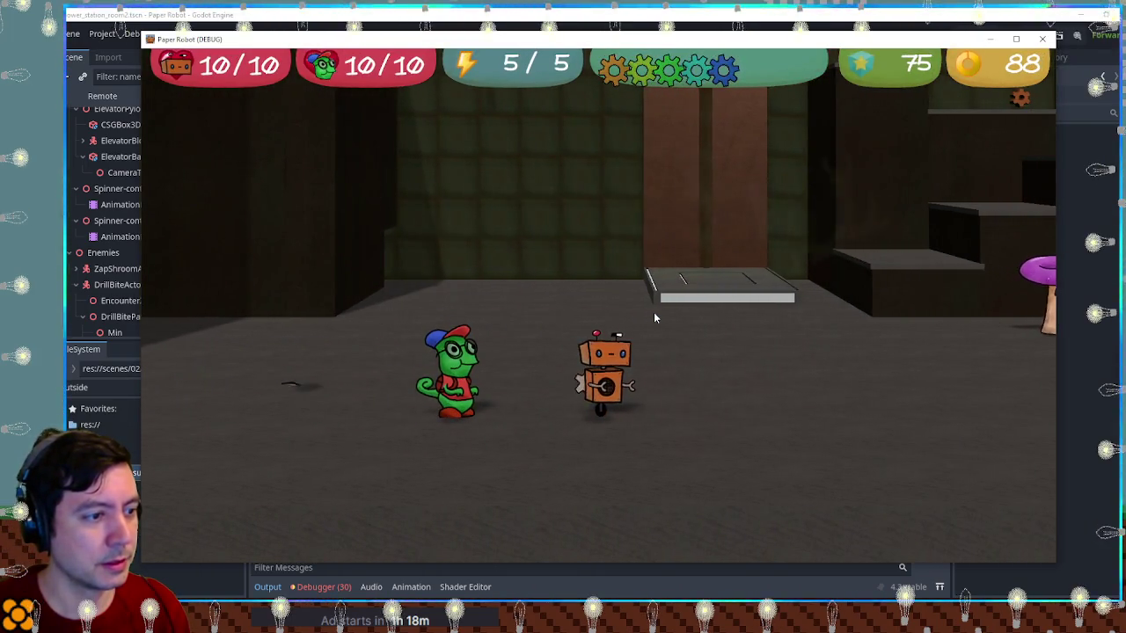
key("Left")
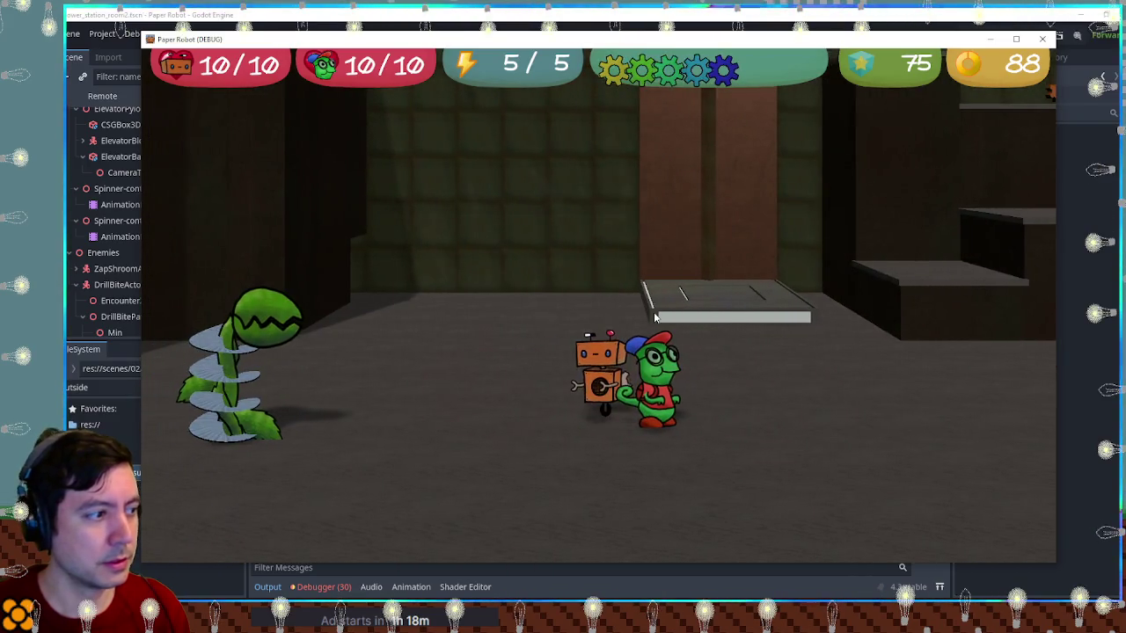
key("Right")
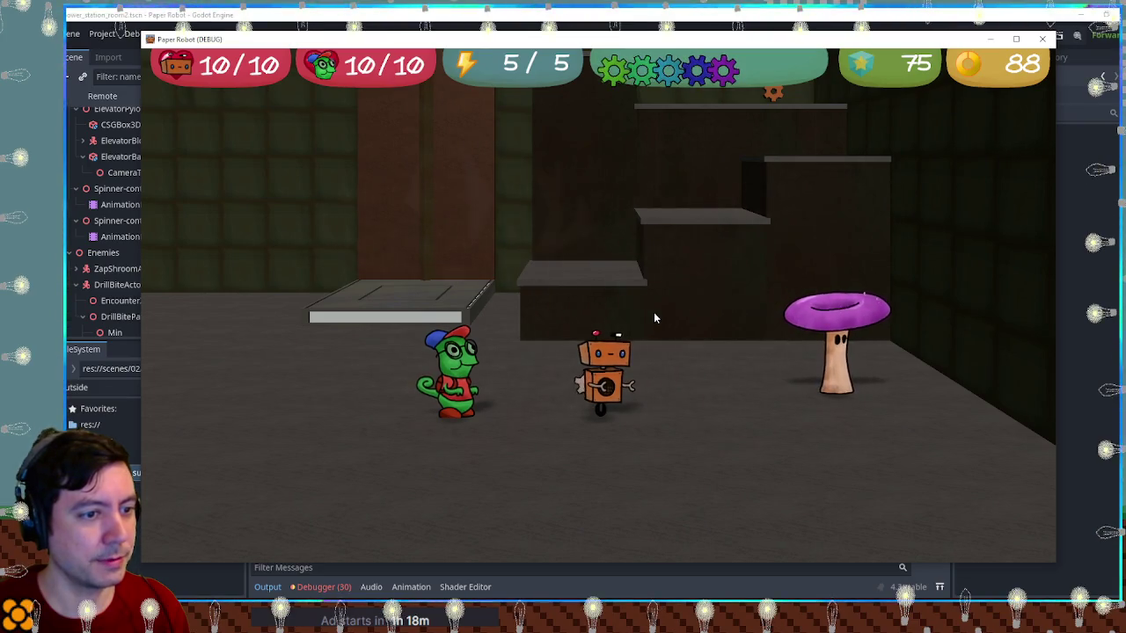
key("Left")
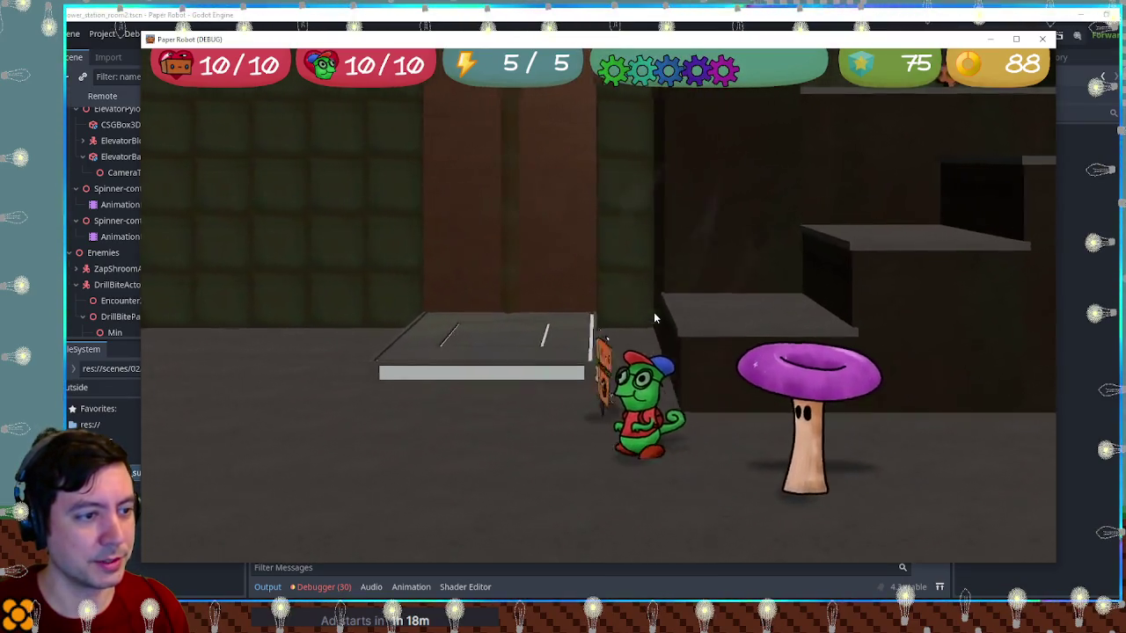
key("Up")
key("Right")
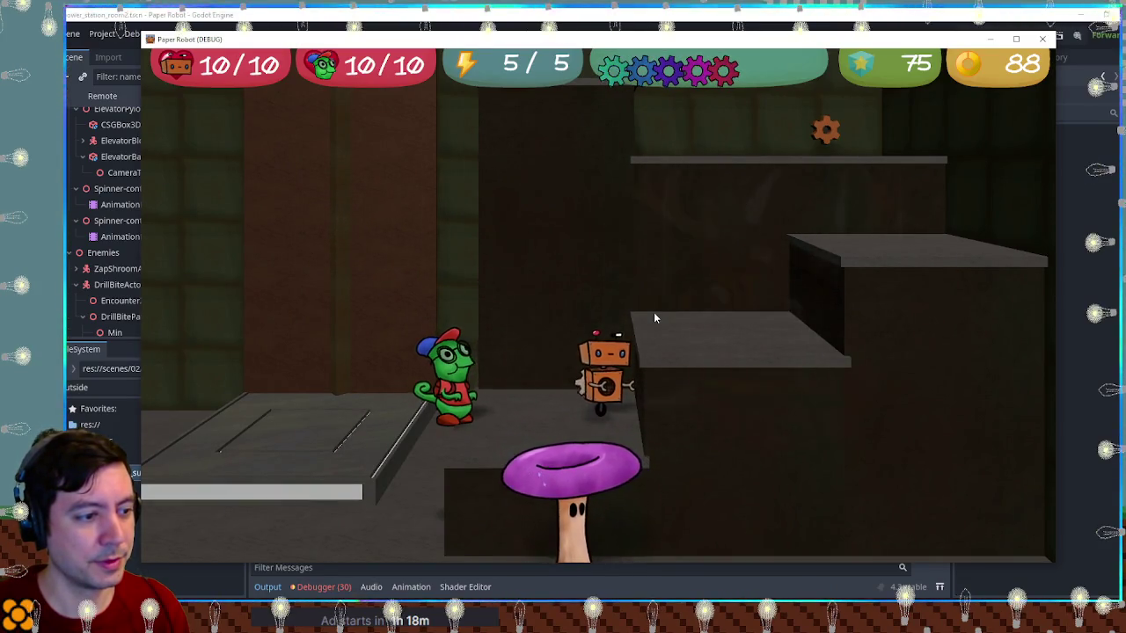
key("Right")
key("Up")
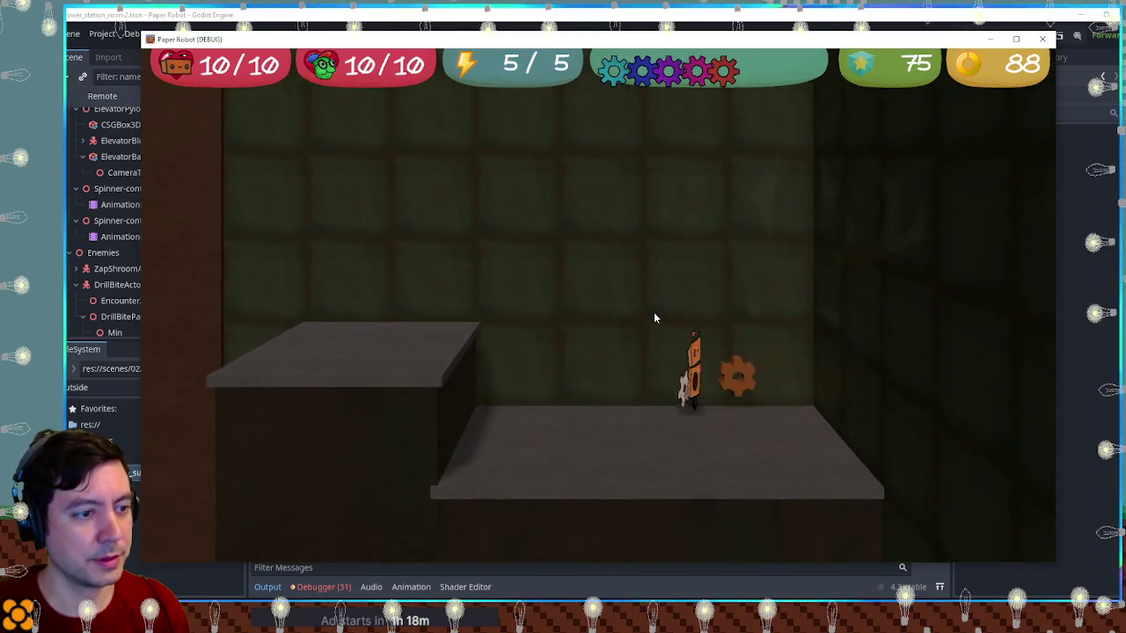
key("Right")
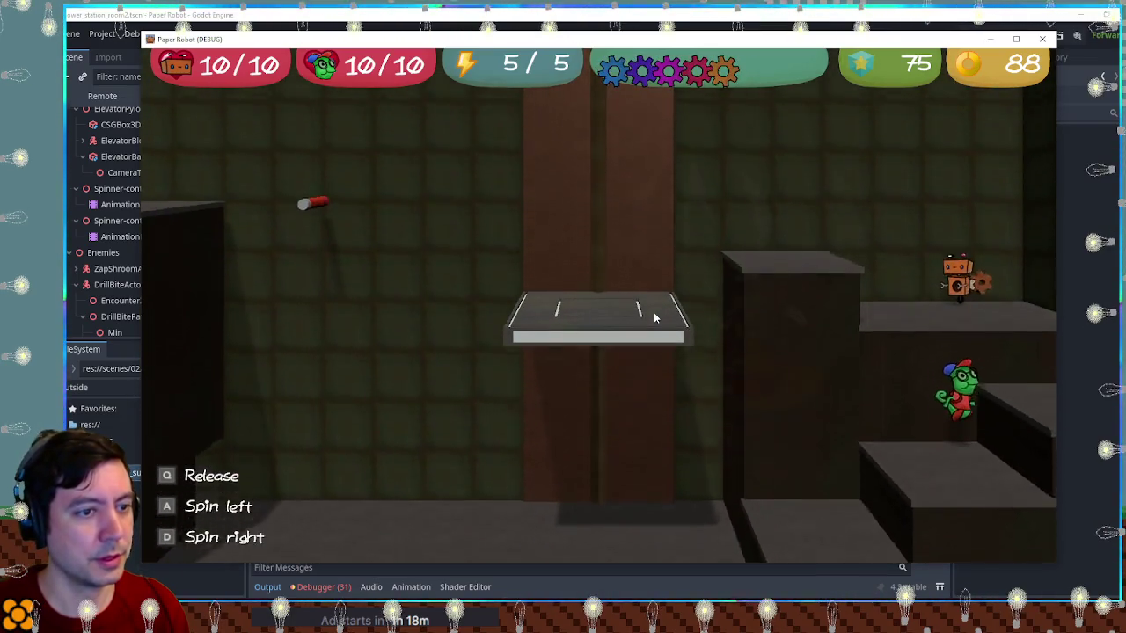
key("Left")
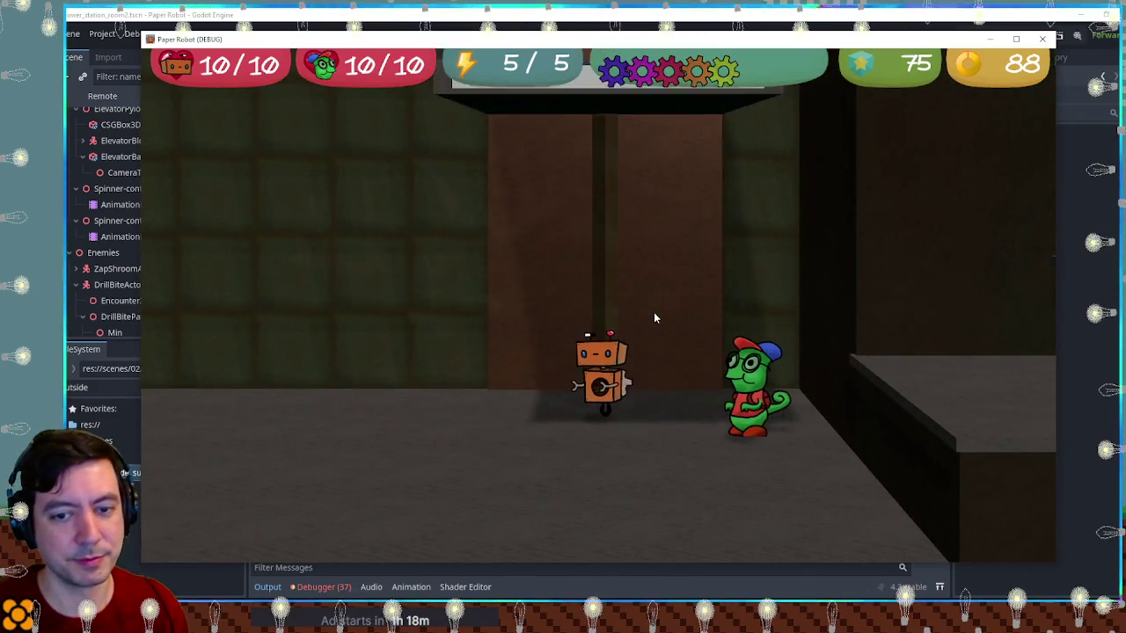
key("space")
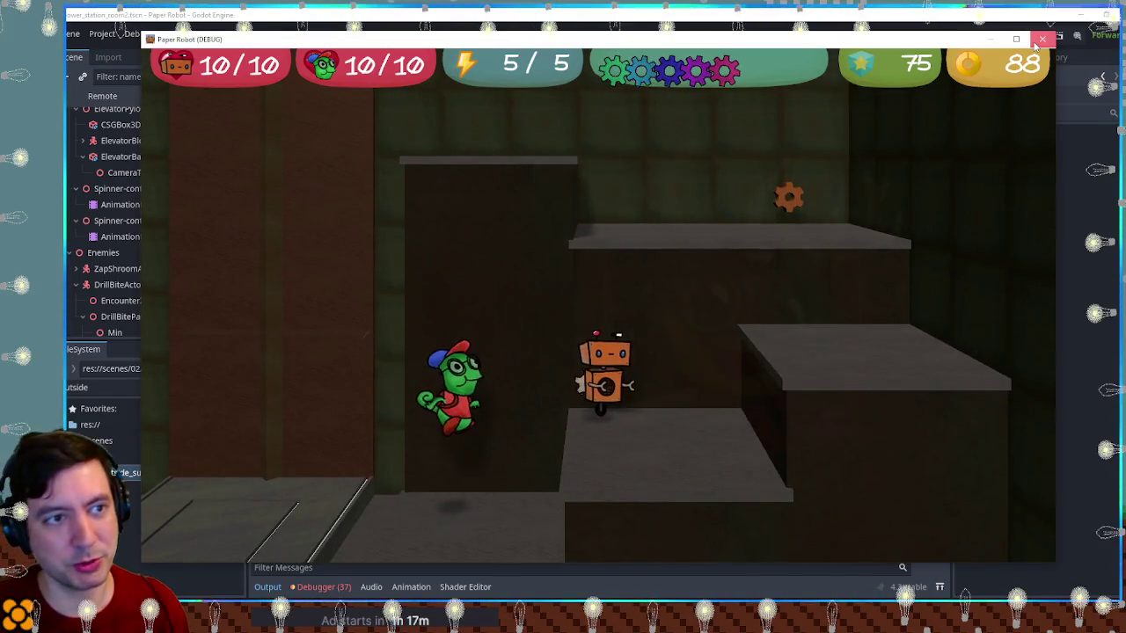
left_click(1040, 40)
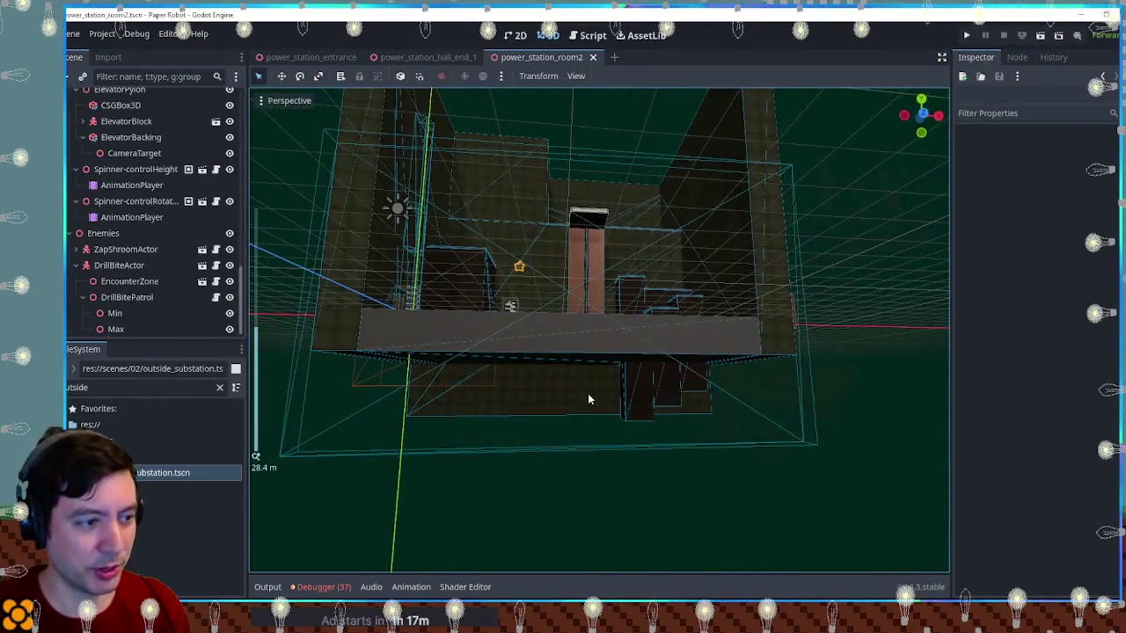
Look beneath the room, collapse Enemies, and clear the old 'outside' FileSystem filter
mouse_move(590, 496)
left_mouse_down()
mouse_move(598, 171)
mouse_move(593, 331)
mouse_move(629, 342)
mouse_move(621, 436)
mouse_move(608, 344)
left_mouse_up()
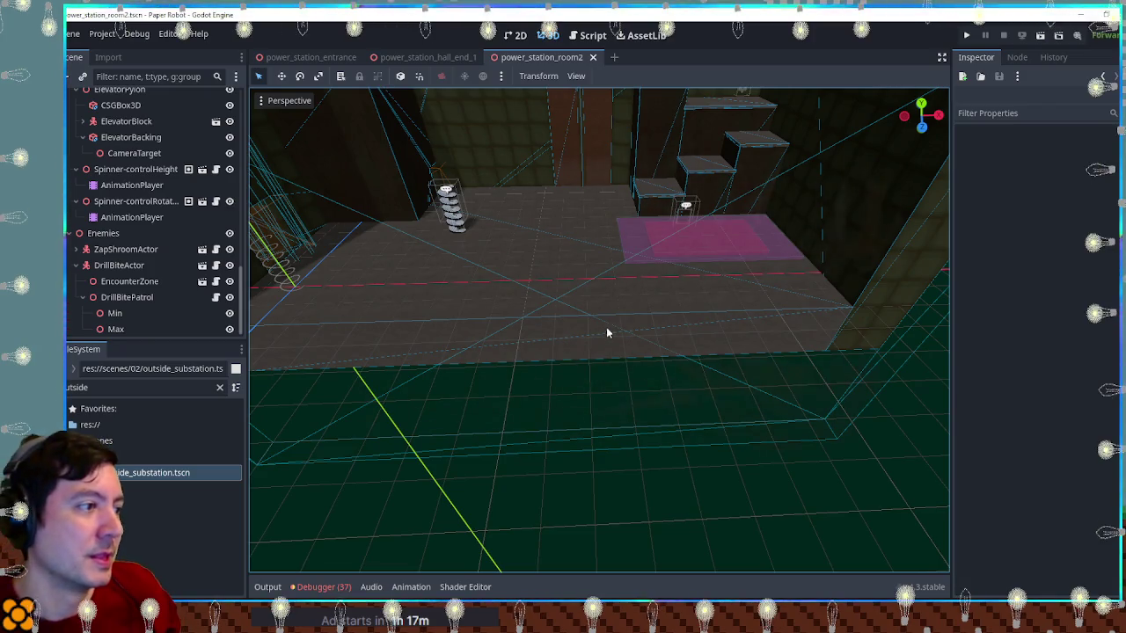
scroll(615, 248, "up", 5)
scroll(620, 250, "down", 4)
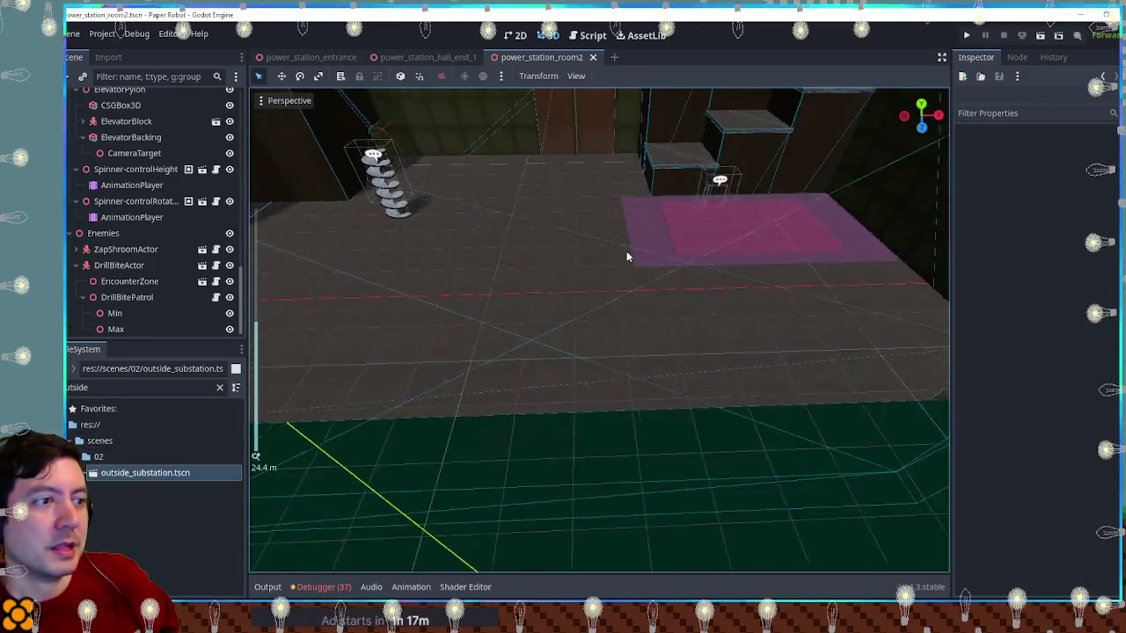
scroll(626, 253, "up", 2)
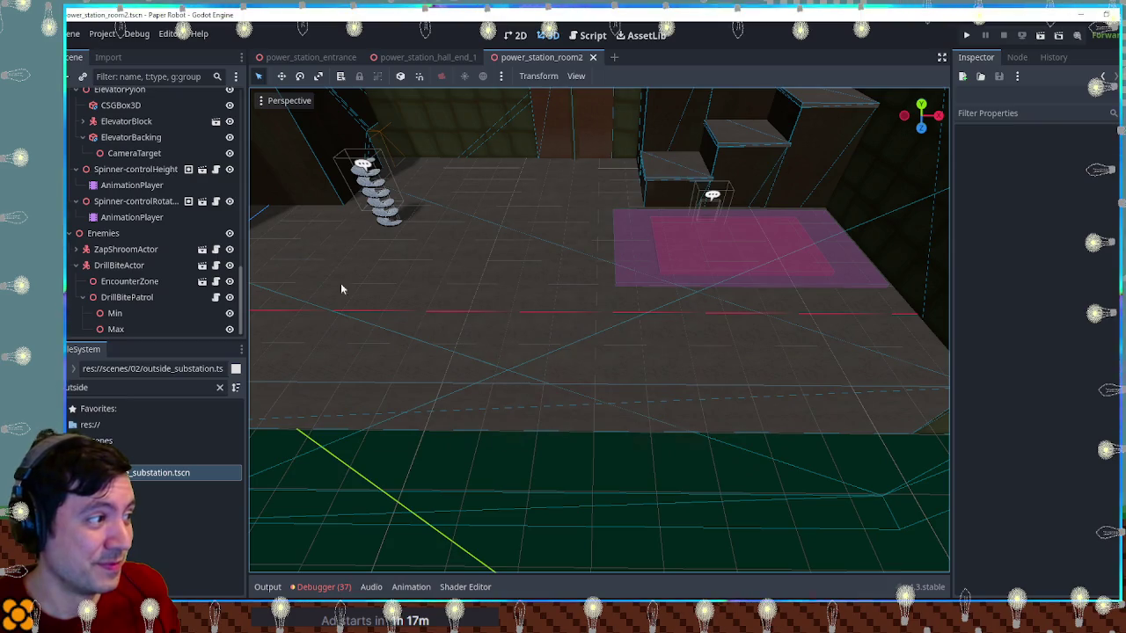
left_click(69, 234)
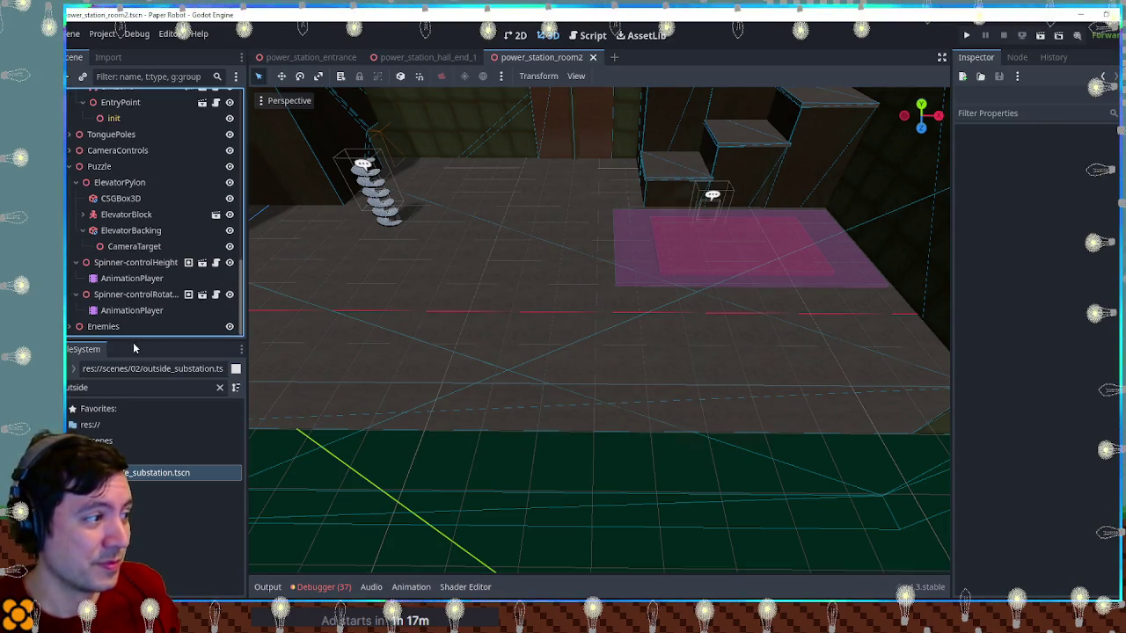
left_click(84, 387)
key("BackSpace")
type("ll zon")
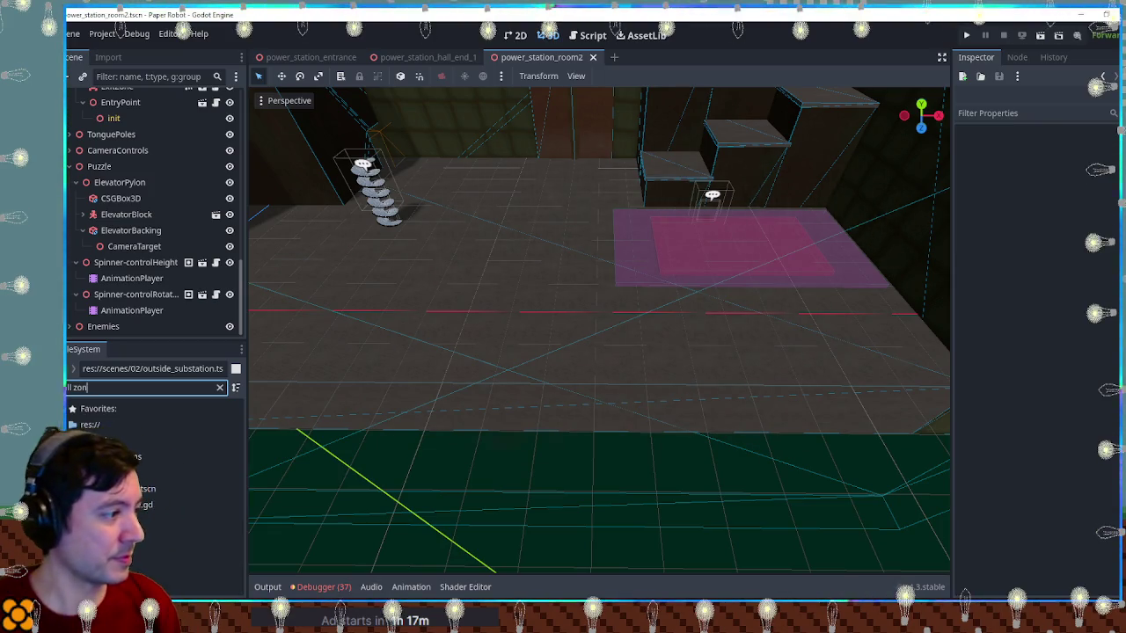
Collapse the Geometry, Transitions and Puzzle groups in the scene tree
scroll(70, 157, "up", 10)
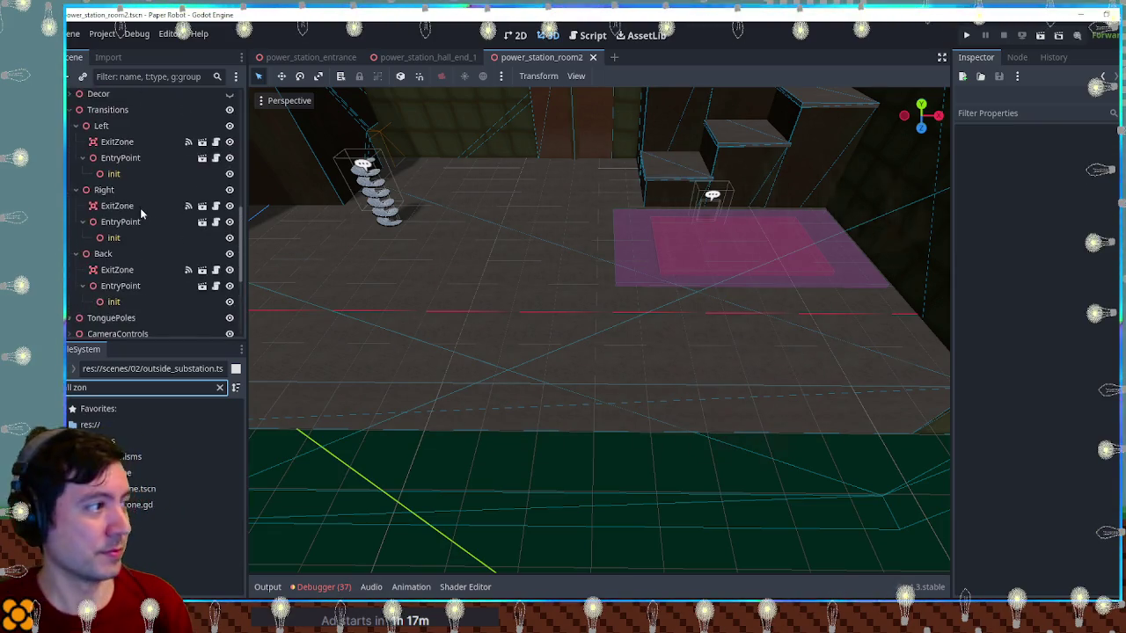
left_click(70, 146)
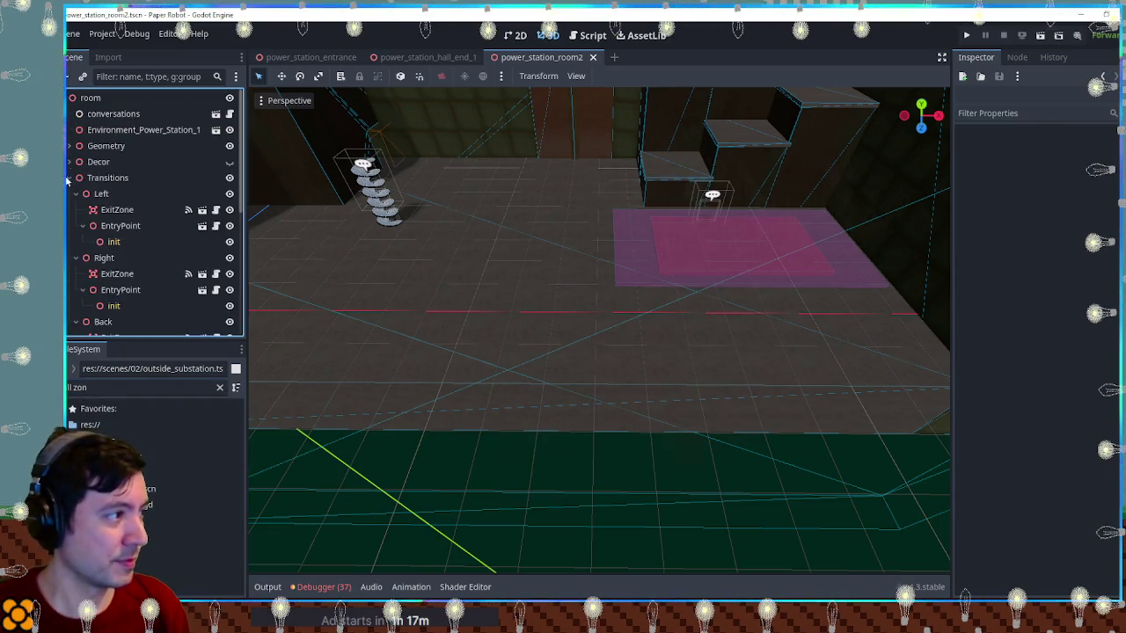
left_click(70, 178)
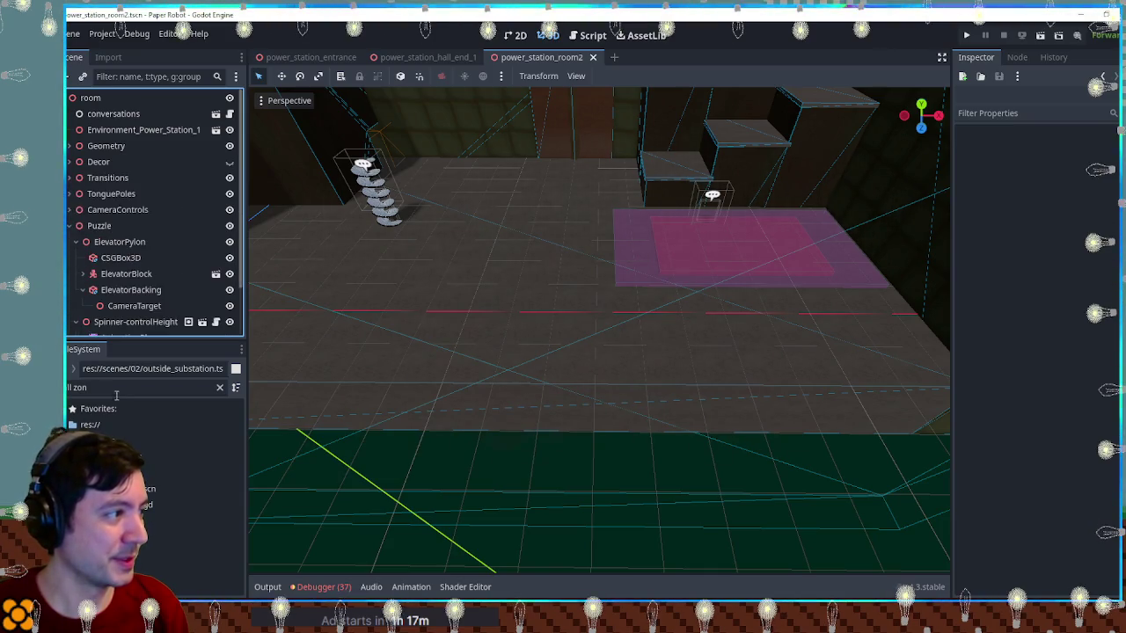
left_click(69, 226)
Add fallZone.tscn to the room and scale the FallZone to 5.87 on all axes
left_click_drag(145, 489, 91, 133)
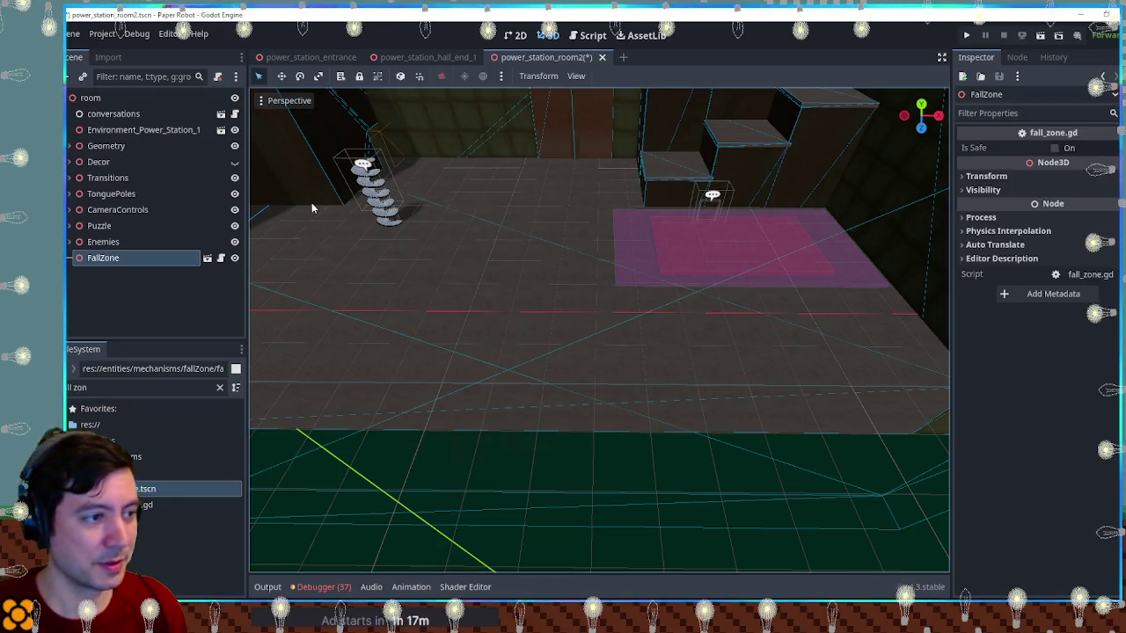
key("f")
mouse_move(619, 347)
left_mouse_down()
mouse_move(679, 327)
mouse_move(509, 366)
left_mouse_up()
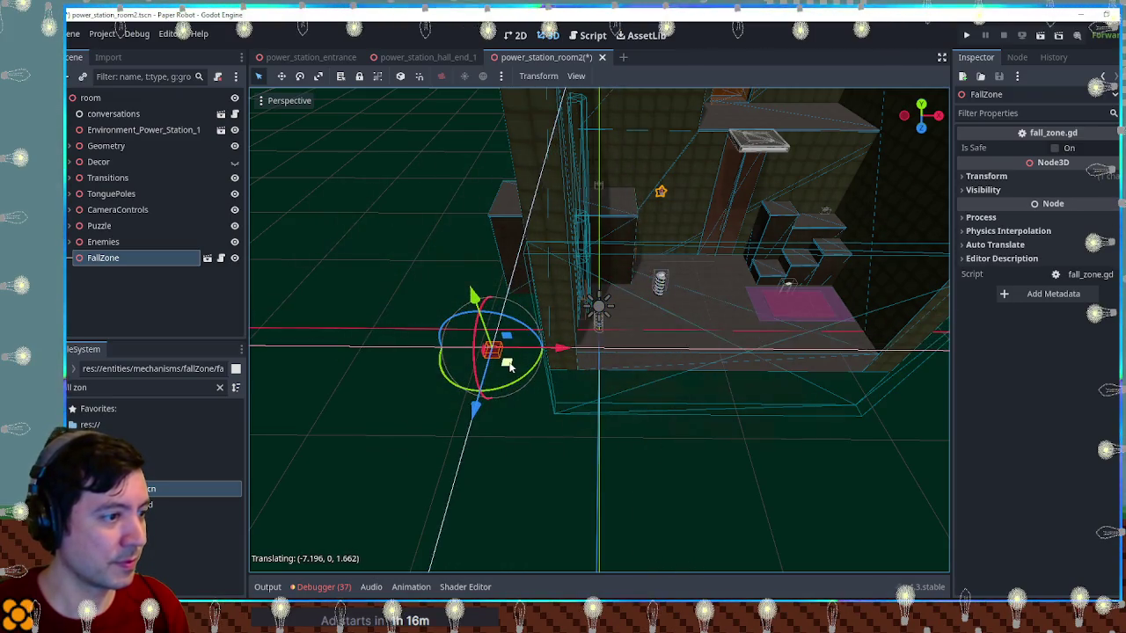
left_click(999, 178)
left_click_drag(974, 276, 1033, 276)
Sink the FallZone below the floor at the room's centre, check placement, and save
mouse_move(508, 366)
left_mouse_down()
mouse_move(754, 293)
mouse_move(726, 262)
mouse_move(753, 280)
left_mouse_up()
scroll(623, 394, "up", 3)
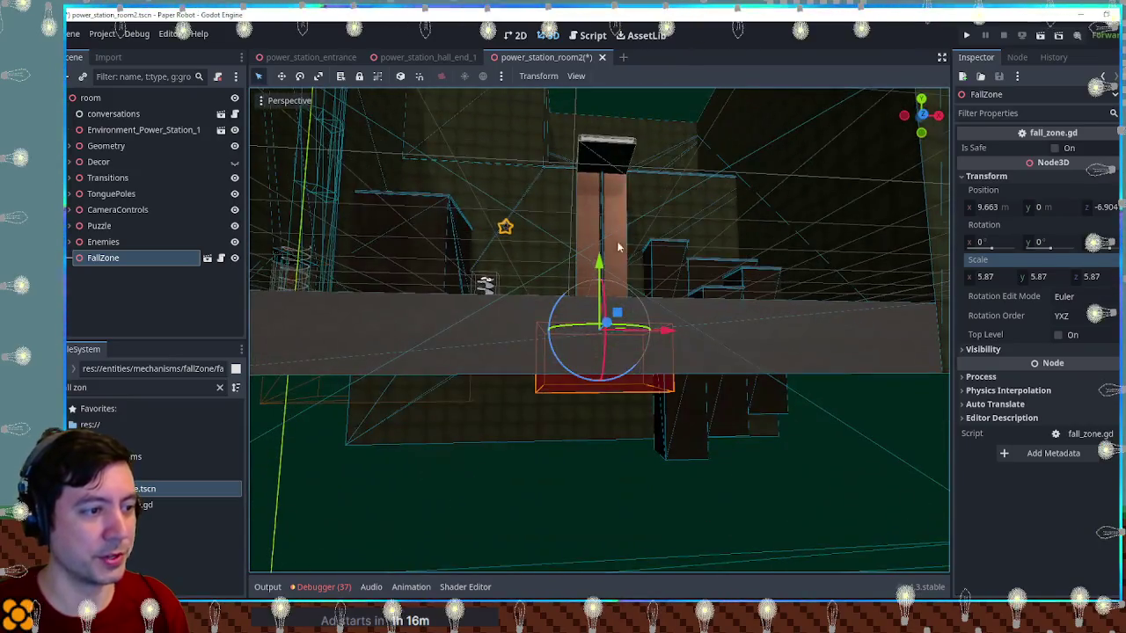
mouse_move(601, 271)
left_mouse_down()
mouse_move(605, 308)
mouse_move(586, 312)
left_mouse_up()
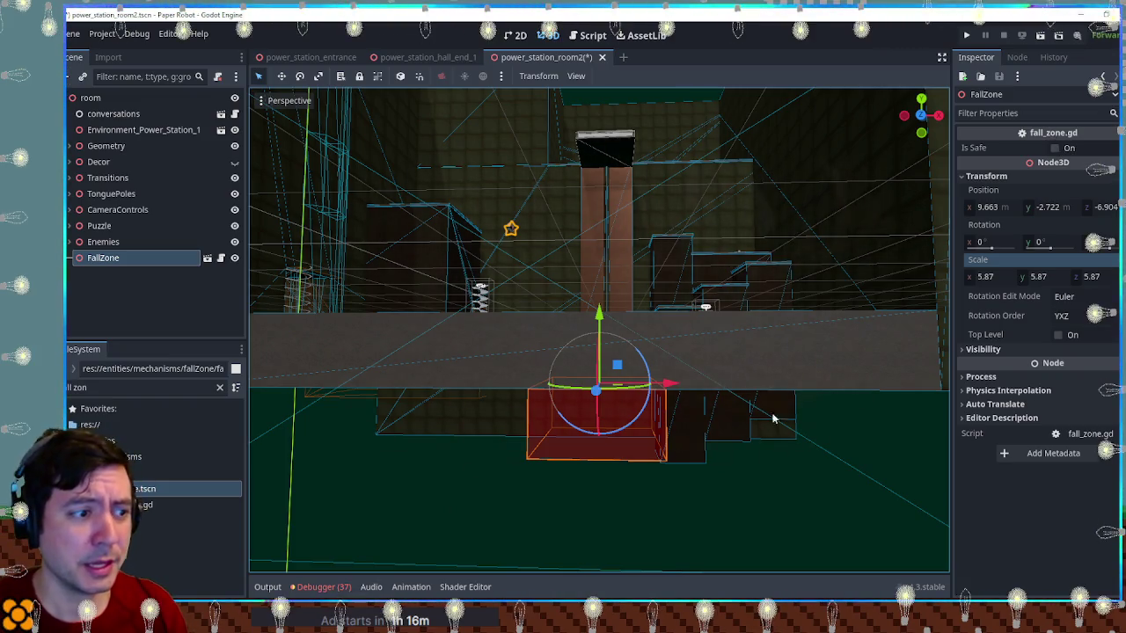
mouse_move(676, 393)
left_mouse_down()
mouse_move(798, 362)
mouse_move(751, 367)
mouse_move(739, 344)
mouse_move(731, 352)
mouse_move(729, 418)
mouse_move(729, 380)
mouse_move(666, 445)
mouse_move(667, 524)
mouse_move(684, 370)
left_mouse_up()
key("ctrl+s")
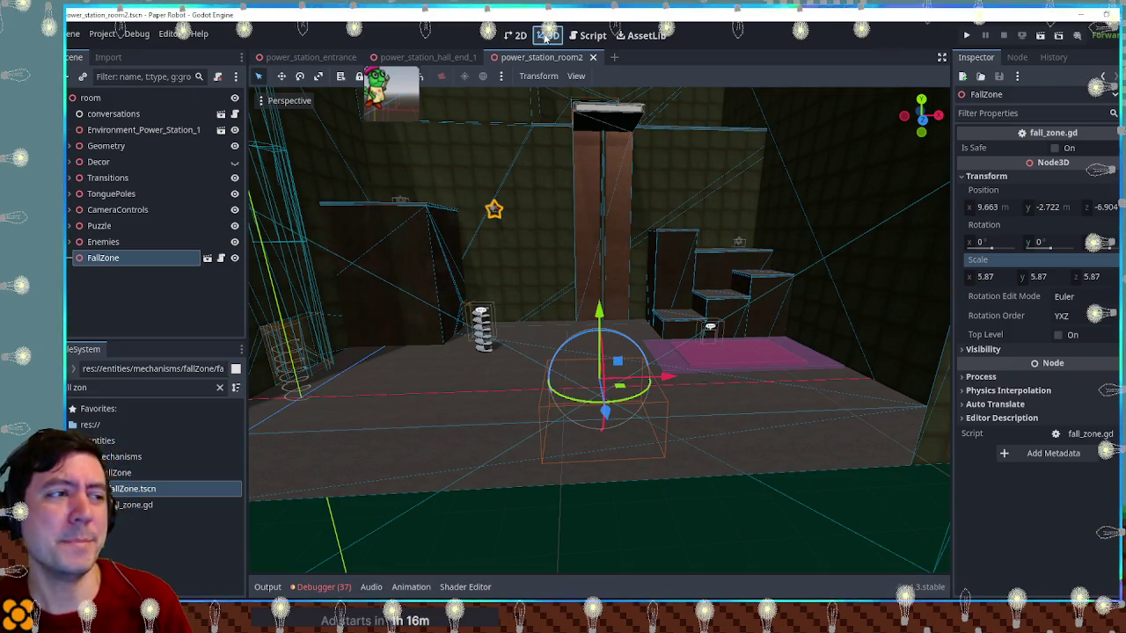
Run the scene and climb the first character up the platforms, then walk back to the robot
key("F6")
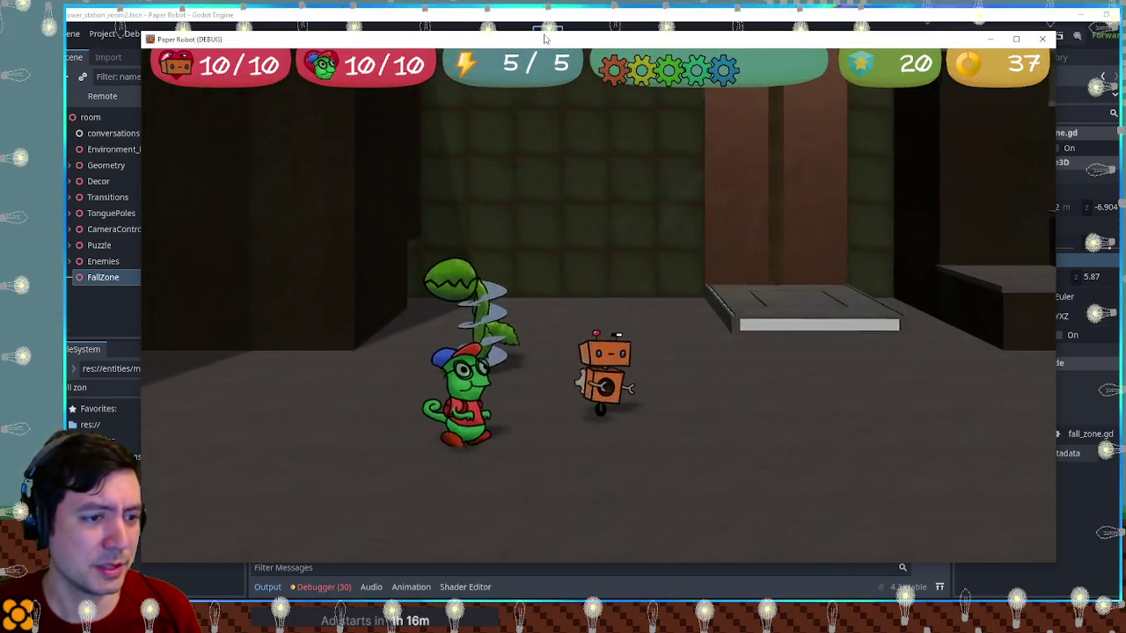
key("Right")
key("space")
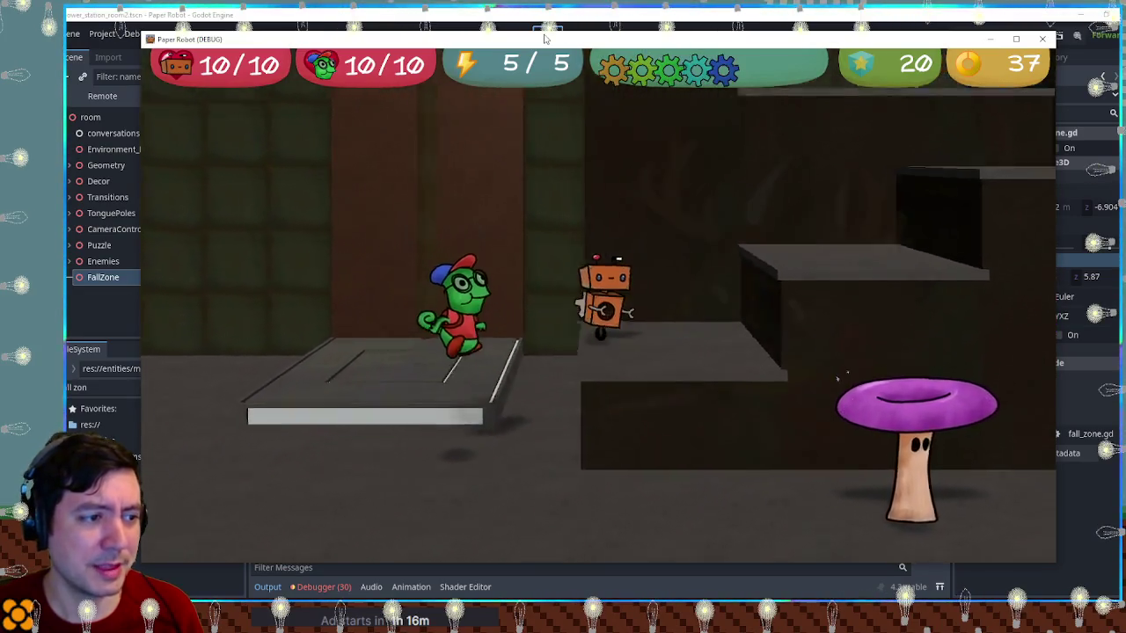
key("Right")
key("space")
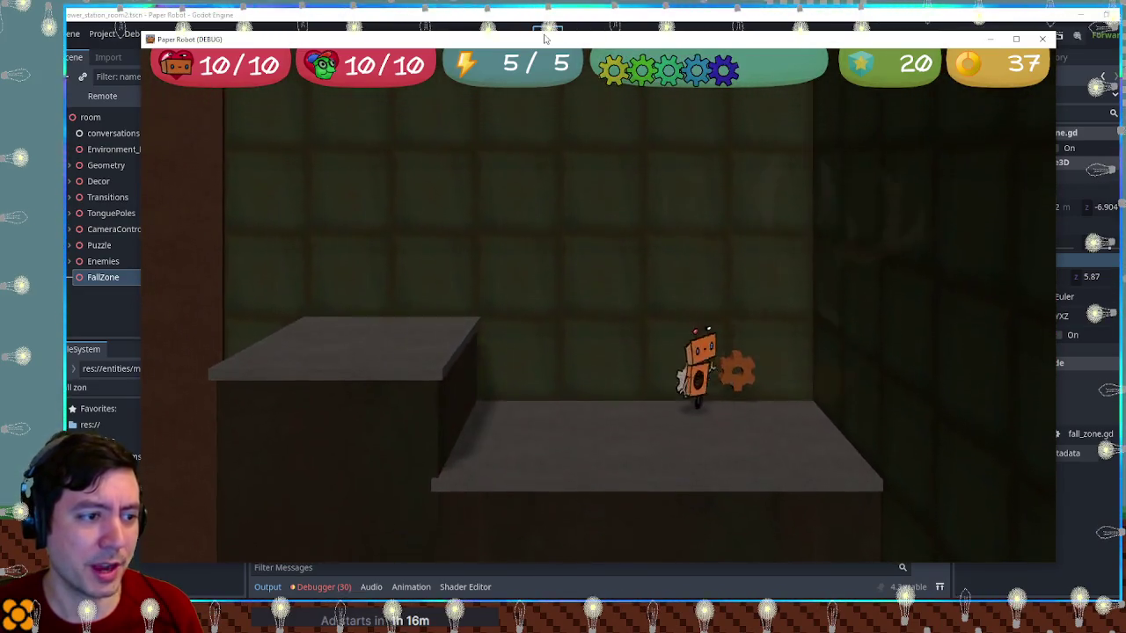
key("Right")
key("space")
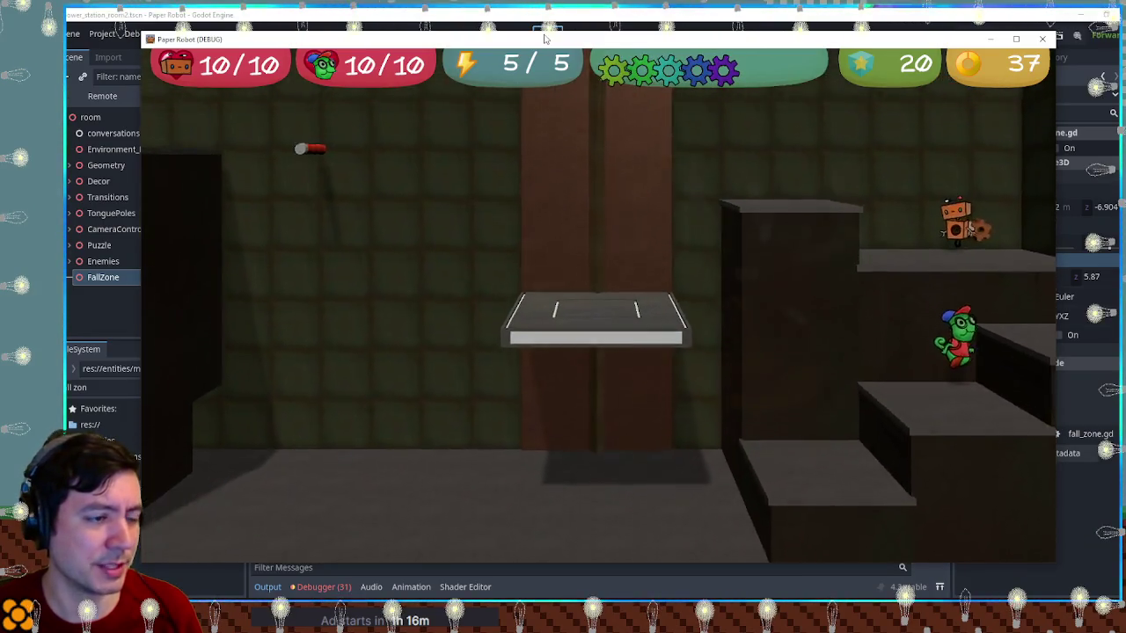
key("Left")
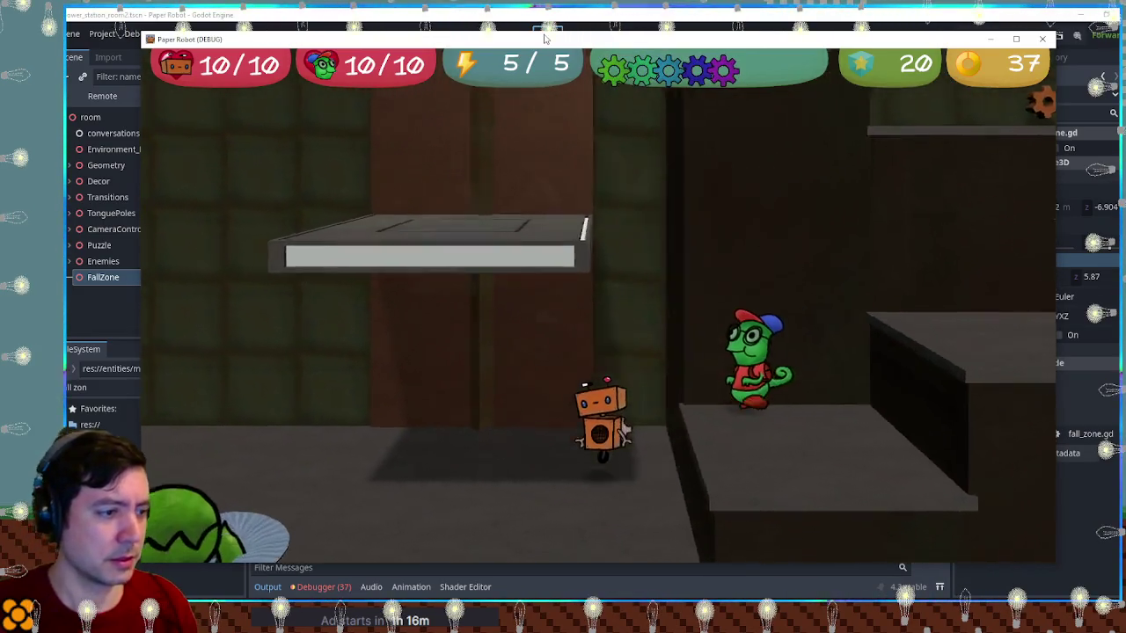
key("Left")
key("space")
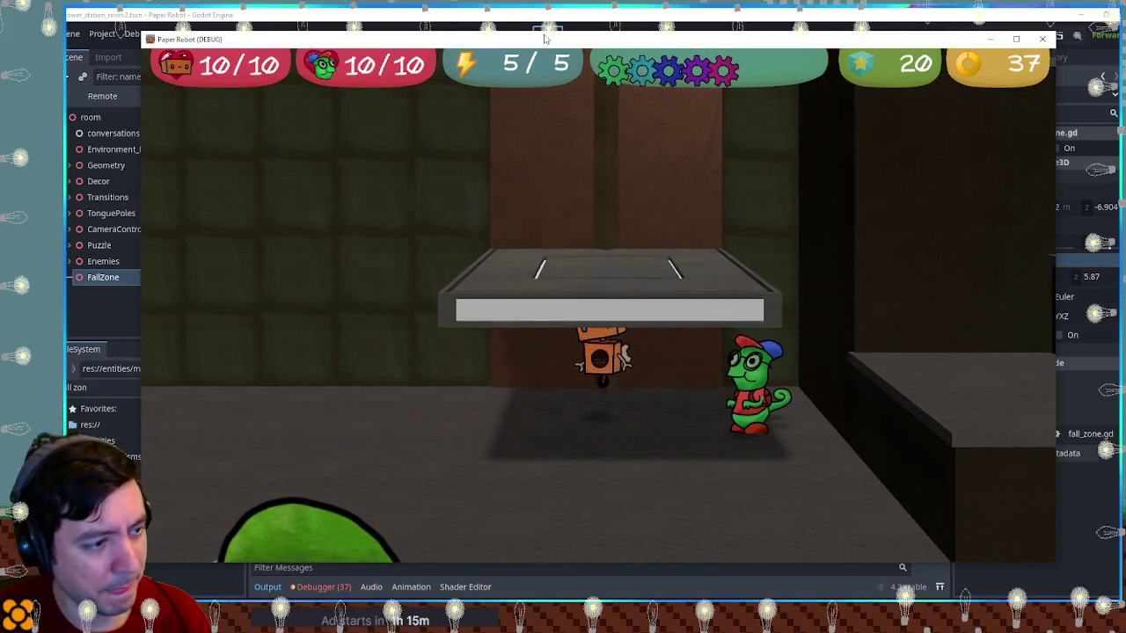
key("Left")
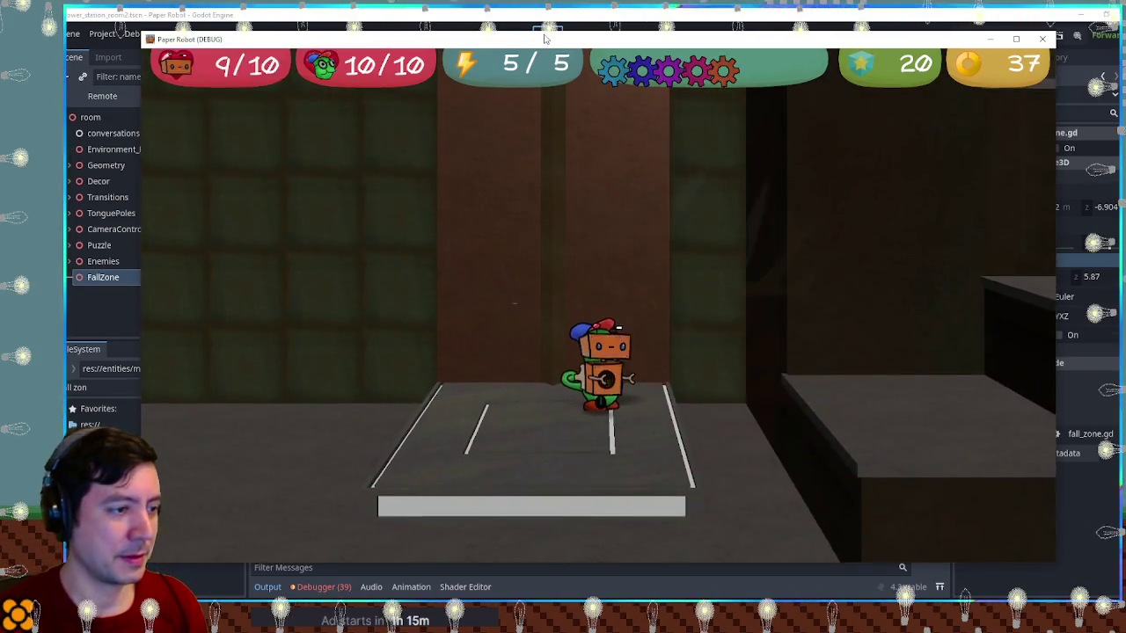
Move the robot right and up the ledges, then drop it back onto the lit starting pad
key("Right")
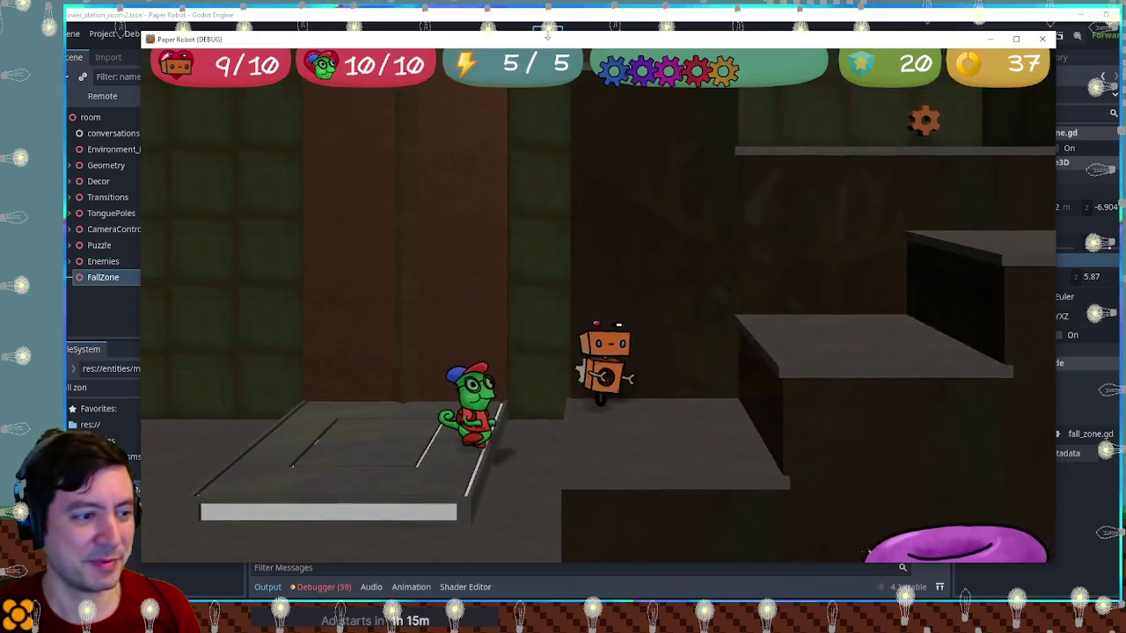
key("space")
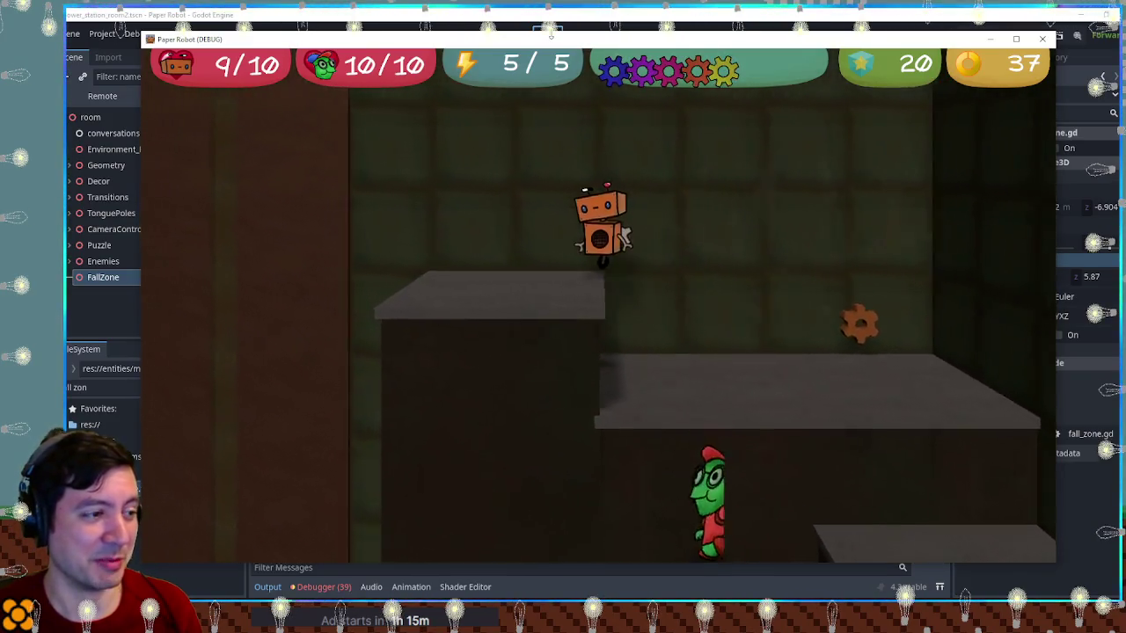
key("Left")
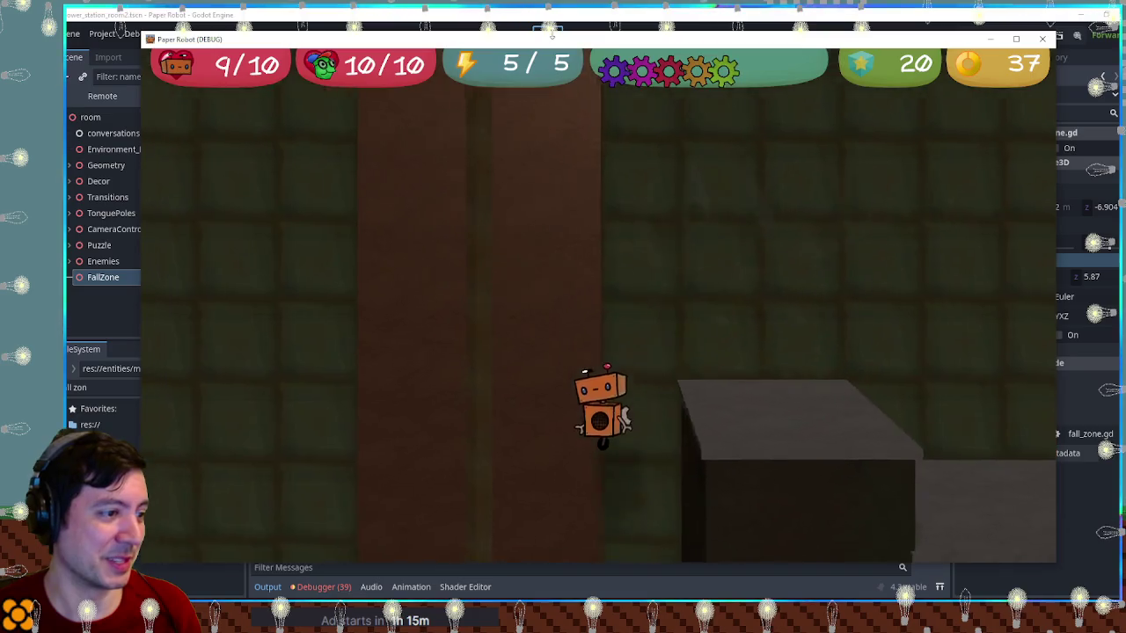
key("space")
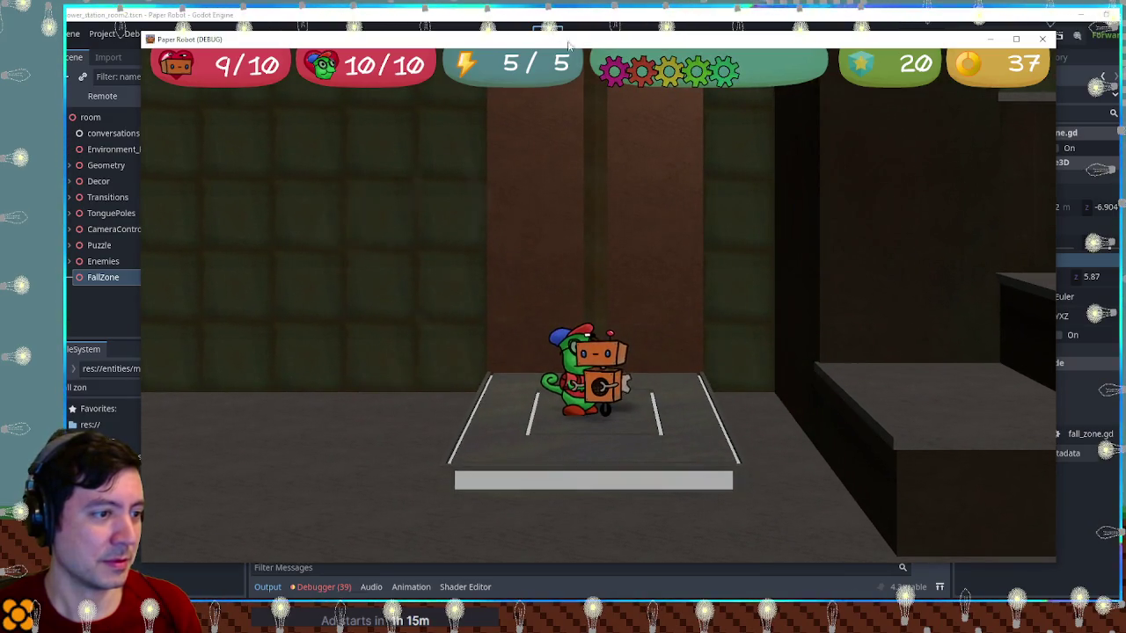
Close the test run and turn the editor view to face the room's front
left_click(1038, 40)
scroll(722, 194, "down", 5)
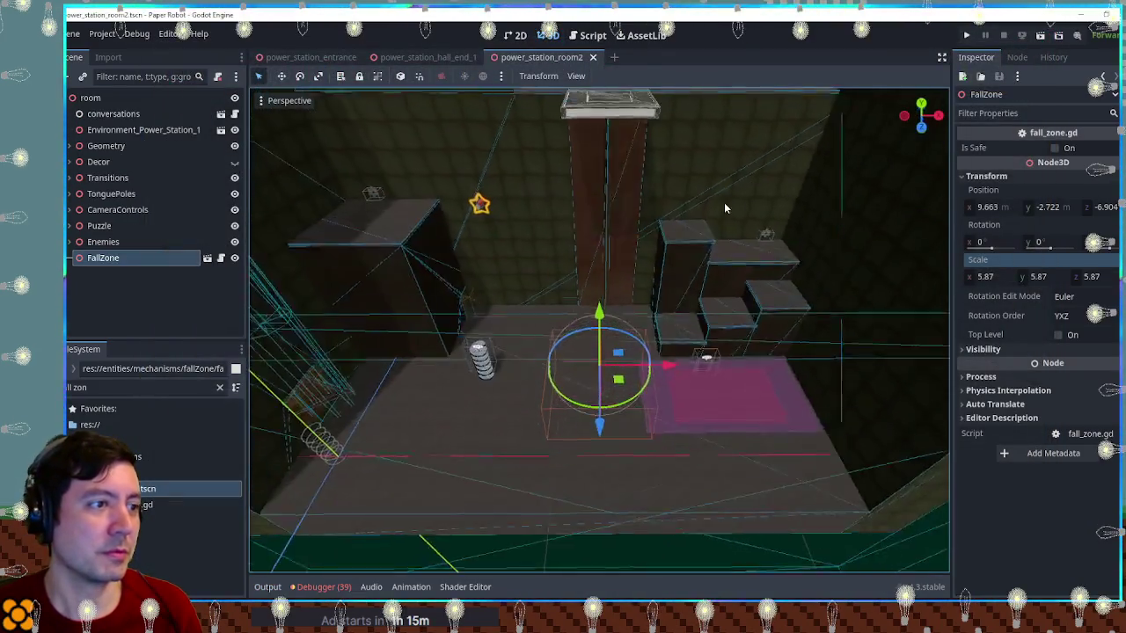
left_click_drag(714, 209, 663, 230)
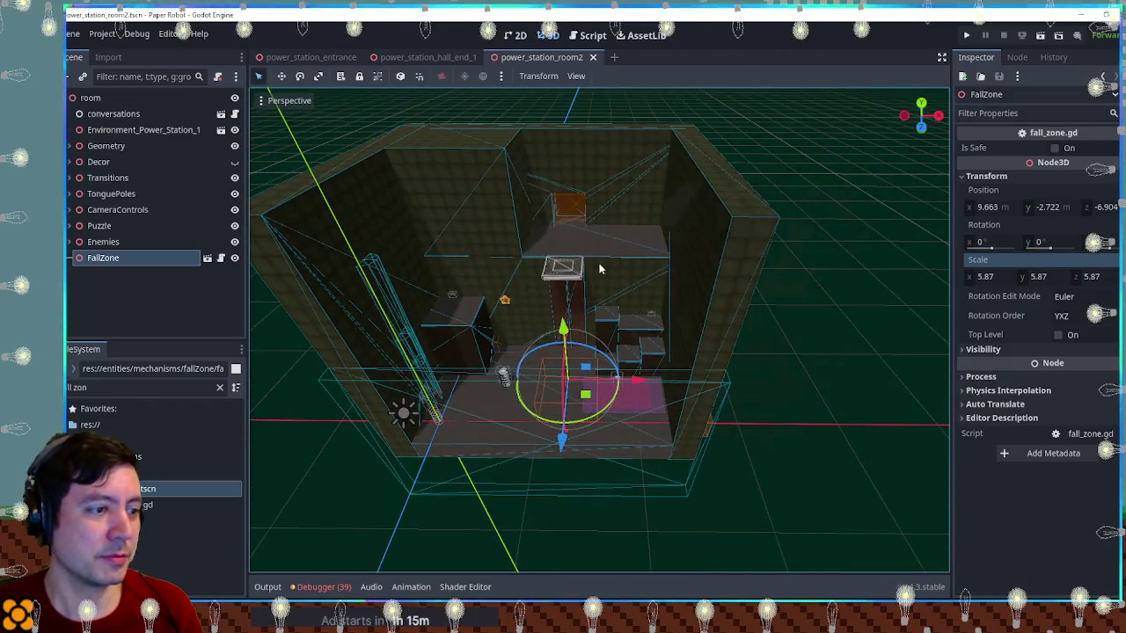
left_click_drag(599, 269, 687, 245)
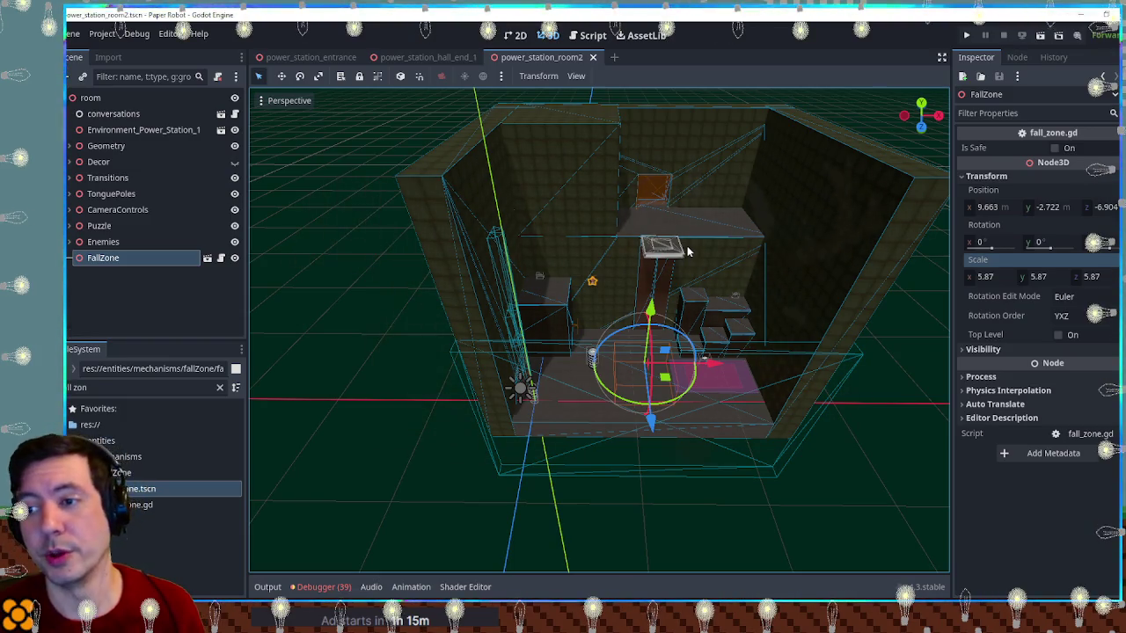
left_click_drag(687, 246, 653, 249)
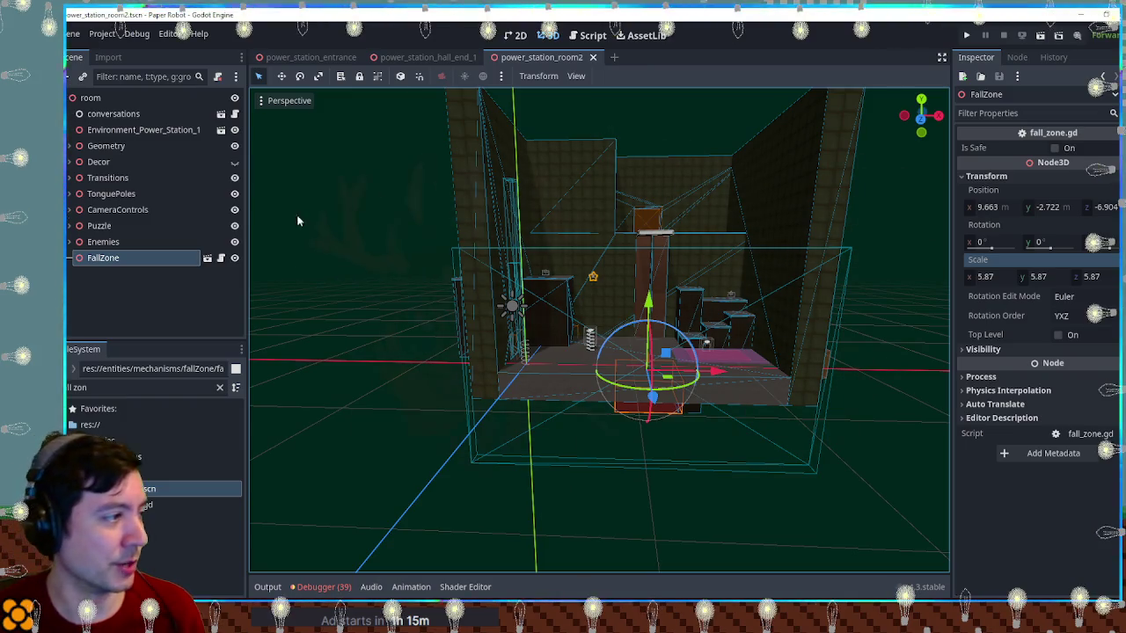
Set Spinner-controlHeight's Revert Time to 7, save the scene, and launch the game
left_click(73, 227)
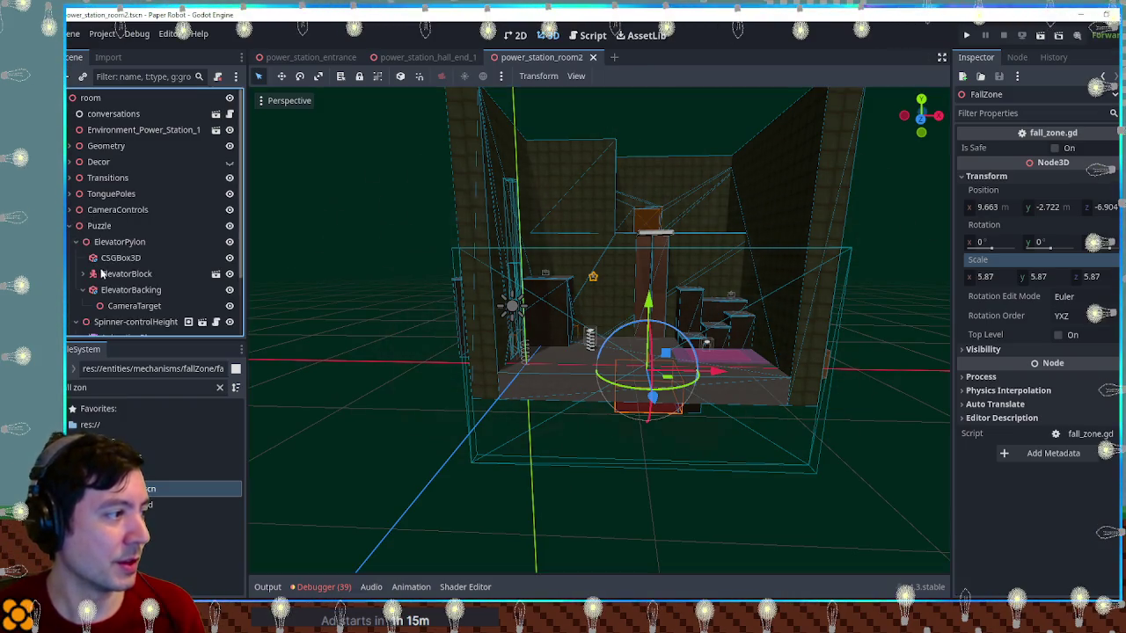
scroll(110, 317, "down", 2)
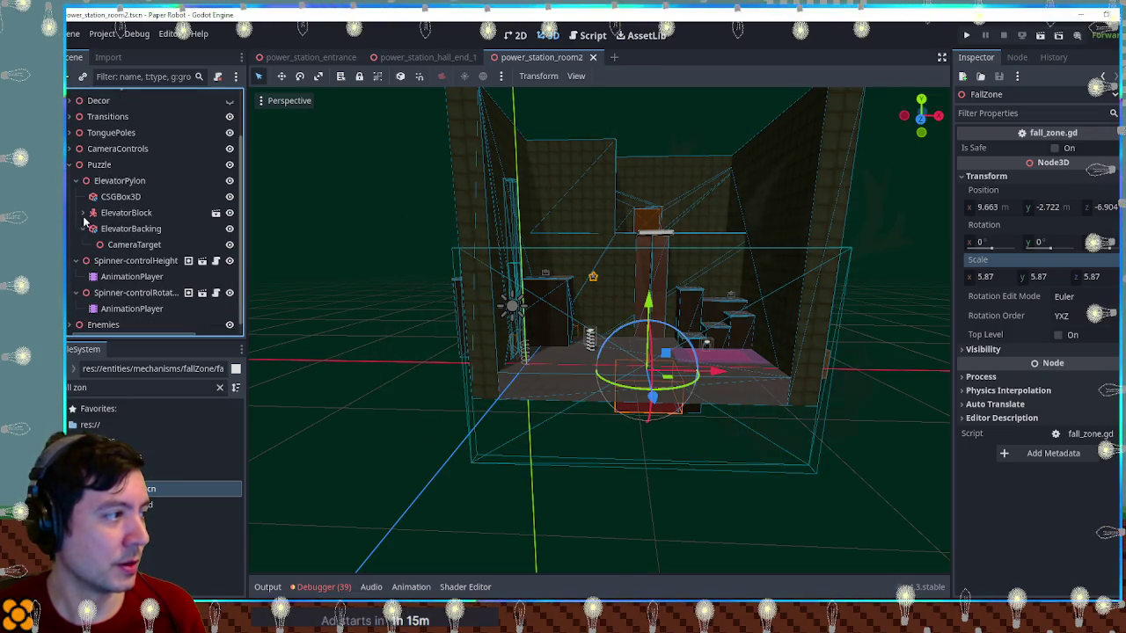
left_click(734, 299)
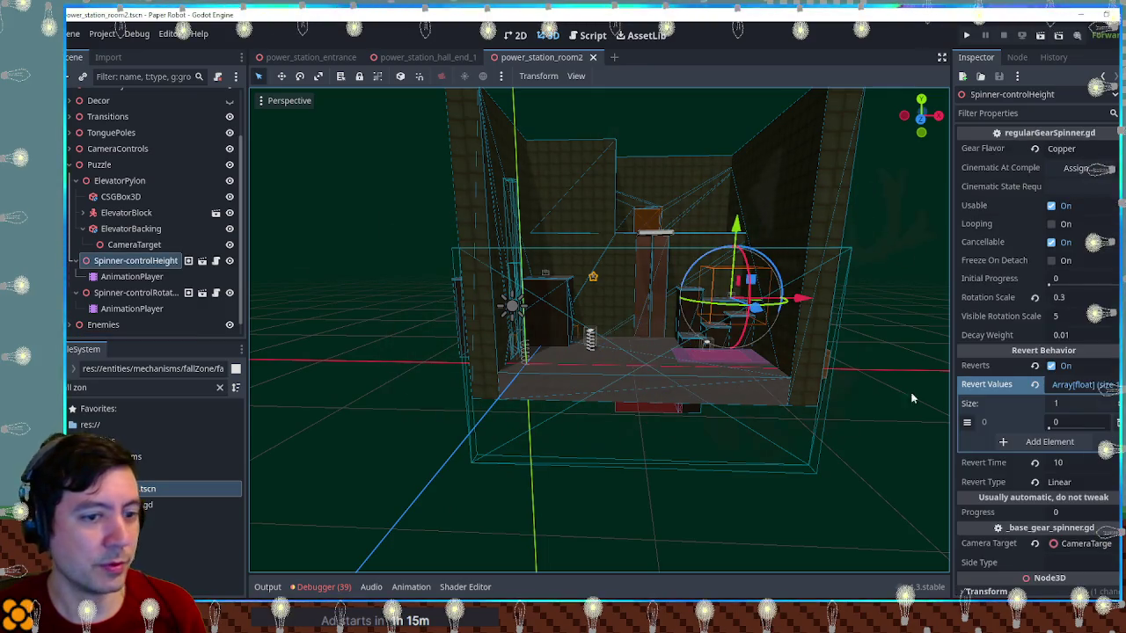
left_click(1062, 464)
type("7")
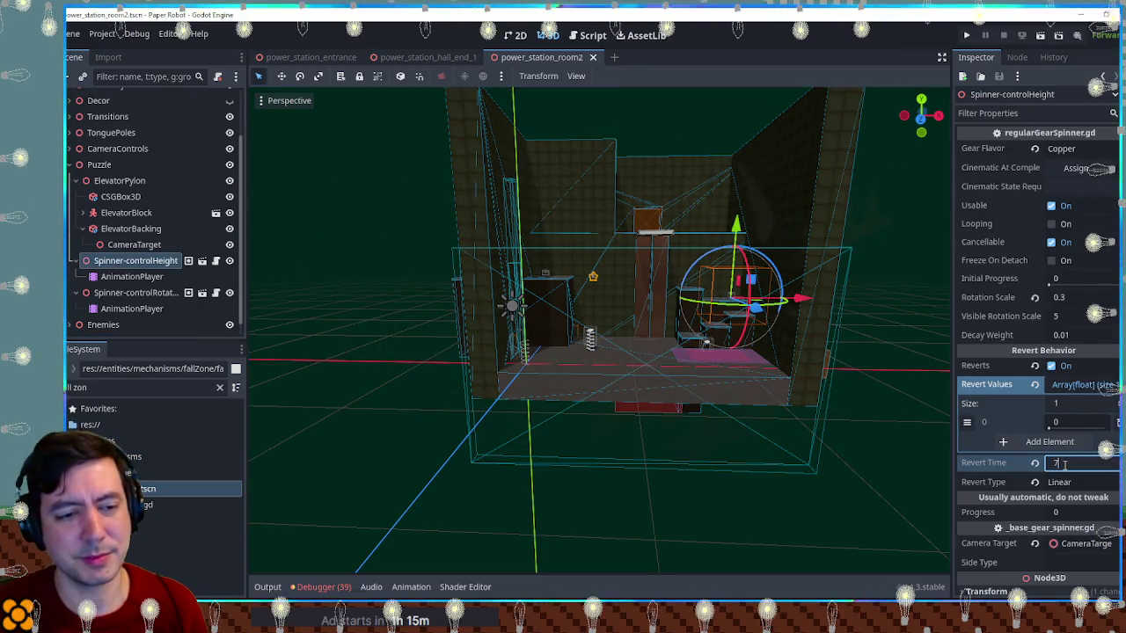
key("ctrl+s")
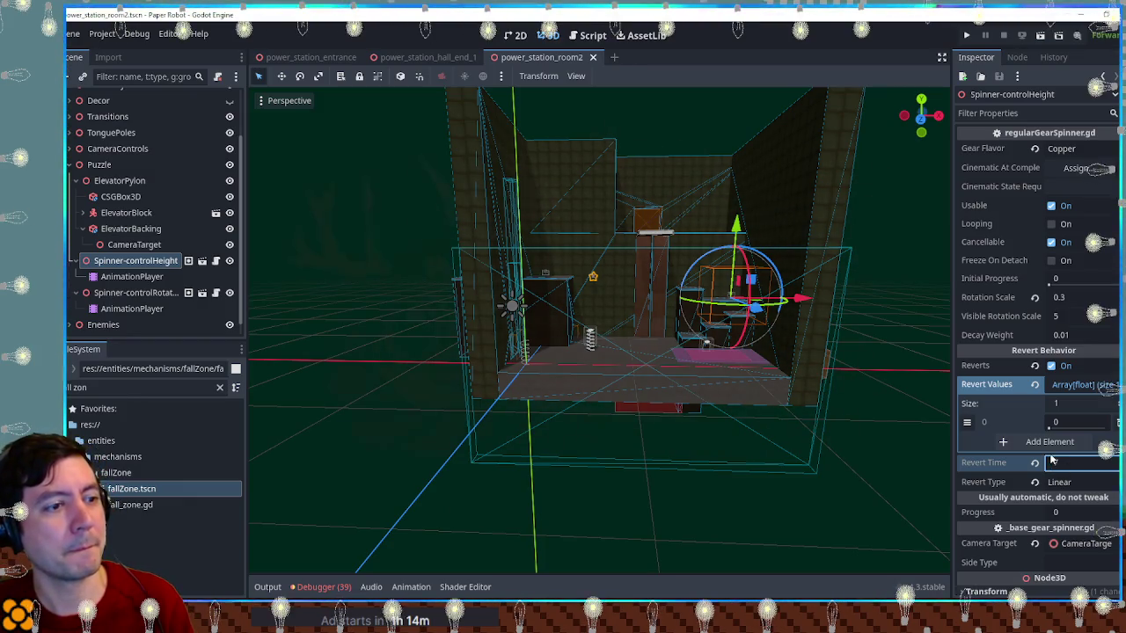
key("F6")
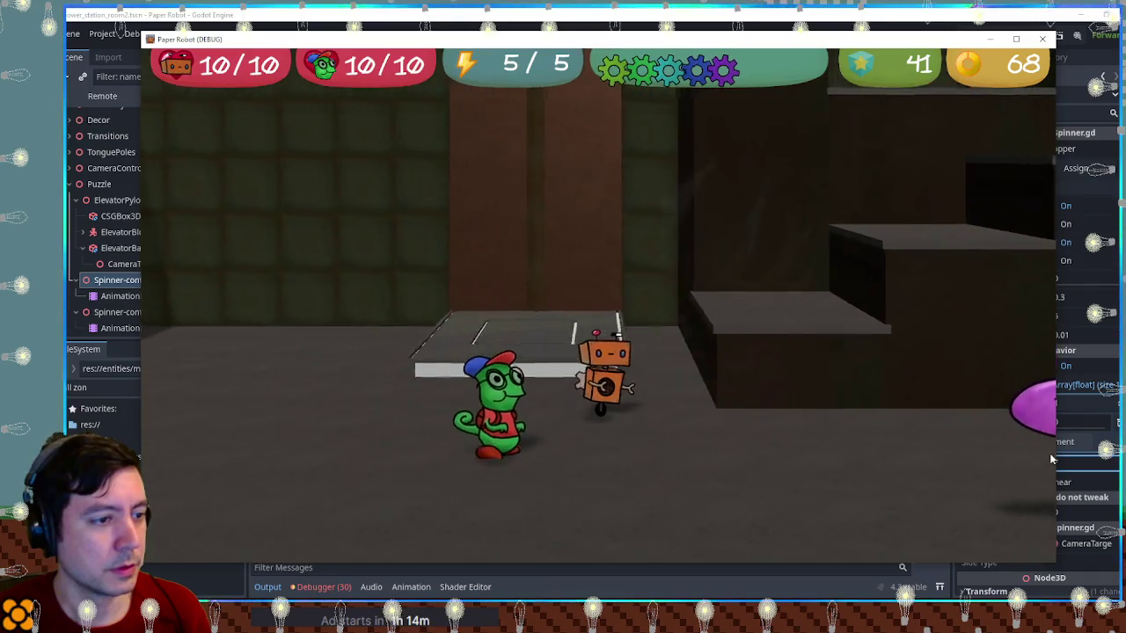
Bring the robot up to the spinner, release it, and step onto the descending platform
key("space")
key("space")
key("d")
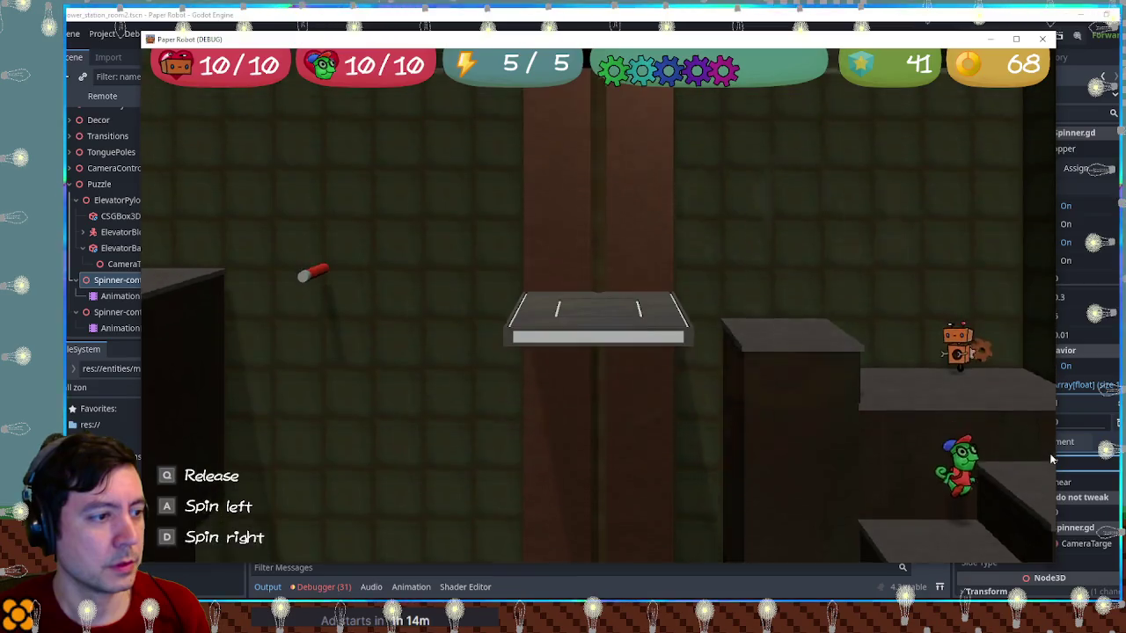
key("q")
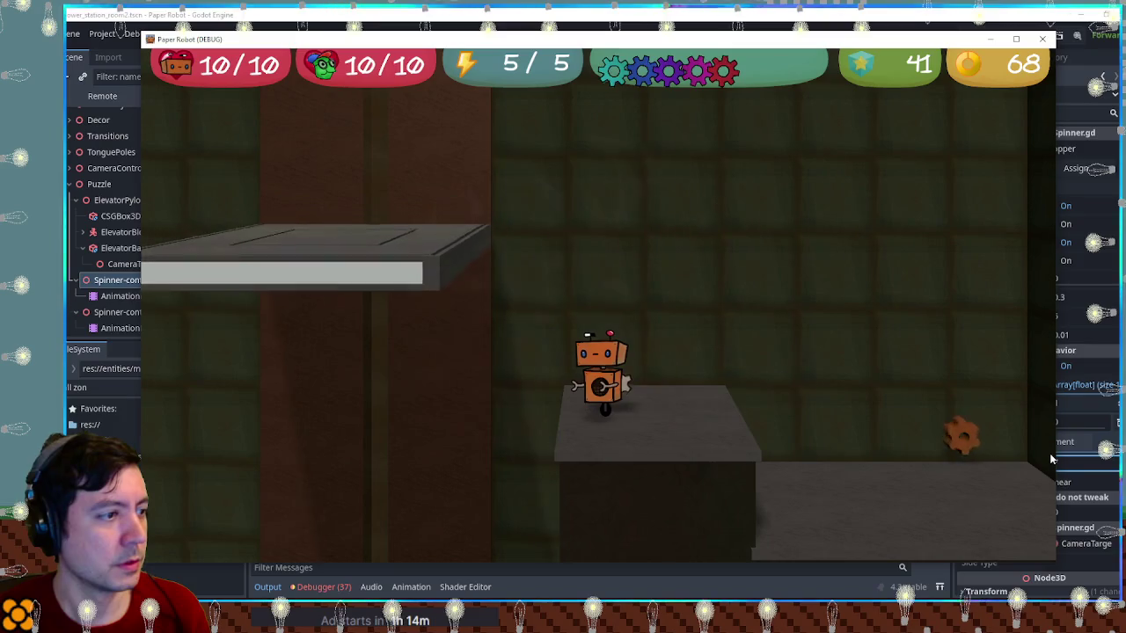
key("a")
Swing the gecko up on the red pole to a higher ledge, then close the game
key("e")
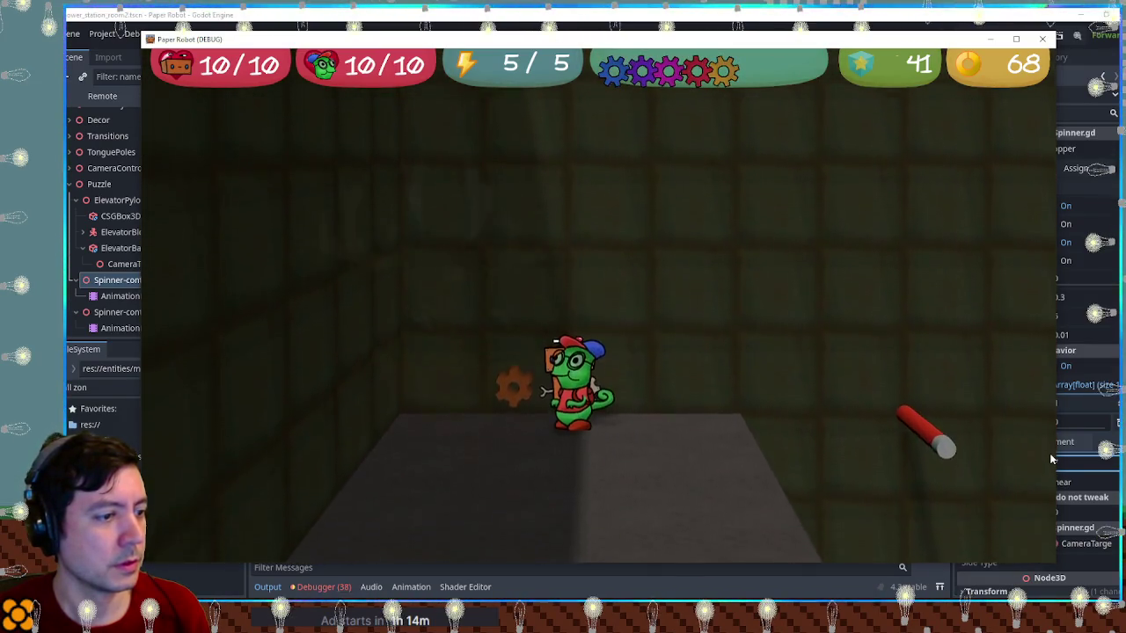
key("e")
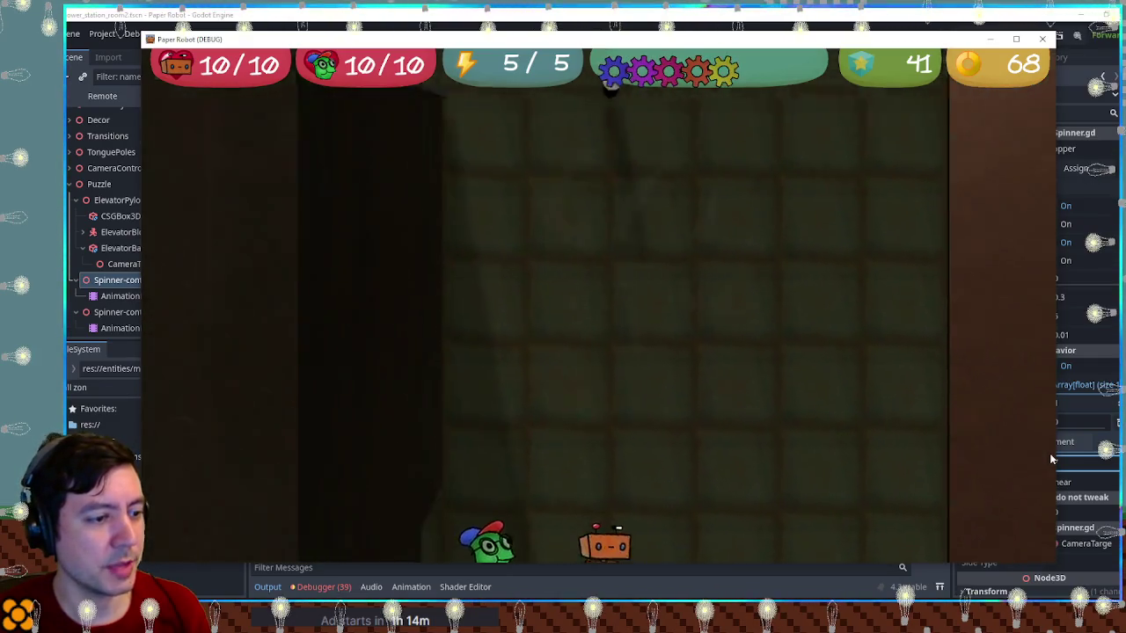
key("w")
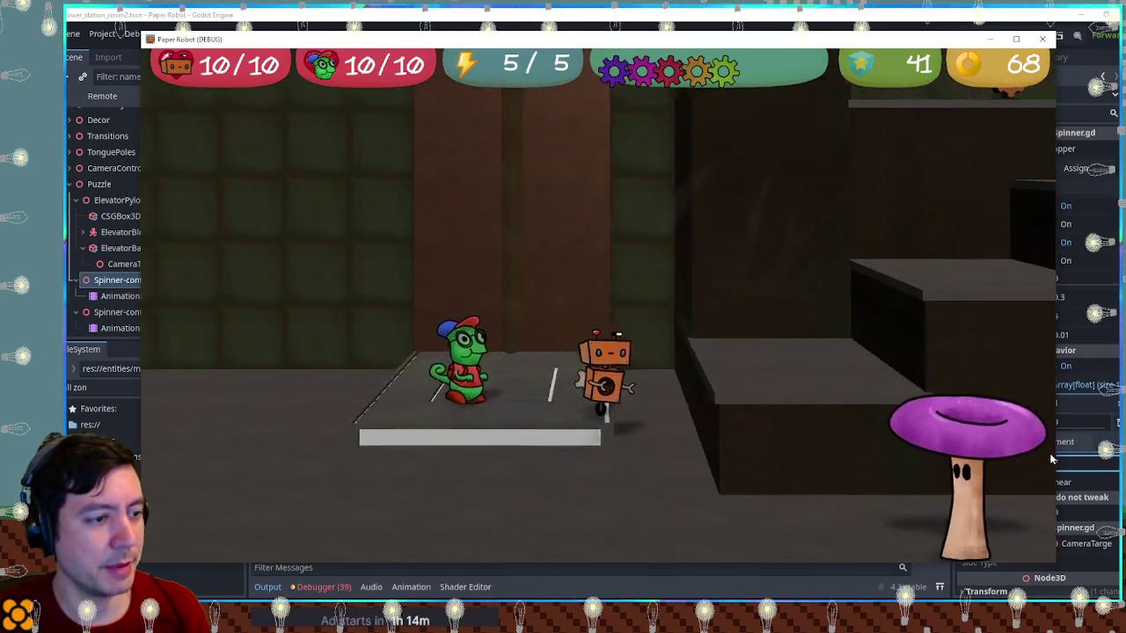
key("space")
key("s")
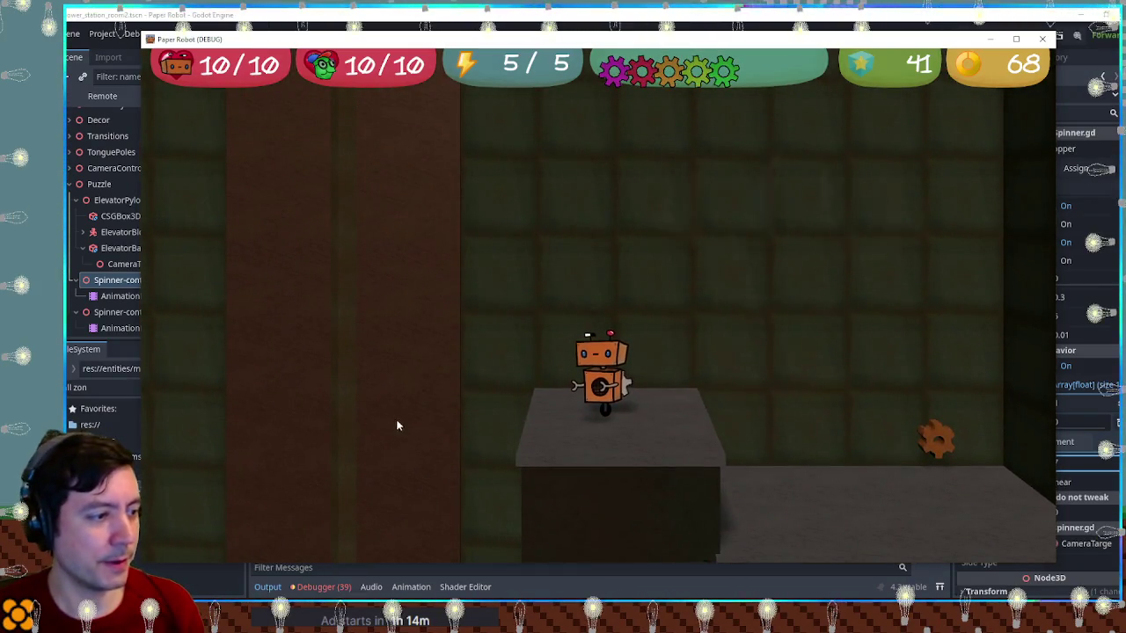
key("F8")
scroll(646, 209, "up", 5)
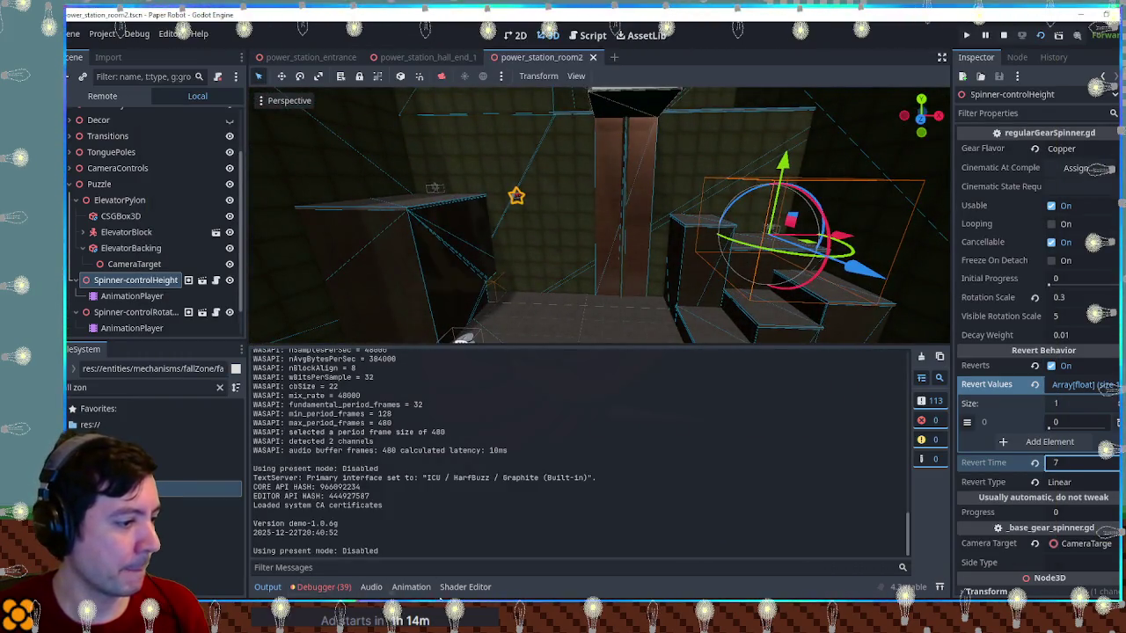
Load the height spinner AnimationPlayer's new_animation into the timeline and set snap to 0.1
left_click(406, 587)
left_click(132, 295)
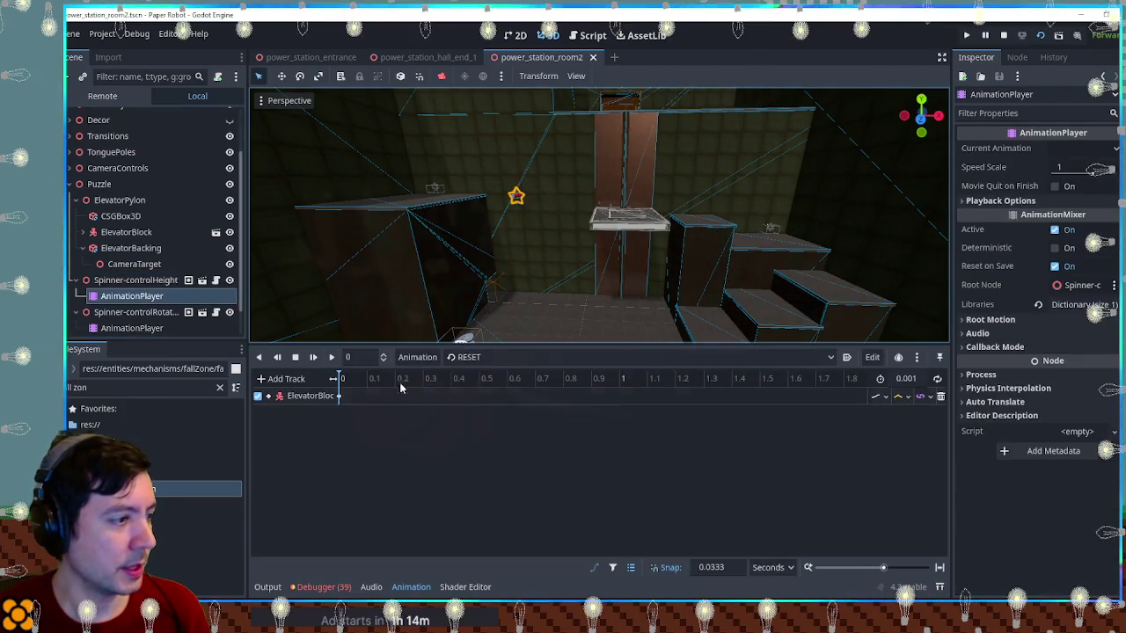
left_click(482, 357)
left_click(483, 391)
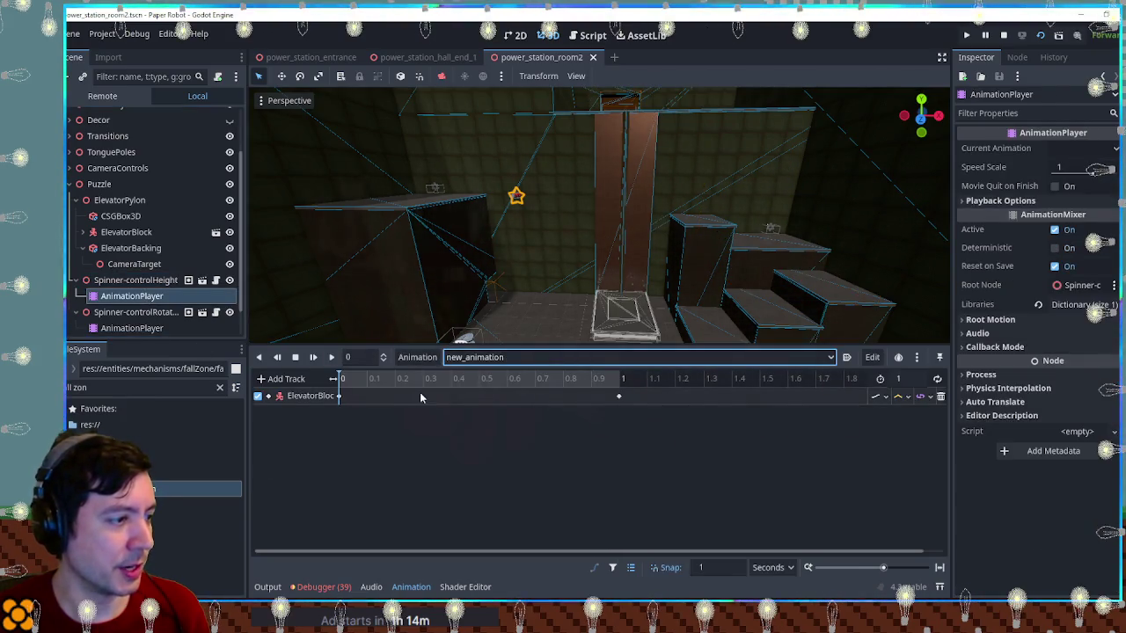
left_click(712, 568)
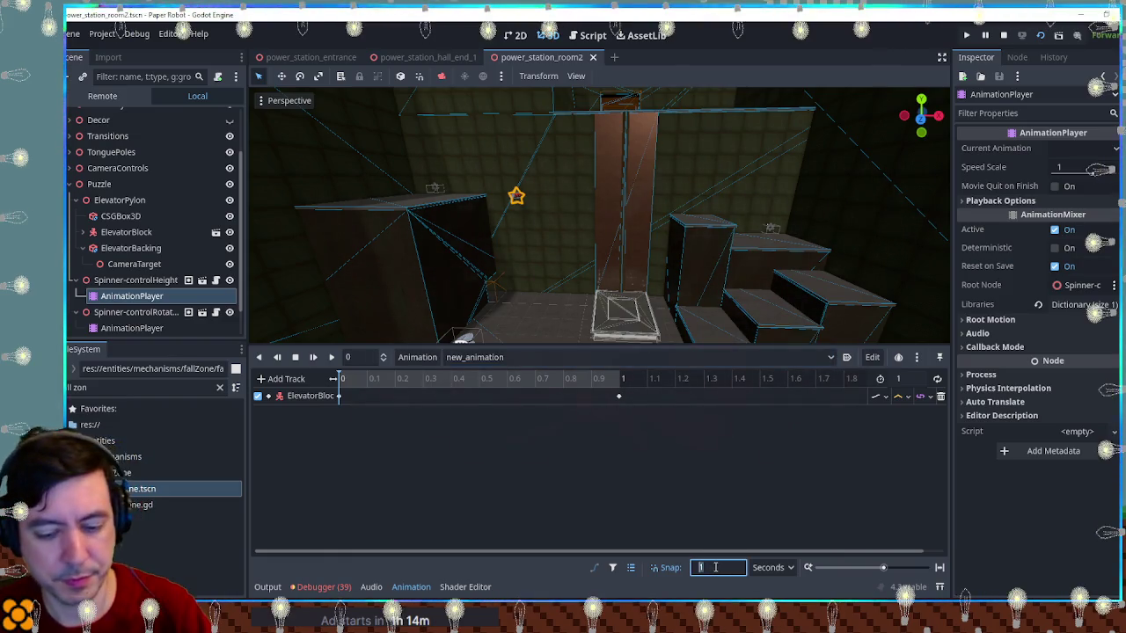
type("0.1")
Preview the elevator rising and add an ElevatorBlock keyframe at 0.5 seconds
left_click_drag(352, 380, 479, 382)
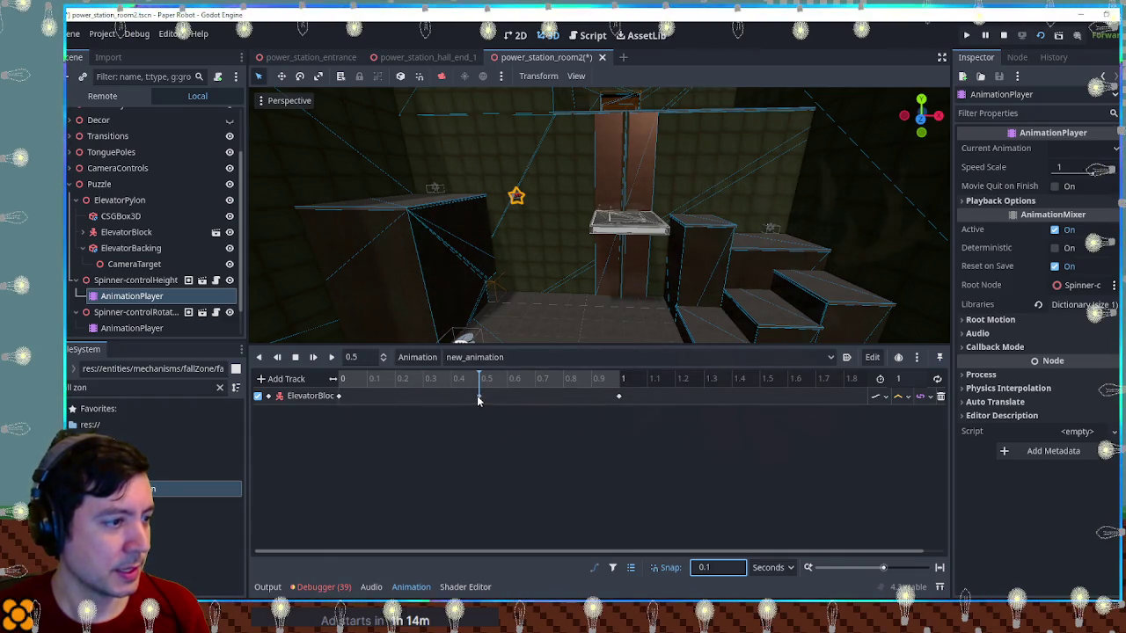
double_click(479, 395)
left_click(505, 380)
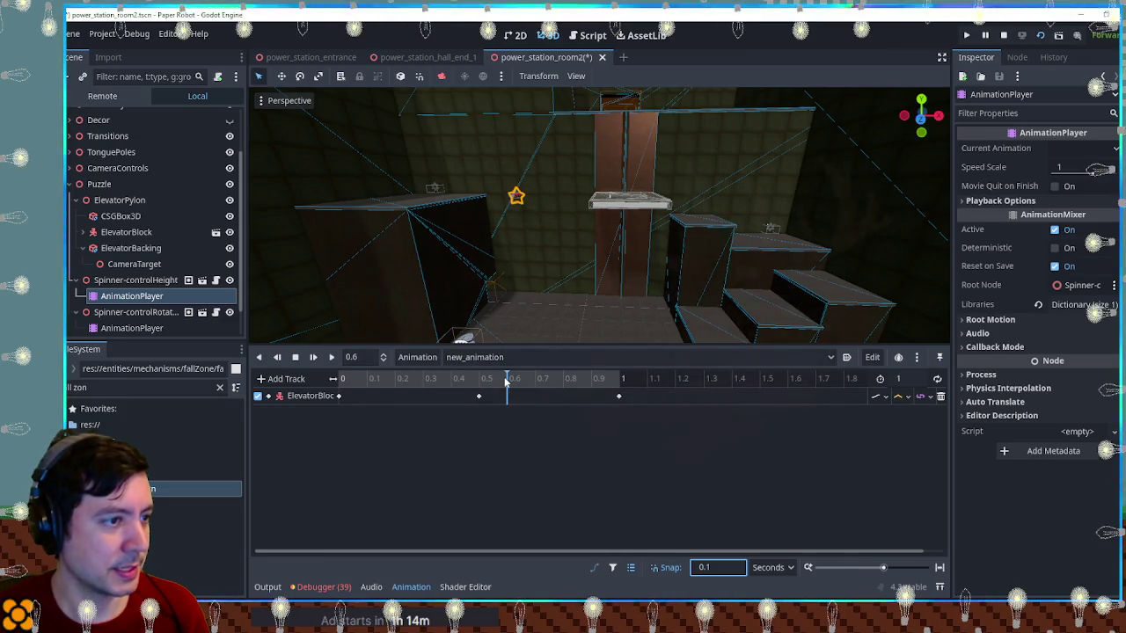
scroll(535, 330, "up", 2)
Use a finer 0.05 snap and insert an ElevatorBlock keyframe at 0.55 seconds
left_click(490, 380)
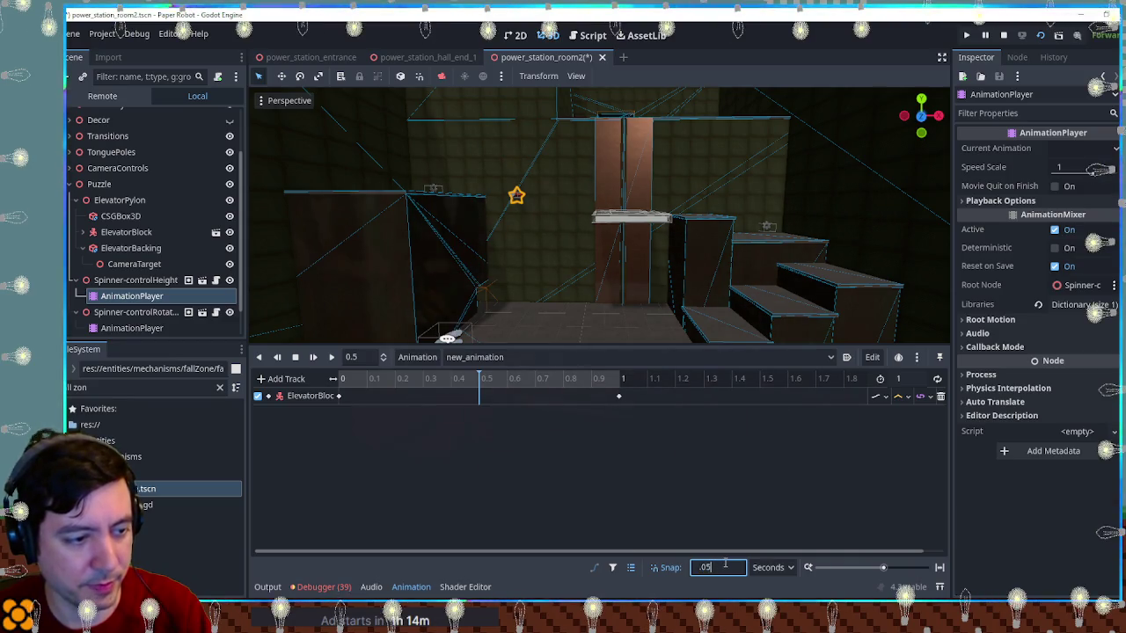
left_click(469, 396)
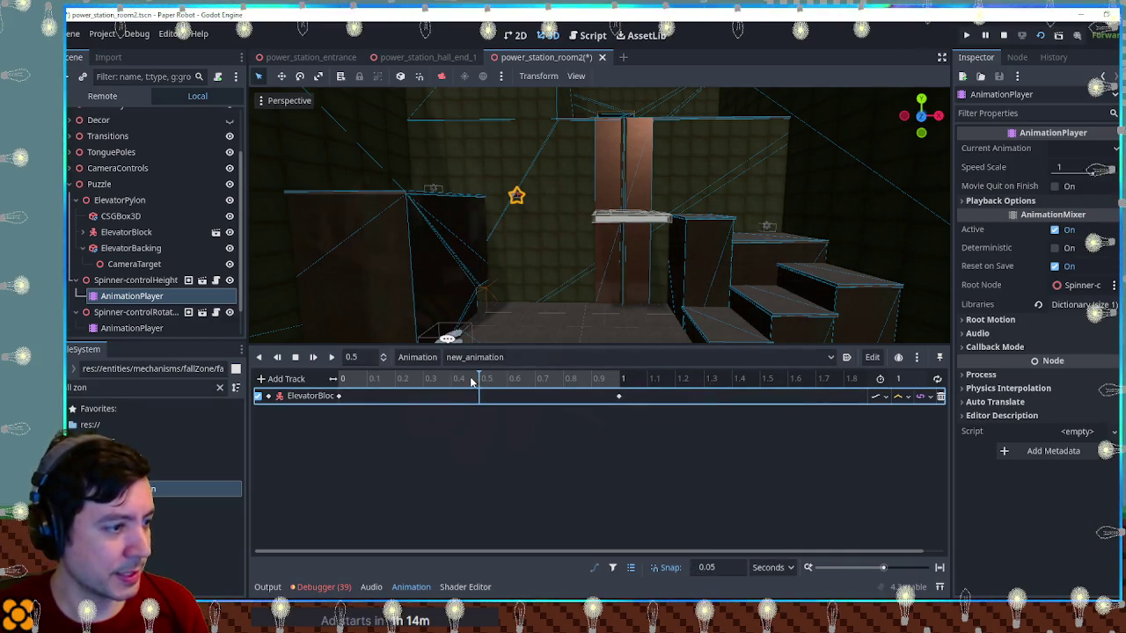
left_click(493, 380)
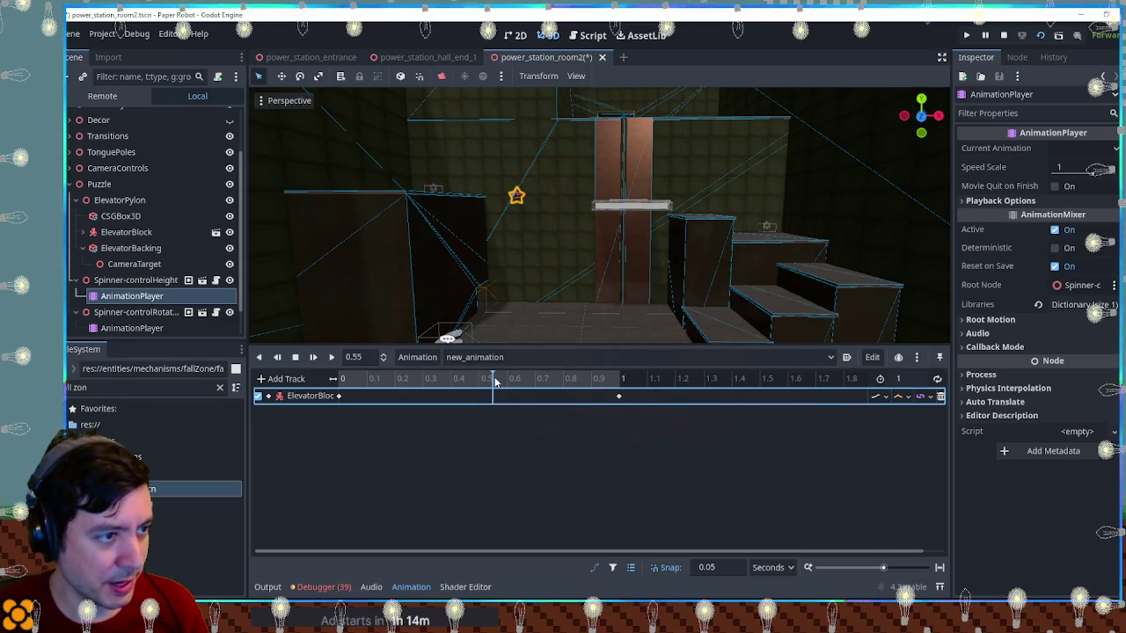
right_click(493, 397)
left_click(504, 408)
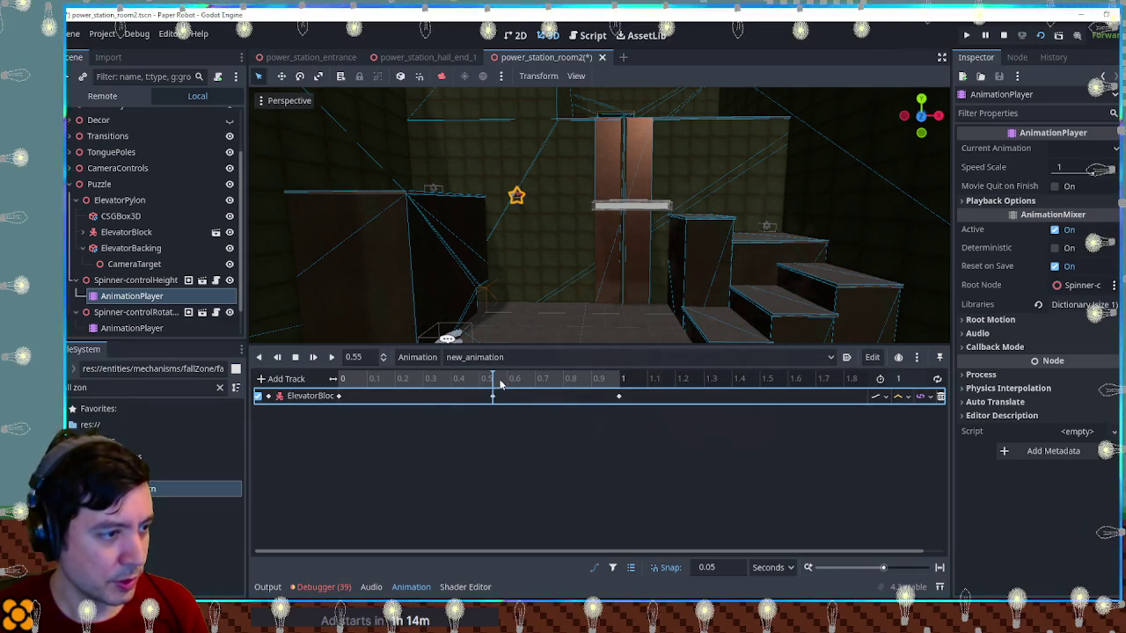
Inspect the keyframe near 0.4 seconds, then launch the game to test the animation
left_click(470, 384)
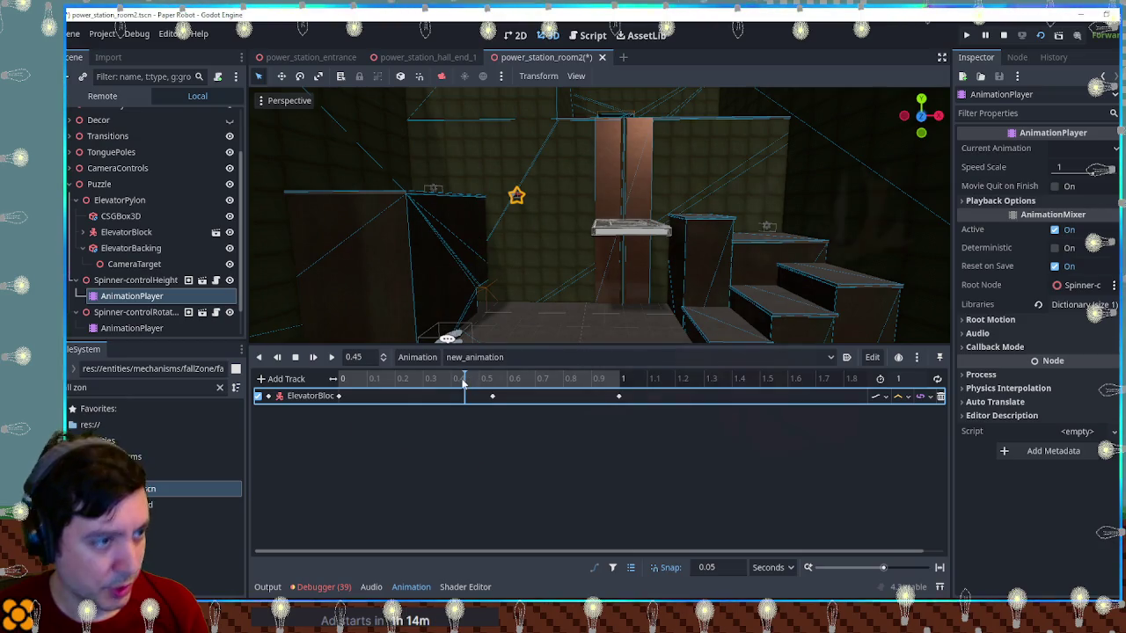
left_click(455, 384)
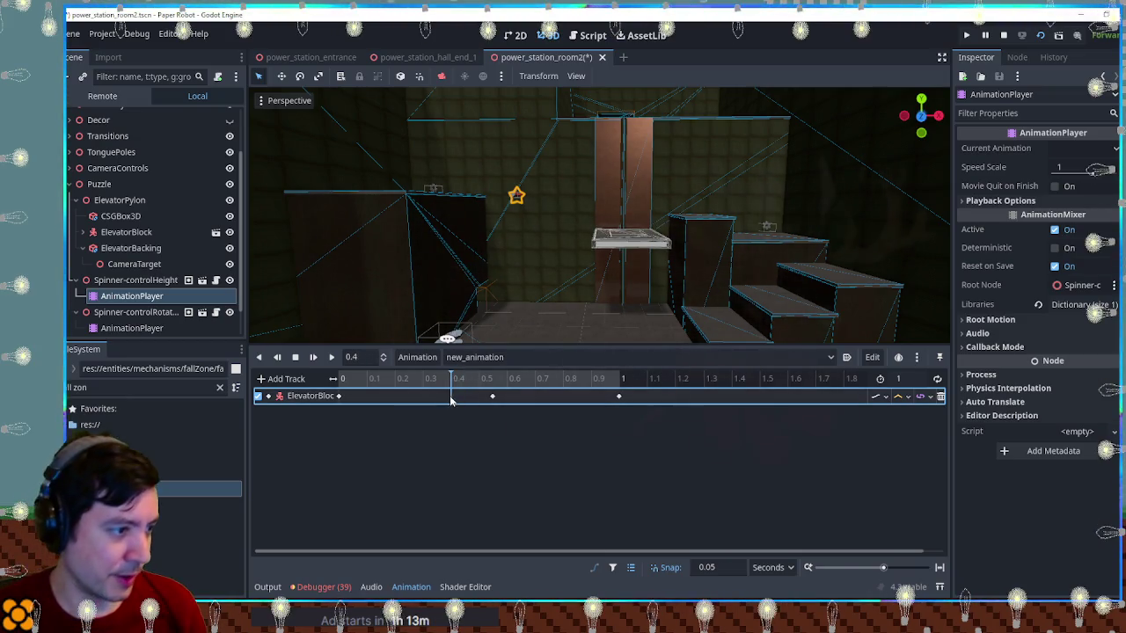
left_click(450, 397)
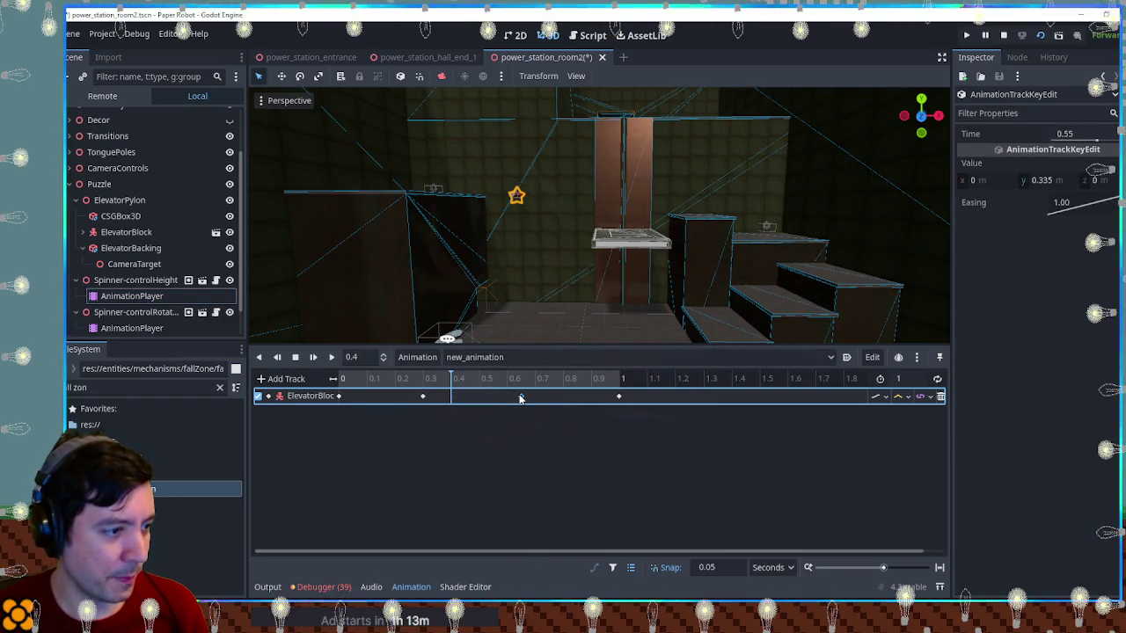
key("F6")
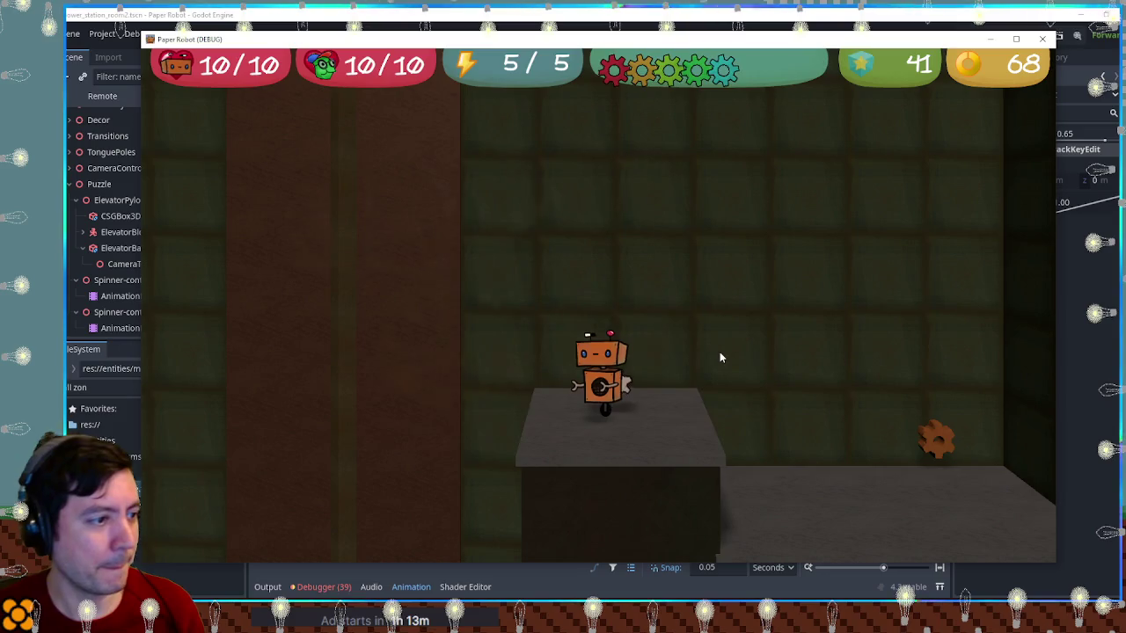
Try the spinner gear, close the game, check the track's interpolation options, and relaunch
key("Right")
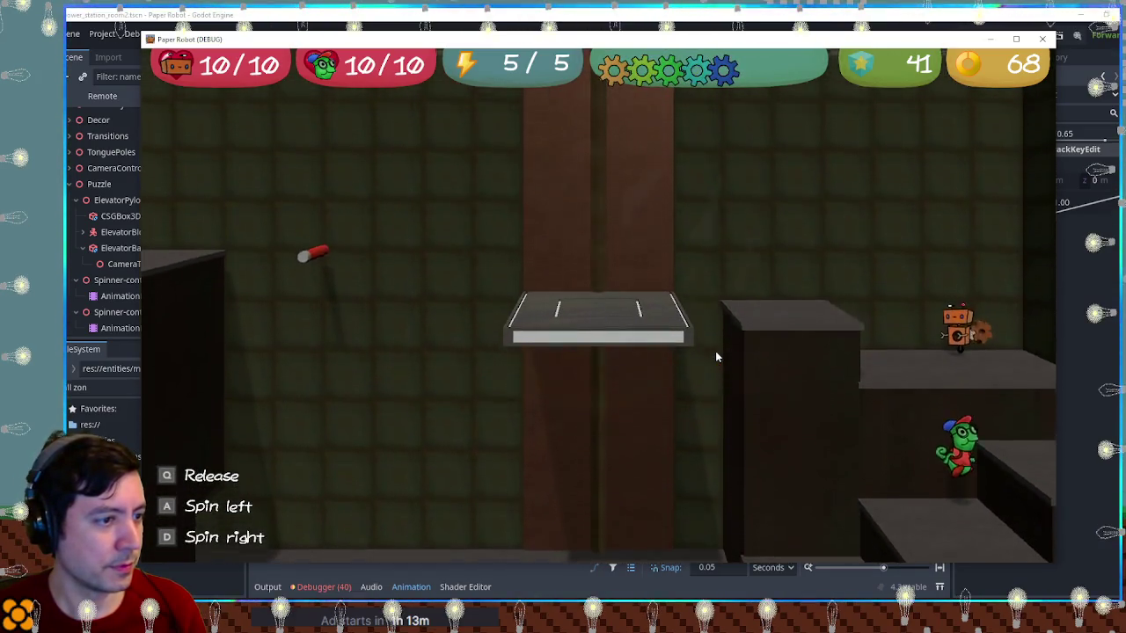
key("q")
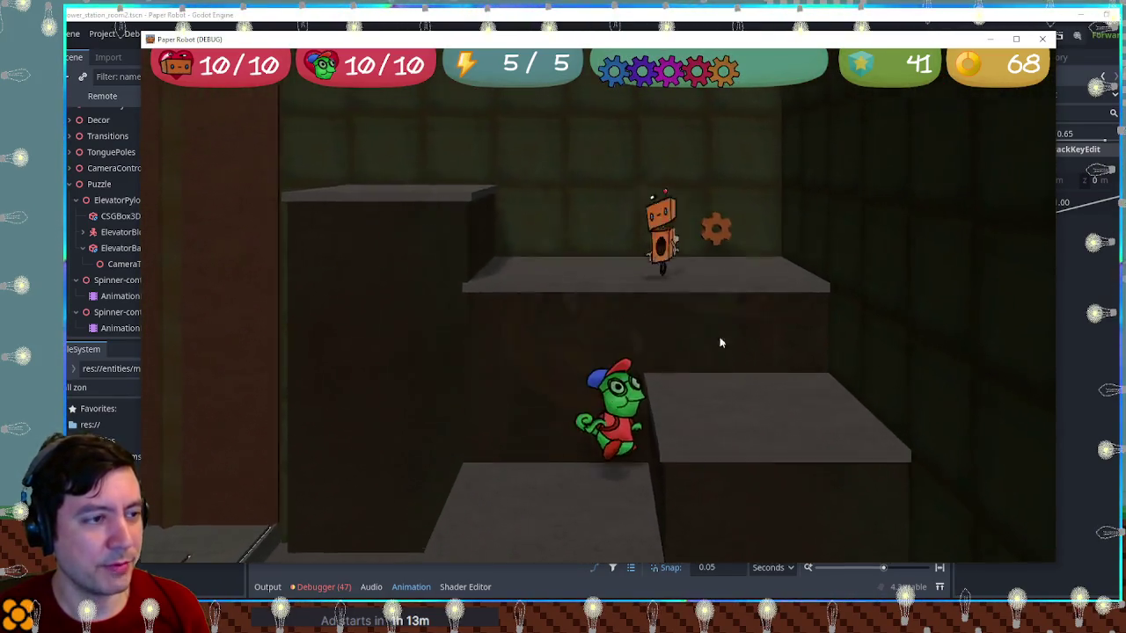
key("F8")
left_click(898, 397)
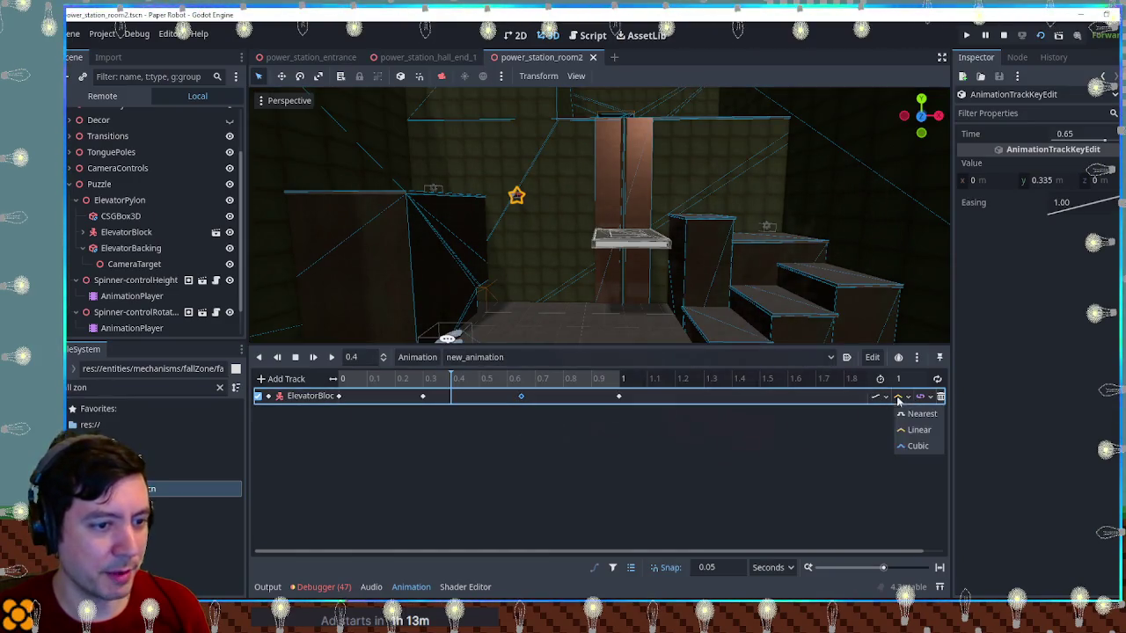
key("F6")
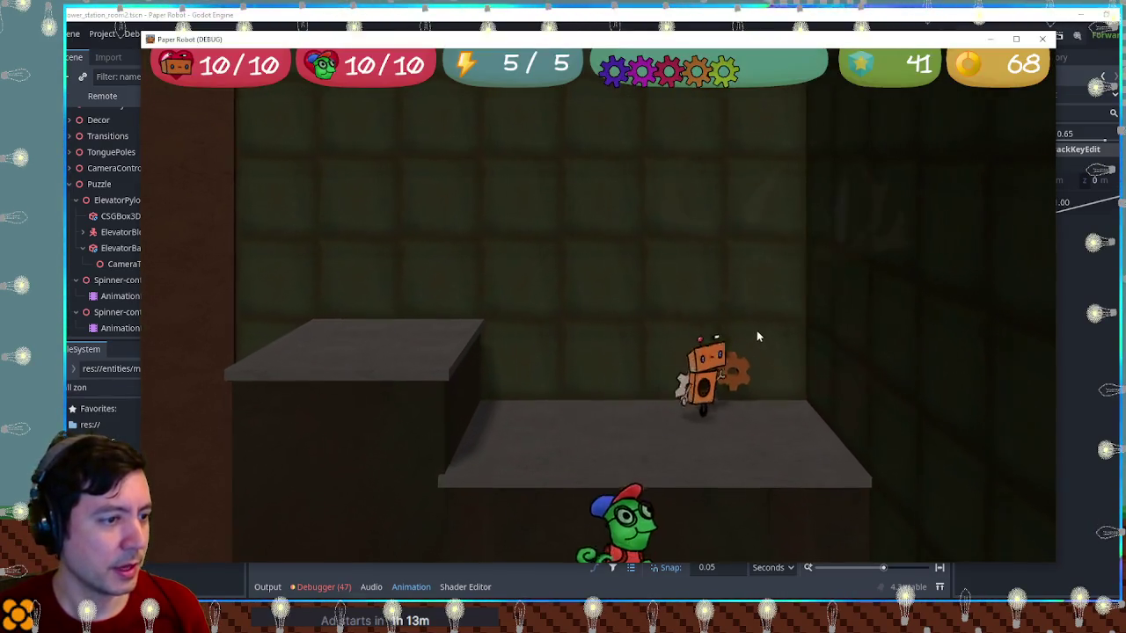
Climb the ledges, grapple the red pole, grab the gear, and ride the moving elevator
key("d")
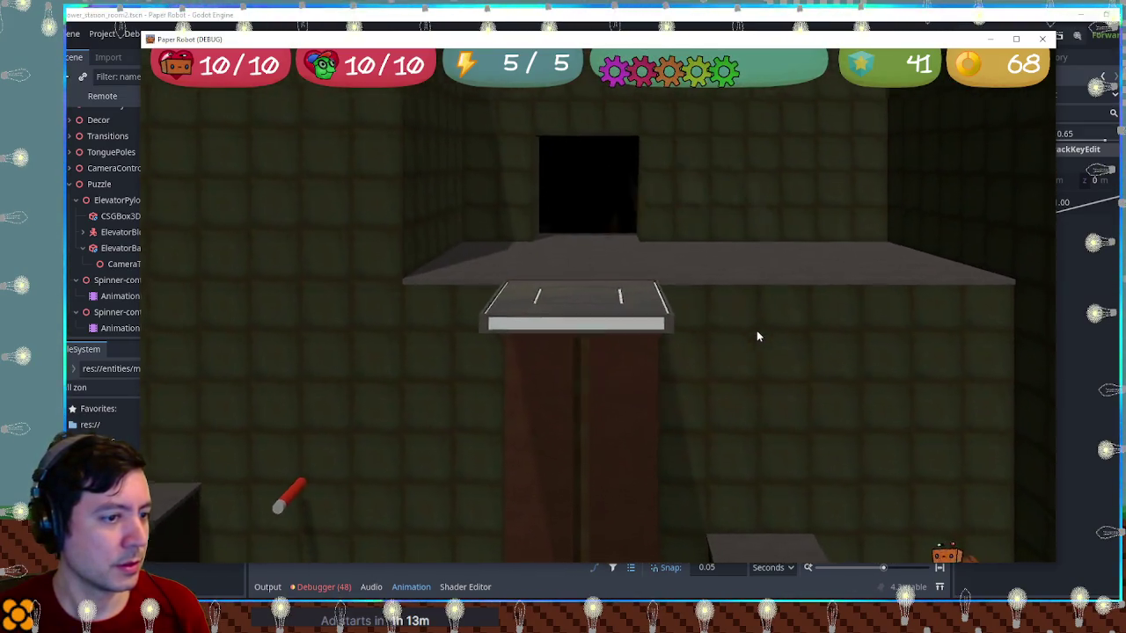
key("a")
key("space")
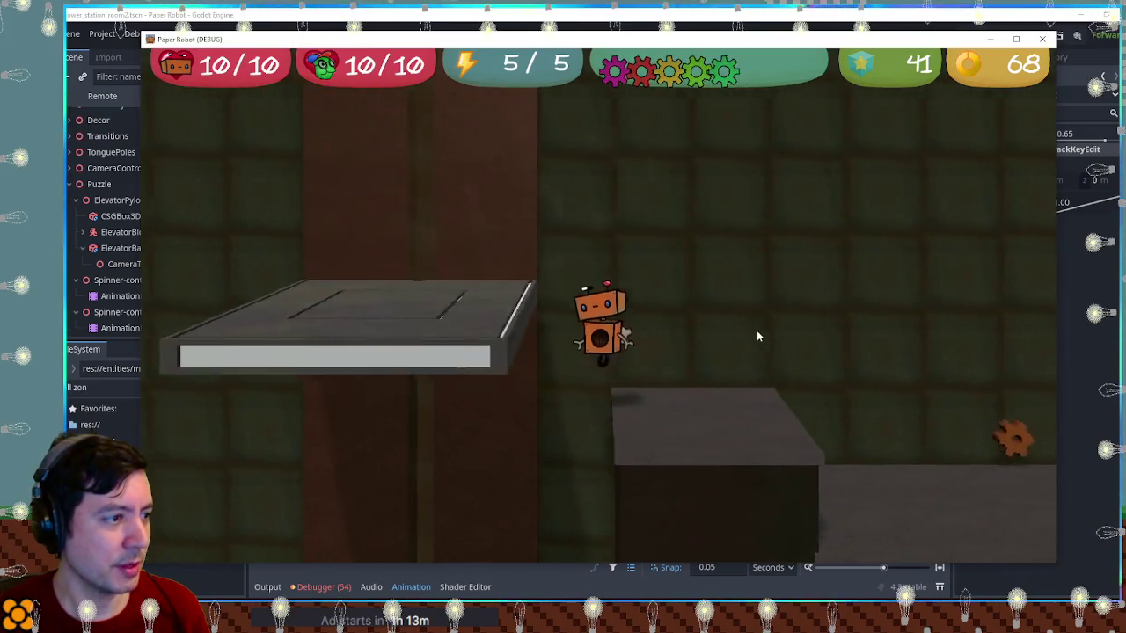
key("a")
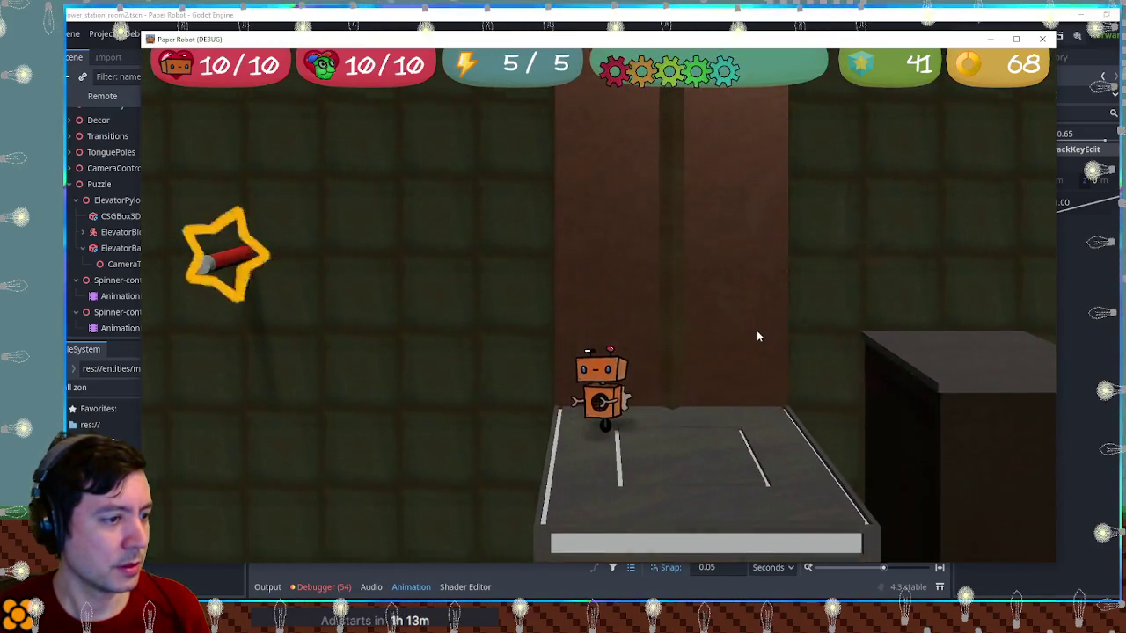
key("space")
key("space")
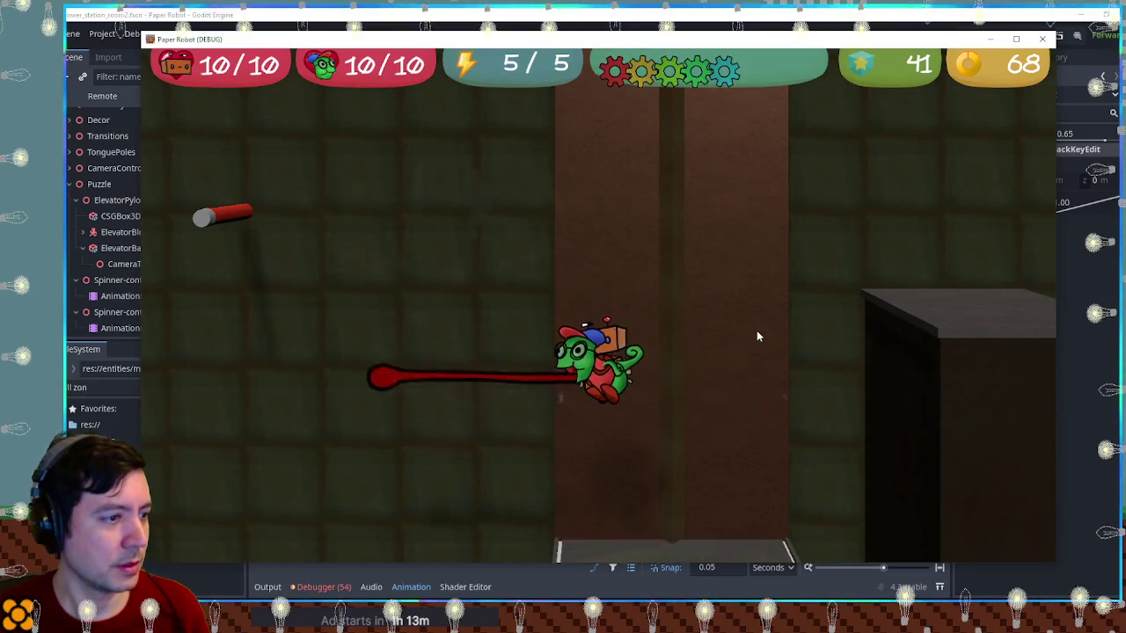
key("a")
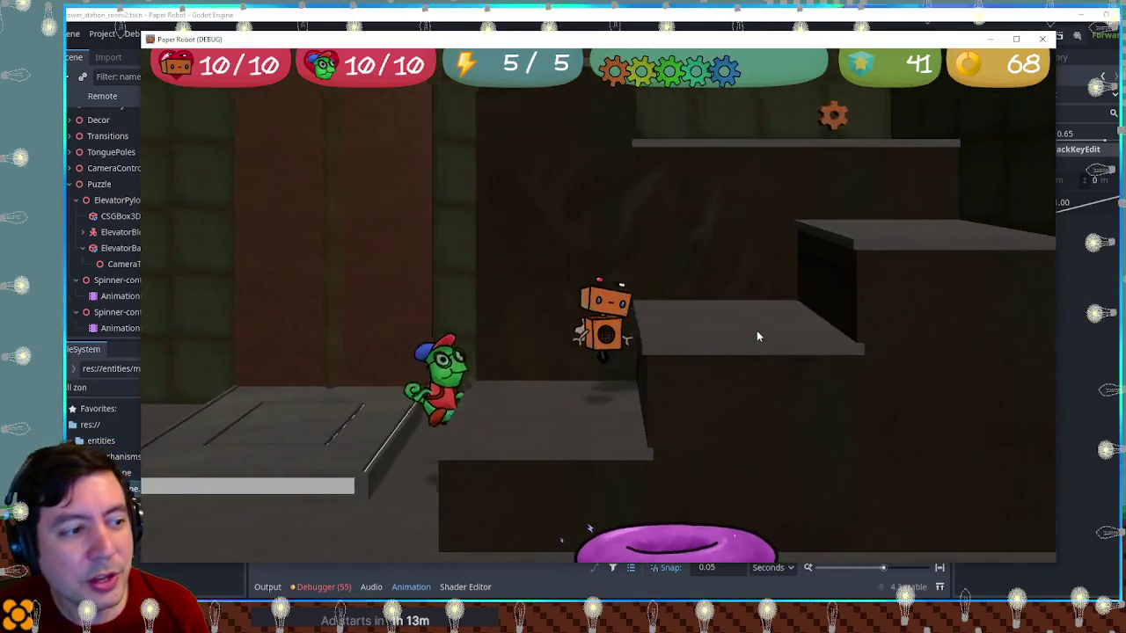
key("space")
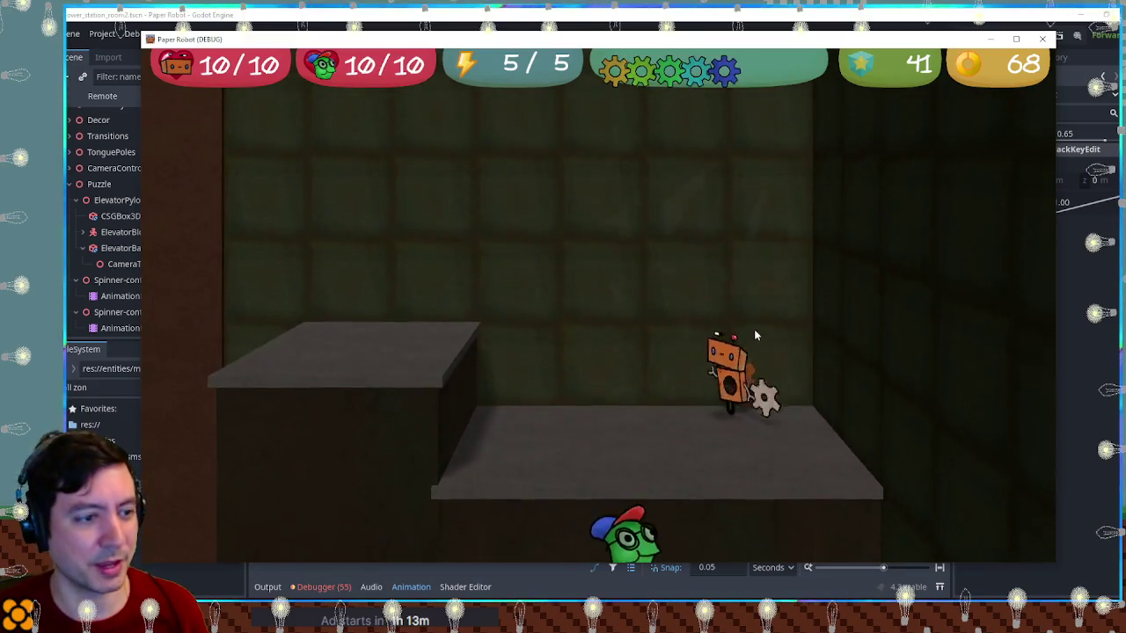
key("d")
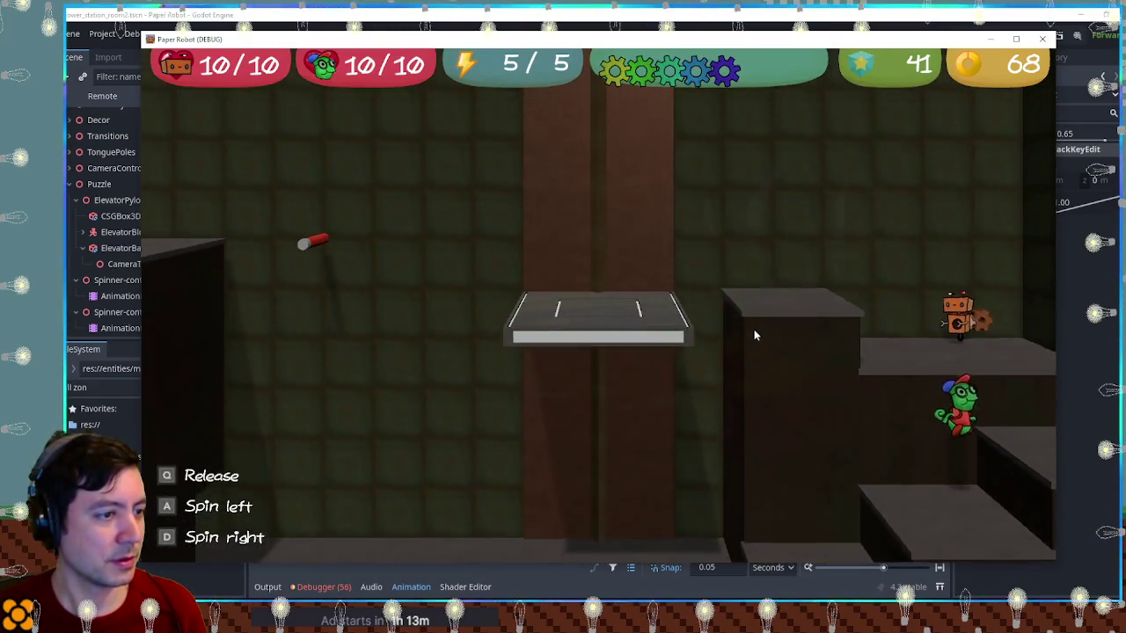
key("q")
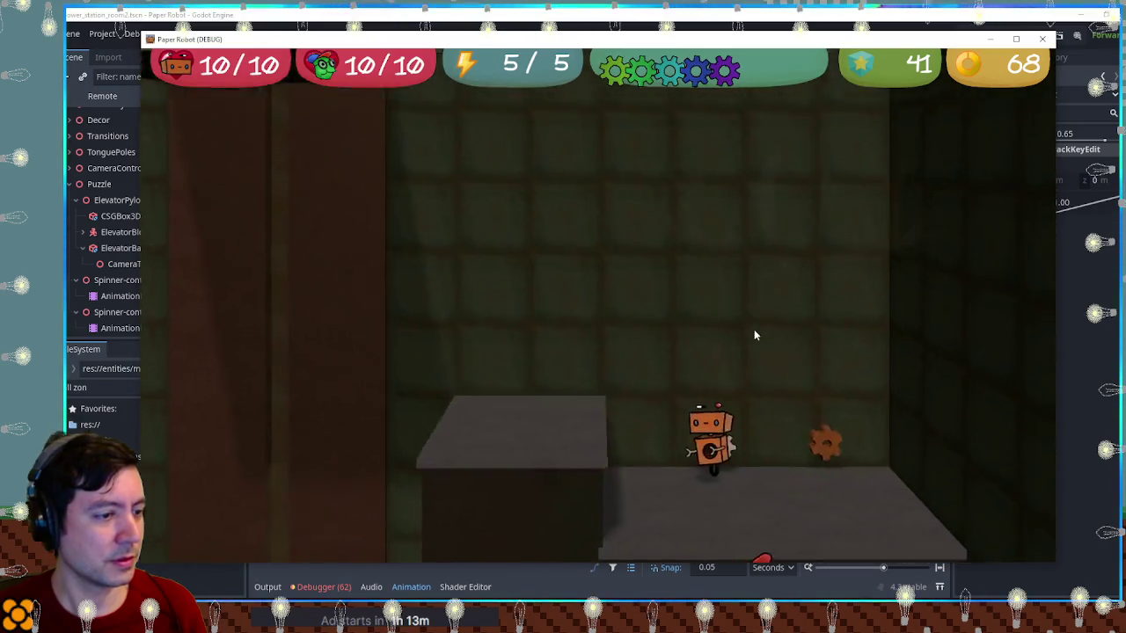
key("space")
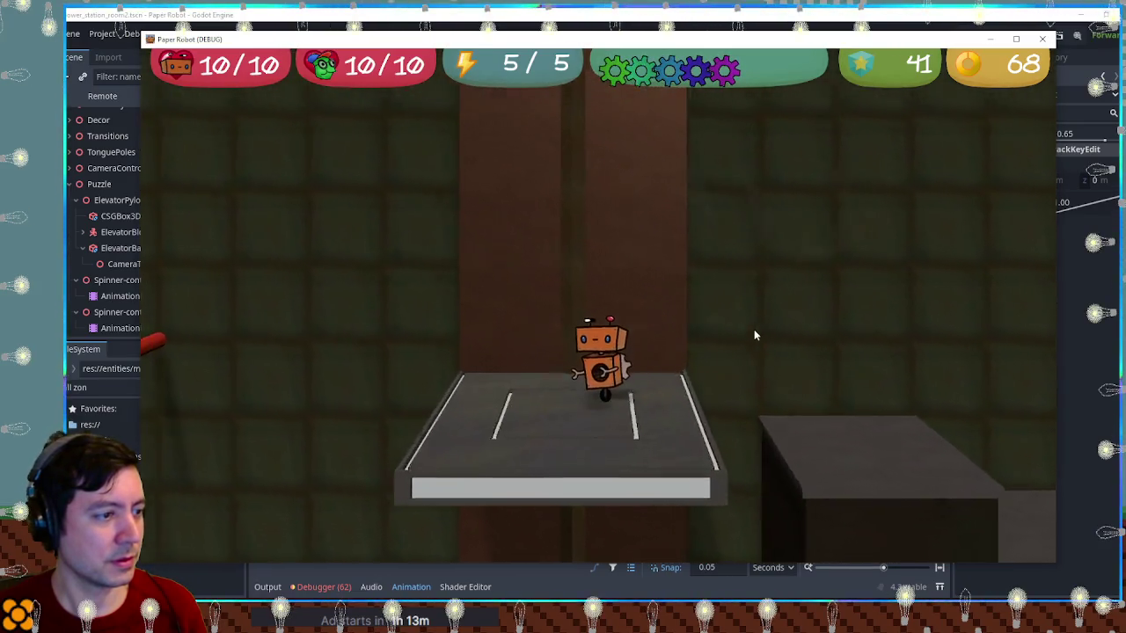
Swing the plank upright with the gecko, carry the robot to the exit doorway, and close the game
key("Tab")
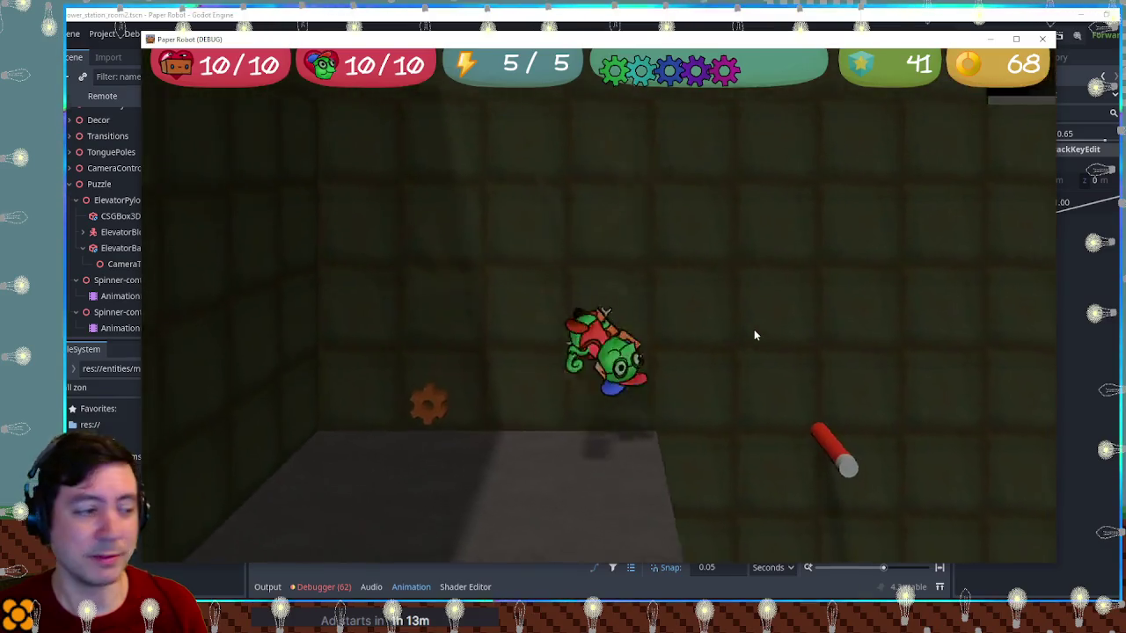
key("a")
key("e")
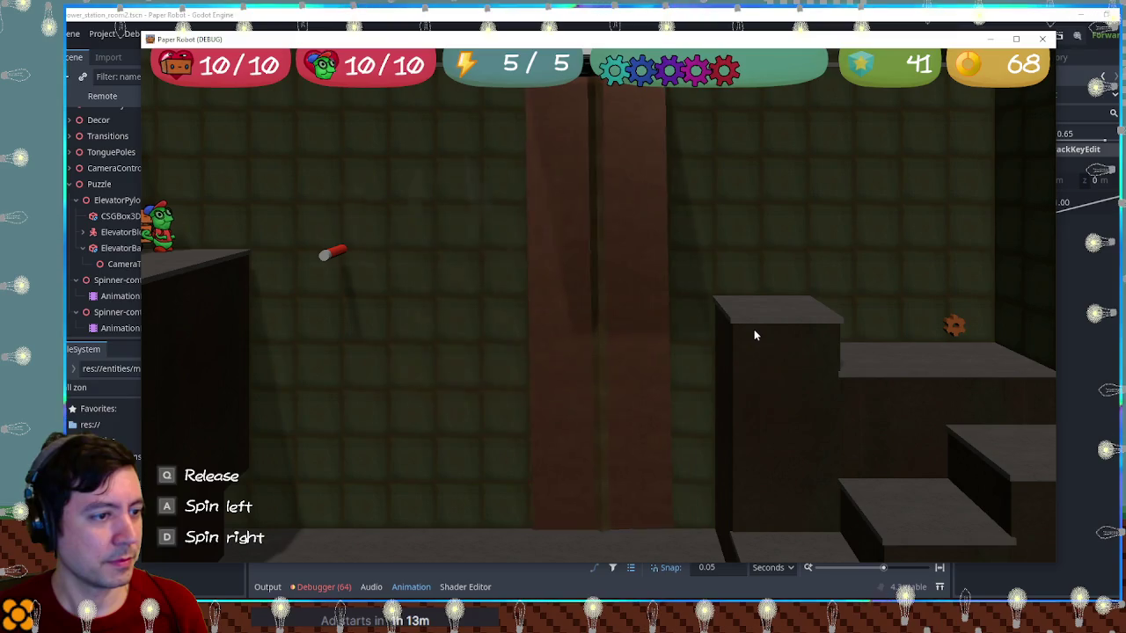
key("q")
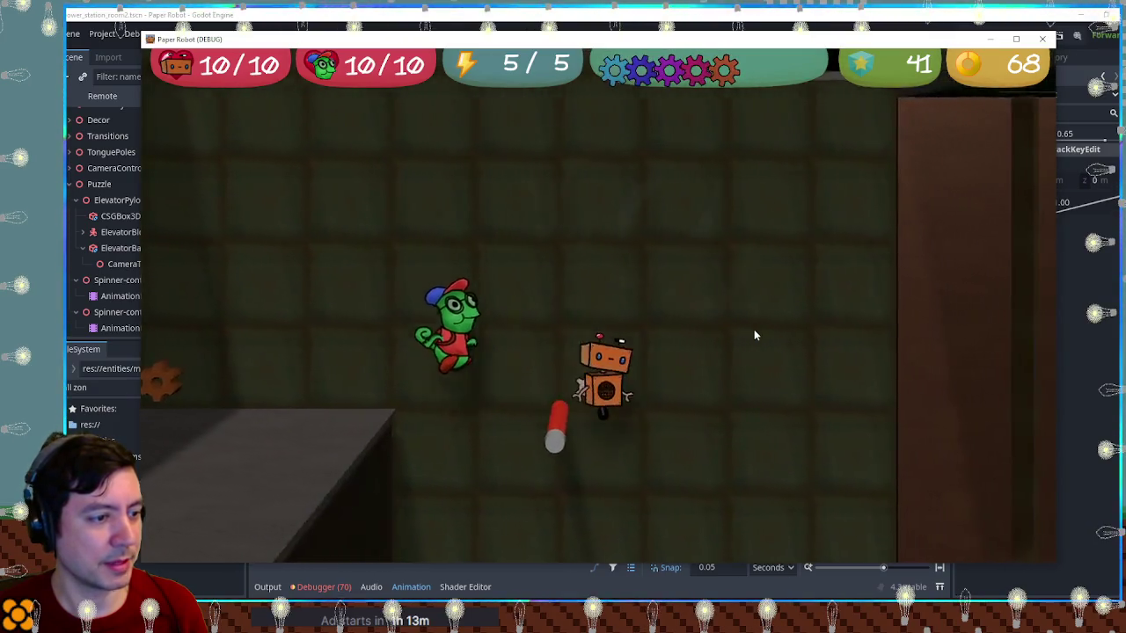
key("Tab")
key("space")
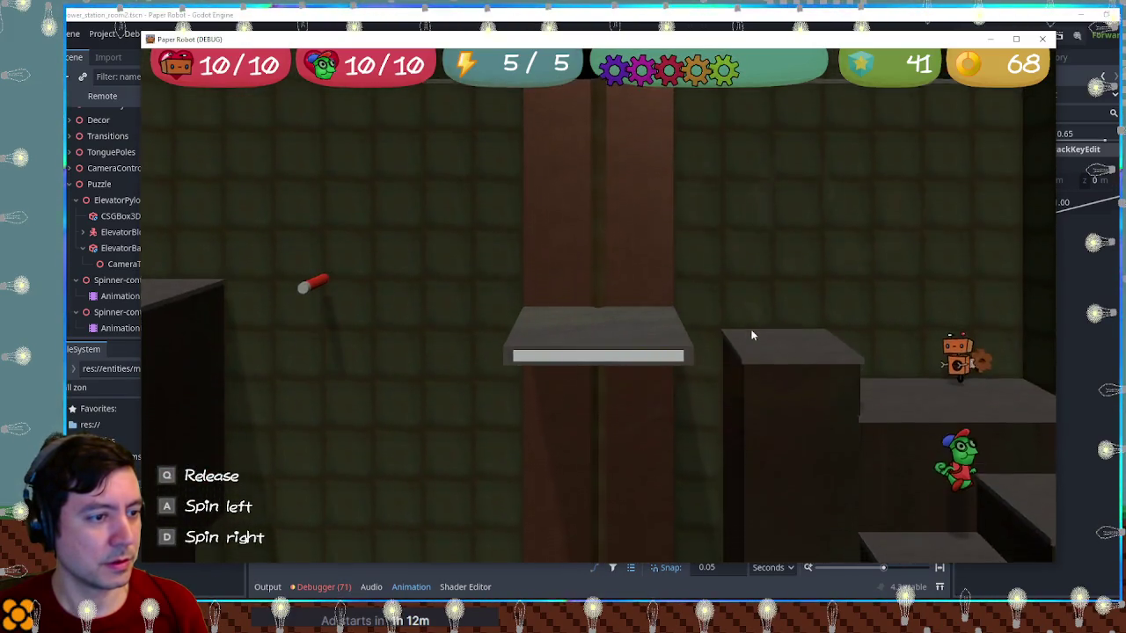
key("q")
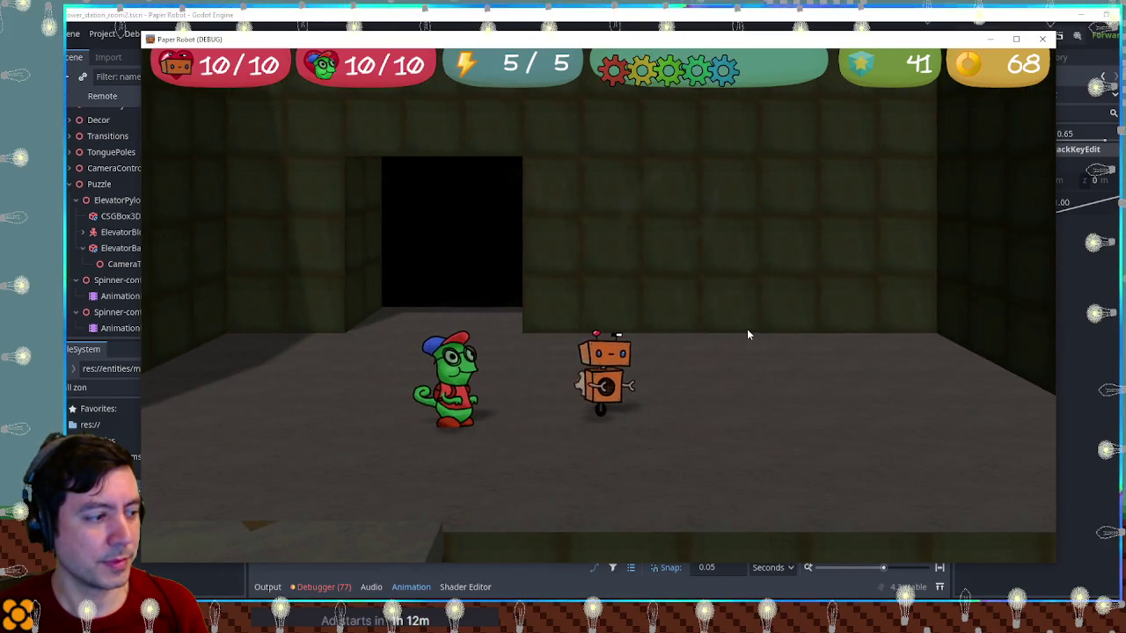
key("Right")
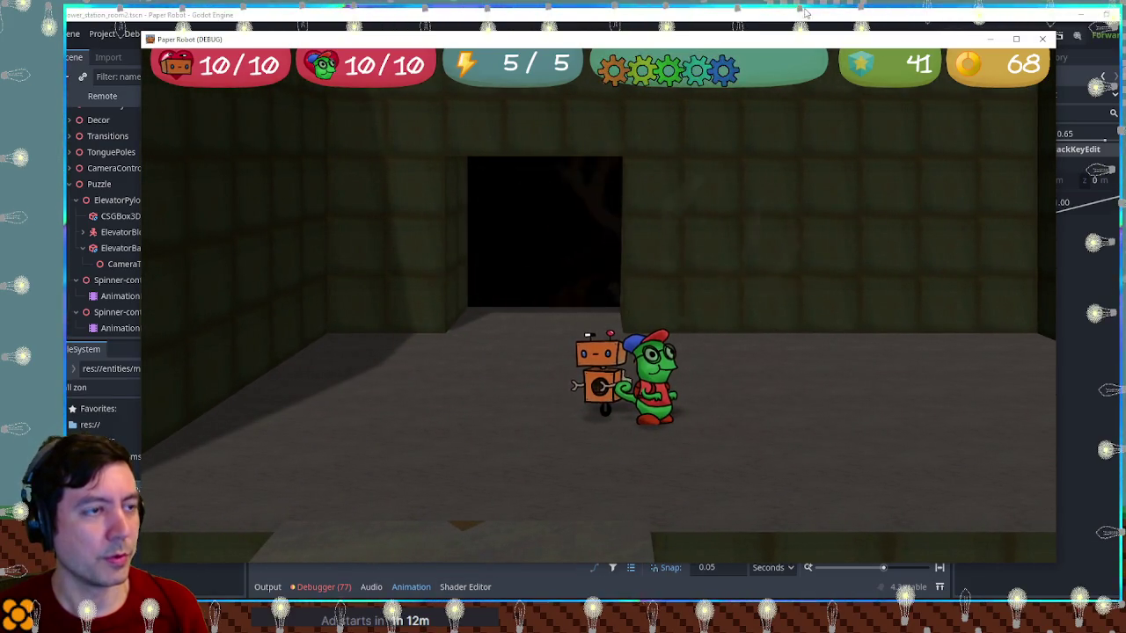
key("F8")
left_click(621, 294)
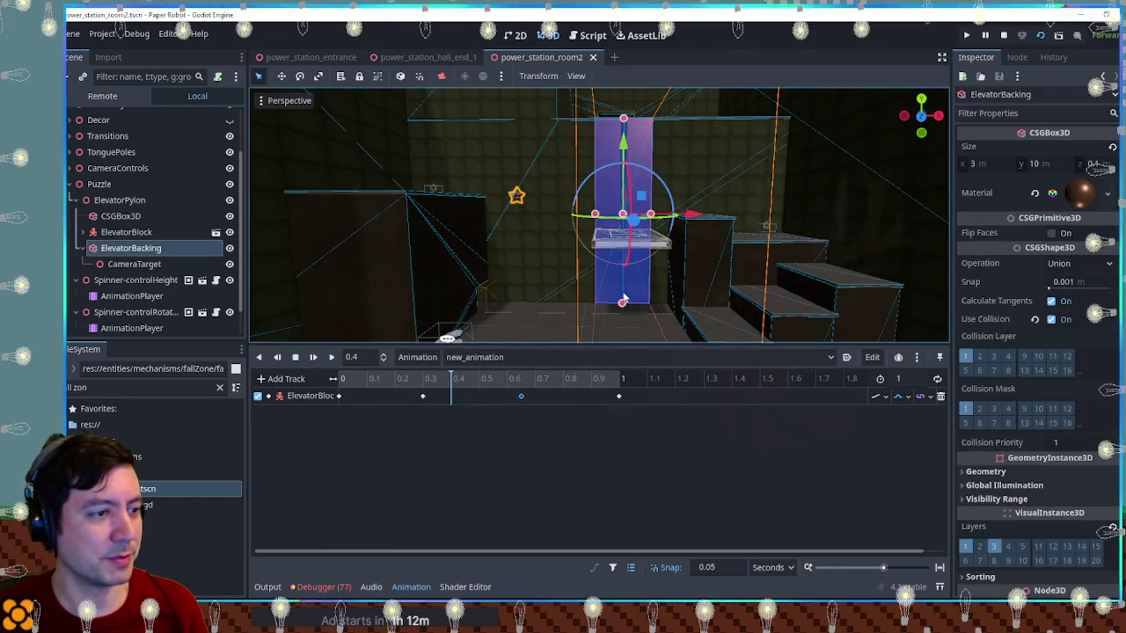
Inspect ElevatorBacking and Floor, then the ElevatorBlock pylon's thin CSGBox3D pillar and its brown triplanar material
scroll(625, 237, "up", 5)
scroll(613, 322, "up", 3)
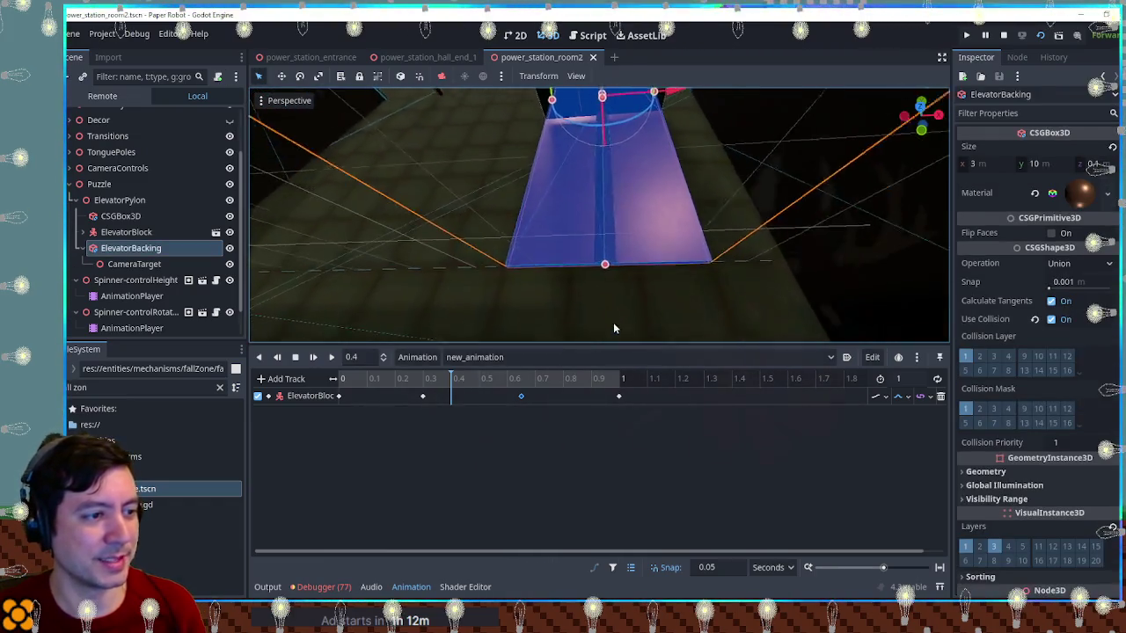
left_click(616, 300)
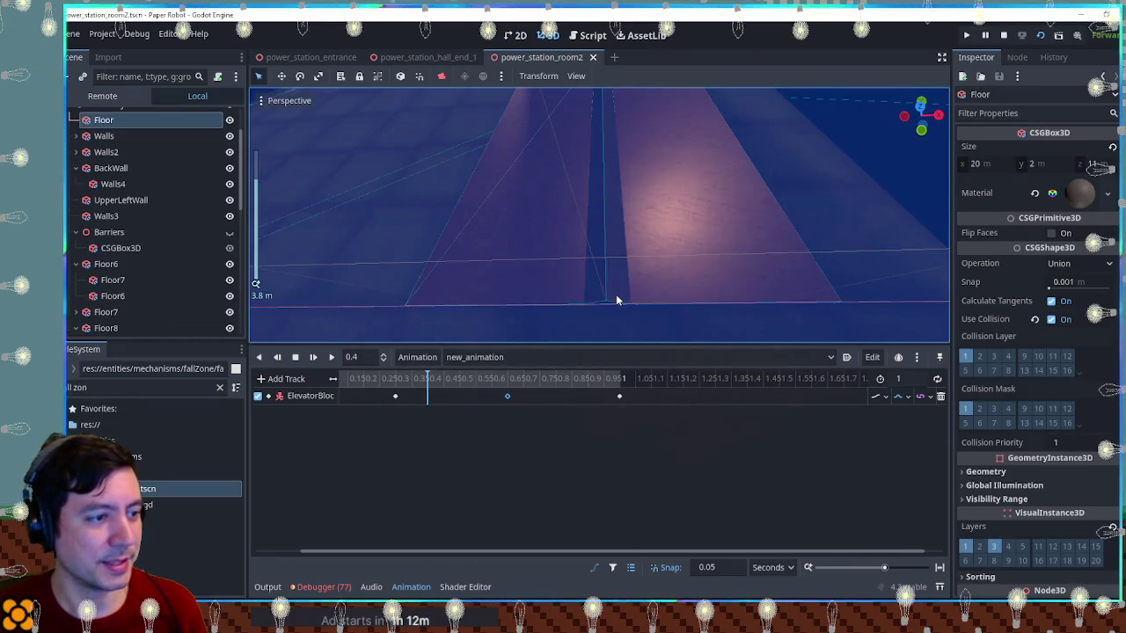
scroll(717, 277, "up", 3)
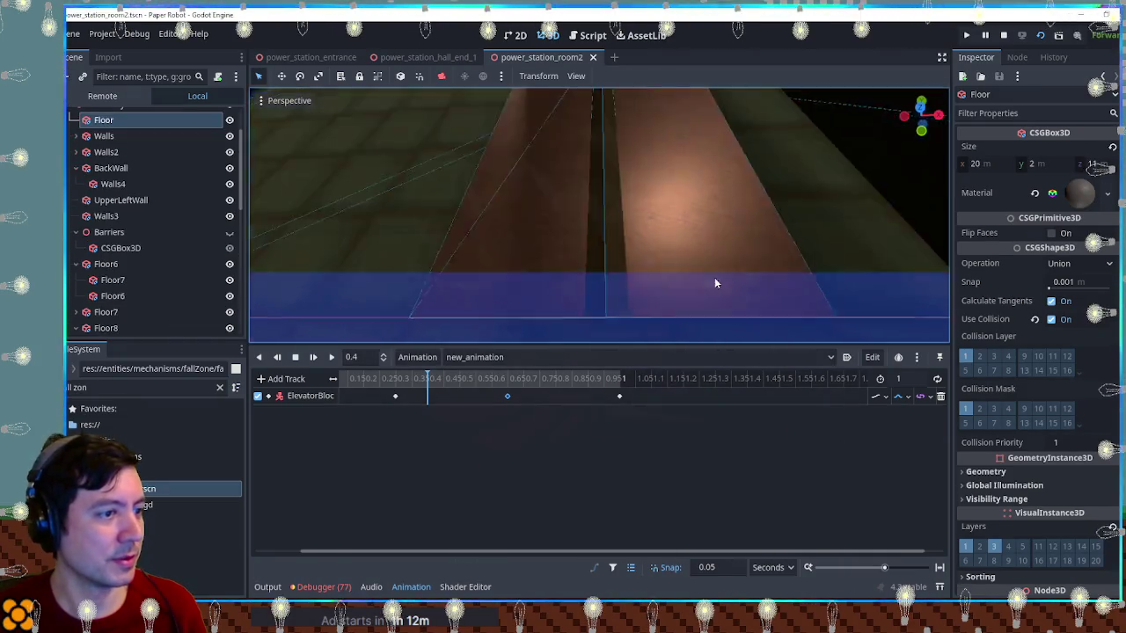
left_click(709, 289)
scroll(123, 317, "down", 2)
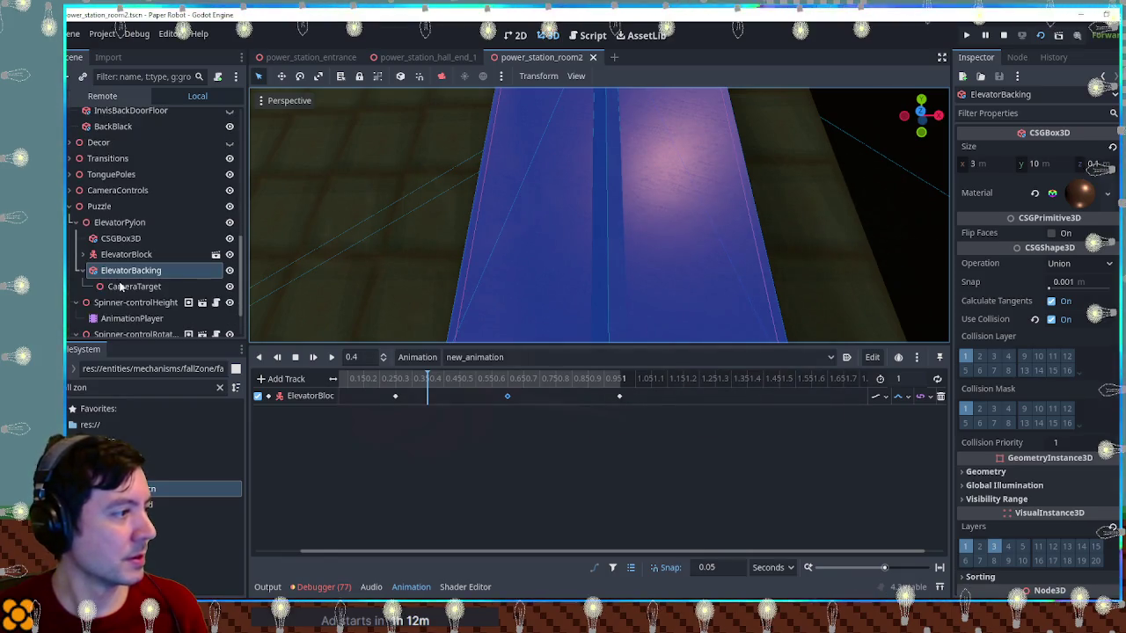
left_click(83, 255)
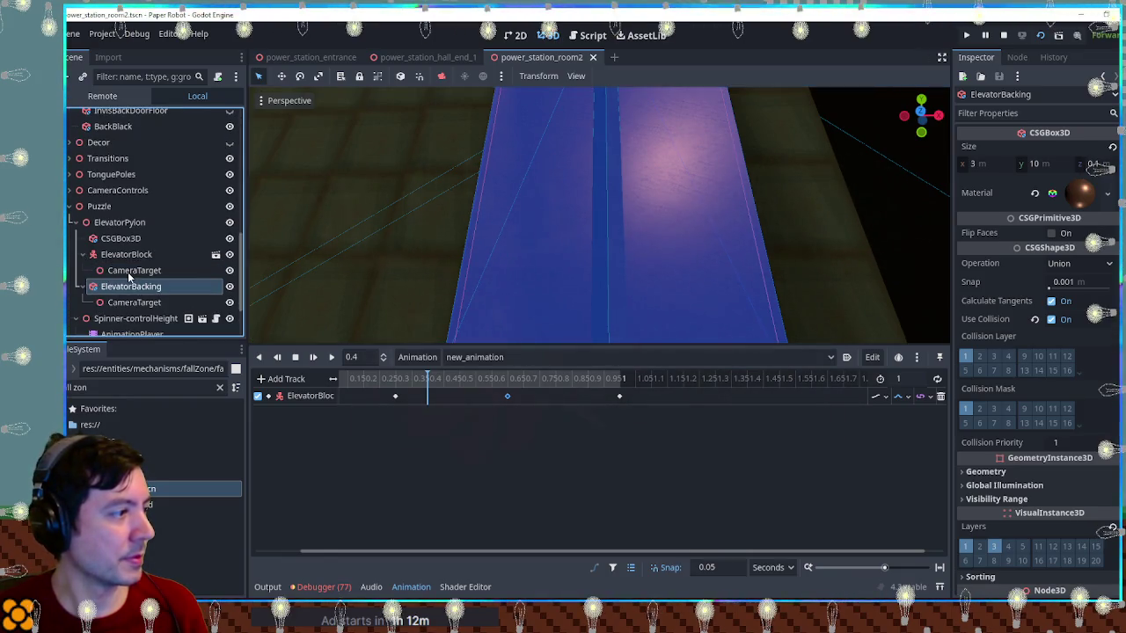
left_click(122, 239)
scroll(607, 185, "down", 2)
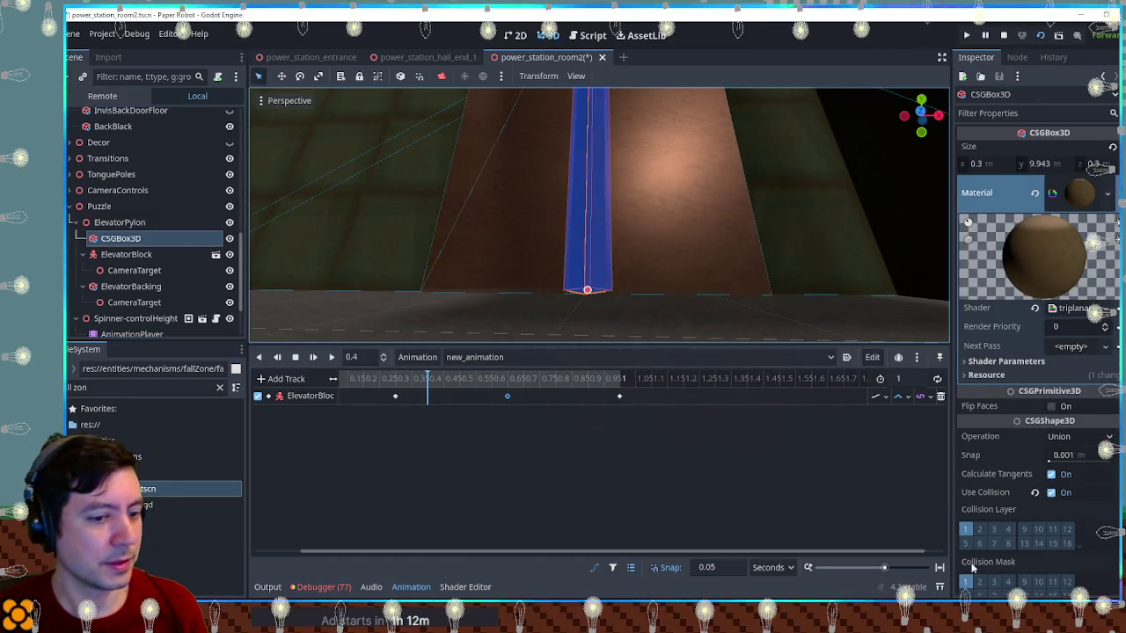
key("F6")
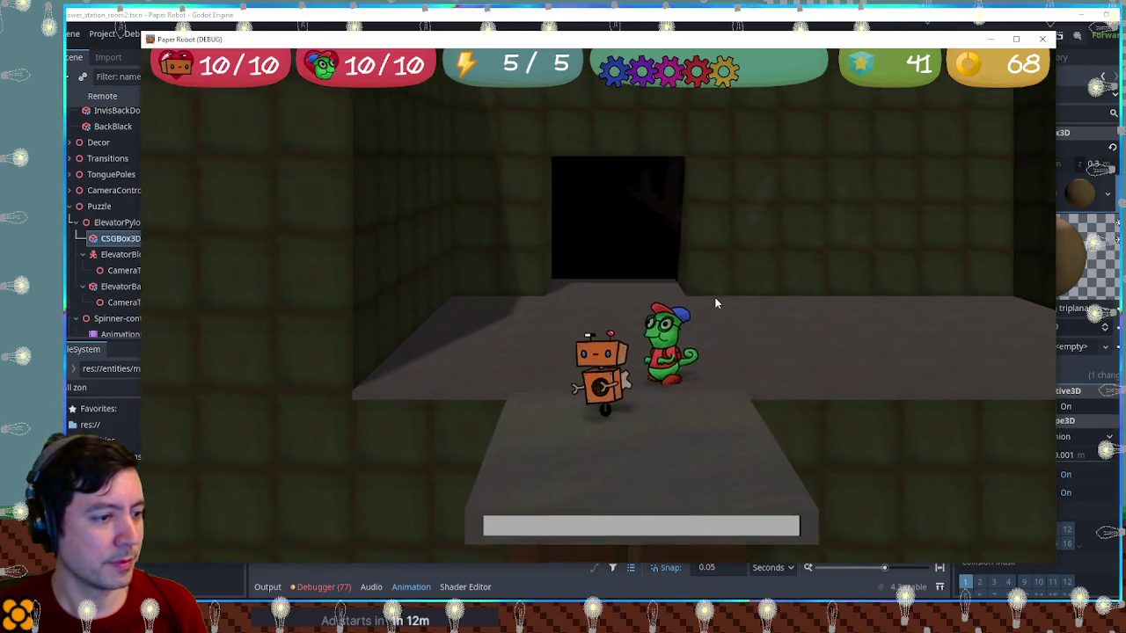
key("Left")
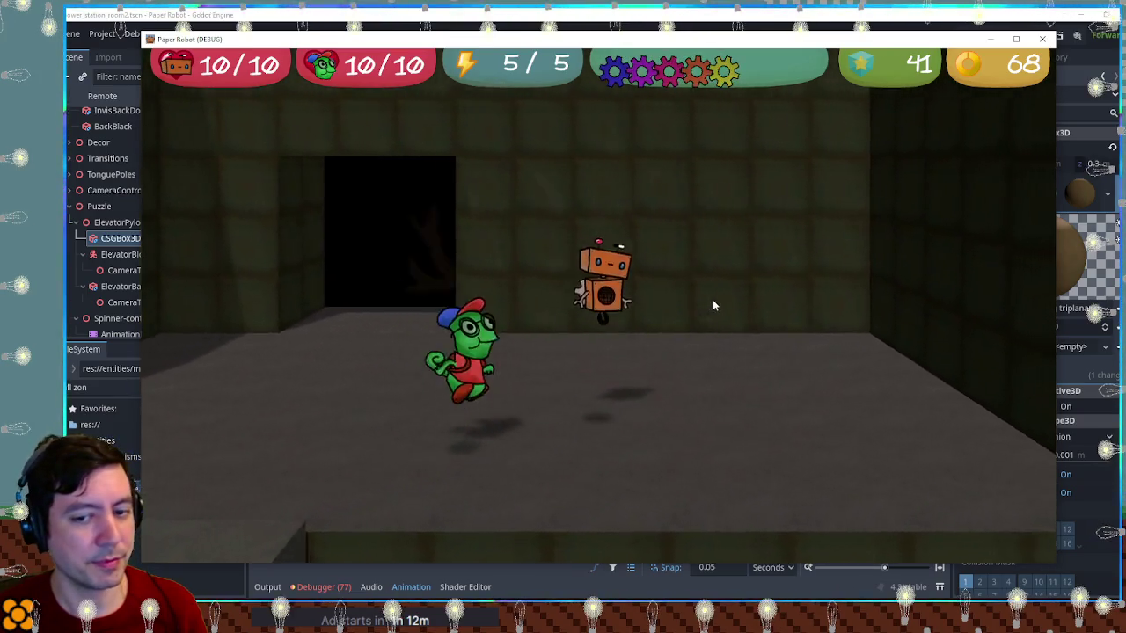
key("Right")
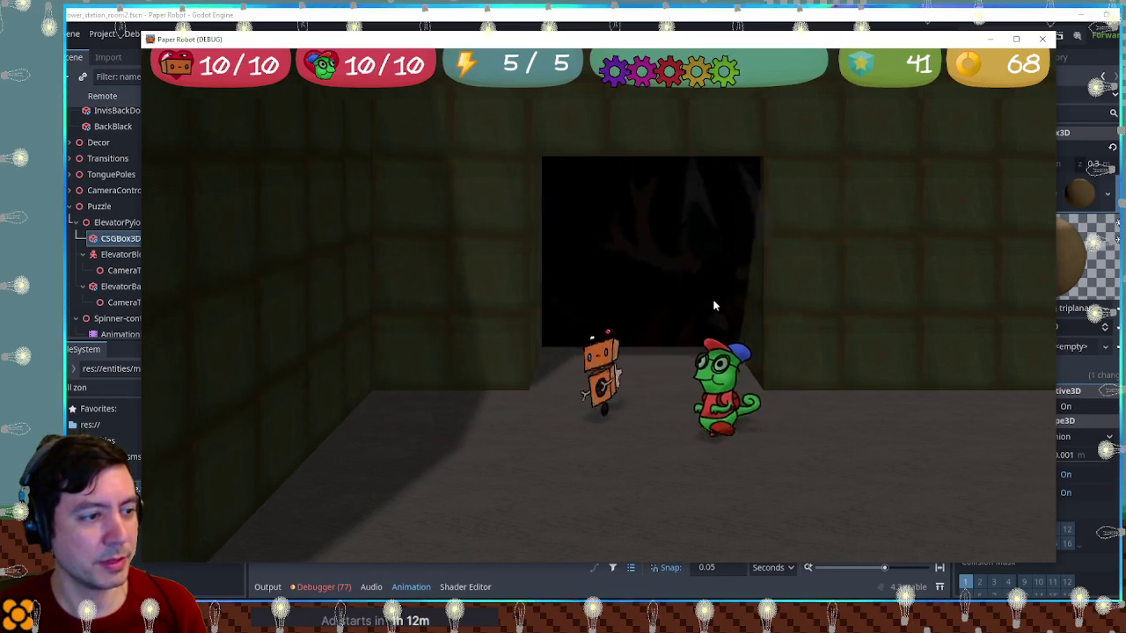
key("Up")
left_click(1041, 41)
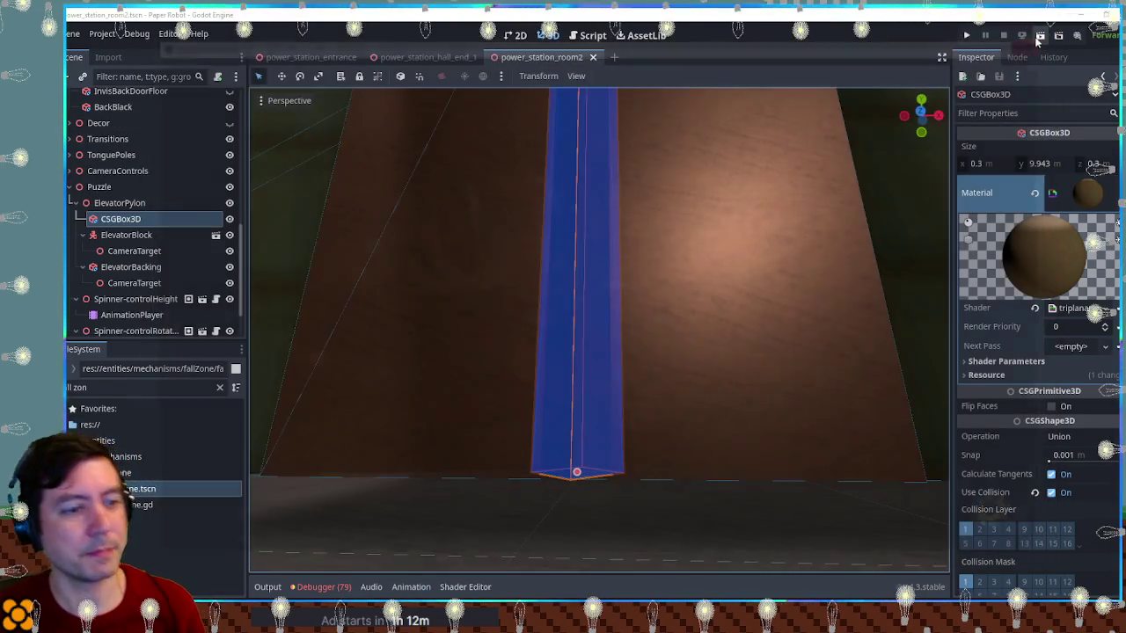
scroll(742, 238, "down", 5)
scroll(693, 236, "down", 5)
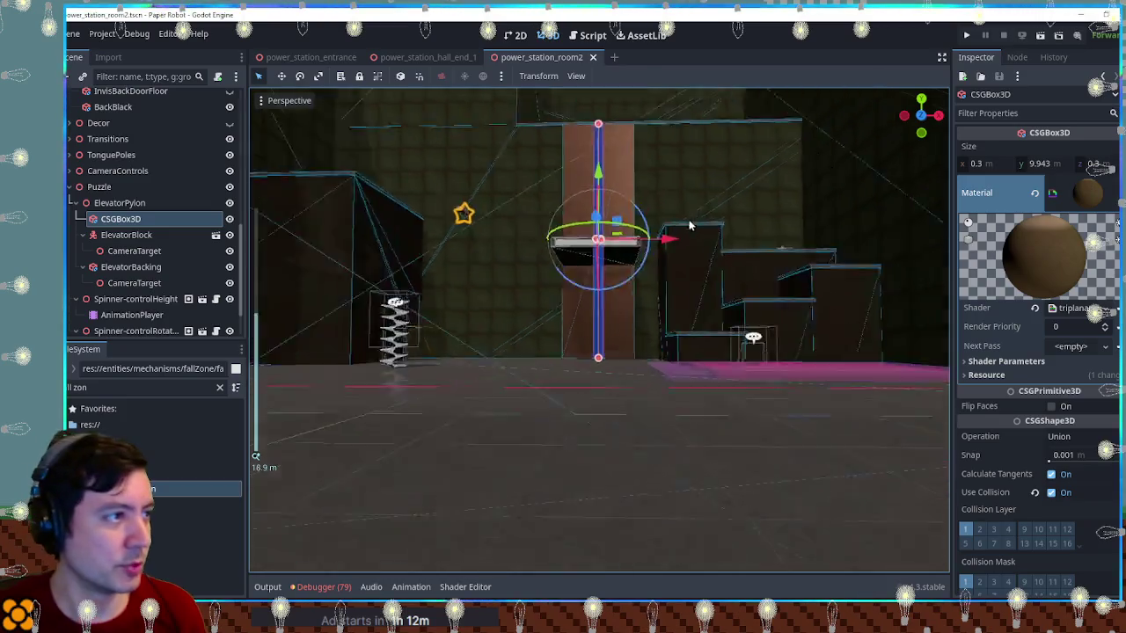
scroll(344, 397, "down", 3)
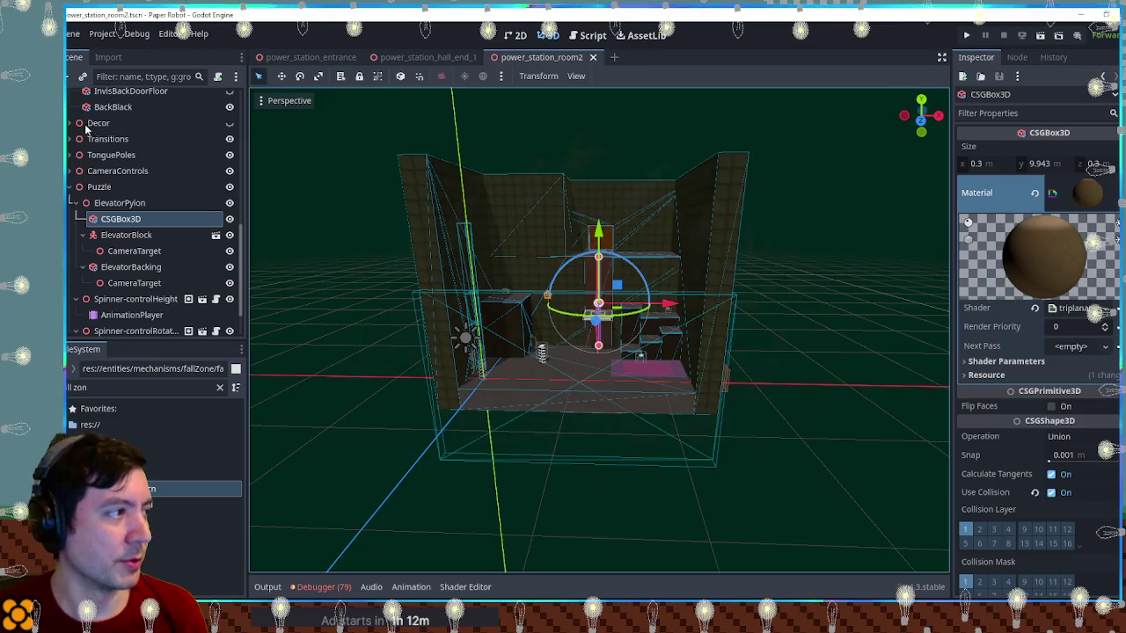
left_click(78, 187)
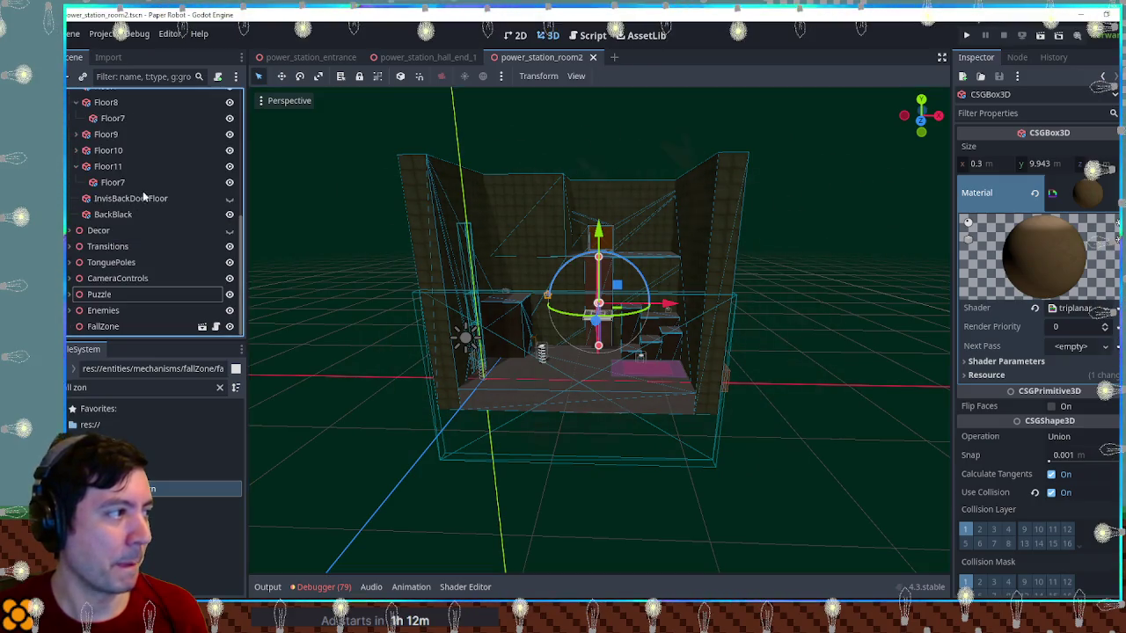
Close the hall_end_1 and room2 scene tabs and delete the old power_station_hub.tscn file
middle_click(426, 58)
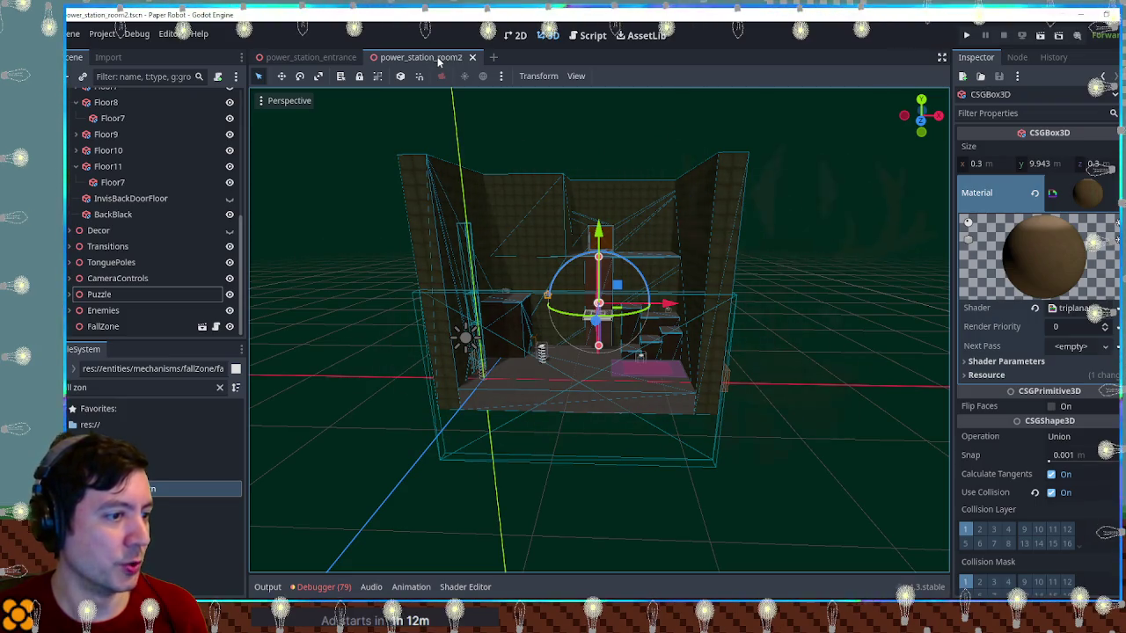
middle_click(437, 57)
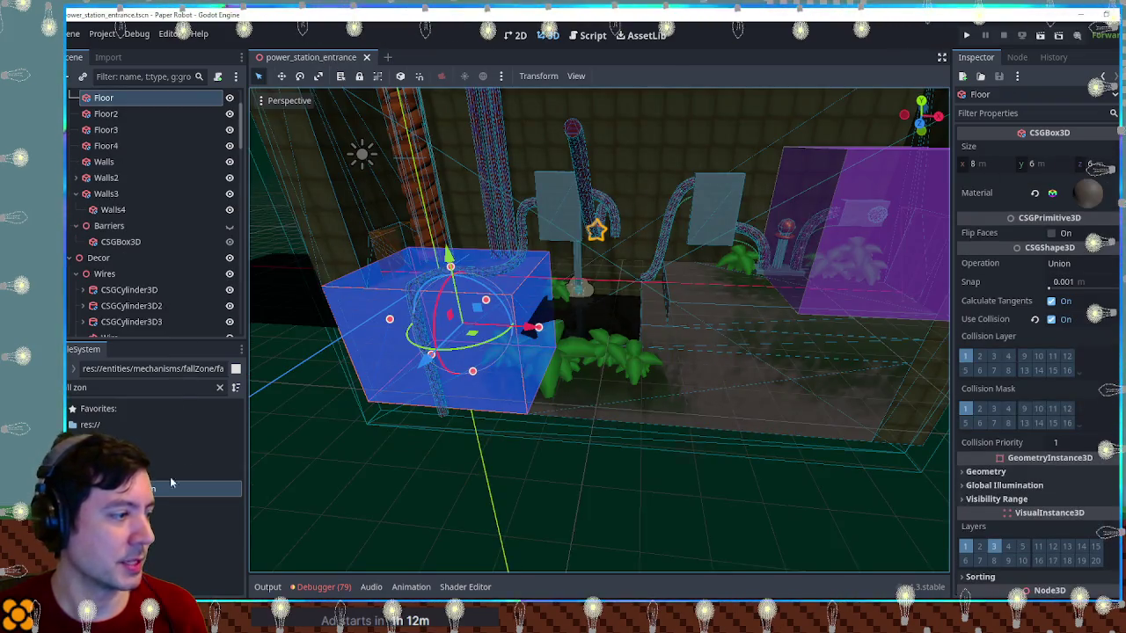
triple_click(121, 387)
type("hub")
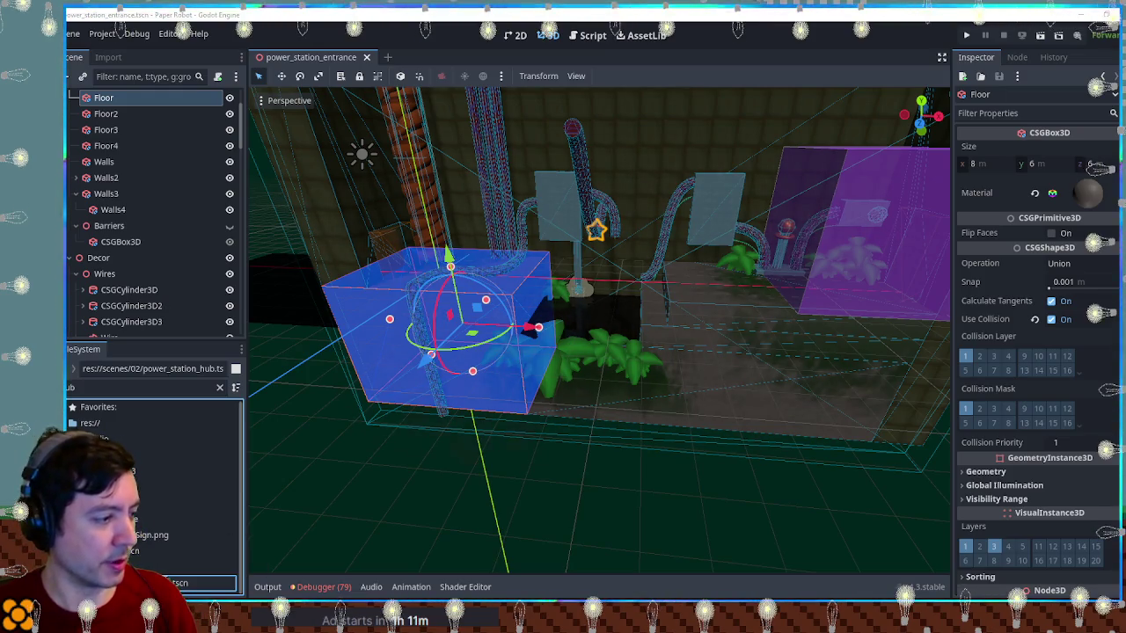
key("Delete")
key("Return")
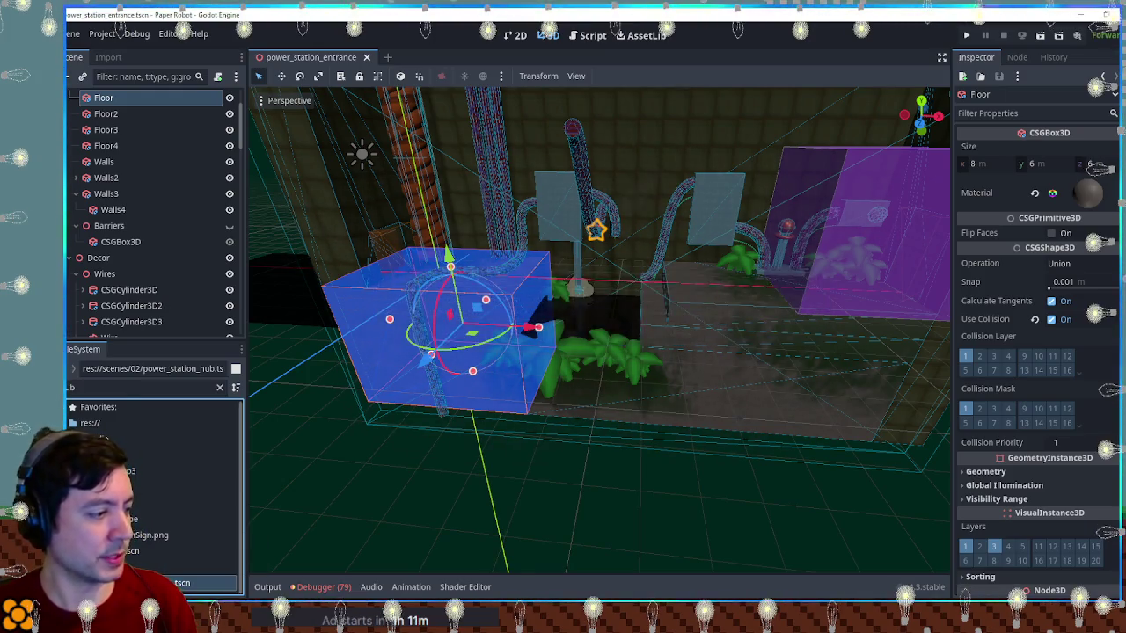
Duplicate power_station_room2.tscn as power_station_hub.tscn and clear the file filter
type("room2")
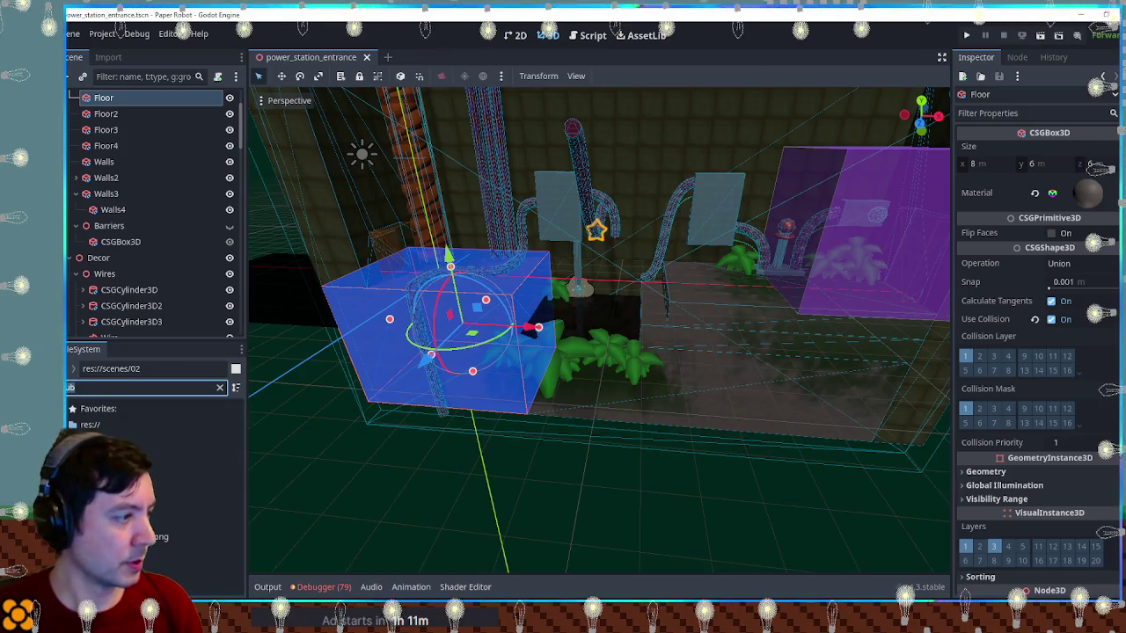
left_click(172, 473)
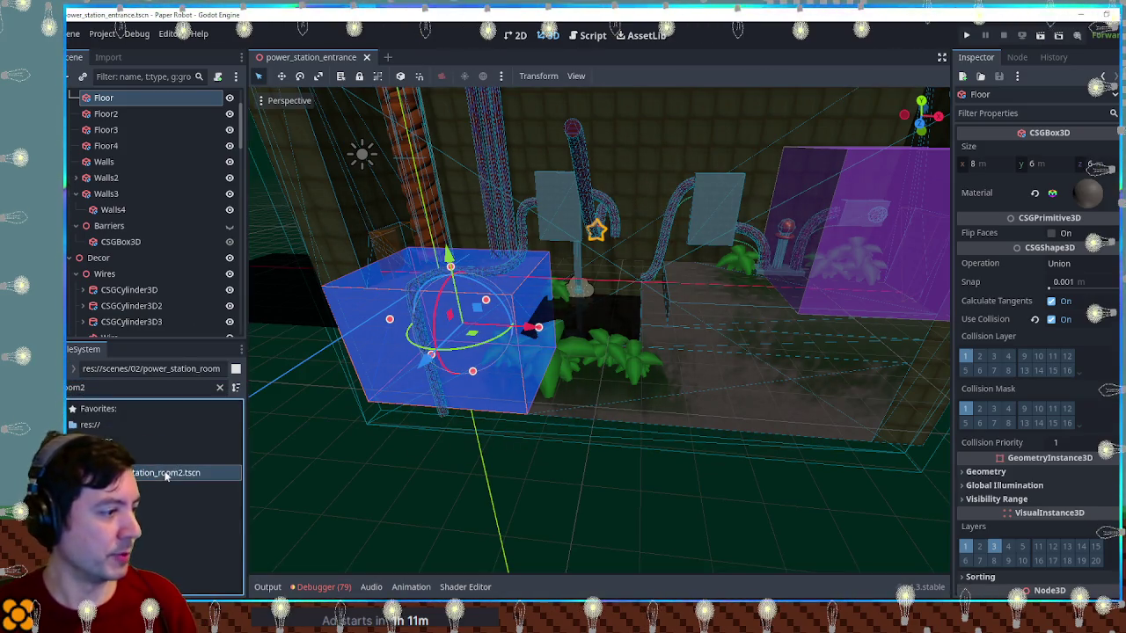
key("ctrl+d")
type("power_station_hub")
left_click(603, 336)
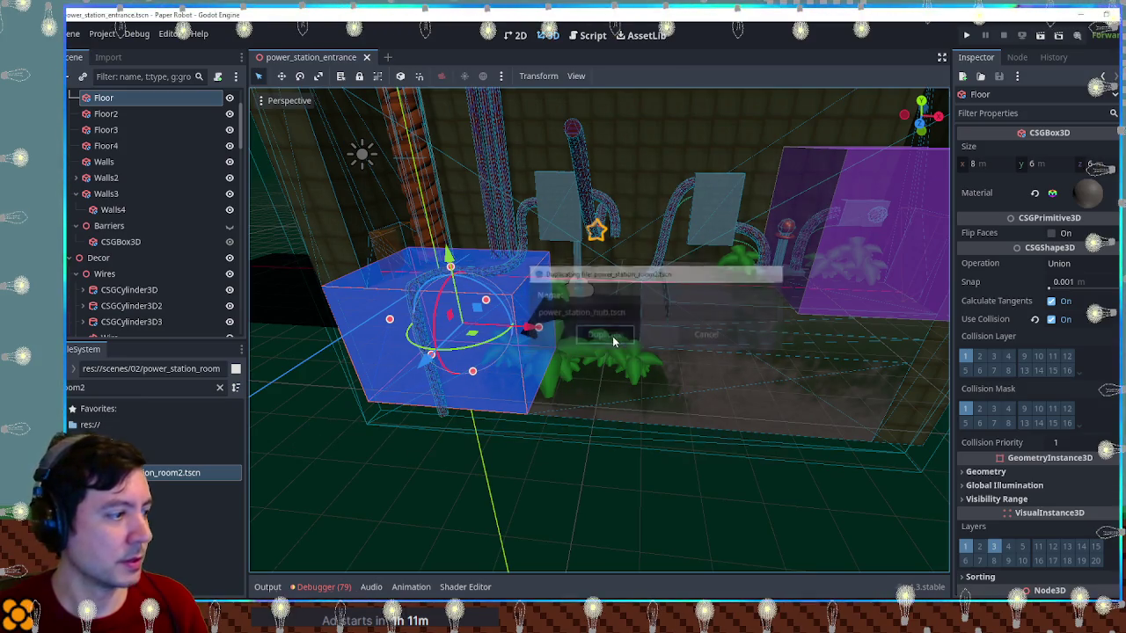
key("BackSpace")
key("BackSpace")
key("BackSpace")
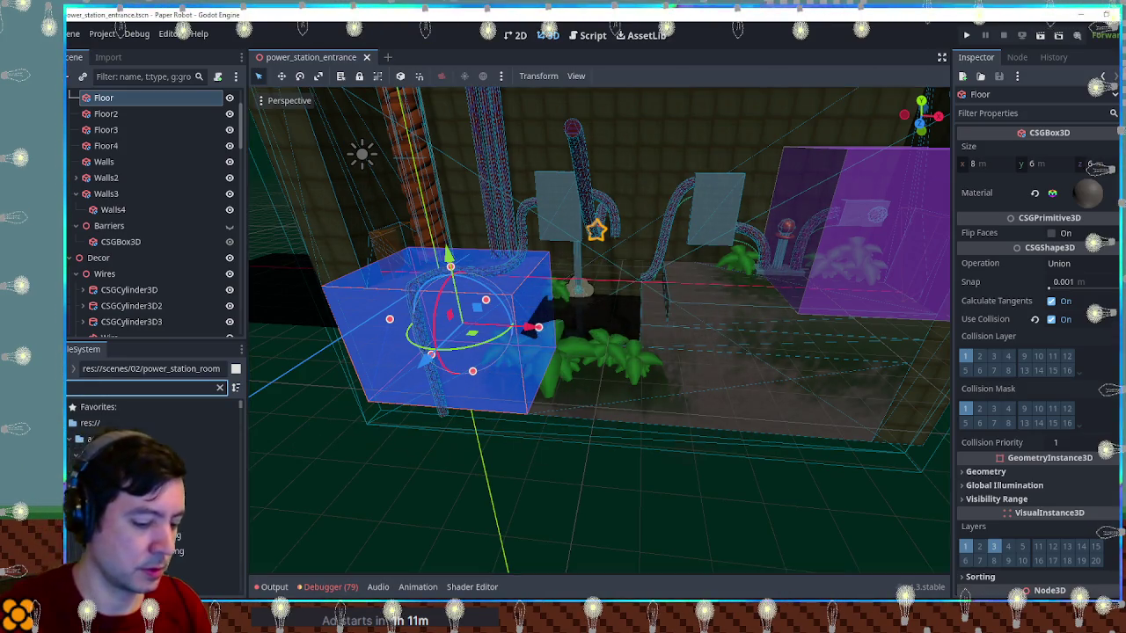
Open power_station_hub.tscn and collapse the Geometry, Decor, Transitions, TonguePoles, CameraControls and Puzzle groups
double_click(202, 583)
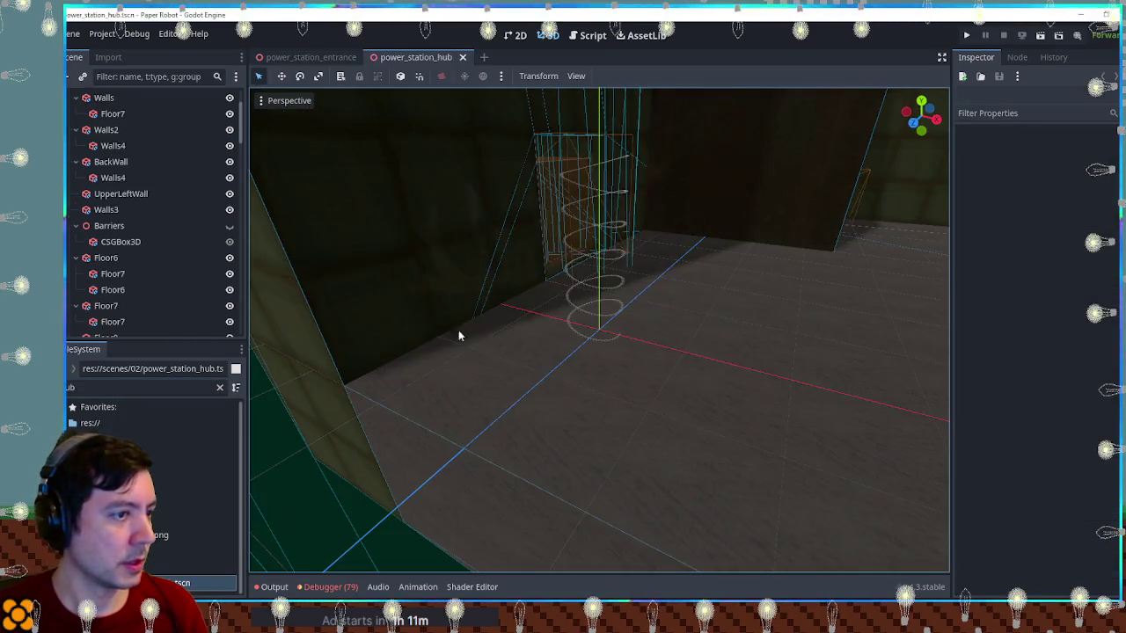
scroll(606, 246, "down", 5)
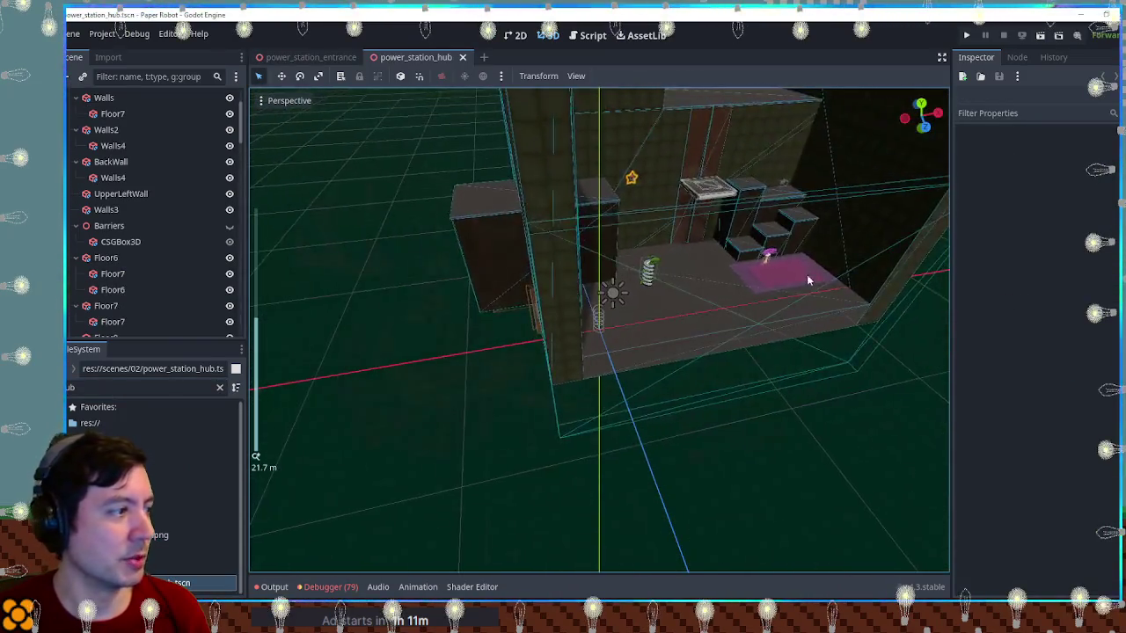
scroll(144, 149, "up", 5)
left_click(70, 145)
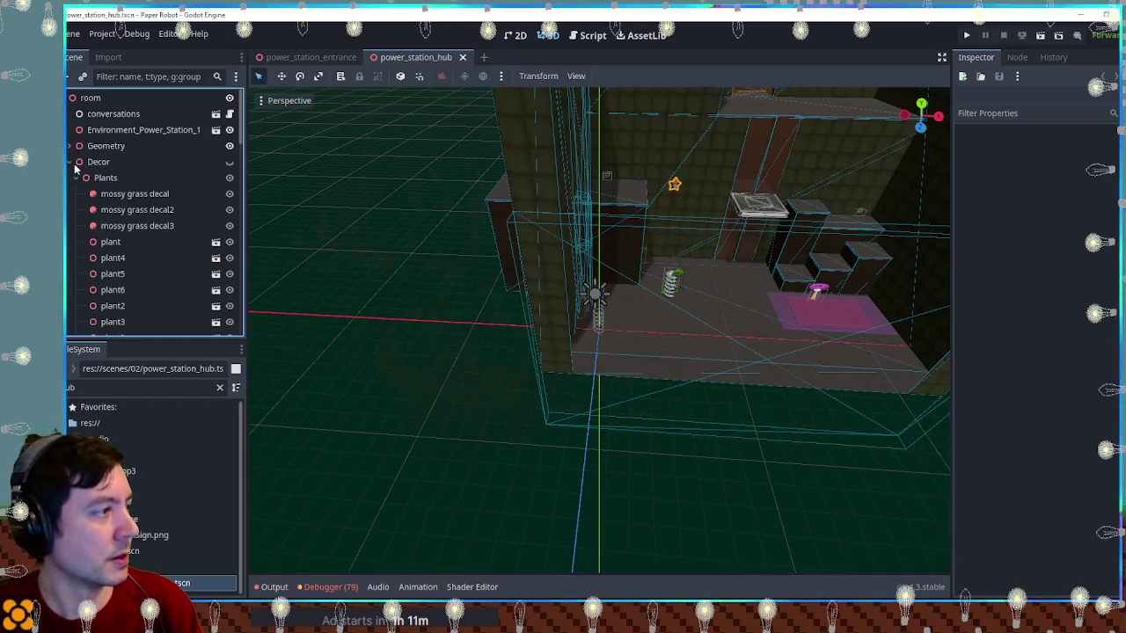
left_click(72, 164)
left_click(72, 162)
left_click(73, 178)
left_click(72, 194)
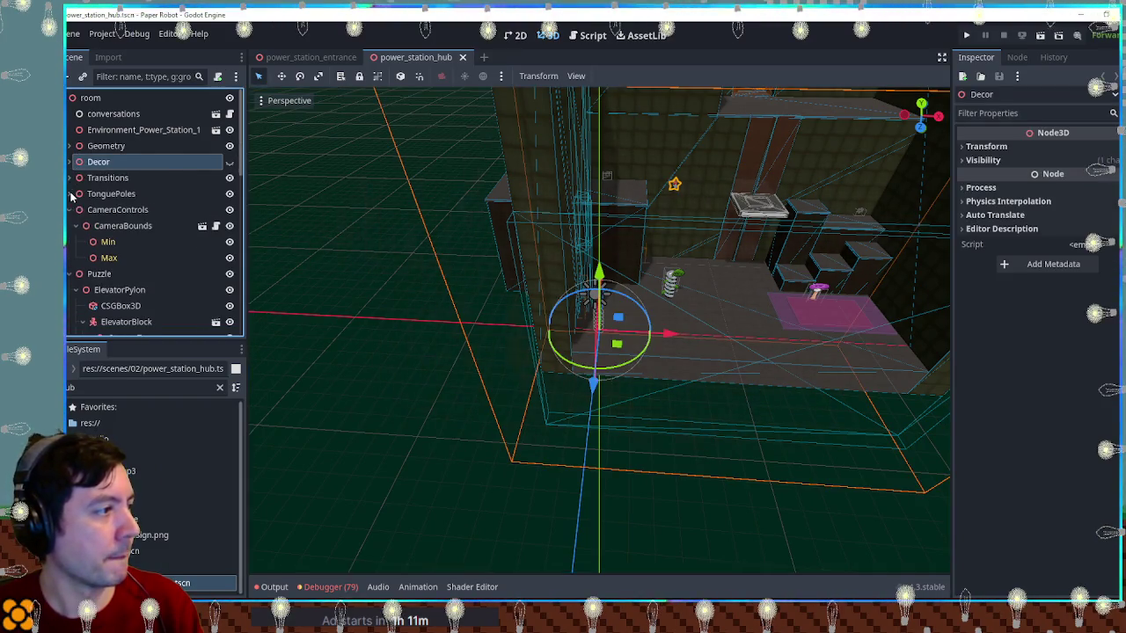
left_click(72, 209)
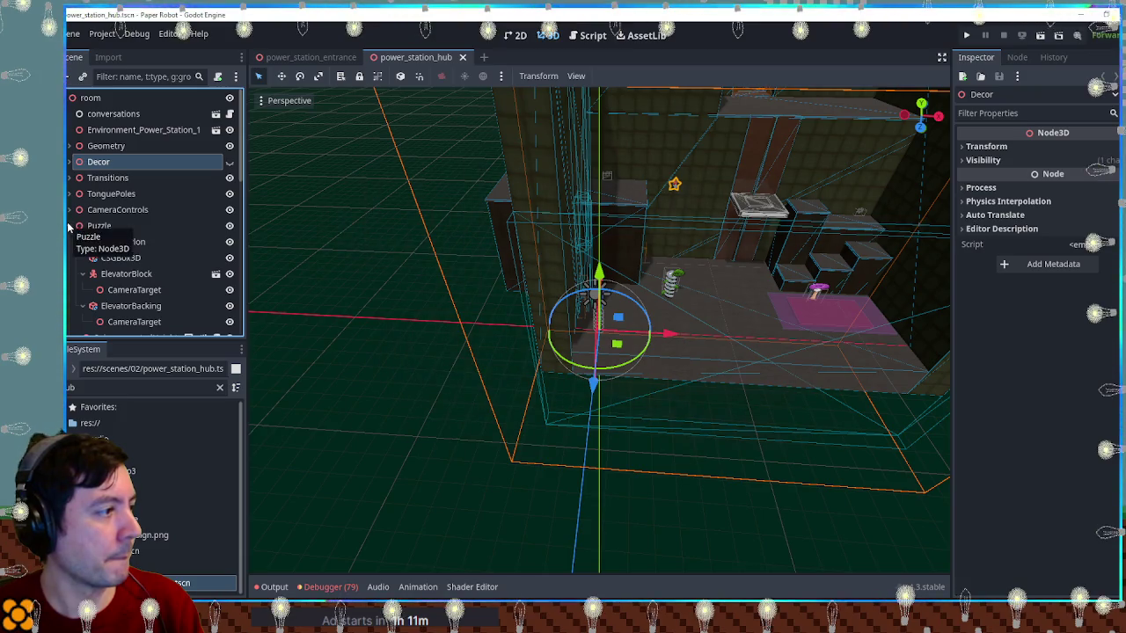
left_click(69, 227)
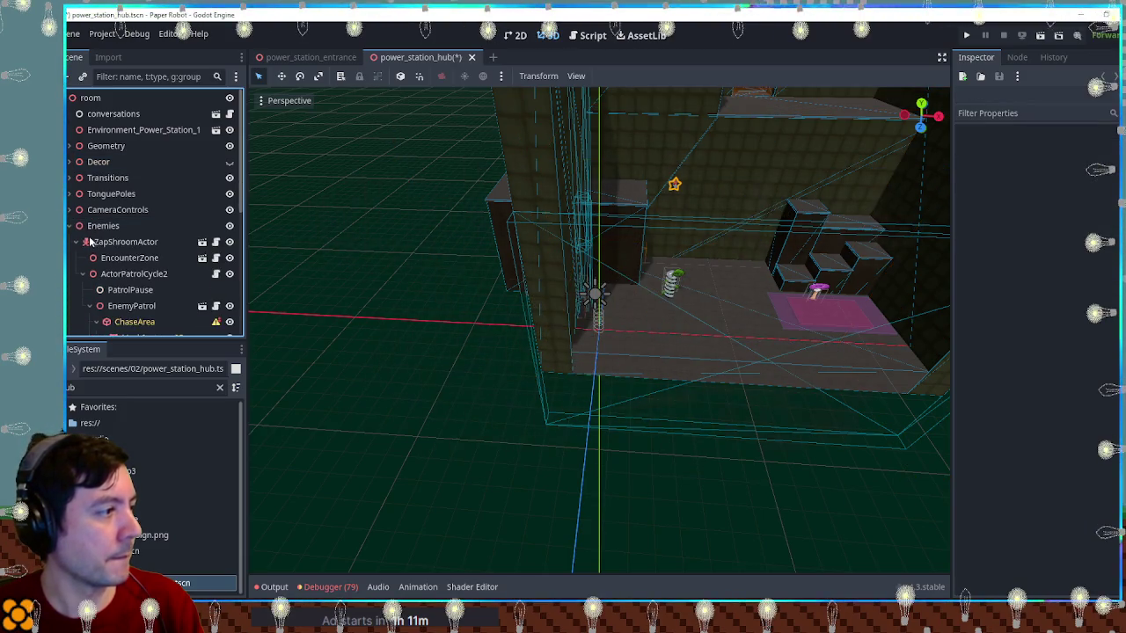
Delete the ZapShroomActor and DrillBiteActor enemies from the Enemies group
left_click(79, 245)
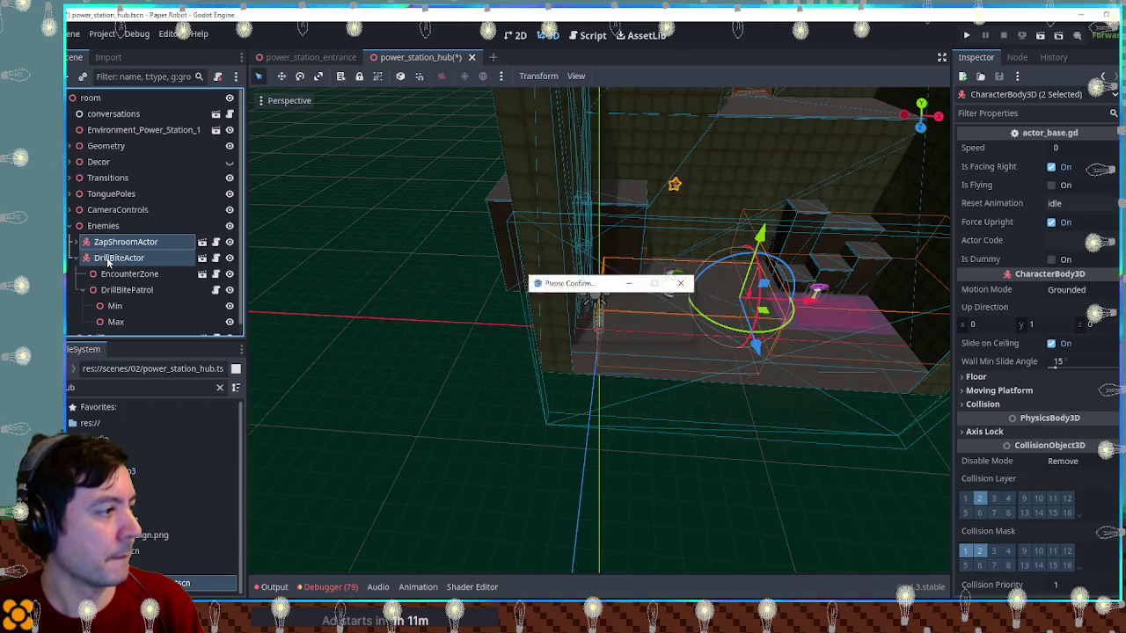
key("Delete")
left_click(98, 241)
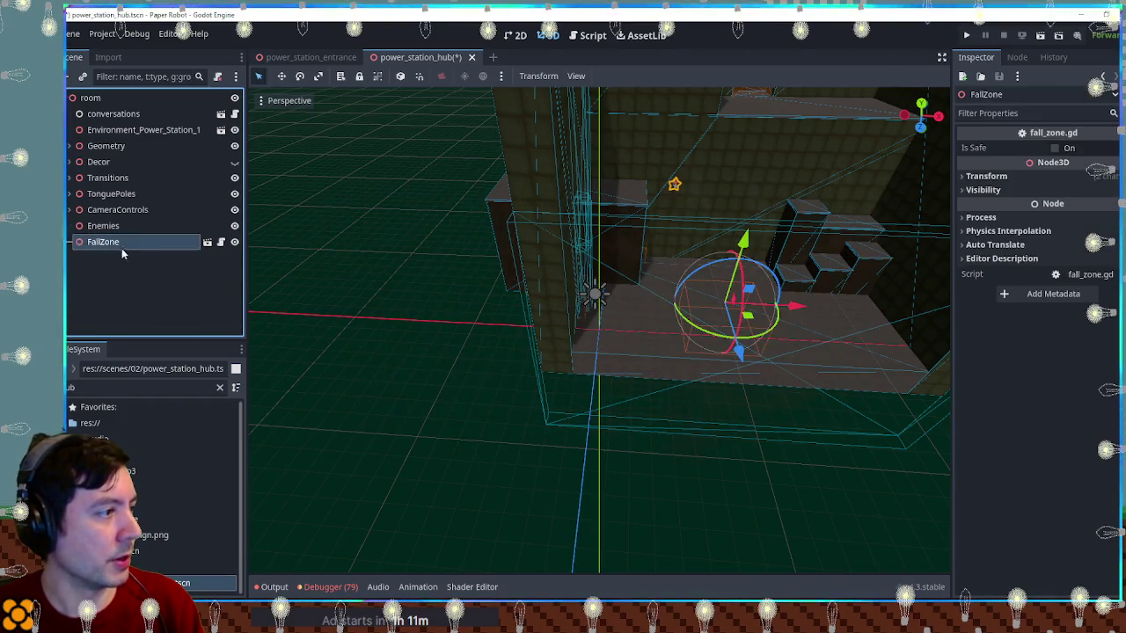
Delete the four stair boxes Floor6, Floor8, Floor10 and Floor11
left_click(501, 227)
key("Delete")
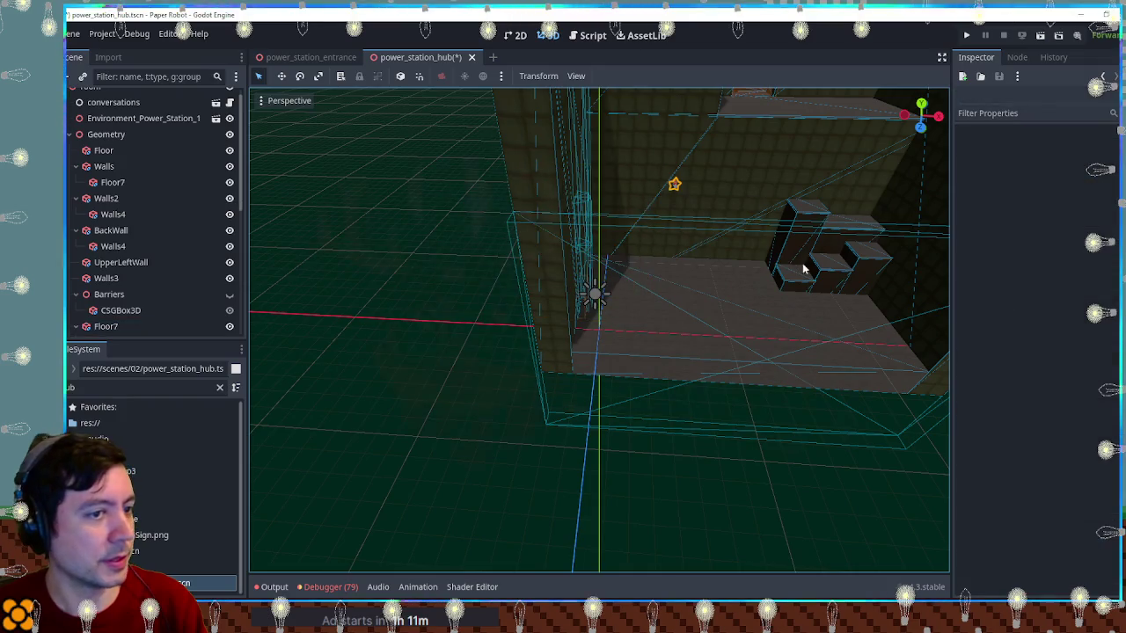
mouse_move(801, 249)
left_mouse_down()
mouse_move(774, 268)
mouse_move(660, 255)
mouse_move(443, 265)
left_mouse_up()
left_click(841, 253)
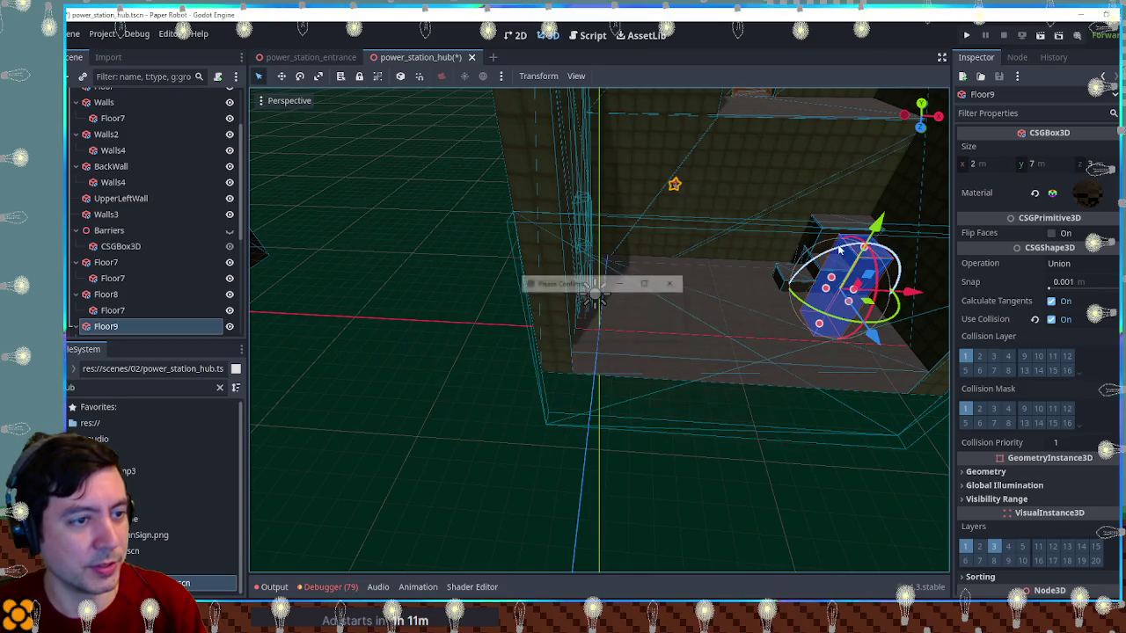
left_click(824, 251)
key("Delete")
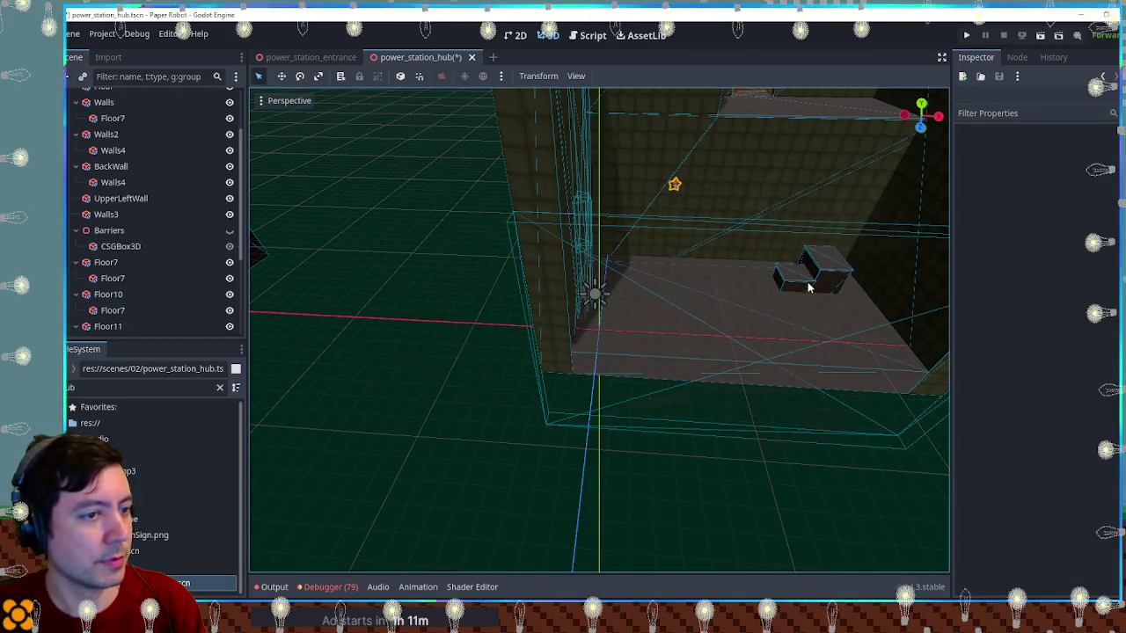
left_click(800, 293)
key("Delete")
left_click(827, 274)
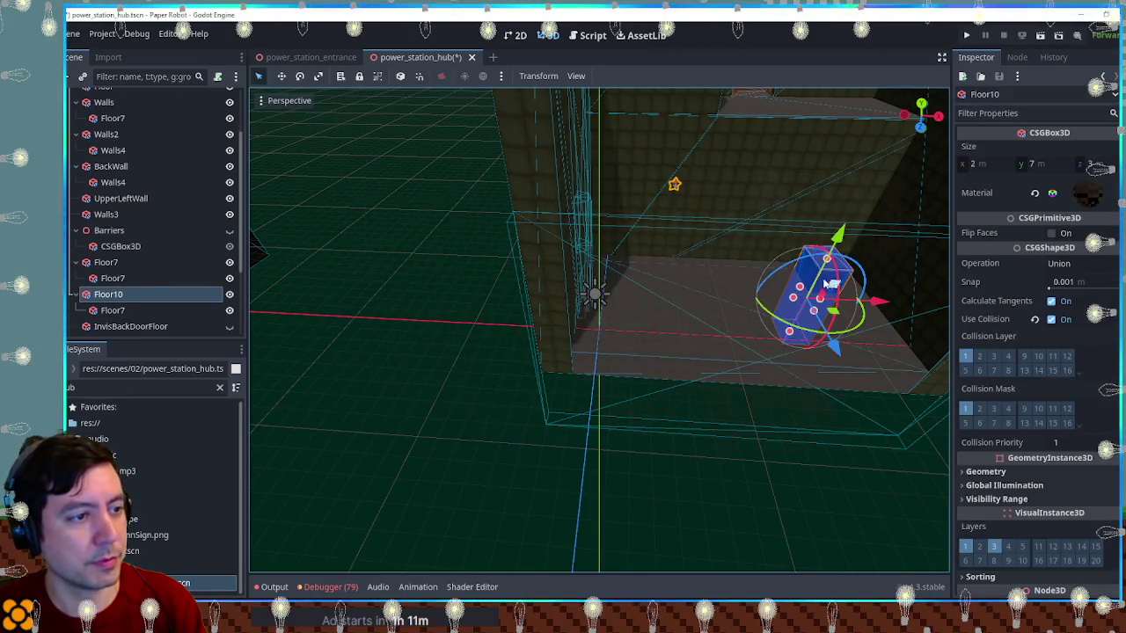
key("Delete")
Shift TonguePoleHorizontal2 further left
left_click(675, 186)
left_click_drag(698, 191, 567, 207)
scroll(739, 226, "down", 5)
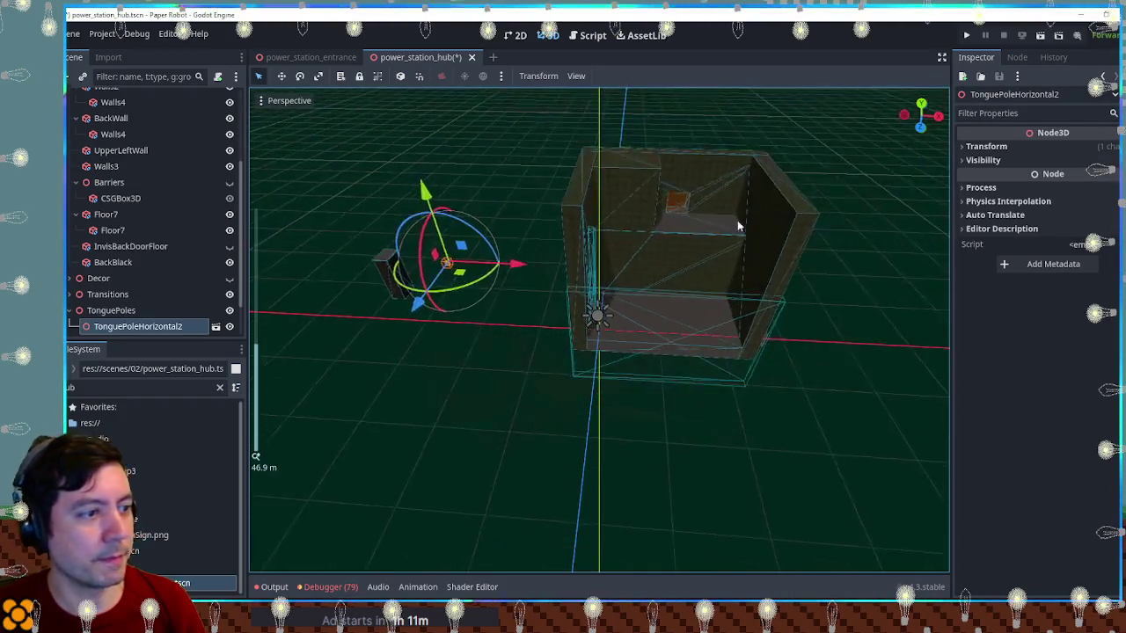
Inspect the Walls4 box and BackWall opening, ending on a level view of the floor
left_click_drag(739, 226, 616, 264)
left_click(590, 247)
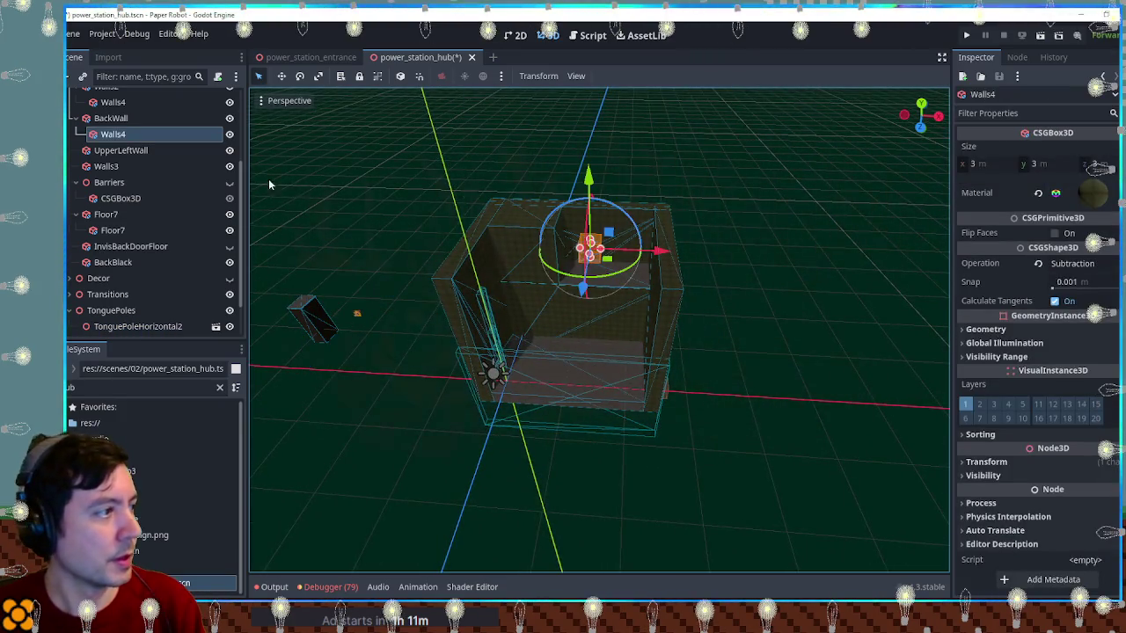
left_click(132, 118)
mouse_move(673, 259)
left_mouse_down()
mouse_move(515, 282)
mouse_move(668, 288)
left_mouse_up()
scroll(672, 292, "down", 3)
scroll(681, 294, "up", 3)
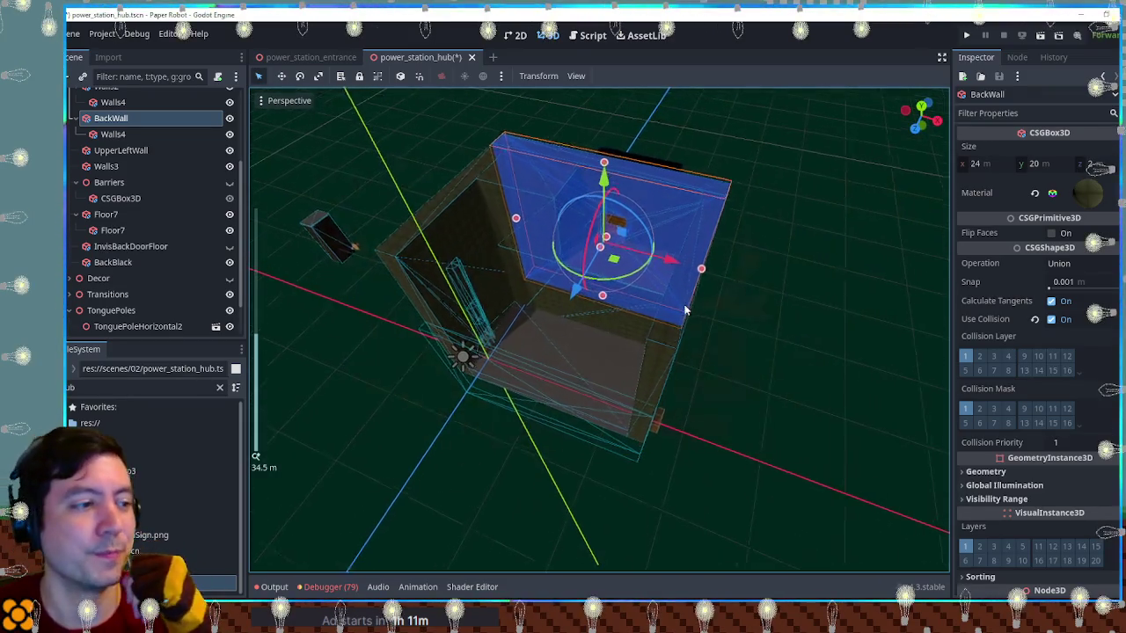
scroll(563, 352, "up", 5)
mouse_move(563, 352)
left_mouse_down()
mouse_move(648, 389)
mouse_move(621, 293)
mouse_move(605, 299)
left_mouse_up()
scroll(616, 299, "up", 2)
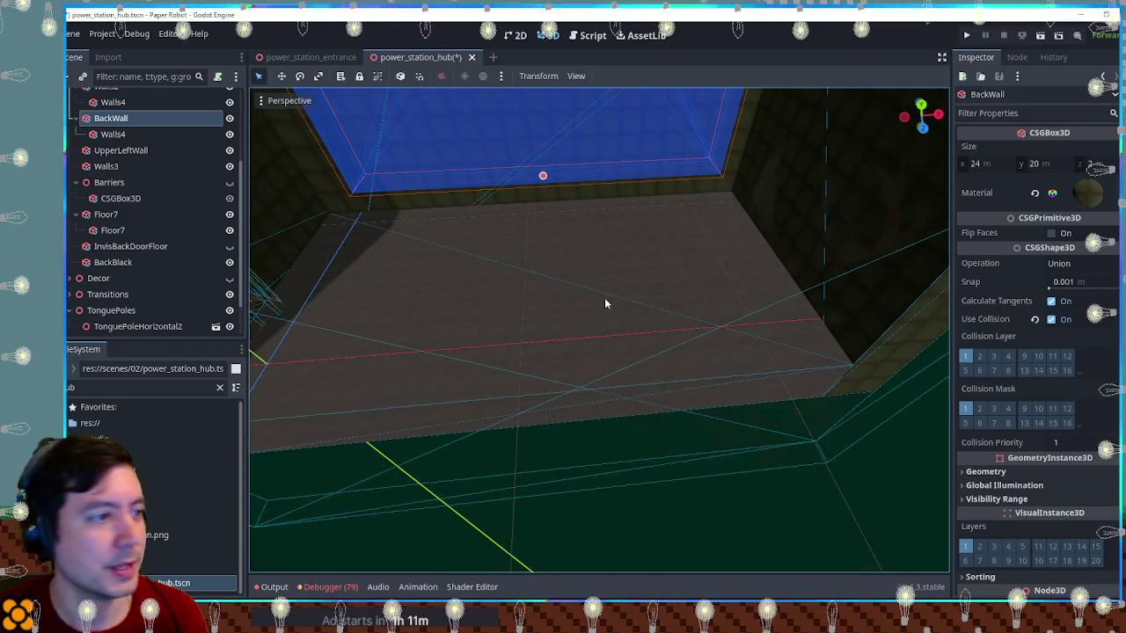
scroll(524, 309, "up", 5)
left_click_drag(523, 309, 744, 319)
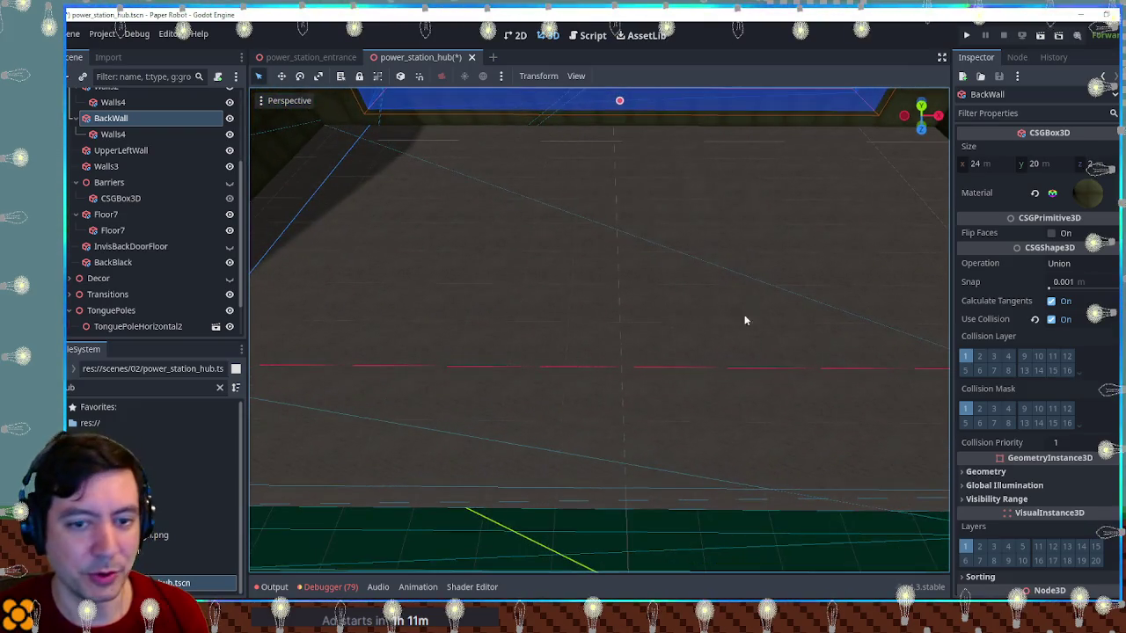
In Krita's dungeon2.kra, hide Paint Layer 9 and show Paint Layers 8 and 7
key("alt+Tab")
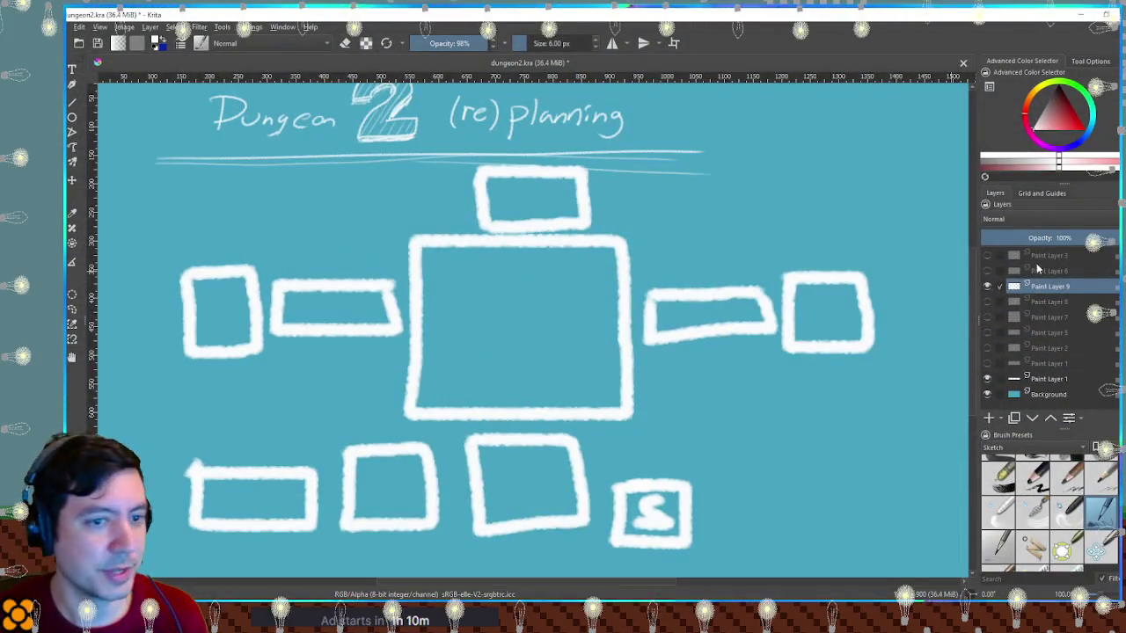
left_click(986, 287)
left_click(986, 302)
left_click(986, 317)
Level the canvas rotation and pan around the gridded dungeon map to inspect its edges
left_click_drag(711, 346, 695, 326)
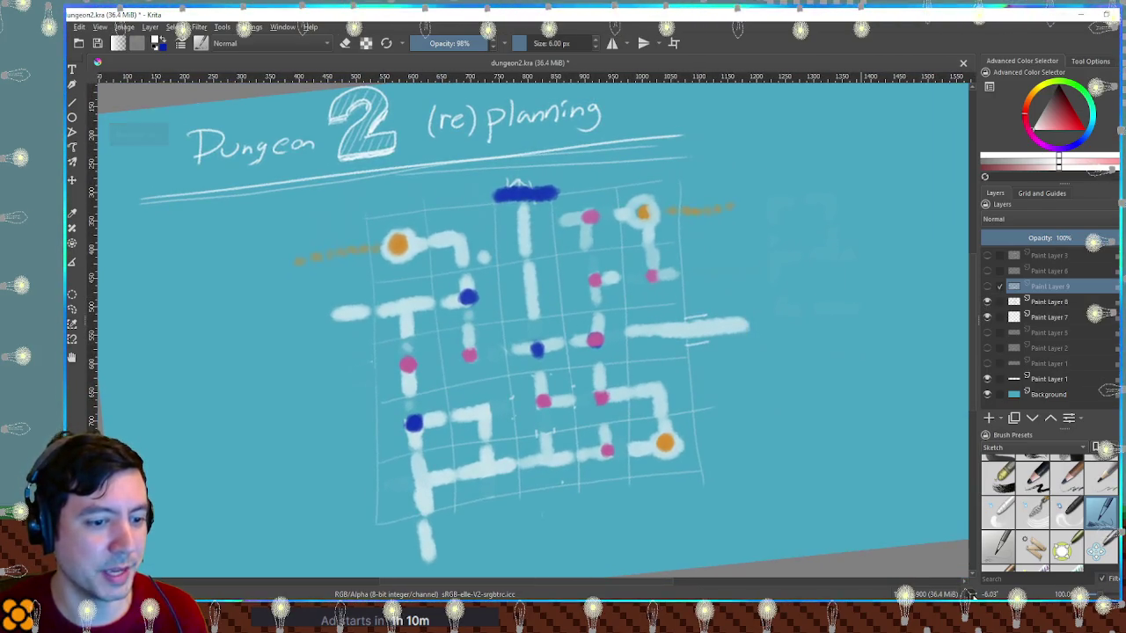
key("5")
scroll(716, 397, "up", 4)
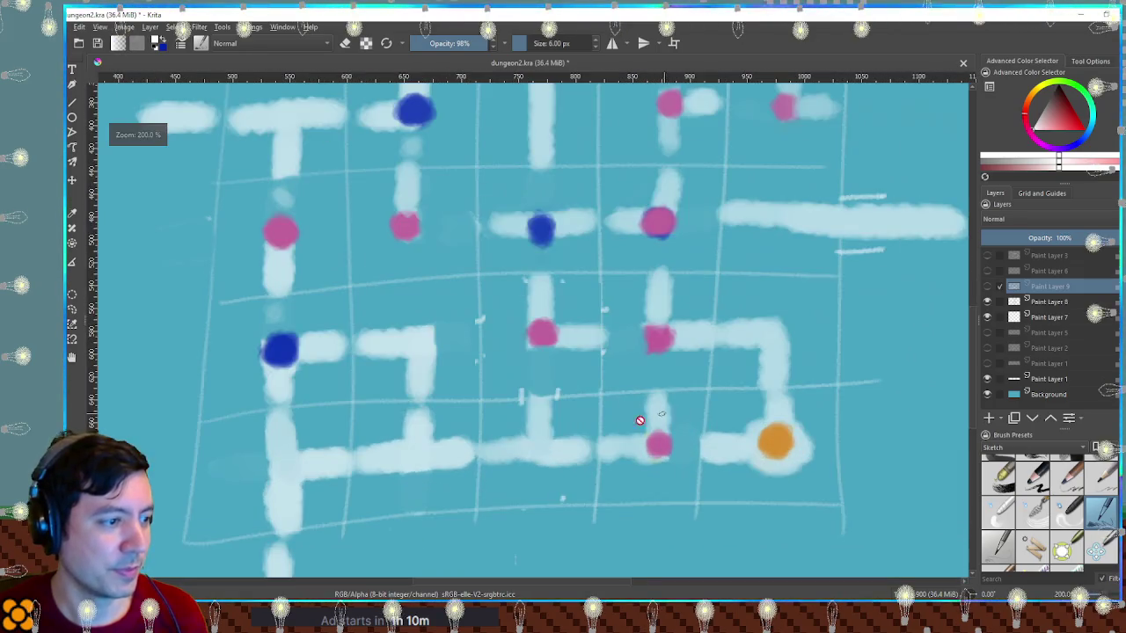
scroll(549, 428, "down", 2)
mouse_move(568, 431)
left_mouse_down()
mouse_move(640, 413)
mouse_move(635, 394)
left_mouse_up()
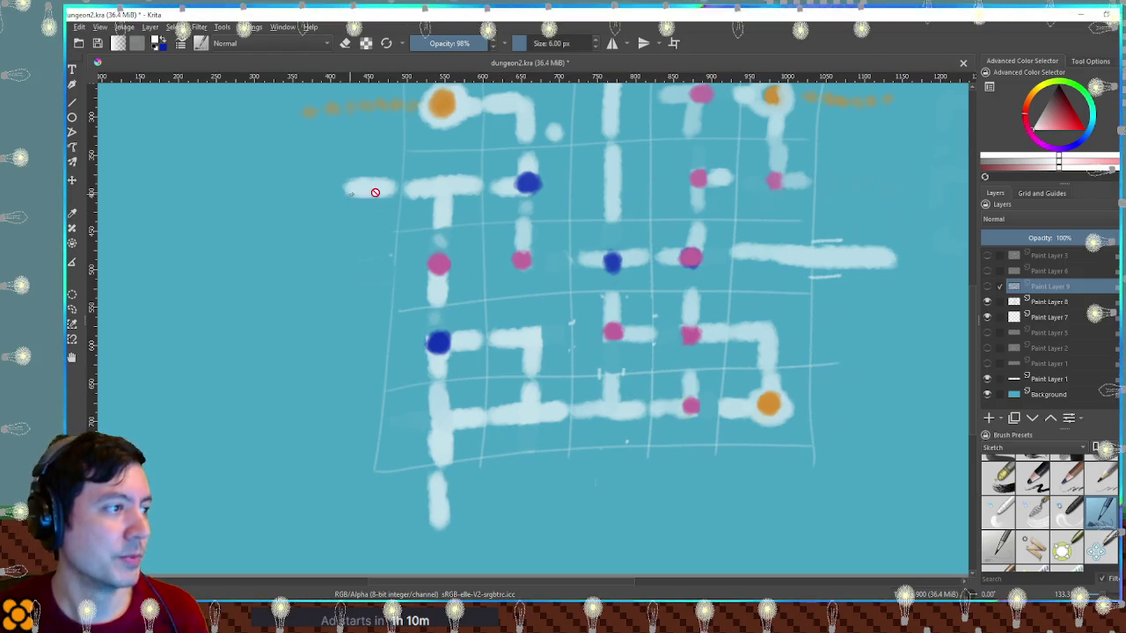
mouse_move(412, 192)
left_mouse_down()
mouse_move(378, 247)
mouse_move(411, 311)
left_mouse_up()
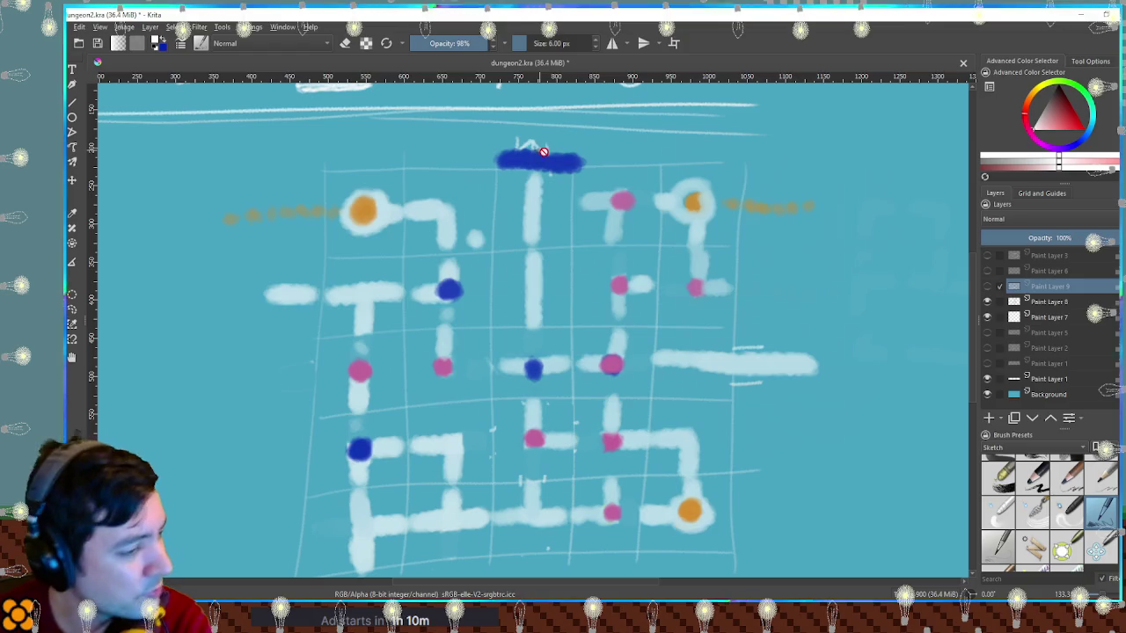
left_click_drag(708, 290, 695, 223)
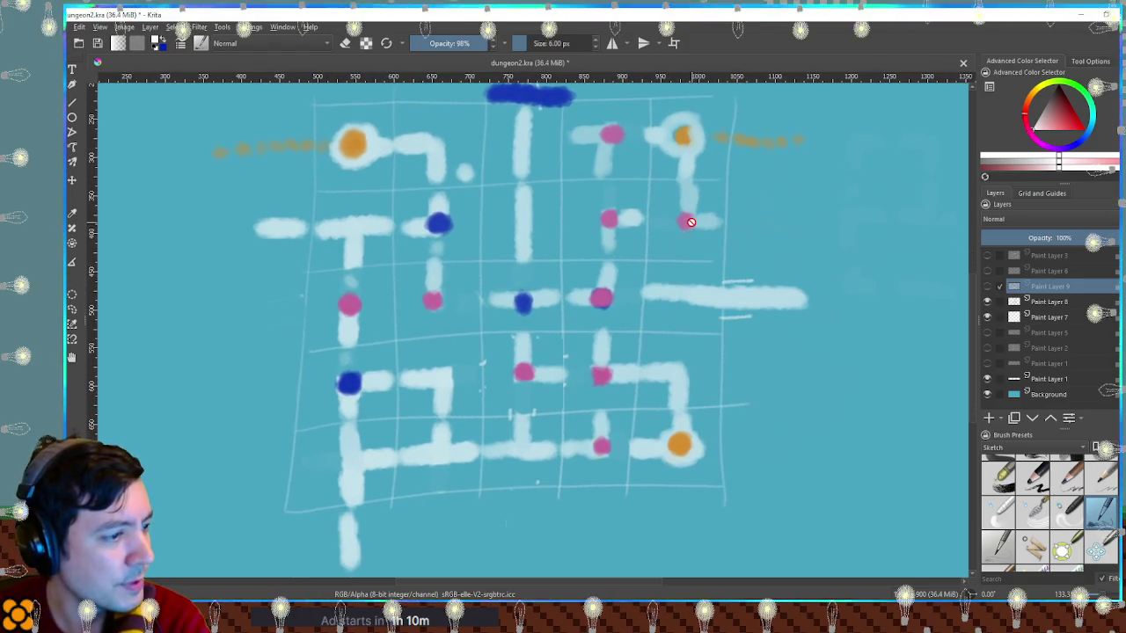
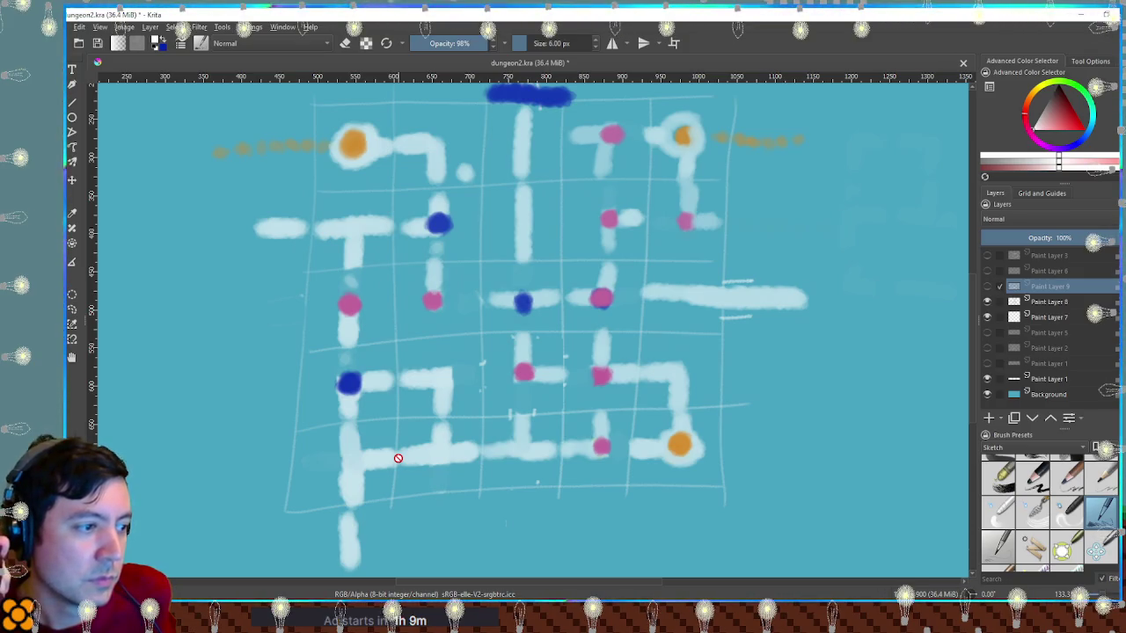
Switch from the Krita dungeon sketch to the Godot editor
key("alt+Tab")
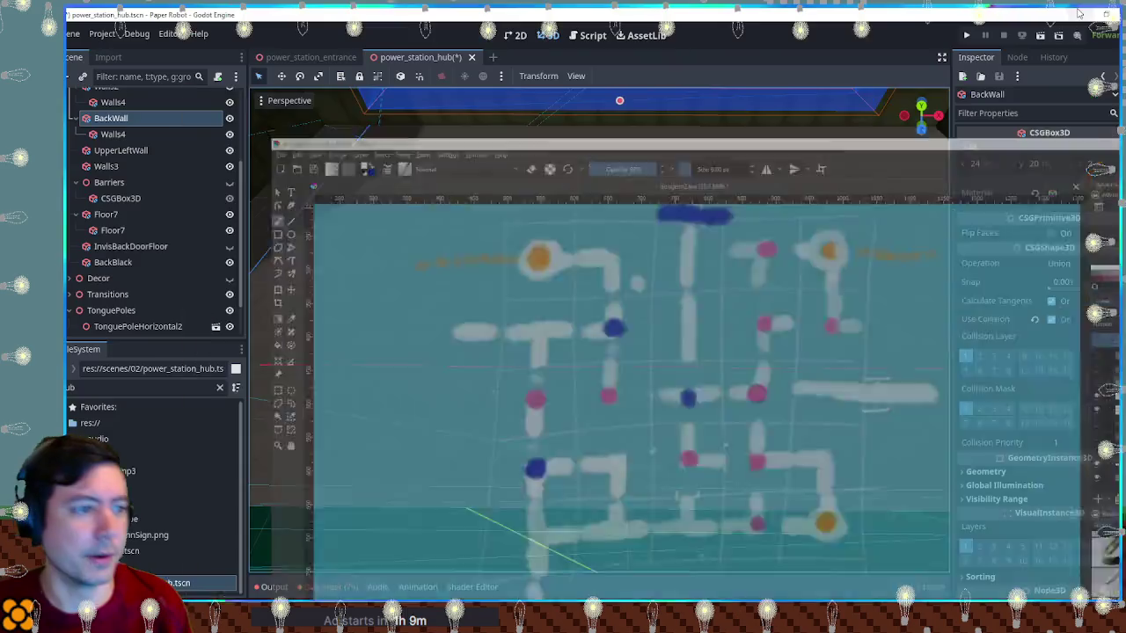
Collapse the Geometry group and add a Node3D named Tiles under the room root
scroll(132, 202, "up", 4)
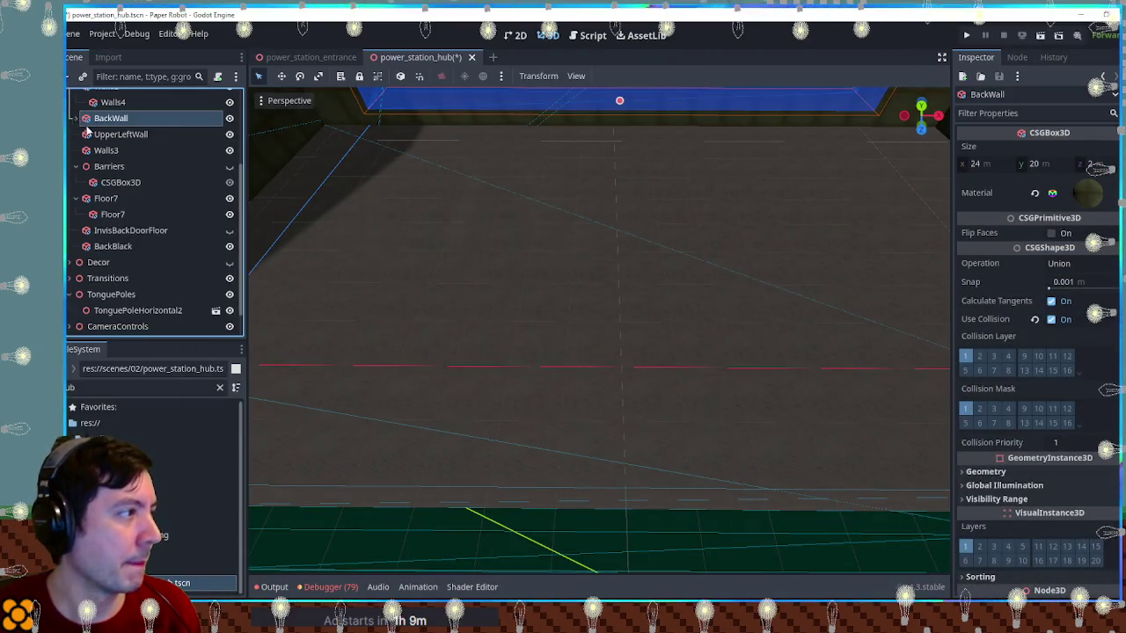
left_click(72, 146)
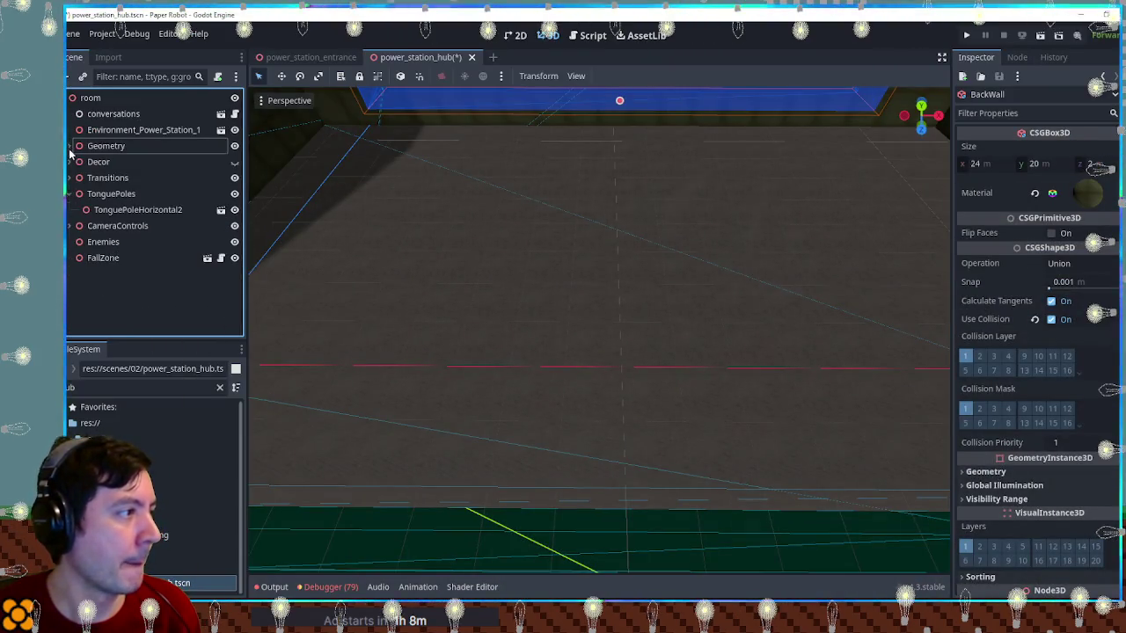
left_click(90, 97)
key("ctrl+a")
type("node3d")
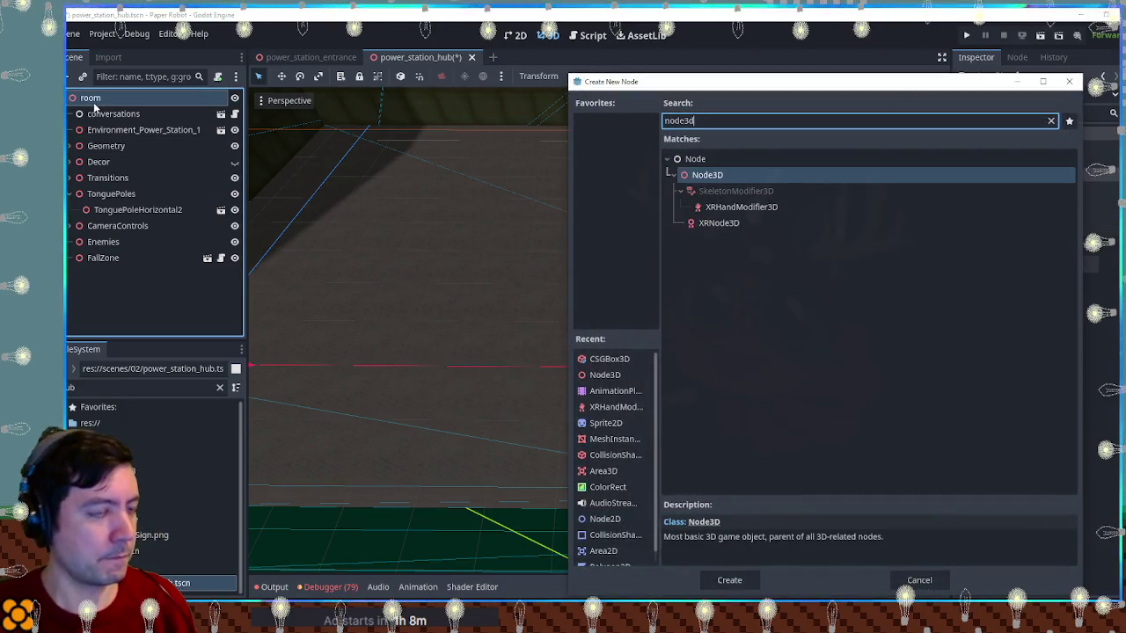
key("Return")
type("s")
key("Return")
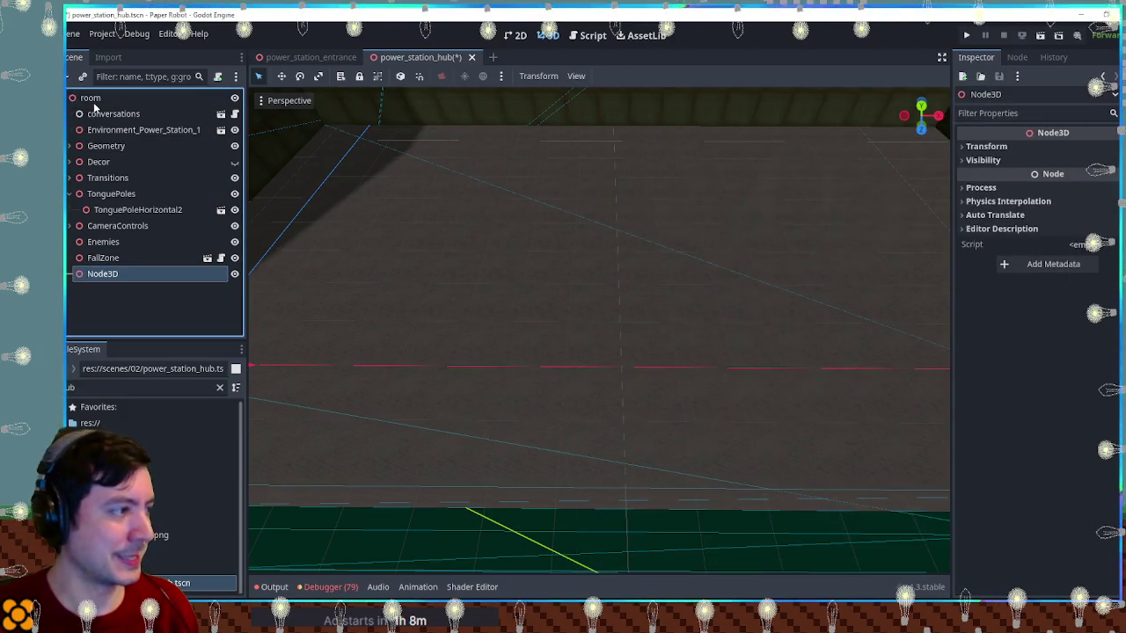
Add a T-Junc Node3D under Tiles with a CSGBox3D child
key("ctrl+a")
type("cs")
key("BackSpace")
key("BackSpace")
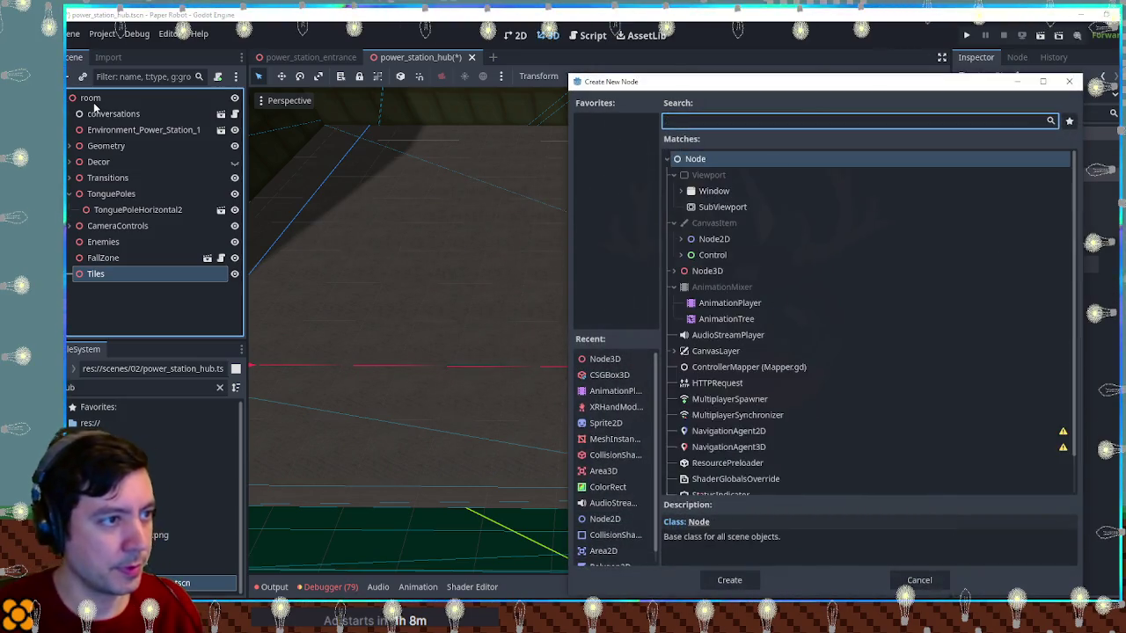
type("node3d")
key("Return")
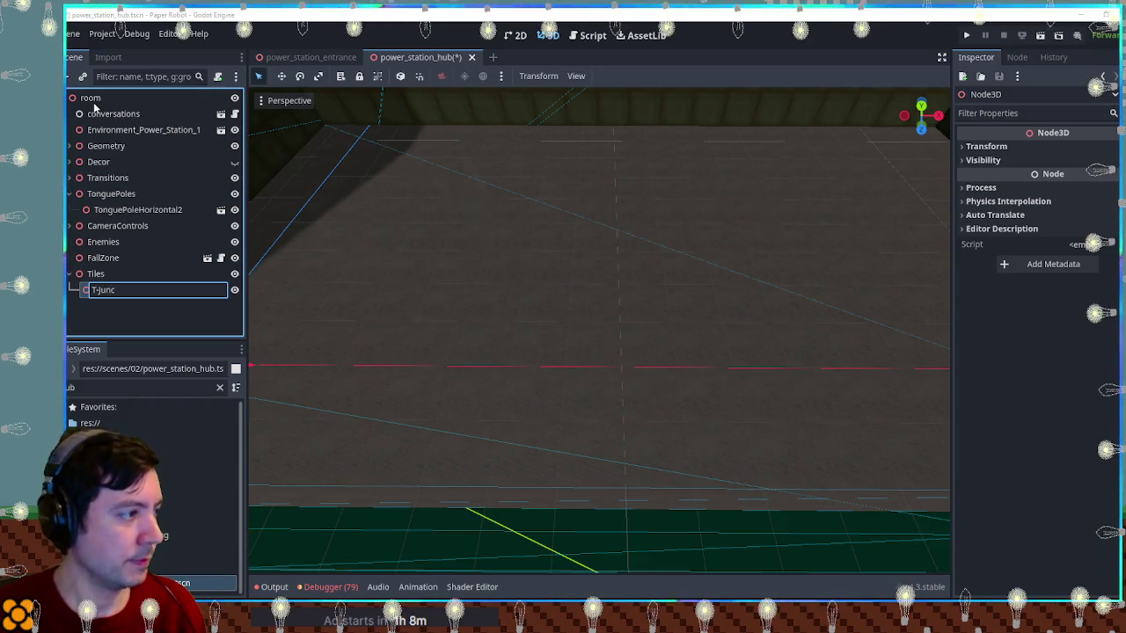
key("Return")
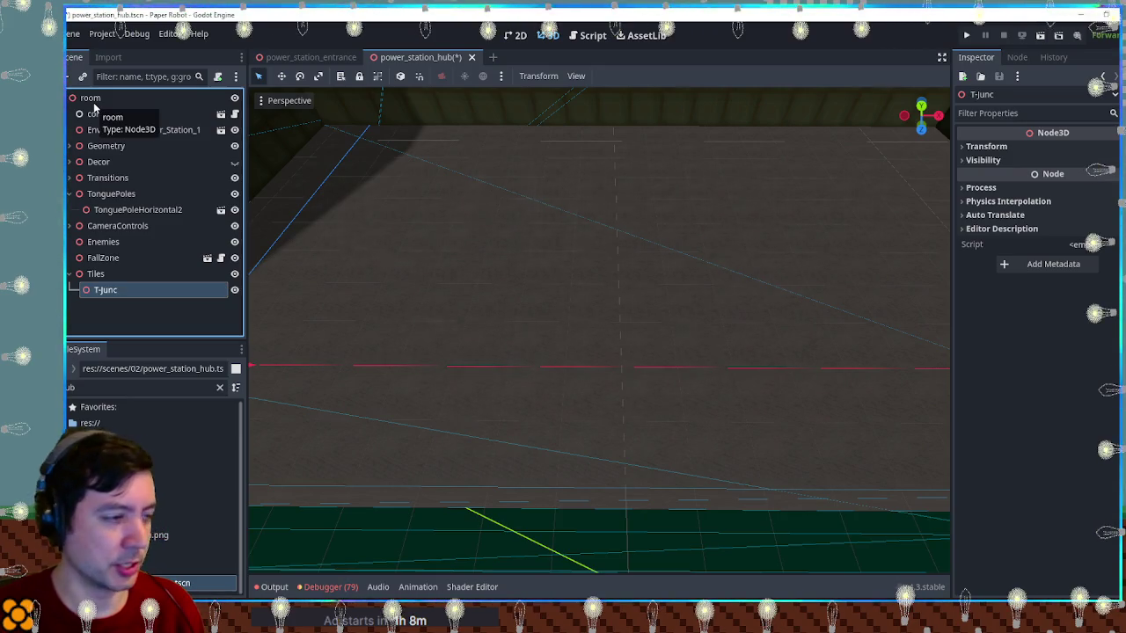
key("ctrl+a")
type("csgbox")
key("Return")
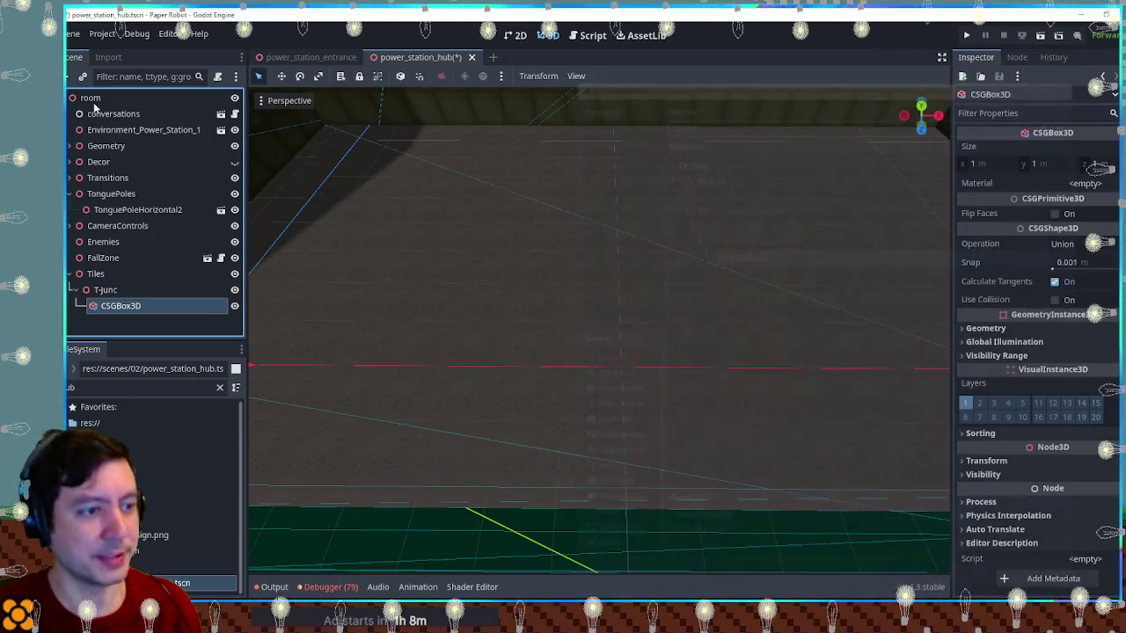
Enable collision on the box, move T-Junc 7 m into the room, and widen the box to 5 m
left_click(1054, 299)
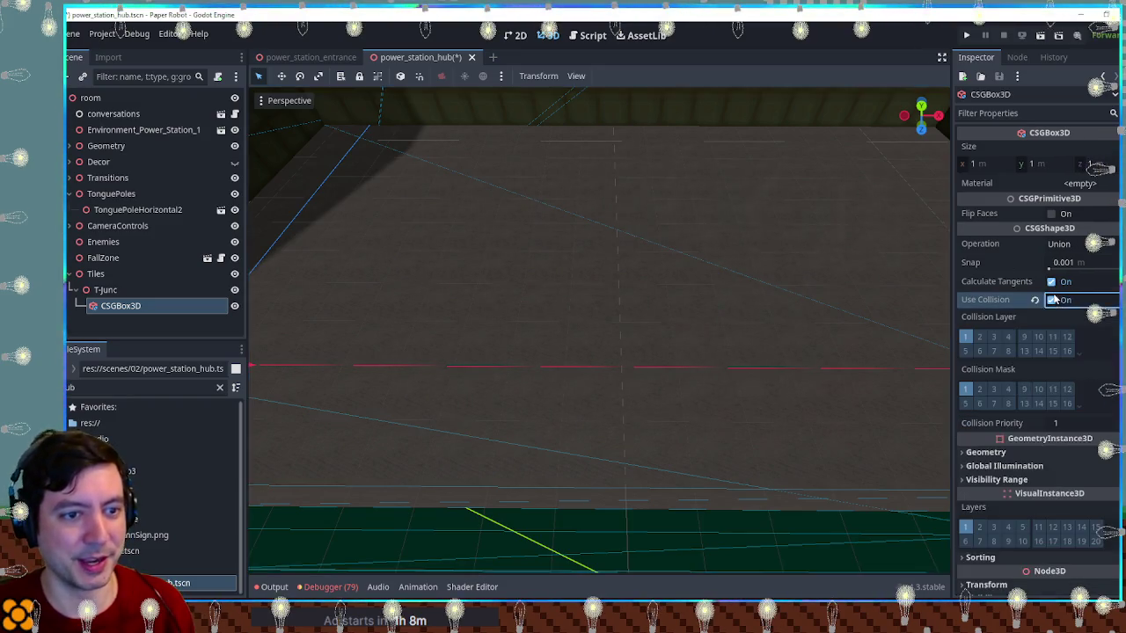
scroll(662, 292, "down", 5)
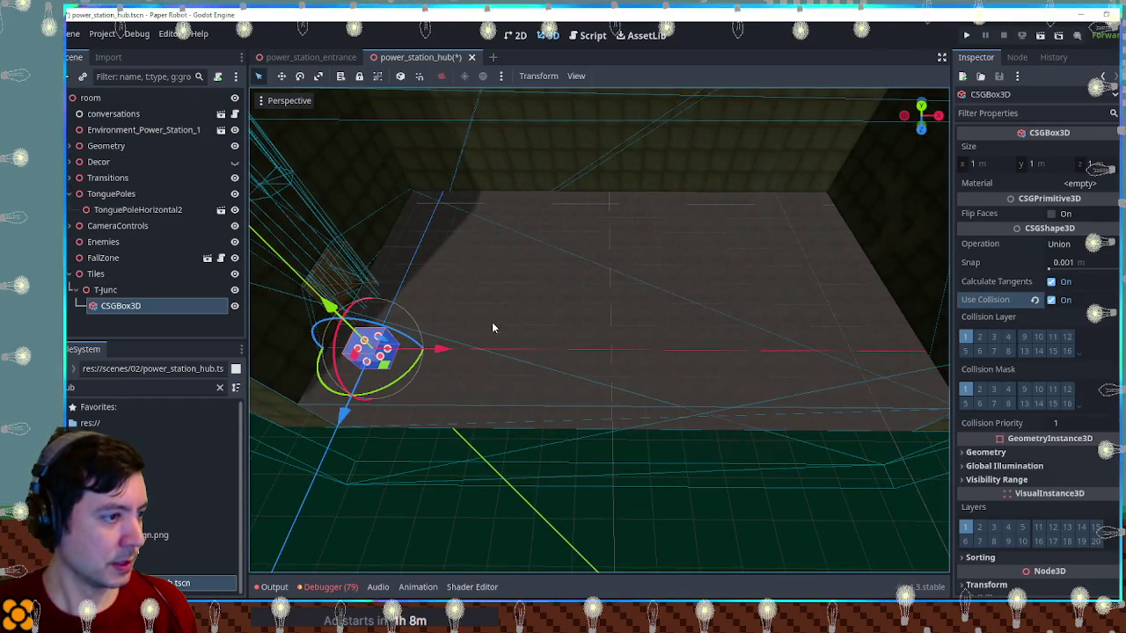
left_click(112, 290)
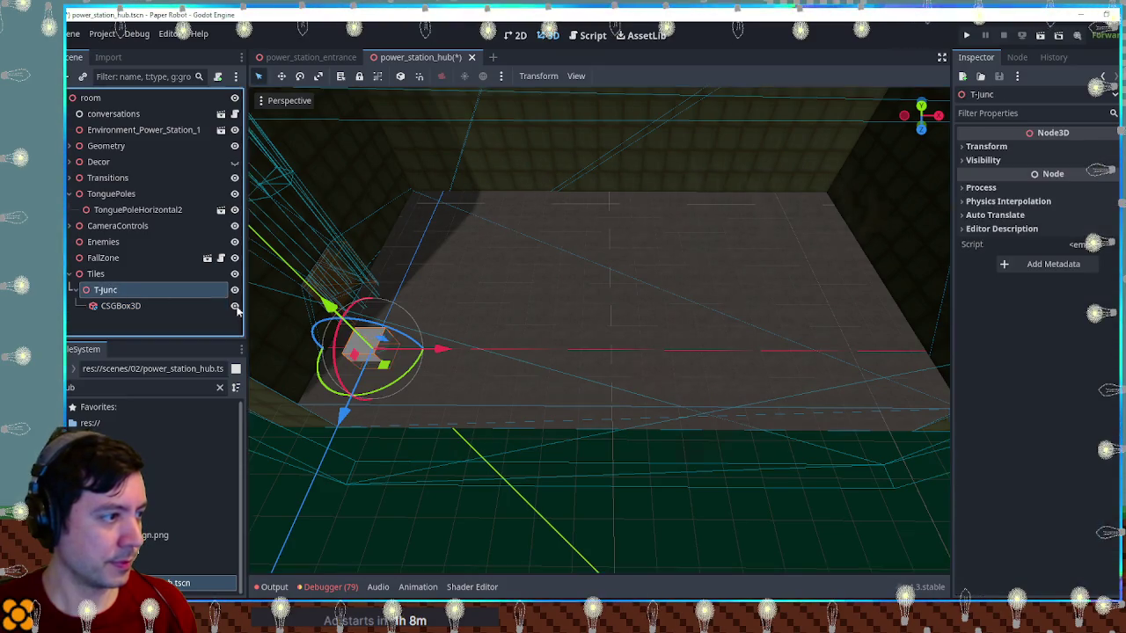
mouse_move(391, 365)
left_mouse_down()
mouse_move(656, 370)
mouse_move(631, 371)
mouse_move(628, 360)
mouse_move(628, 263)
left_mouse_up()
left_click(118, 308)
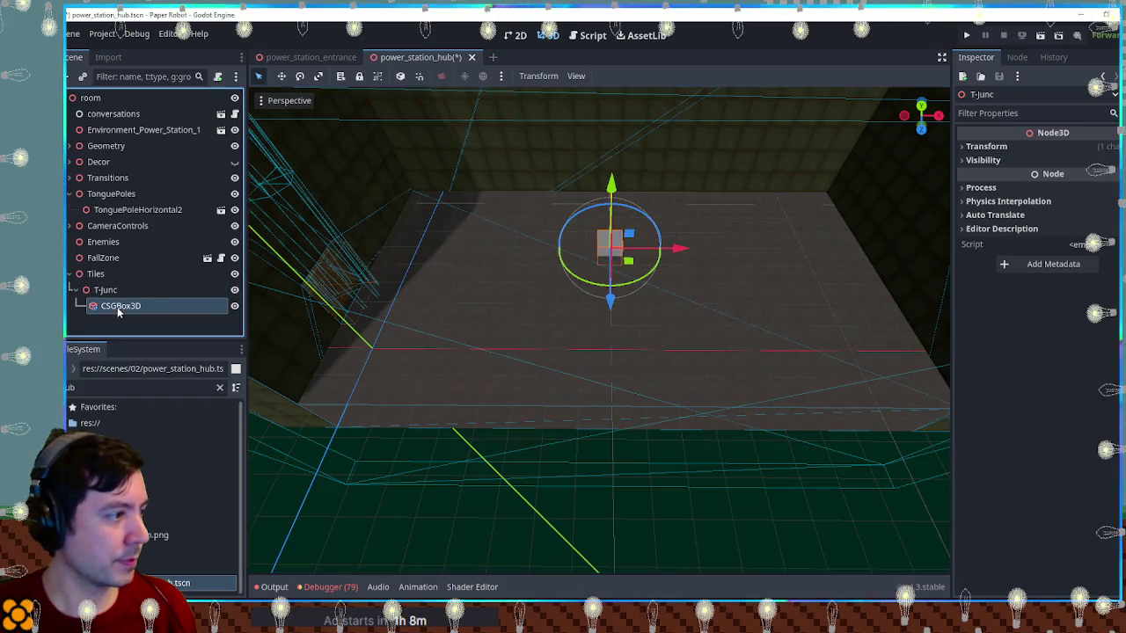
left_click(996, 164)
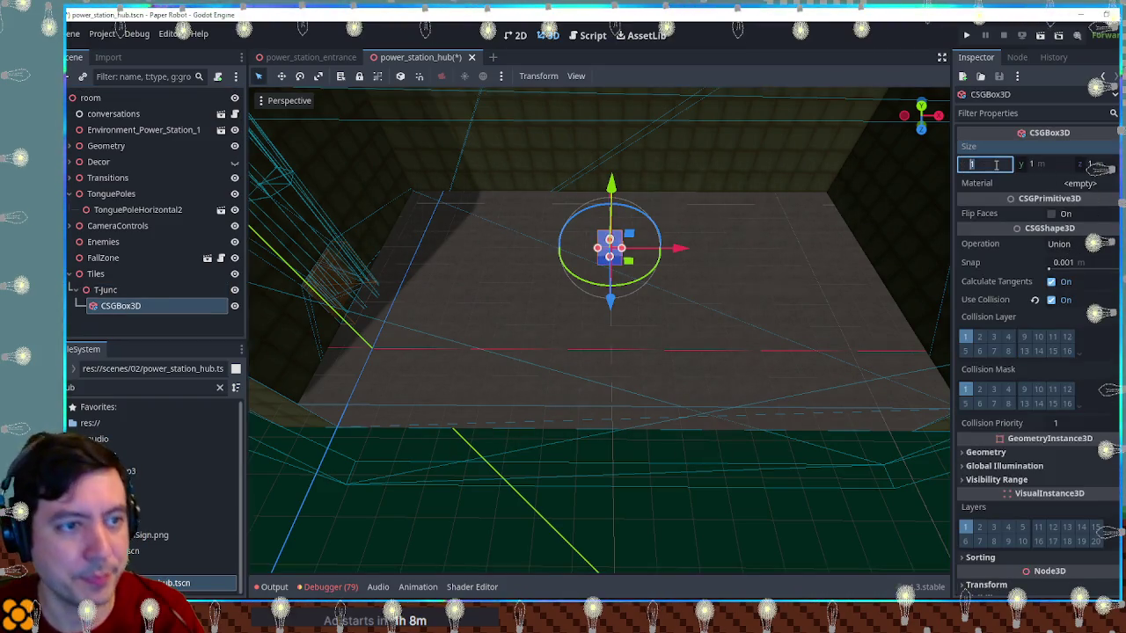
type("5")
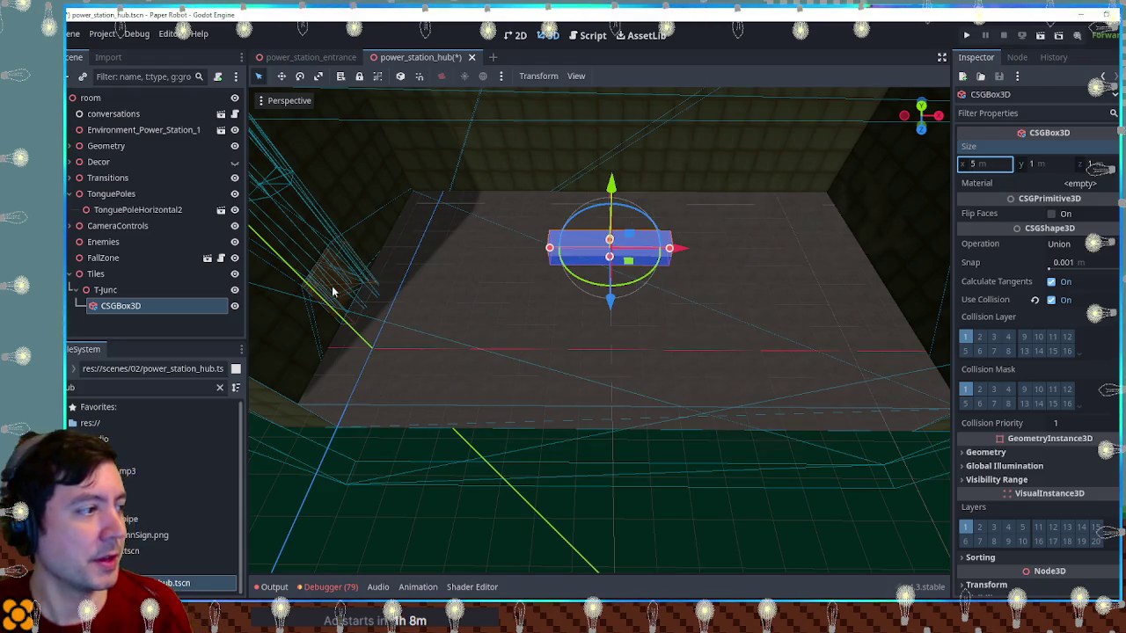
Duplicate the bar into a 1 × 1 × 2 m stem and move it down to meet the bar
left_click(163, 305)
key("ctrl+d")
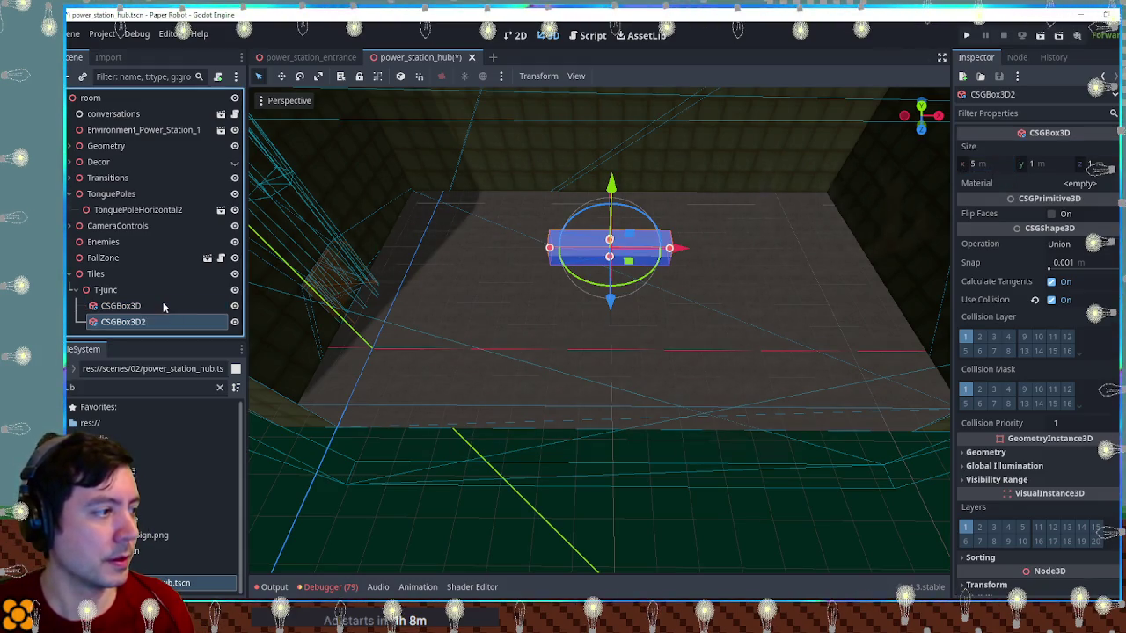
left_click(974, 165)
type("1")
left_click(1048, 164)
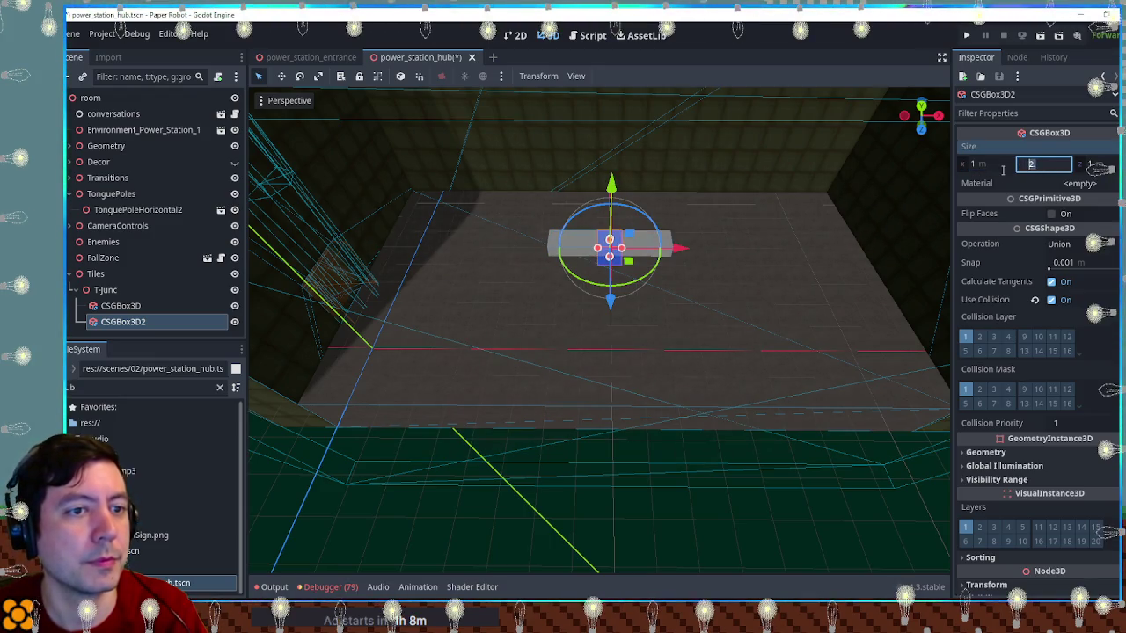
left_click(1090, 164)
type("2.5")
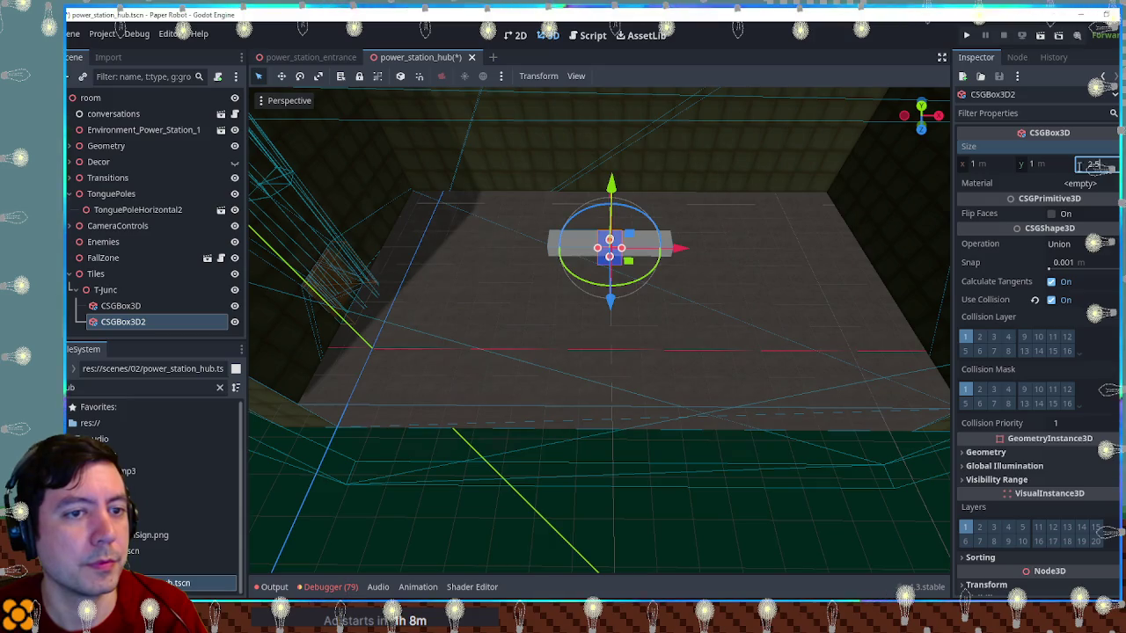
key("Return")
left_click_drag(611, 296, 614, 317)
key("KP_7")
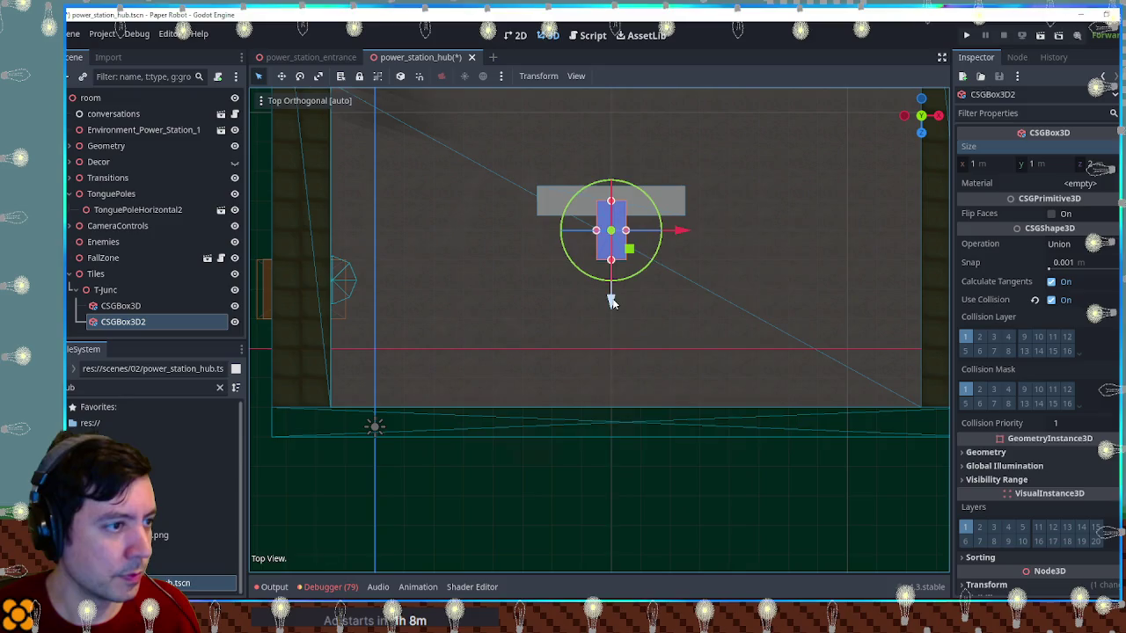
left_click_drag(616, 326, 642, 282)
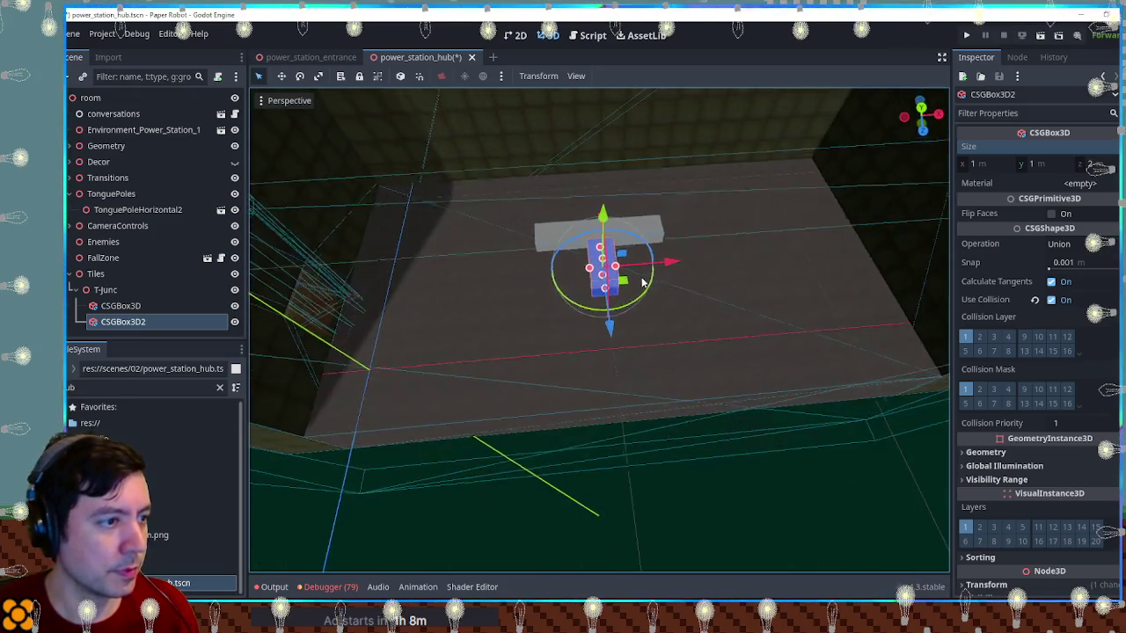
left_click(776, 502)
left_click_drag(775, 501, 726, 332)
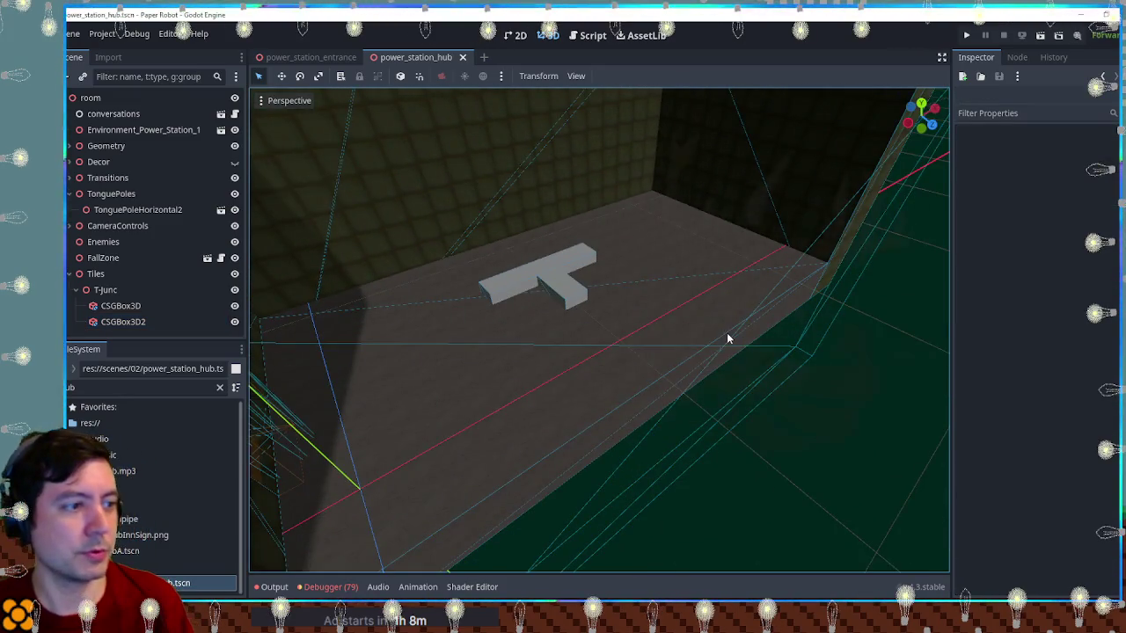
key("F6")
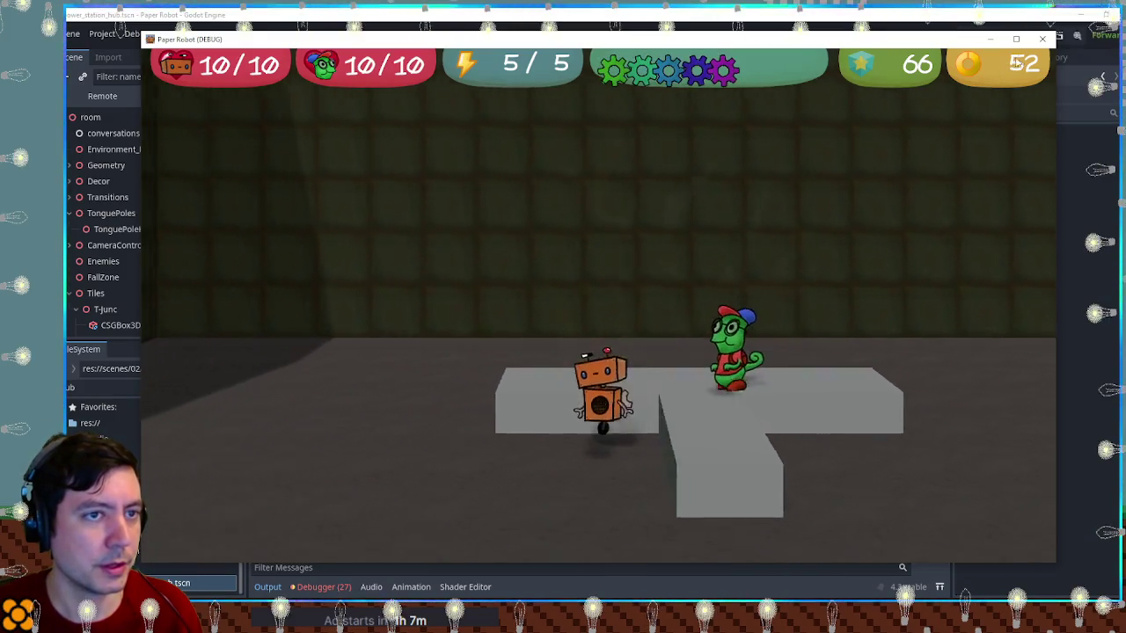
left_click(1042, 38)
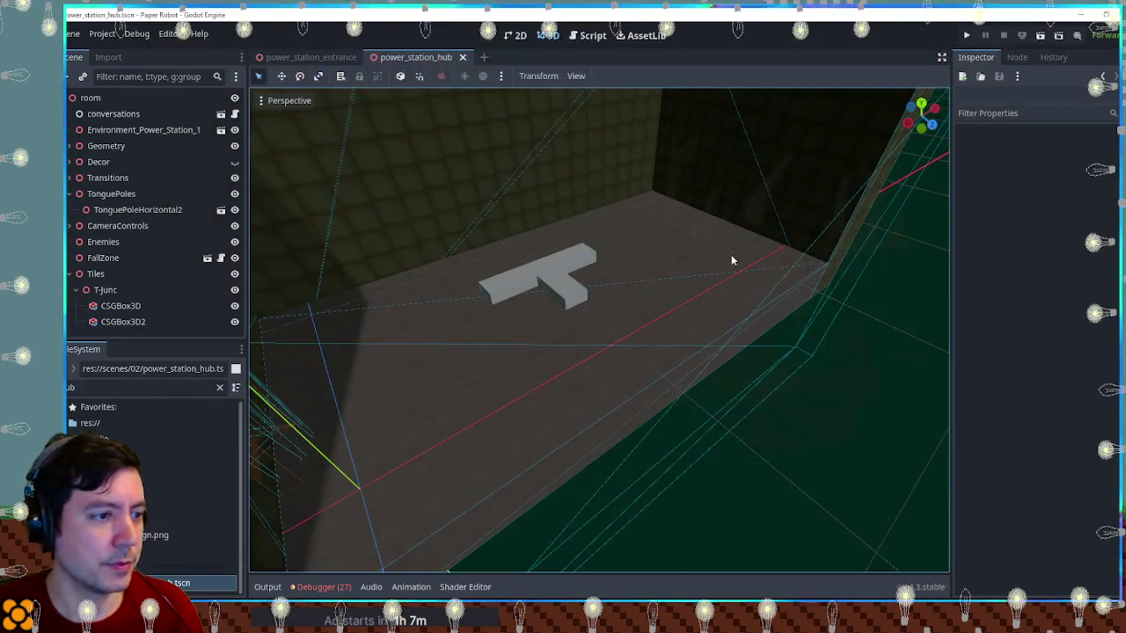
Lengthen the crossbar box to 10 m along x
left_click(498, 280)
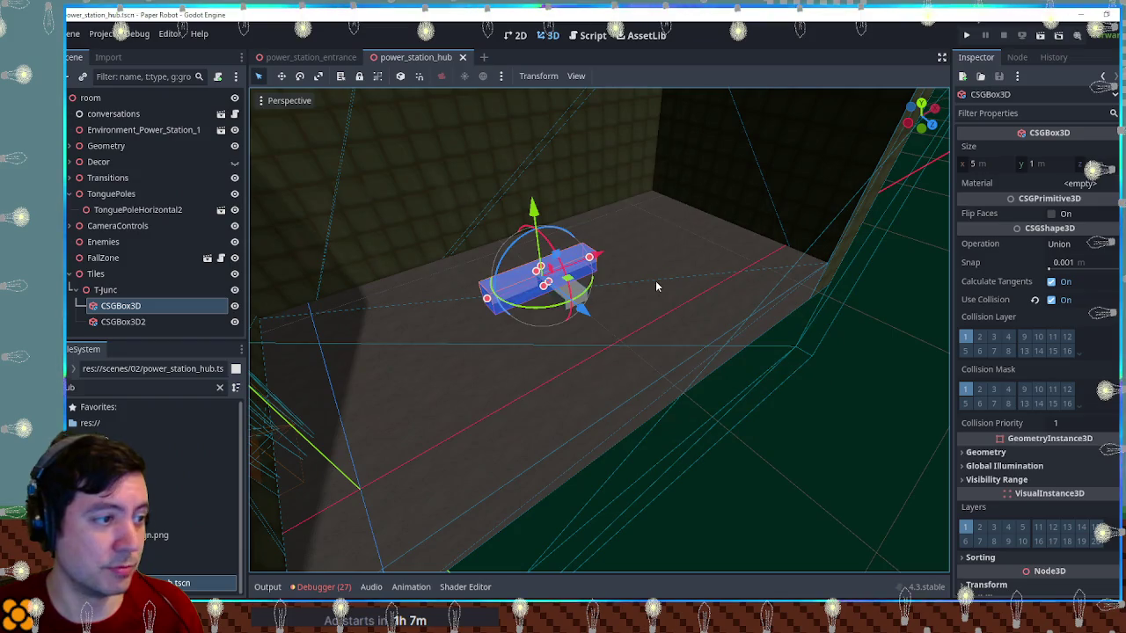
left_click(1011, 165)
type("10")
key("Return")
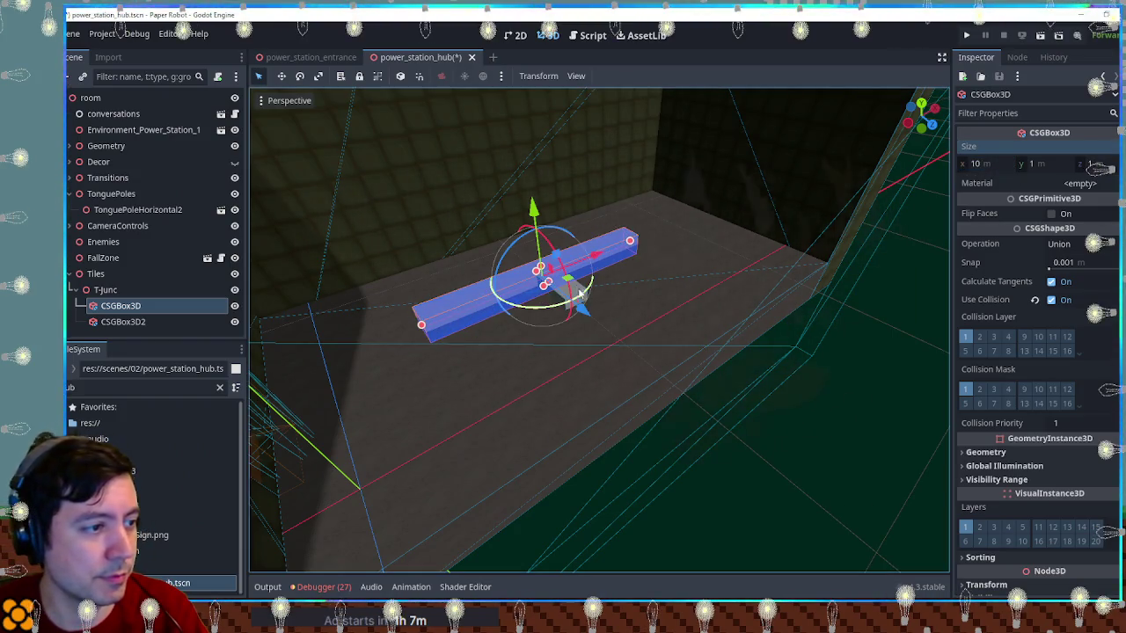
type("2")
key("Return")
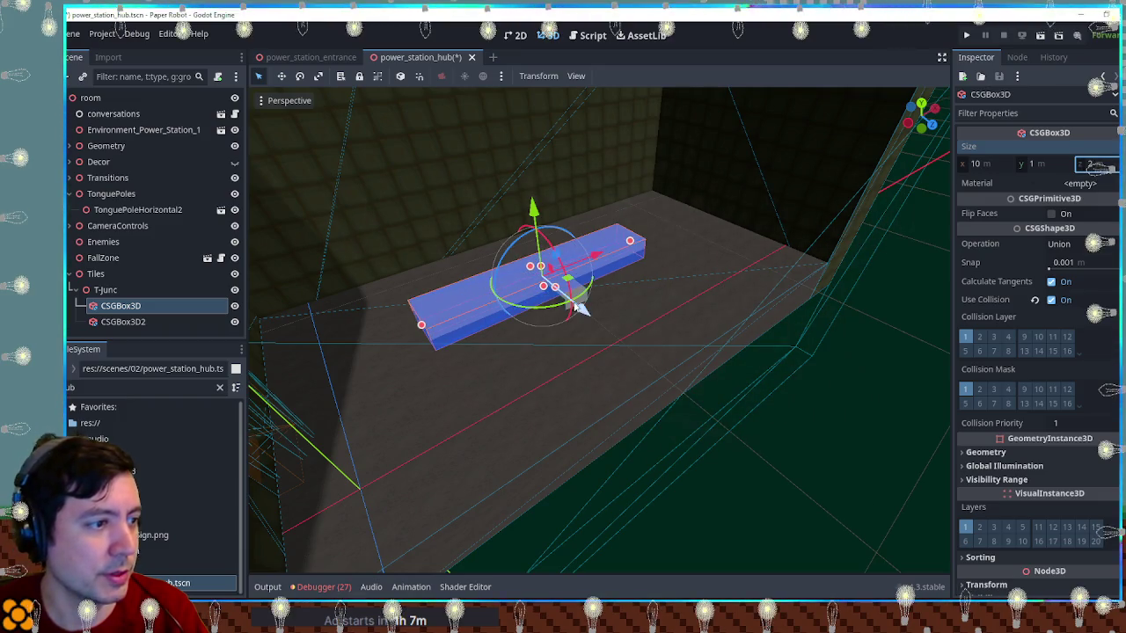
Make the stem 2 m wide and 4 m long, stretch it to the bar, save, and playtest
left_click(574, 302)
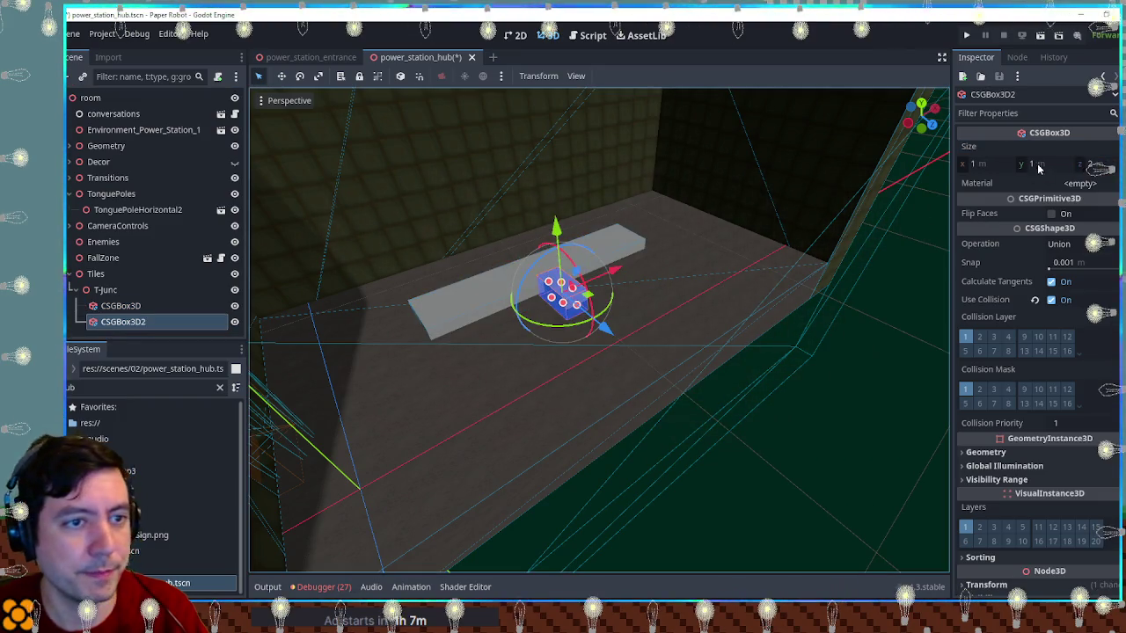
left_click(1091, 165)
type("4")
key("Return")
left_click(983, 167)
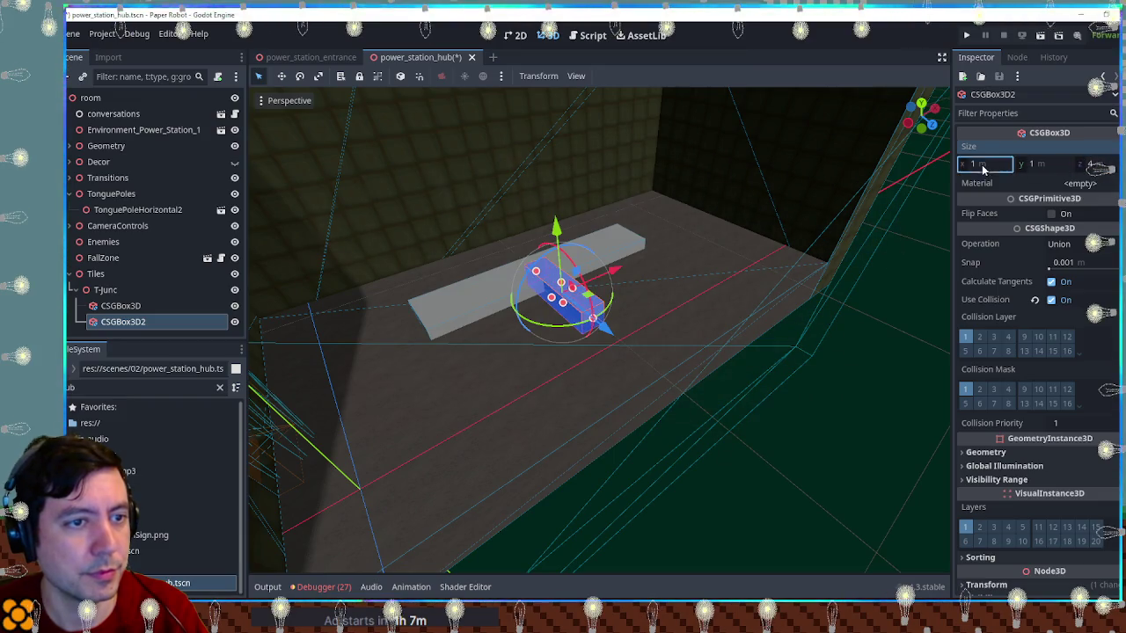
type("2")
key("Return")
mouse_move(605, 328)
left_mouse_down()
mouse_move(615, 341)
mouse_move(748, 324)
left_mouse_up()
key("KP_7")
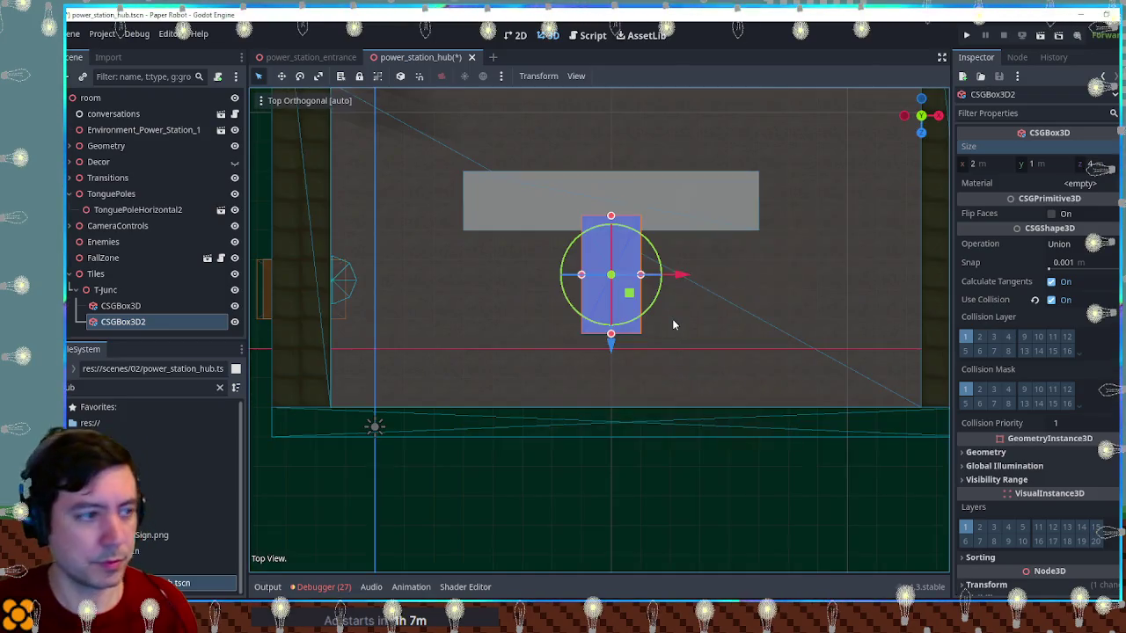
mouse_move(613, 222)
left_mouse_down()
mouse_move(614, 212)
mouse_move(614, 233)
left_mouse_up()
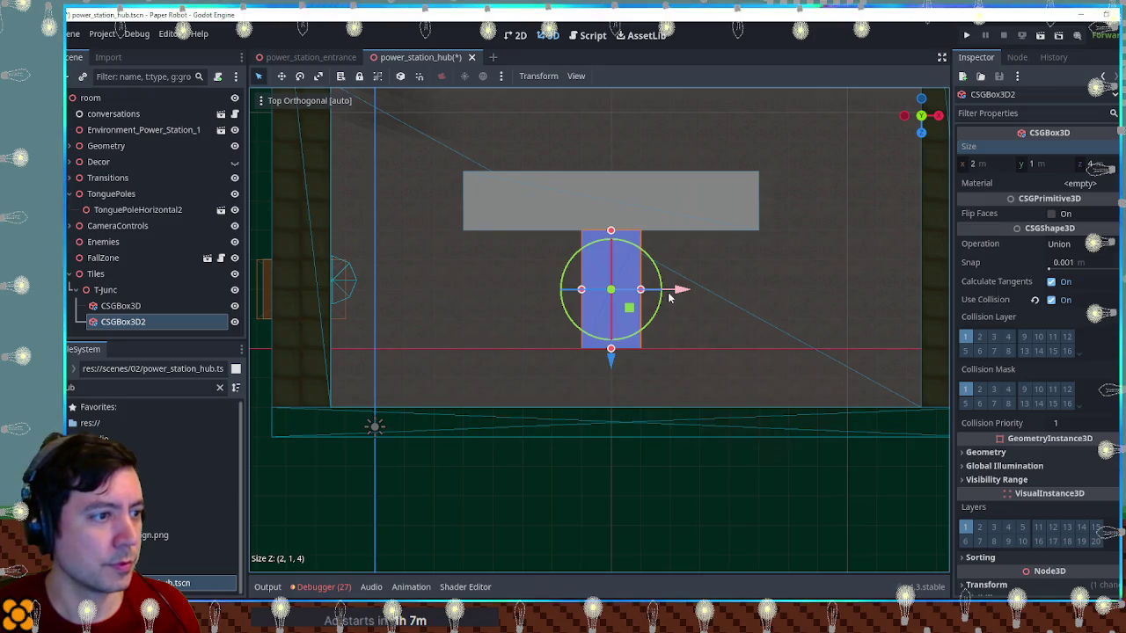
key("ctrl+s")
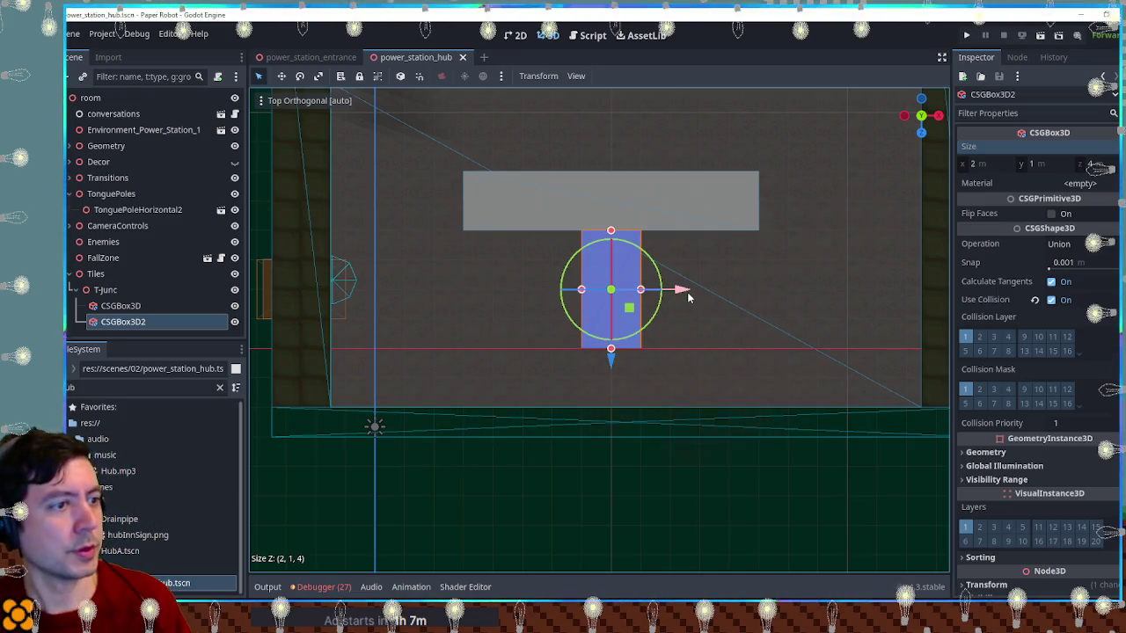
key("F6")
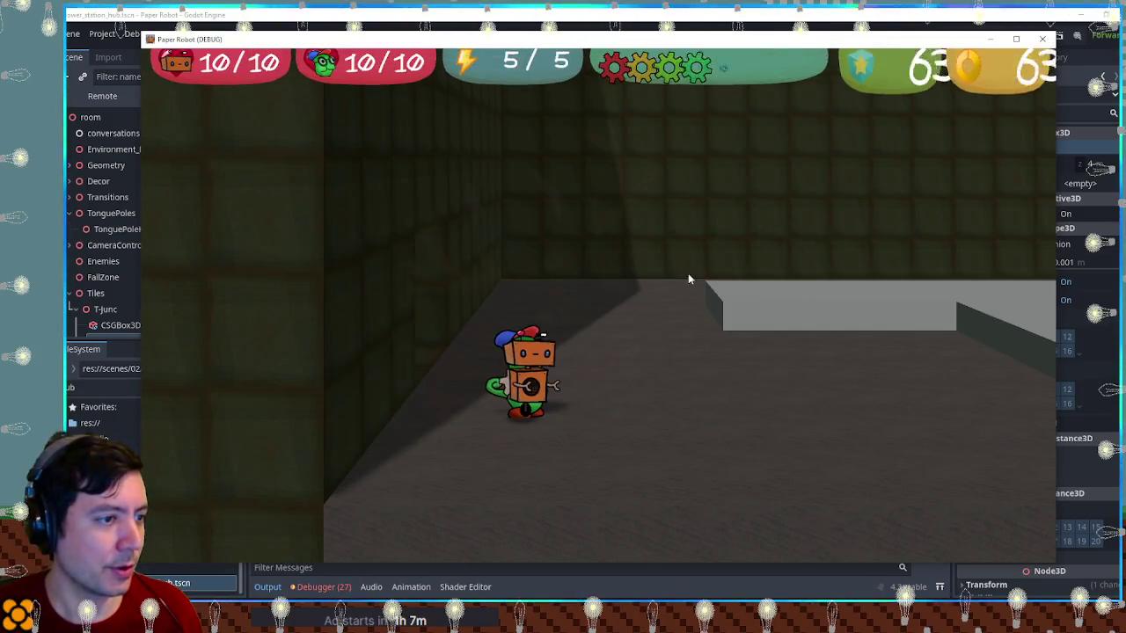
Walk the robot onto the platform and back and forth along it
key("w")
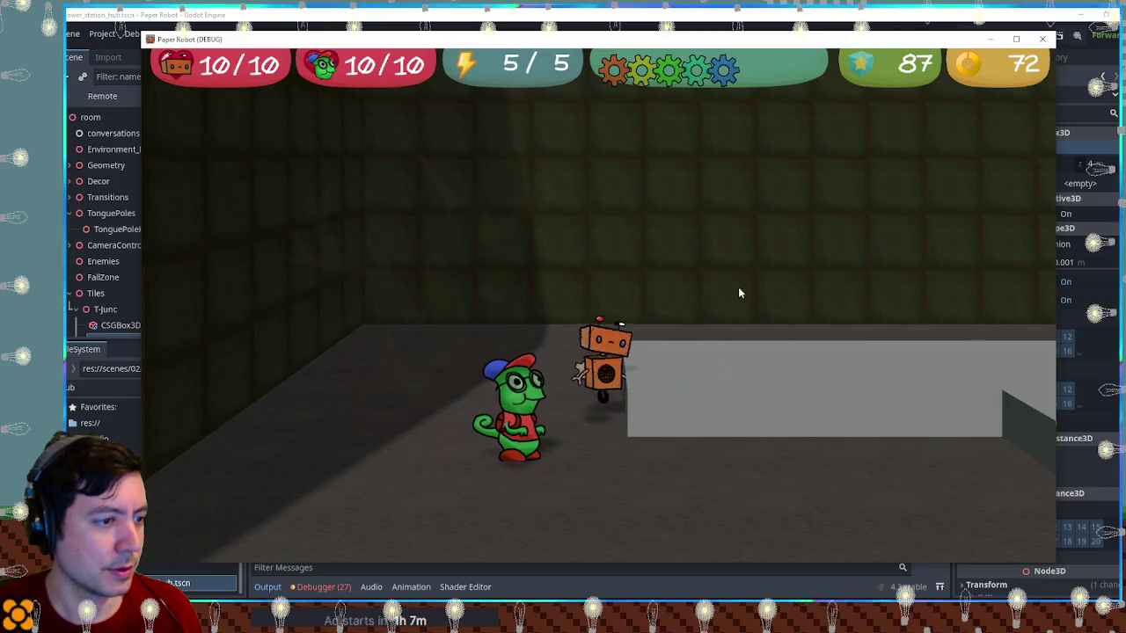
key("a")
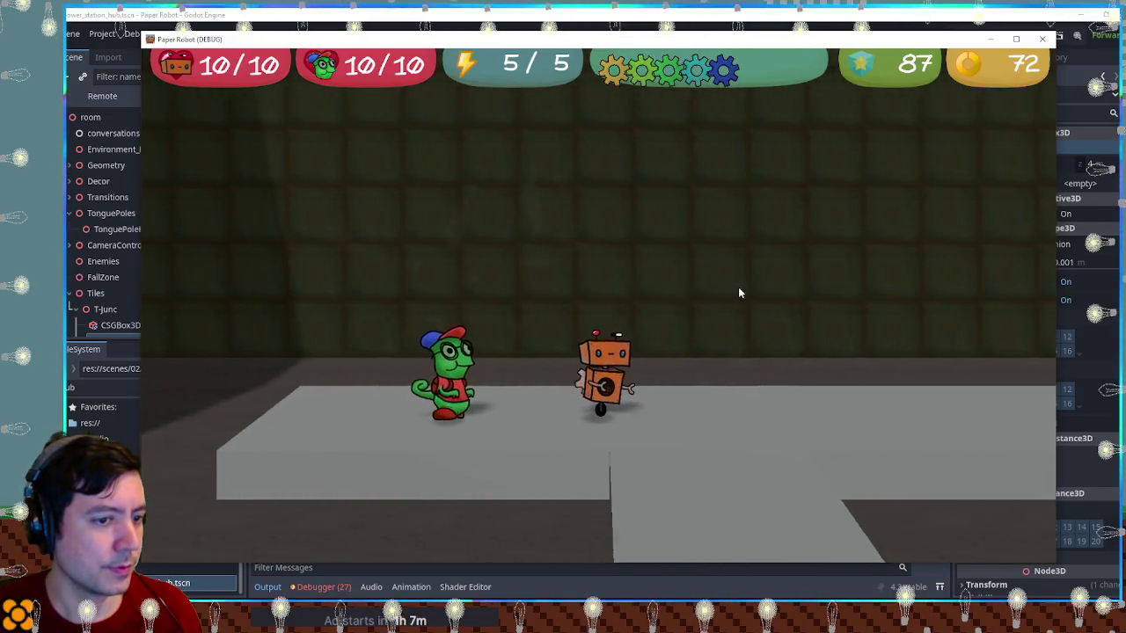
key("a")
key("d")
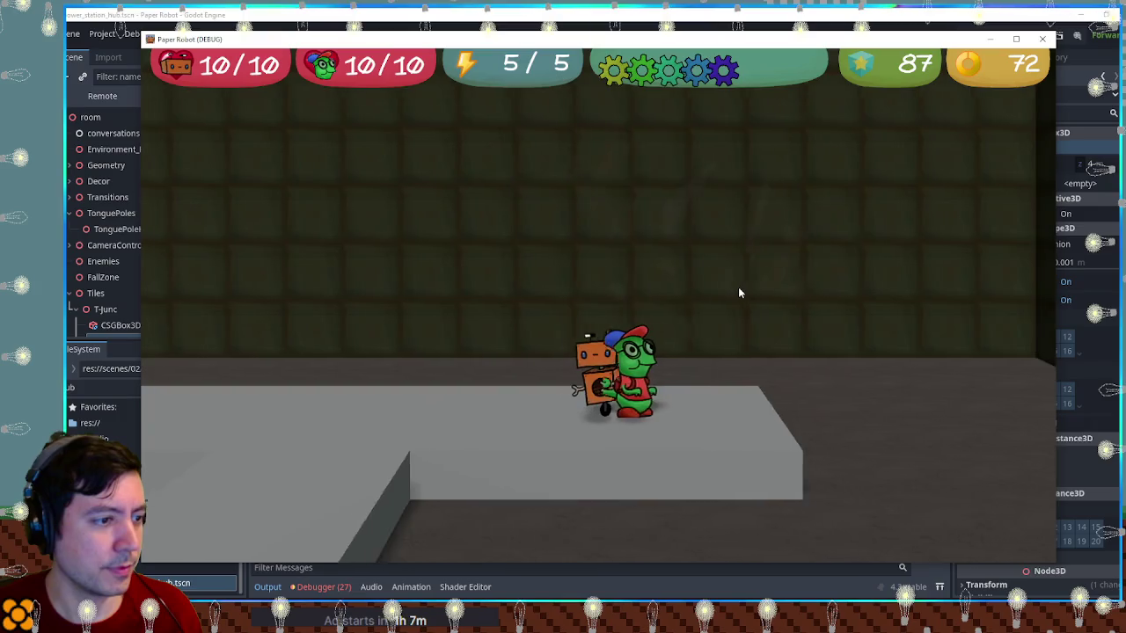
key("s")
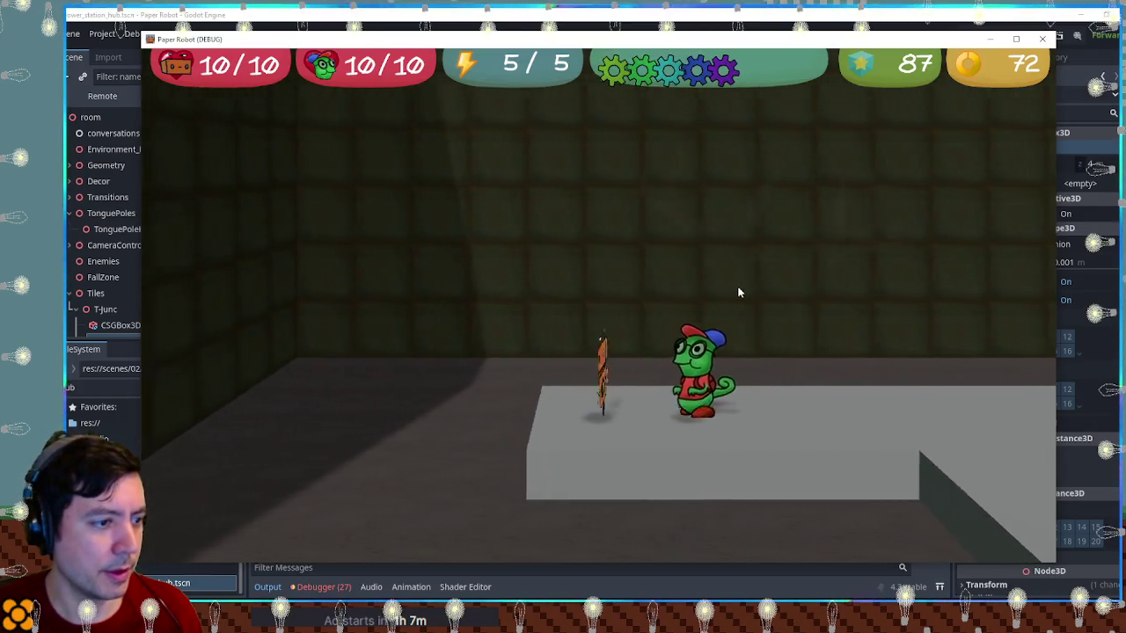
key("d")
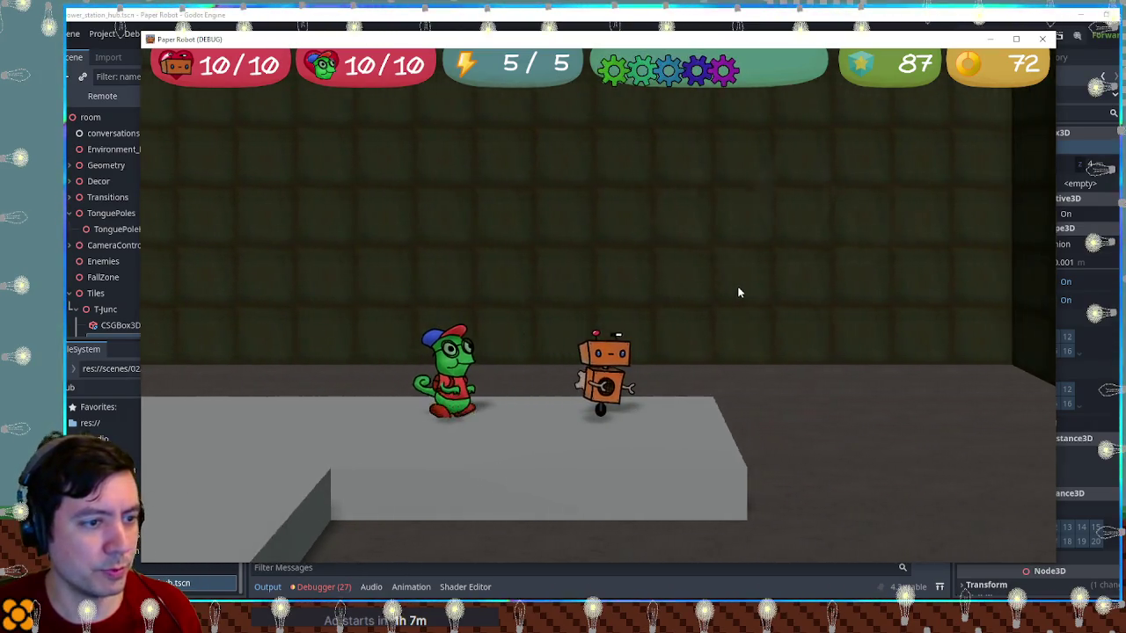
key("a")
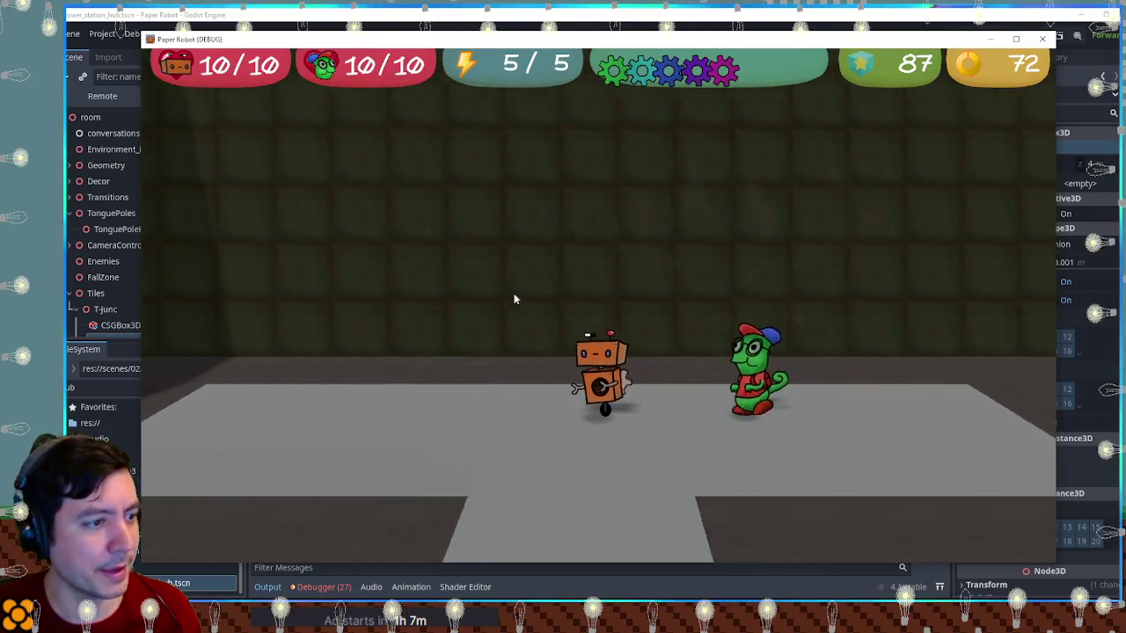
key("d")
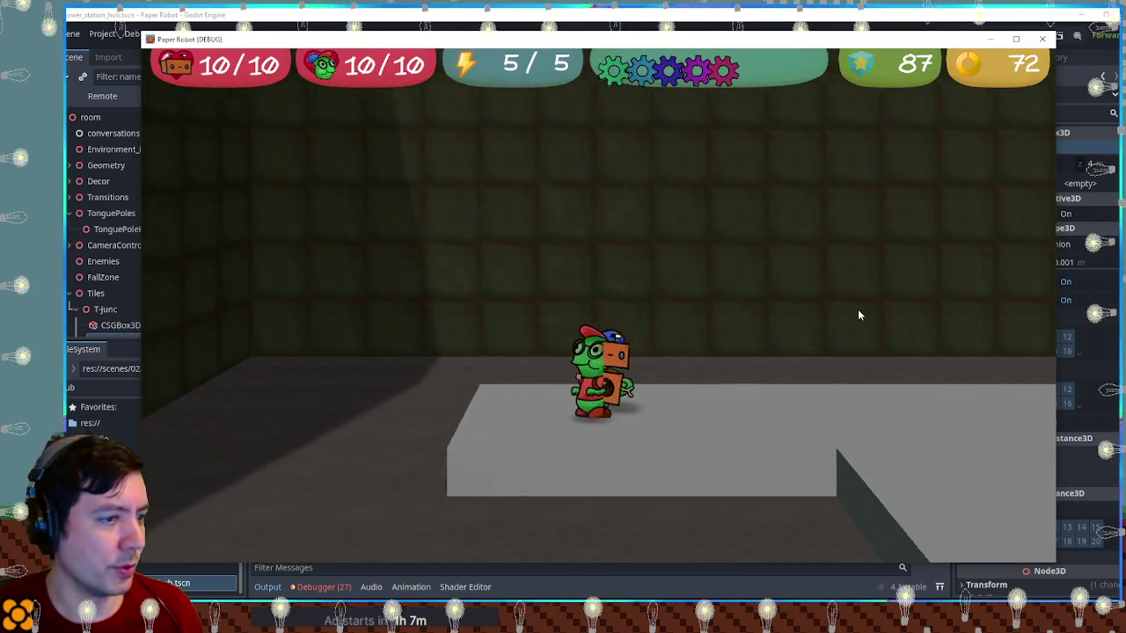
key("a")
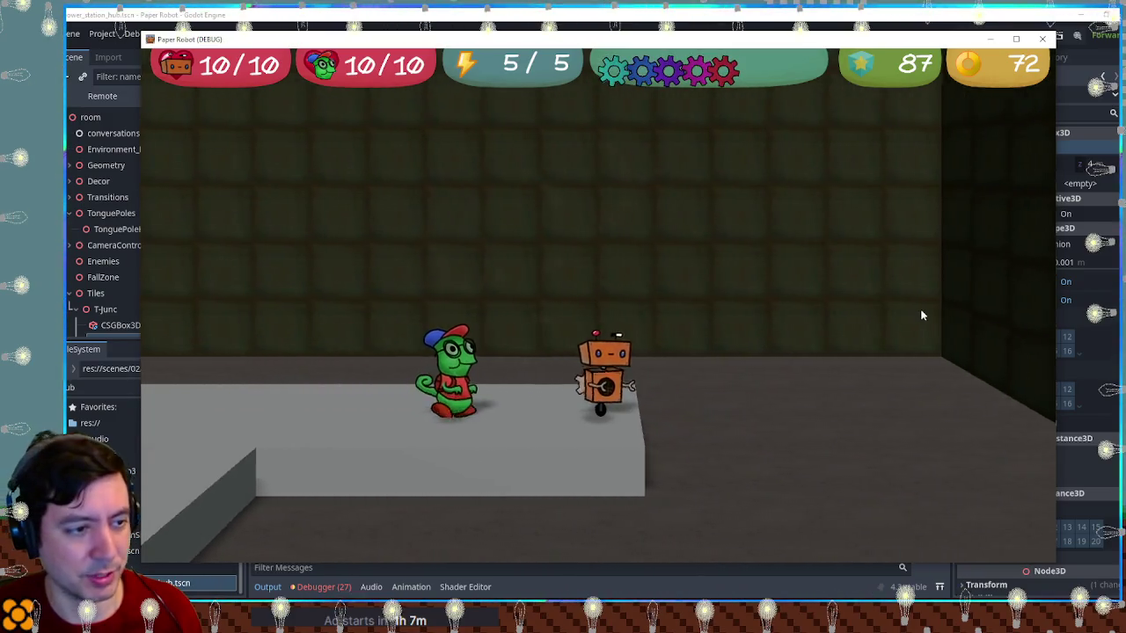
Walk the robot to the T-junction, down the stem, and along the crossbar
key("s")
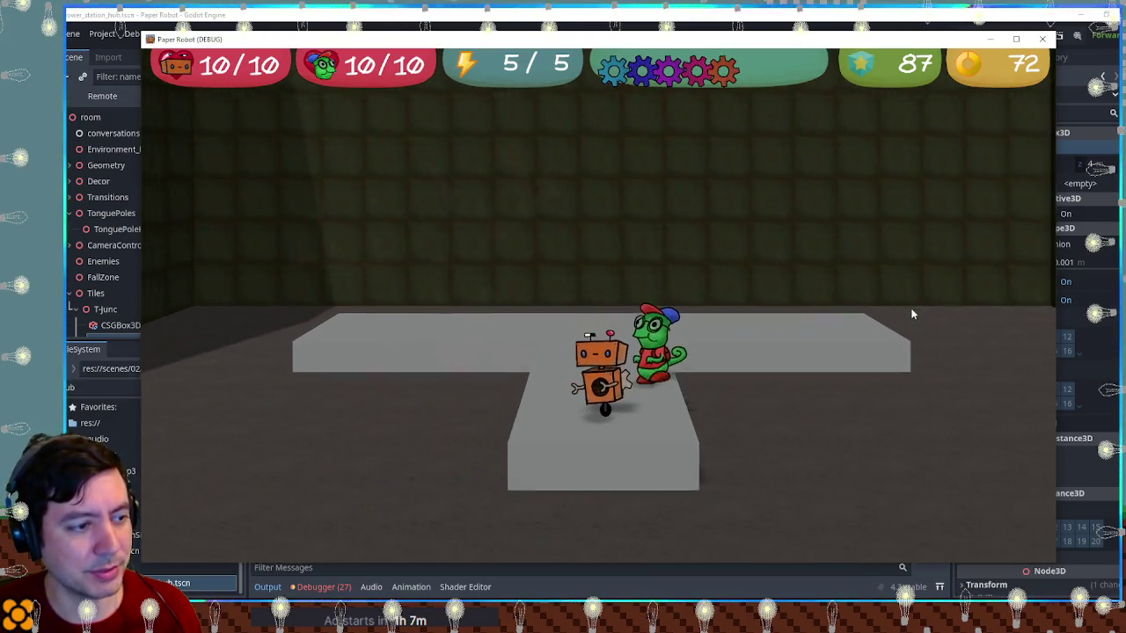
key("w")
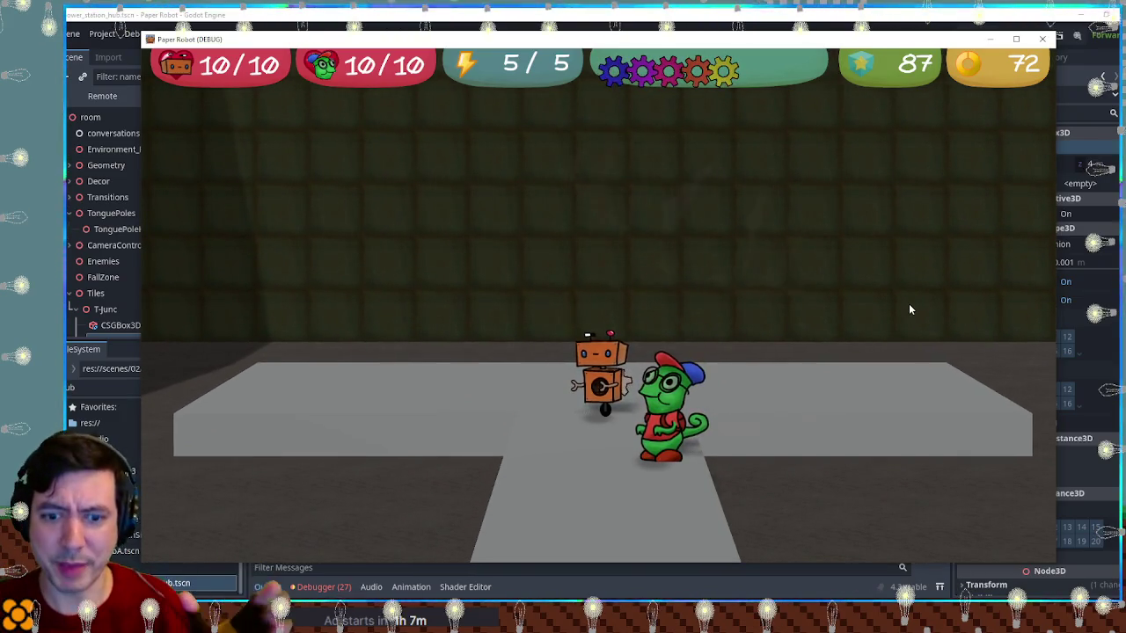
key("a")
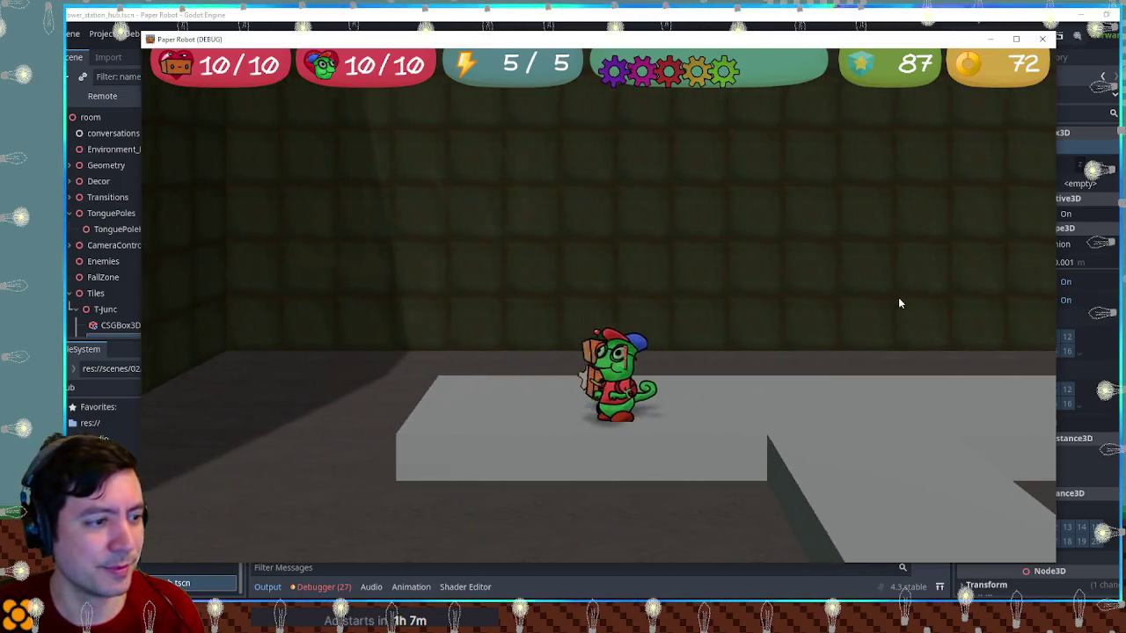
key("s")
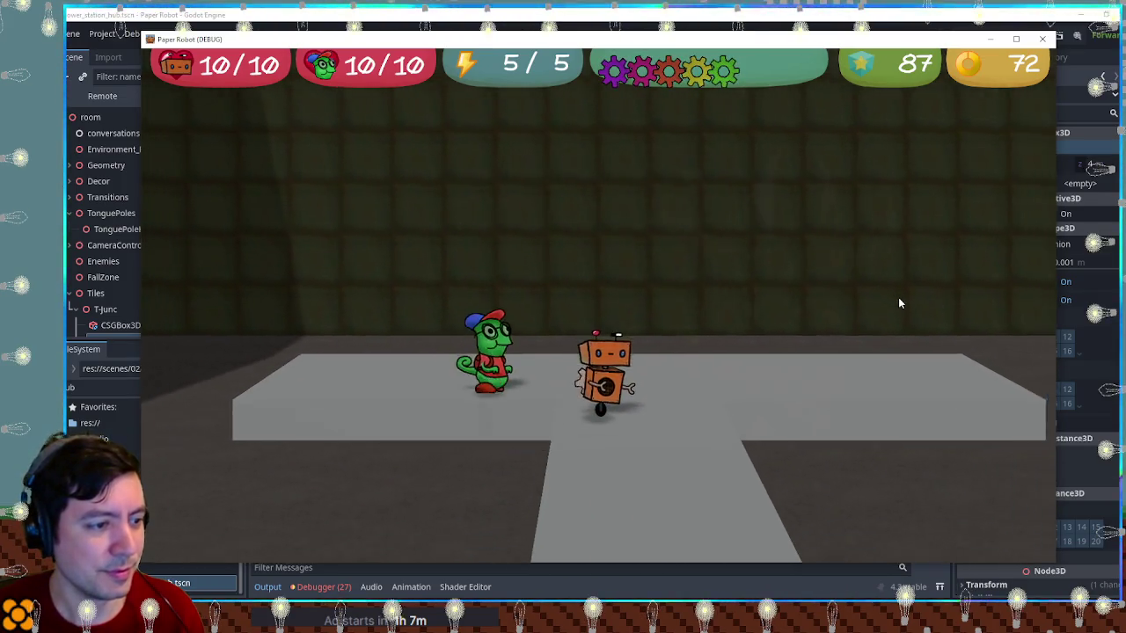
key("d")
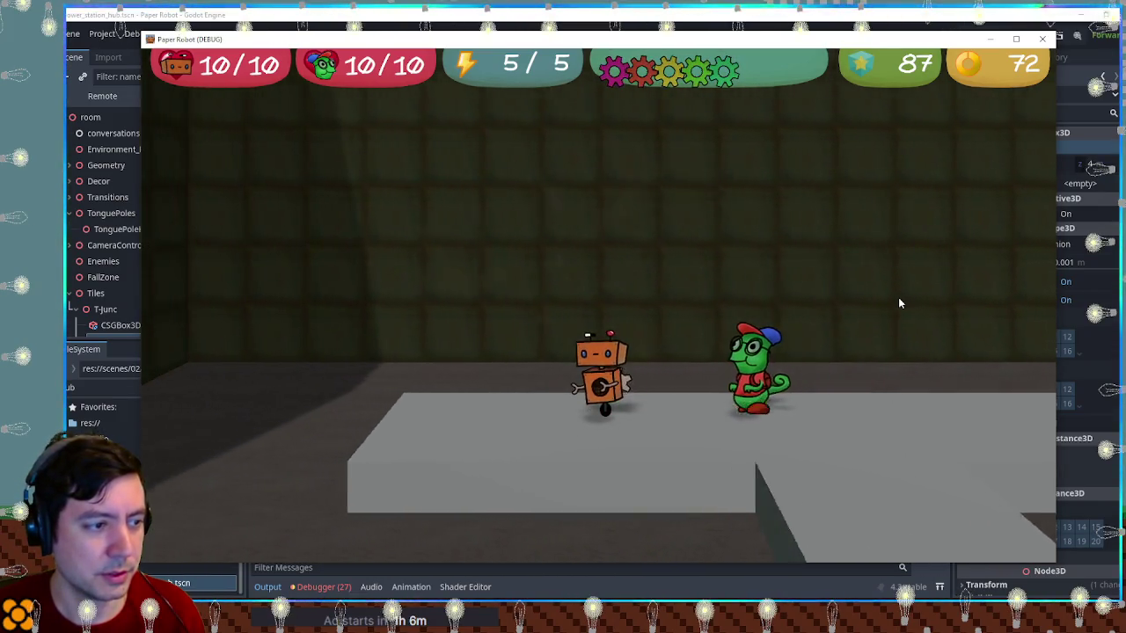
Fire the chameleon's tongue three times, split the characters off, then close the game
key("x")
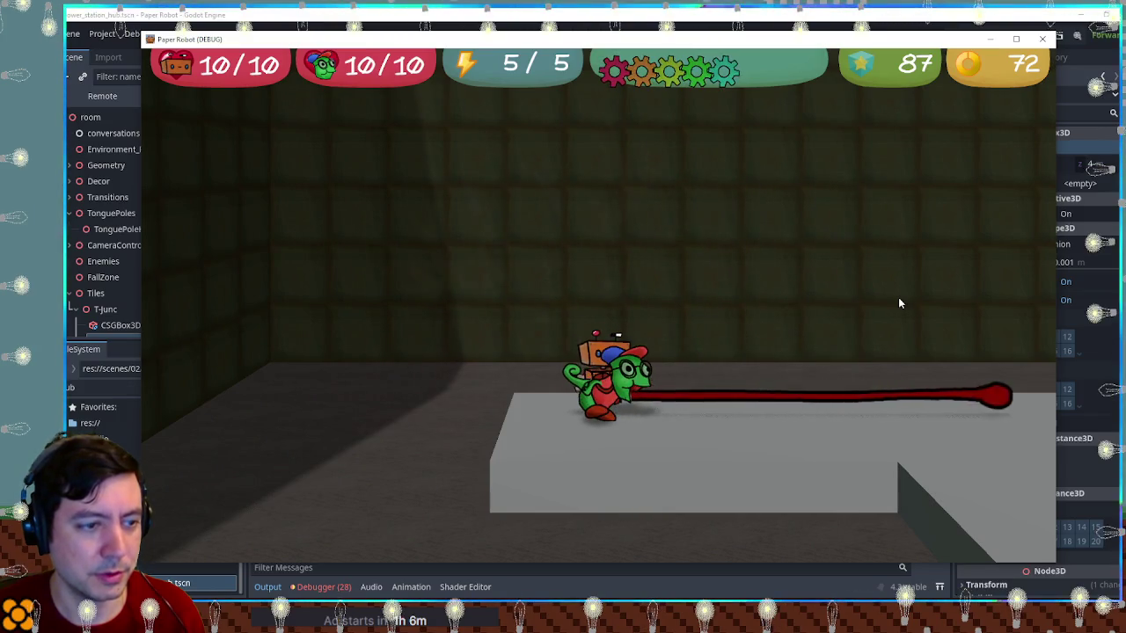
key("x")
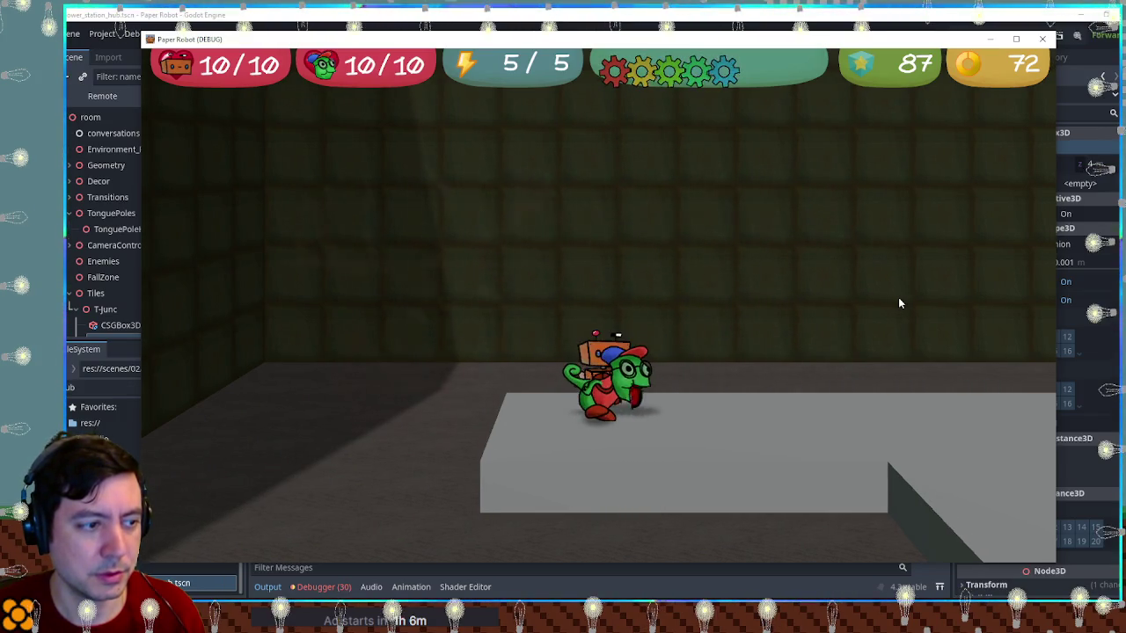
key("x")
key("Left")
key("Down")
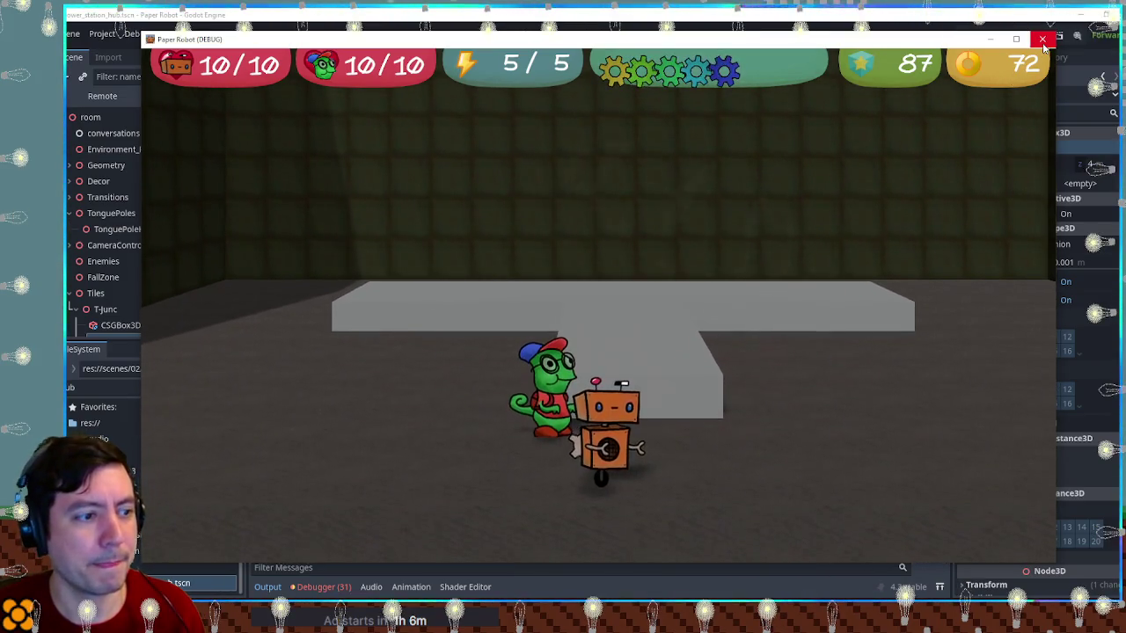
left_click(1042, 39)
Orbit and zoom around the T-platform in perspective, then select the long crossbar box
left_click(728, 442)
mouse_move(729, 441)
left_mouse_down()
mouse_move(689, 274)
mouse_move(768, 192)
mouse_move(651, 199)
left_mouse_up()
scroll(647, 211, "down", 3)
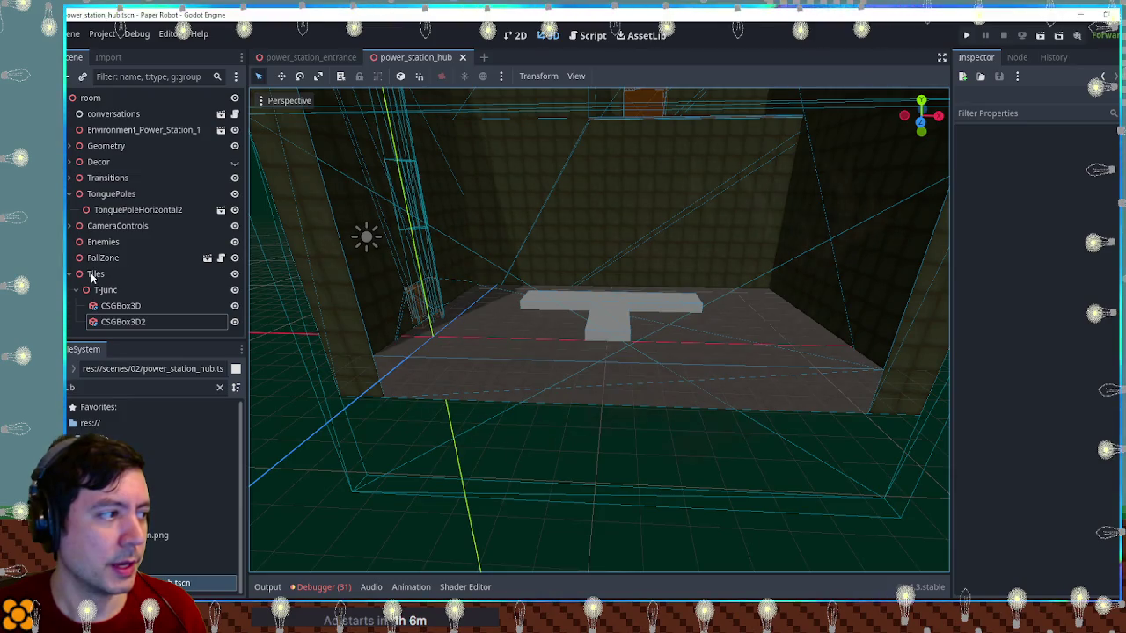
scroll(460, 282, "up", 10)
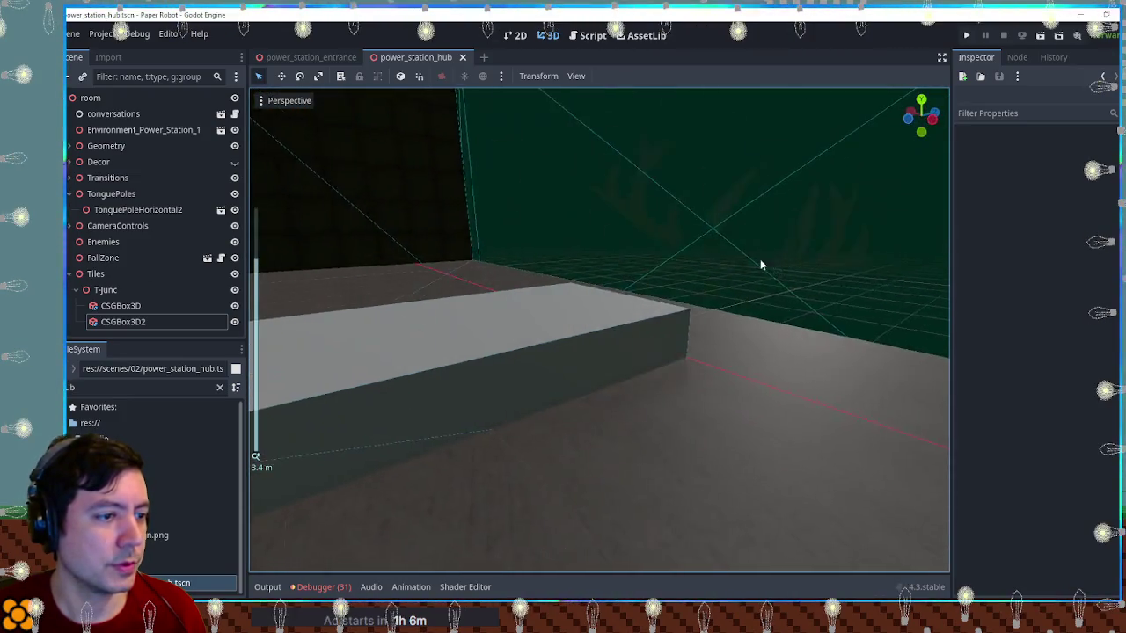
mouse_move(762, 265)
left_mouse_down()
mouse_move(467, 267)
mouse_move(588, 338)
mouse_move(581, 437)
mouse_move(605, 370)
mouse_move(575, 334)
left_mouse_up()
scroll(468, 266, "down", 4)
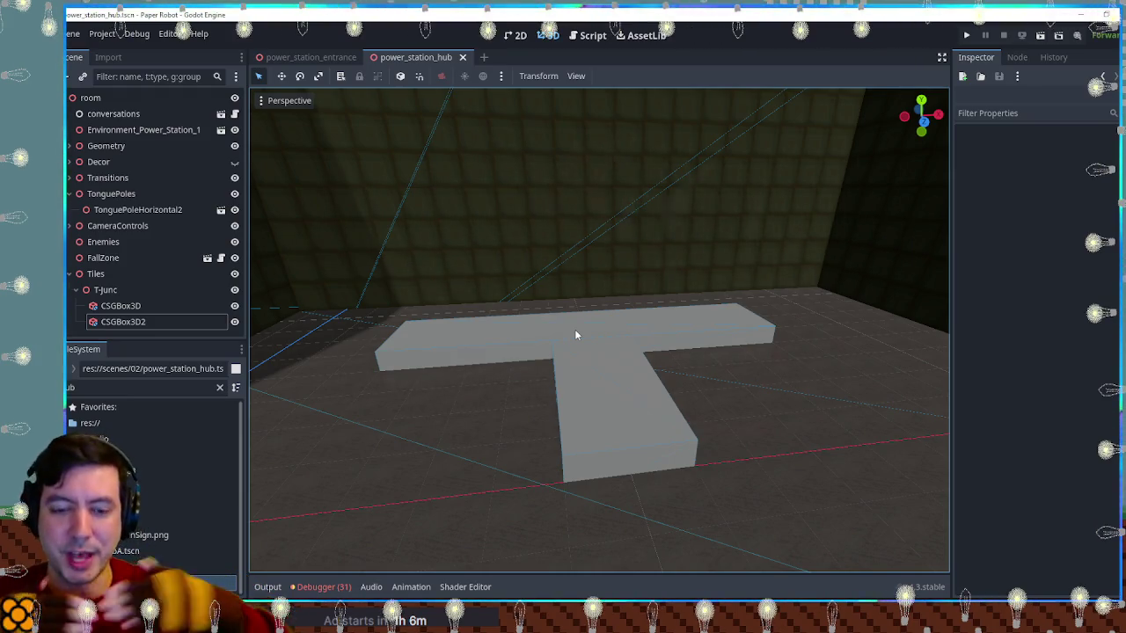
scroll(576, 334, "up", 3)
left_click(571, 369)
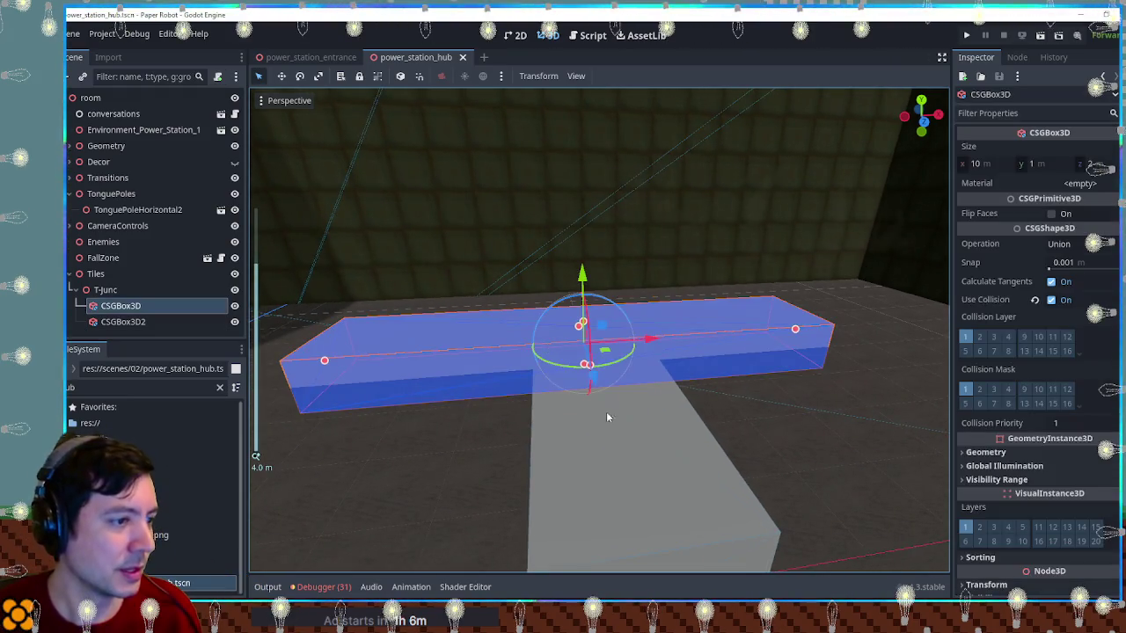
In front view, thin the crossbar box from 0.5 m down to 0.4 m
scroll(616, 387, "up", 2)
key("KP_1")
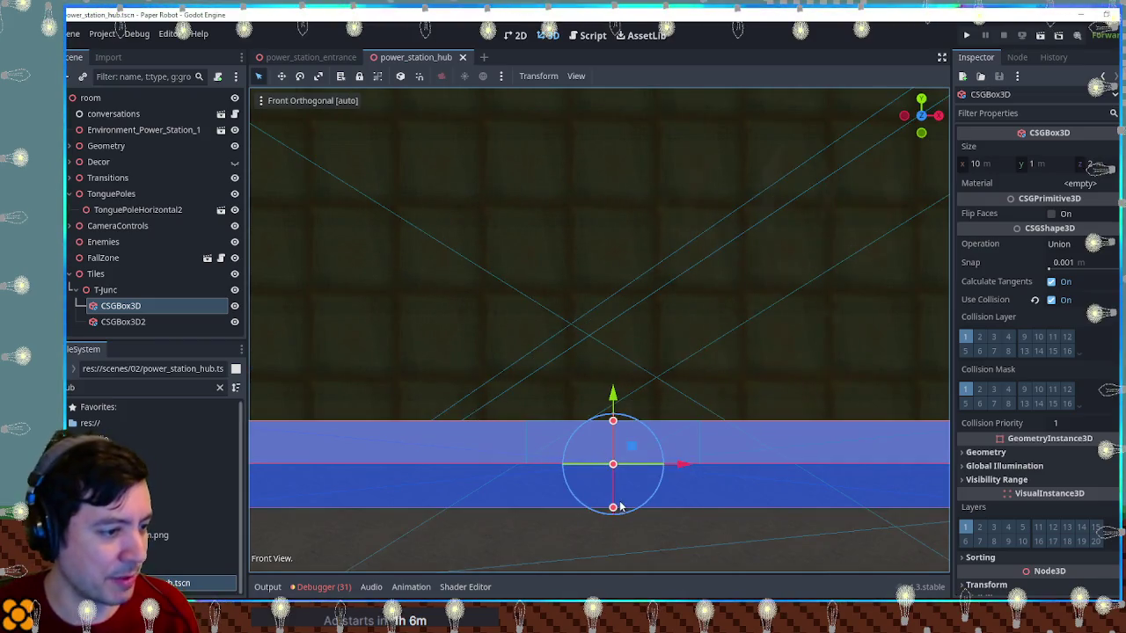
left_click_drag(613, 508, 614, 472)
left_click_drag(565, 437, 675, 445)
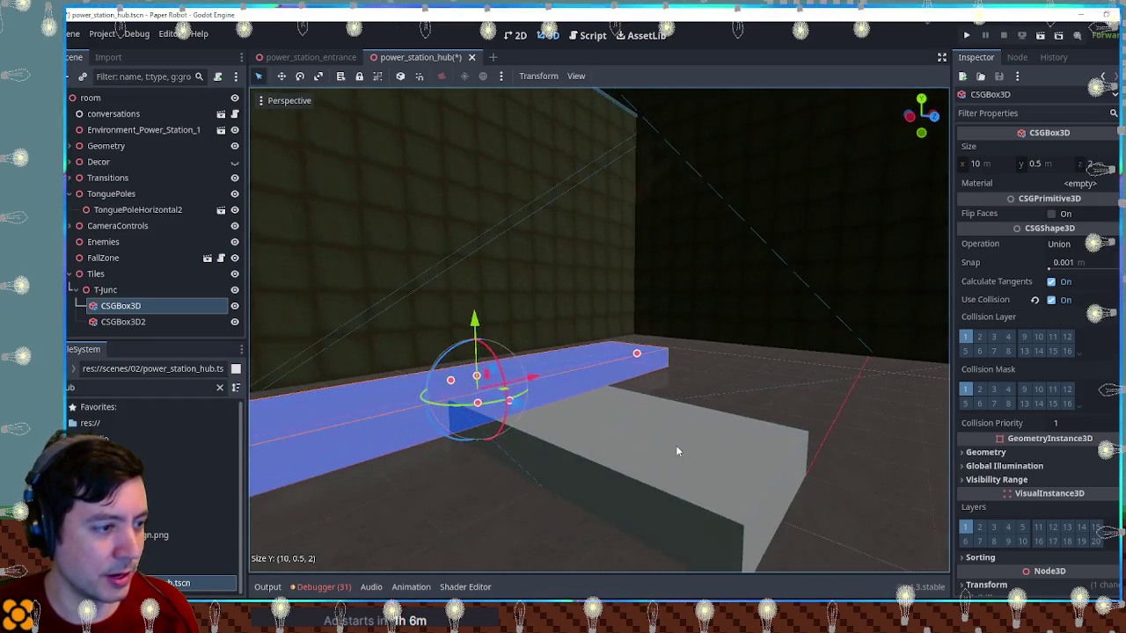
left_click(656, 458)
mouse_move(589, 498)
left_mouse_down()
mouse_move(548, 436)
mouse_move(449, 431)
left_mouse_up()
left_click(449, 431)
key("KP_1")
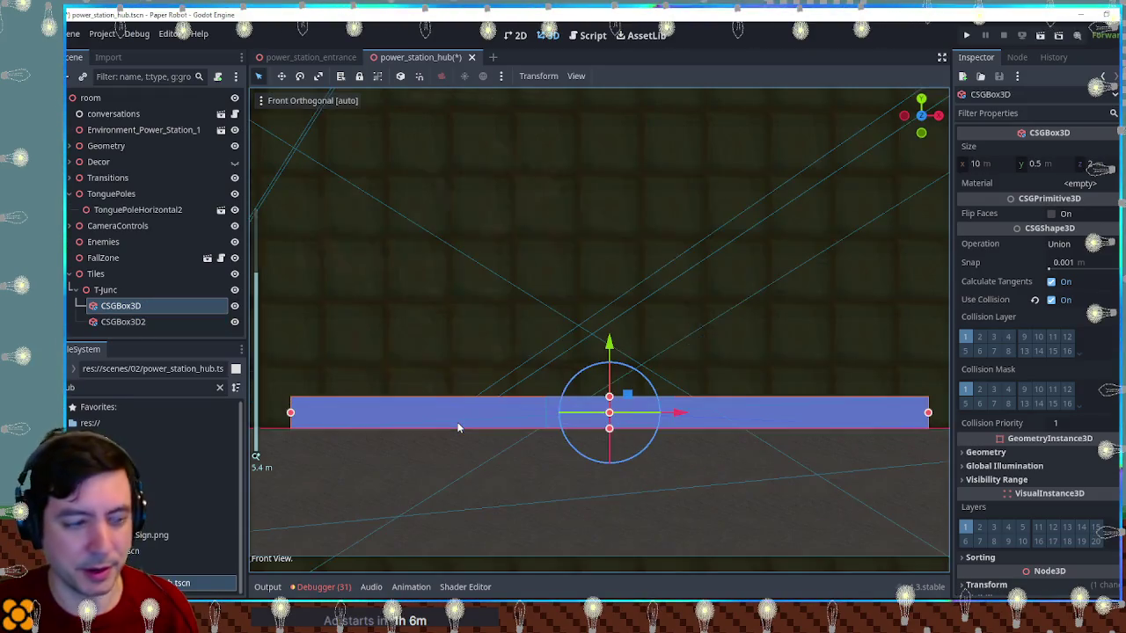
mouse_move(609, 429)
left_mouse_down()
mouse_move(568, 420)
mouse_move(695, 377)
mouse_move(526, 392)
left_mouse_up()
Nest CSGBox3D2 under CSGBox3D so the stem merges with the crossbar, and save
left_click(551, 430)
scroll(532, 484, "up", 3)
left_click_drag(123, 322, 124, 308)
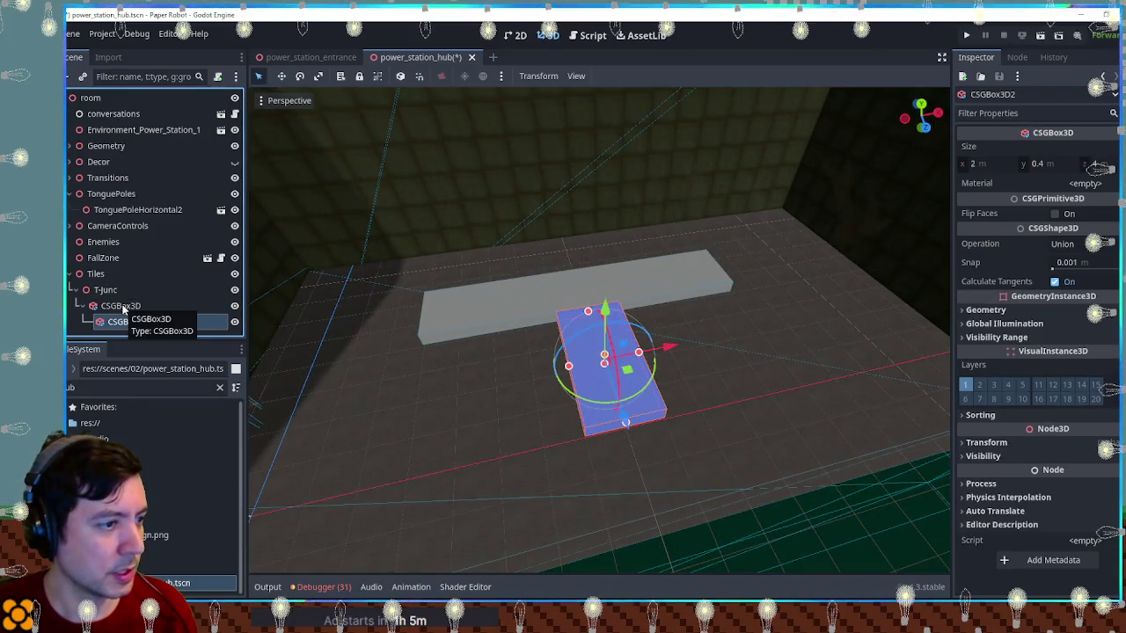
left_click(121, 306)
key("ctrl+s")
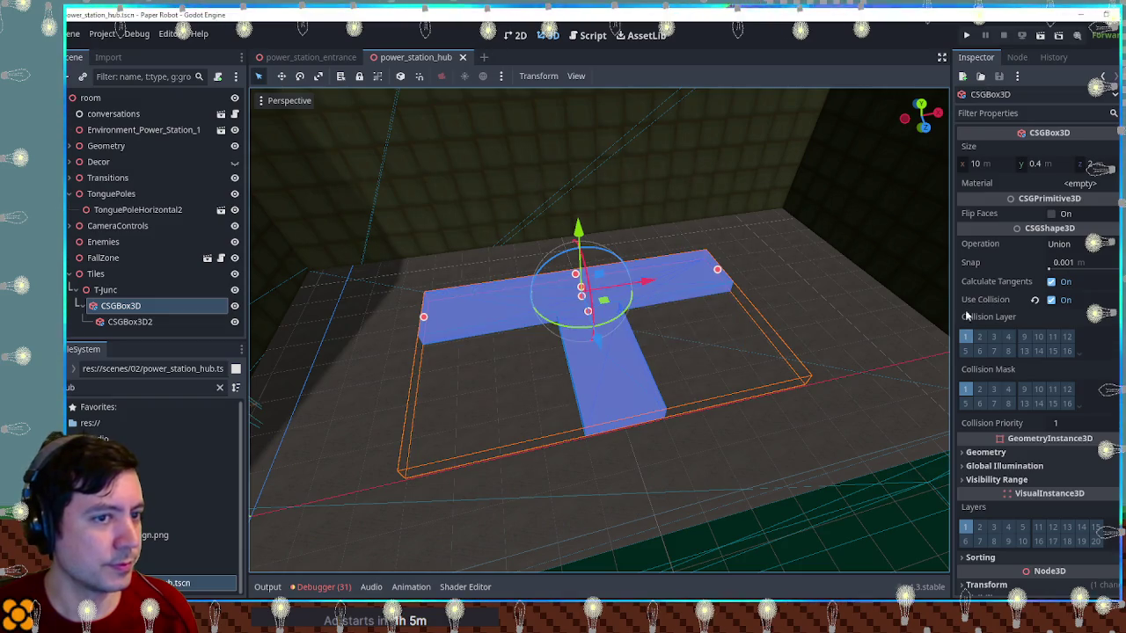
left_click(877, 528)
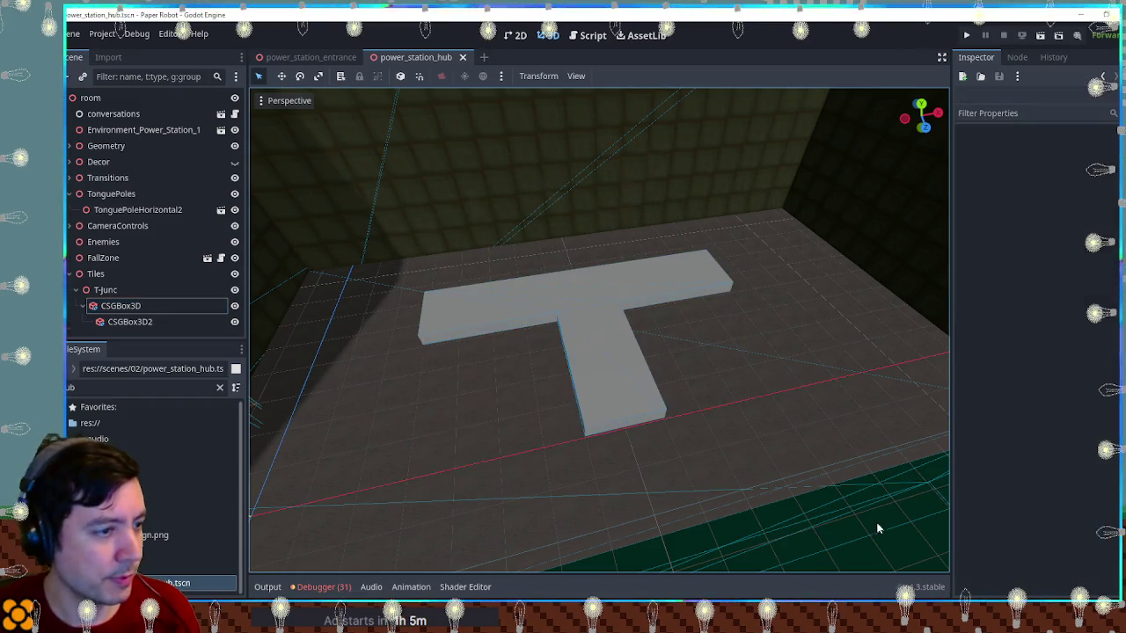
double_click(104, 392)
type("textu")
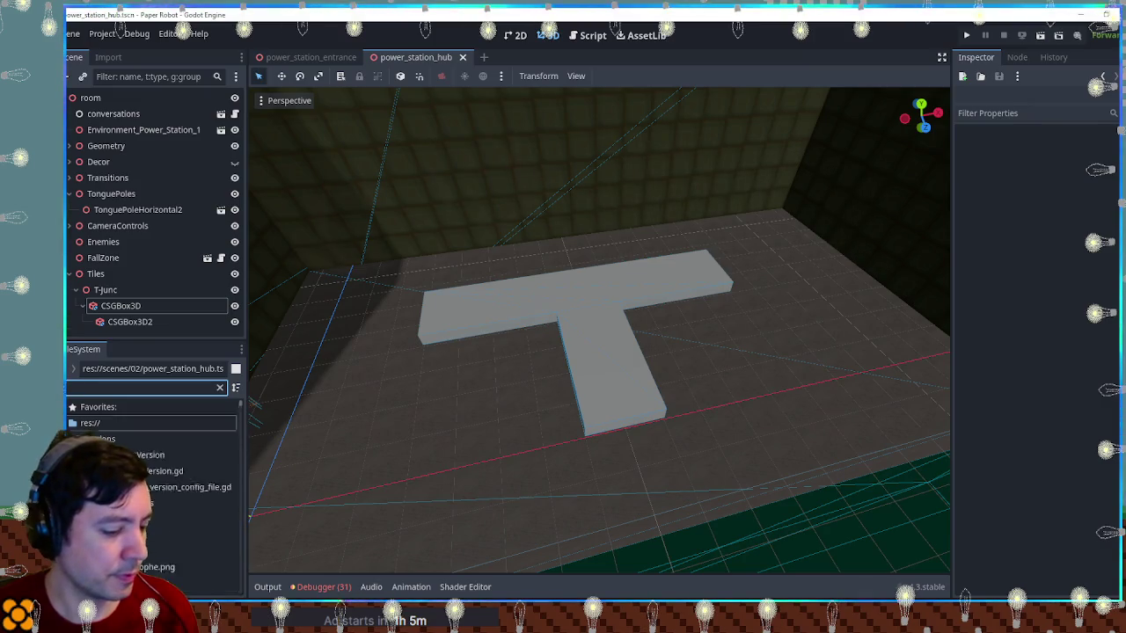
scroll(154, 493, "down", 5)
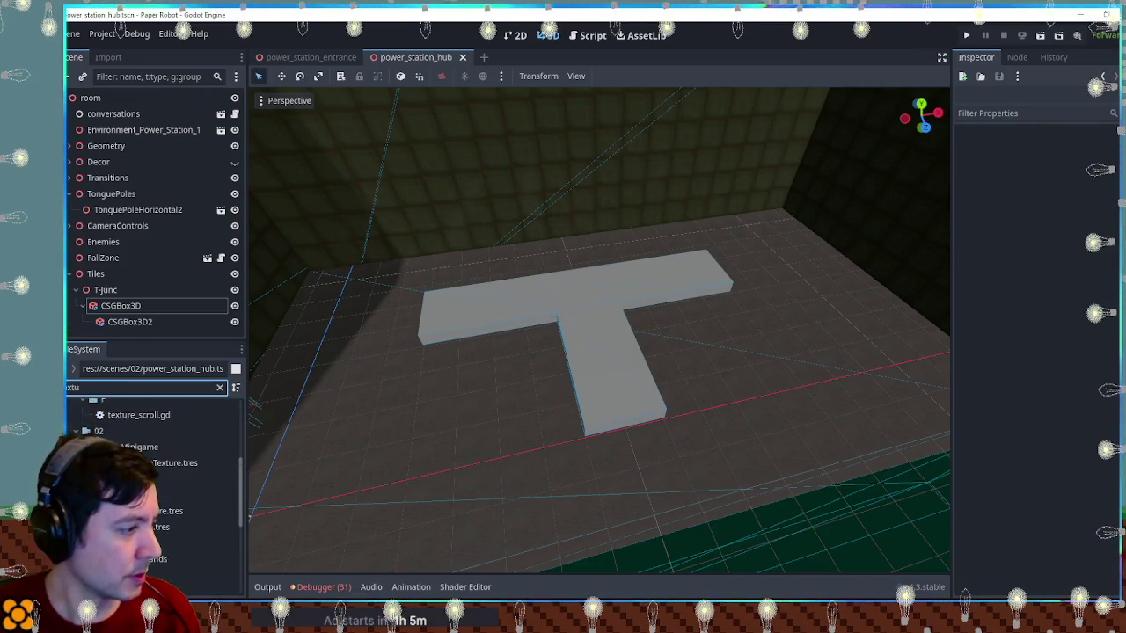
left_click(189, 538)
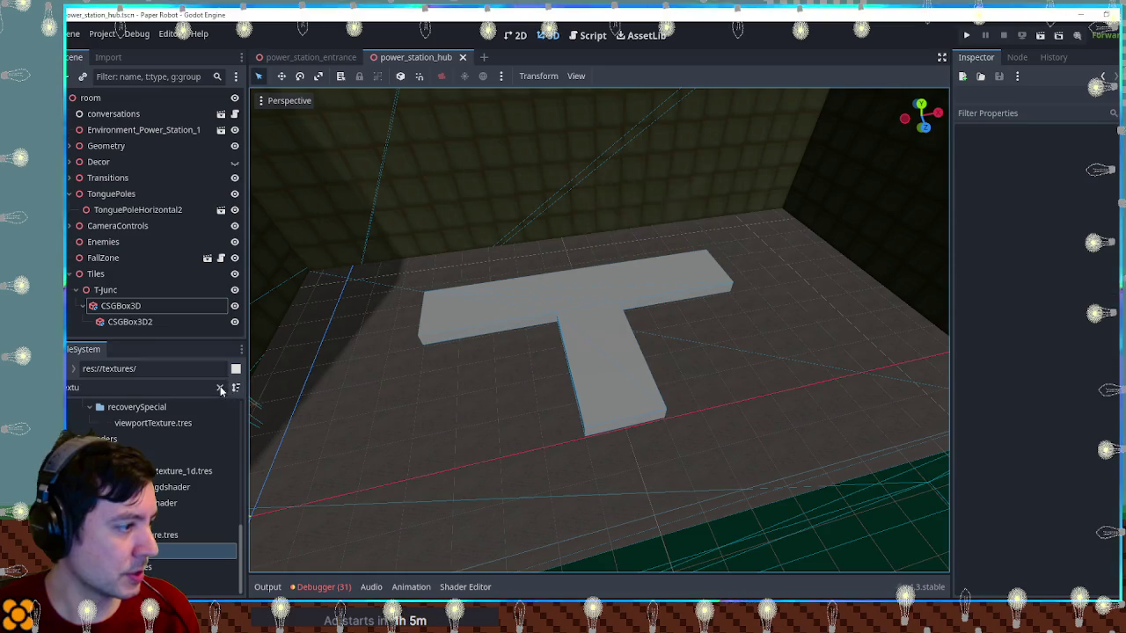
left_click(220, 387)
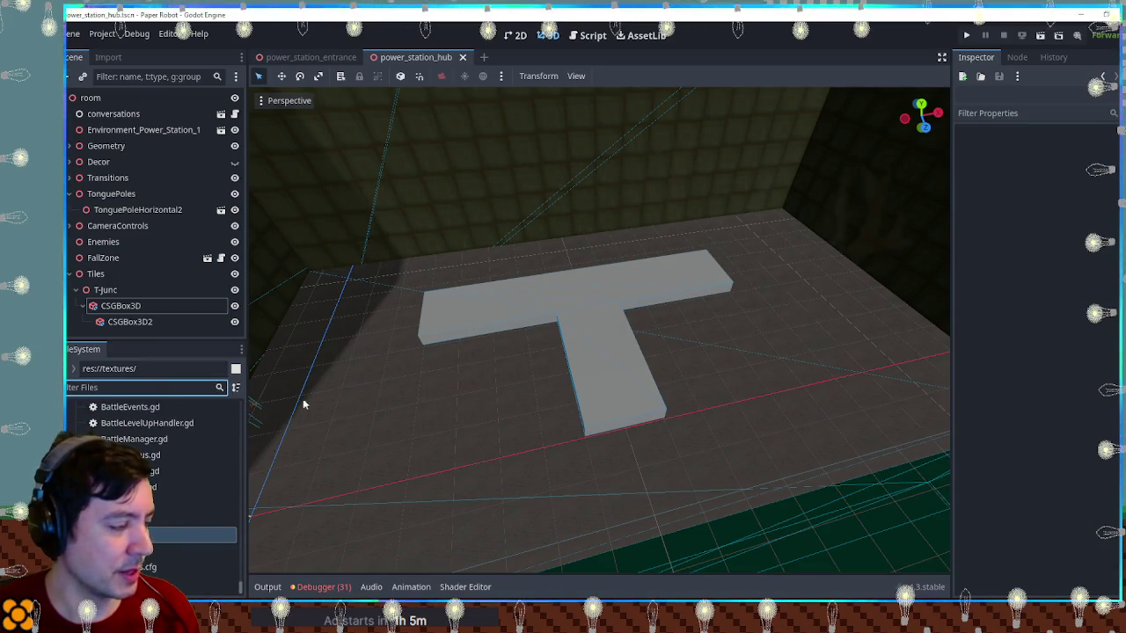
scroll(154, 493, "down", 3)
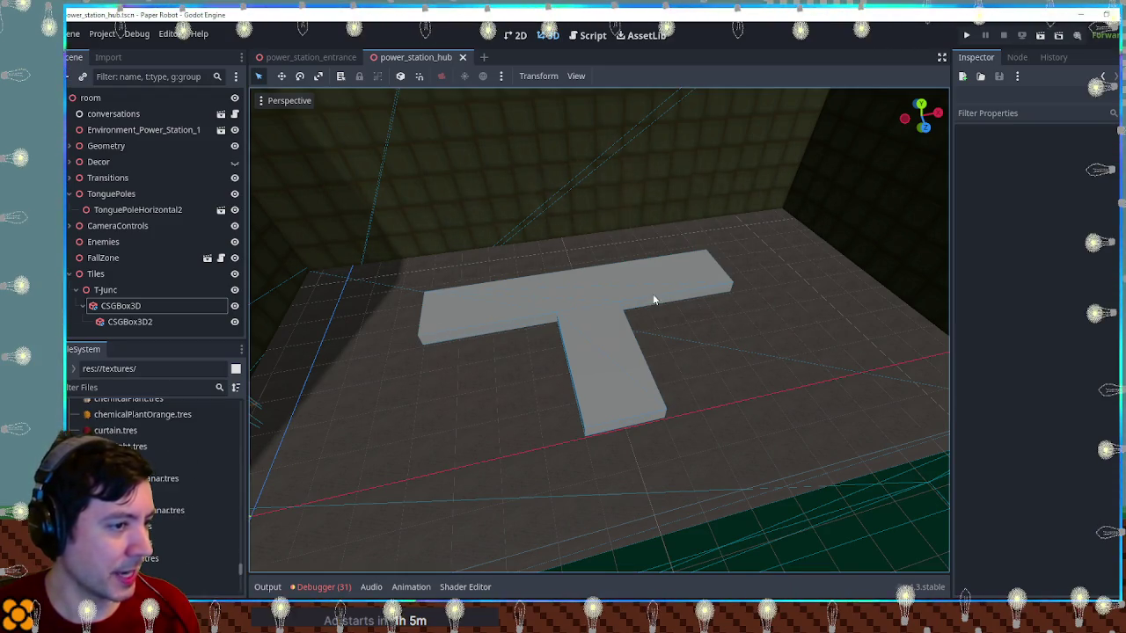
scroll(578, 390, "up", 5)
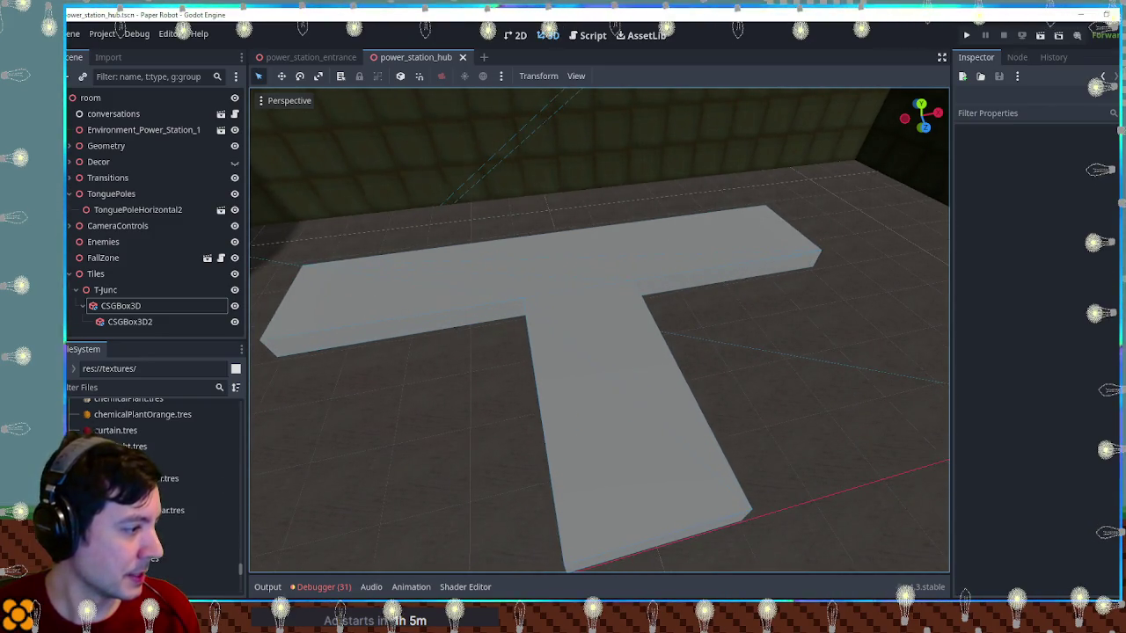
scroll(153, 475, "down", 2)
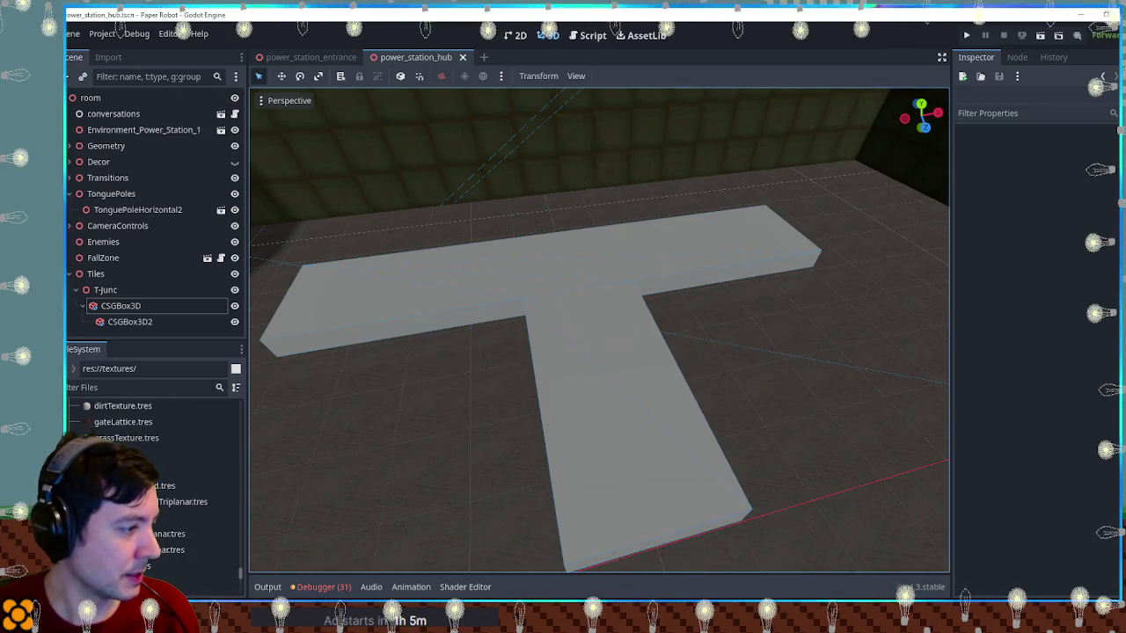
scroll(154, 484, "down", 3)
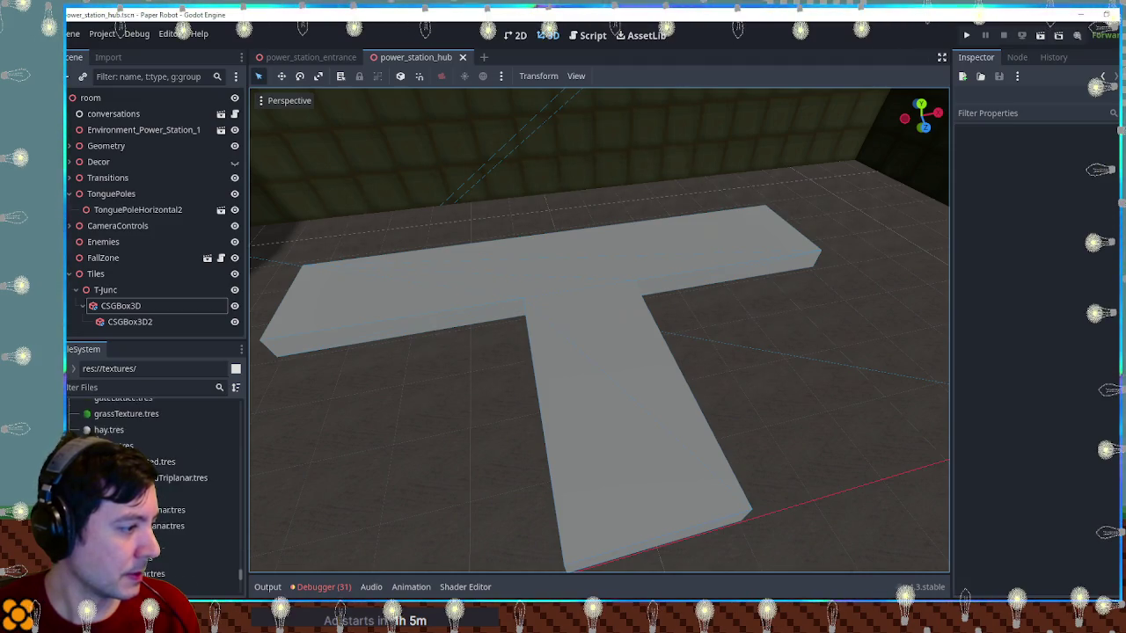
mouse_move(175, 533)
left_mouse_down()
mouse_move(413, 301)
mouse_move(513, 372)
left_mouse_up()
scroll(513, 372, "up", 5)
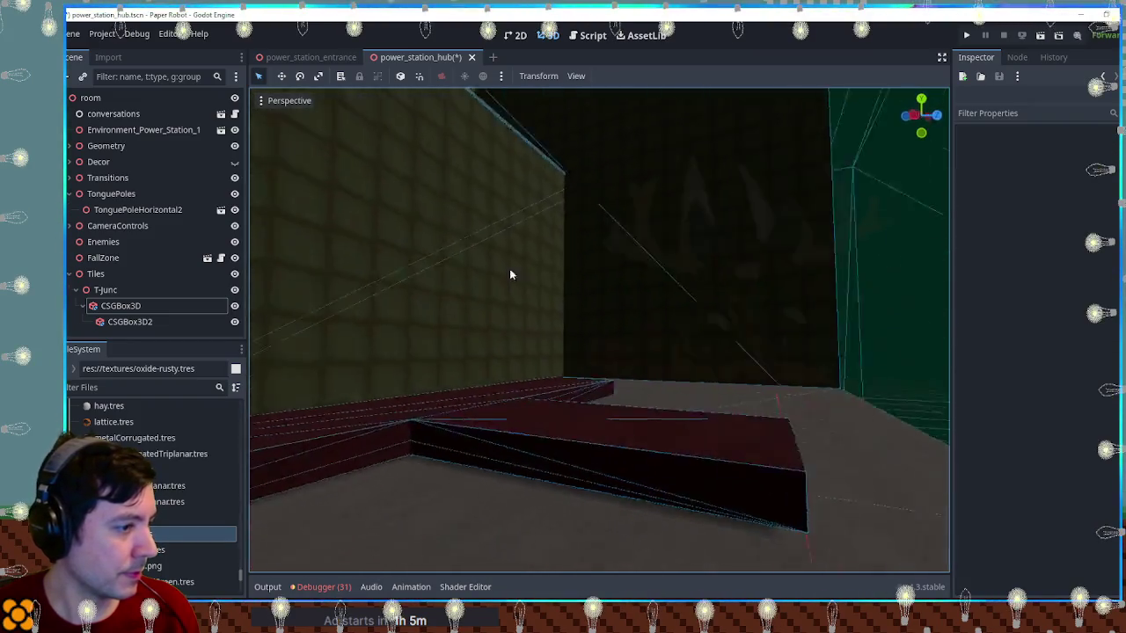
scroll(509, 274, "down", 5)
mouse_move(413, 329)
left_mouse_down()
mouse_move(754, 301)
mouse_move(818, 248)
mouse_move(666, 305)
mouse_move(414, 344)
mouse_move(429, 286)
left_mouse_up()
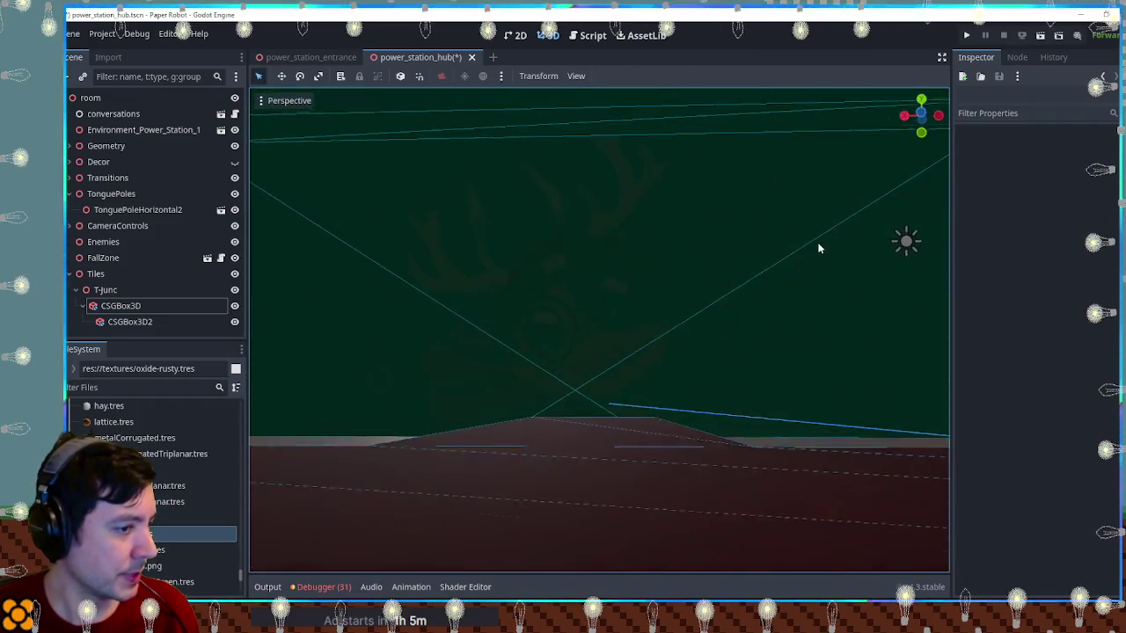
scroll(433, 239, "up", 3)
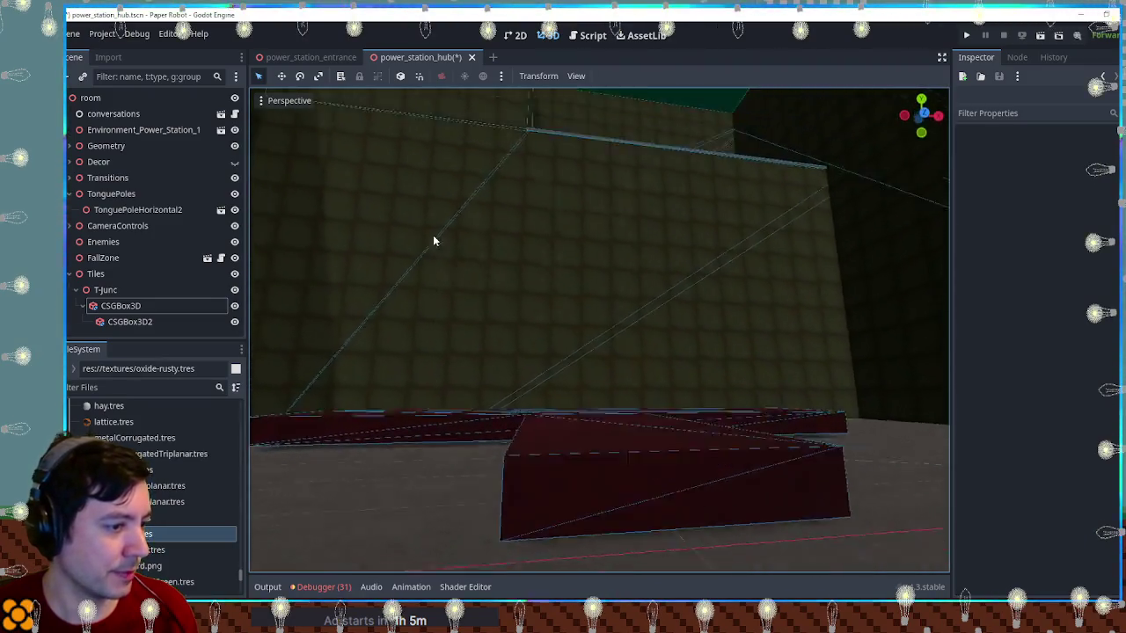
scroll(433, 240, "down", 3)
key("ctrl+z")
mouse_move(132, 550)
left_mouse_down()
mouse_move(432, 346)
mouse_move(545, 422)
mouse_move(565, 455)
left_mouse_up()
key("ctrl+z")
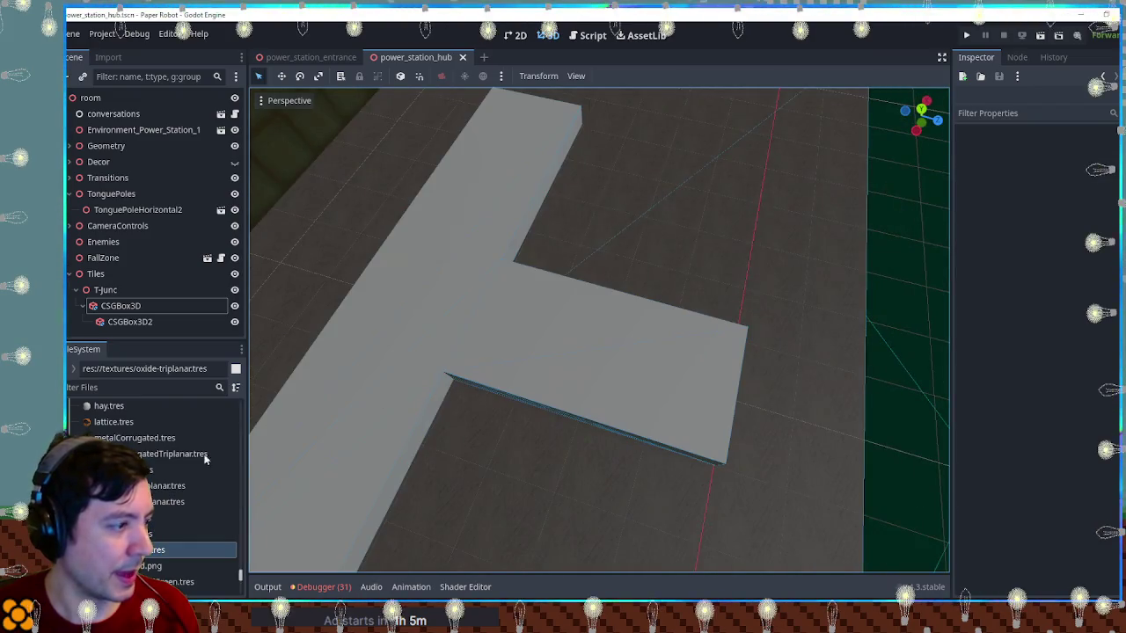
scroll(184, 462, "down", 3)
left_click_drag(159, 494, 440, 362)
mouse_move(440, 361)
left_mouse_down()
mouse_move(534, 344)
mouse_move(445, 299)
mouse_move(458, 343)
mouse_move(436, 377)
left_mouse_up()
mouse_move(158, 510)
left_mouse_down()
mouse_move(574, 392)
mouse_move(565, 409)
mouse_move(789, 287)
mouse_move(584, 356)
mouse_move(530, 390)
left_mouse_up()
key("ctrl+z")
left_click(230, 542)
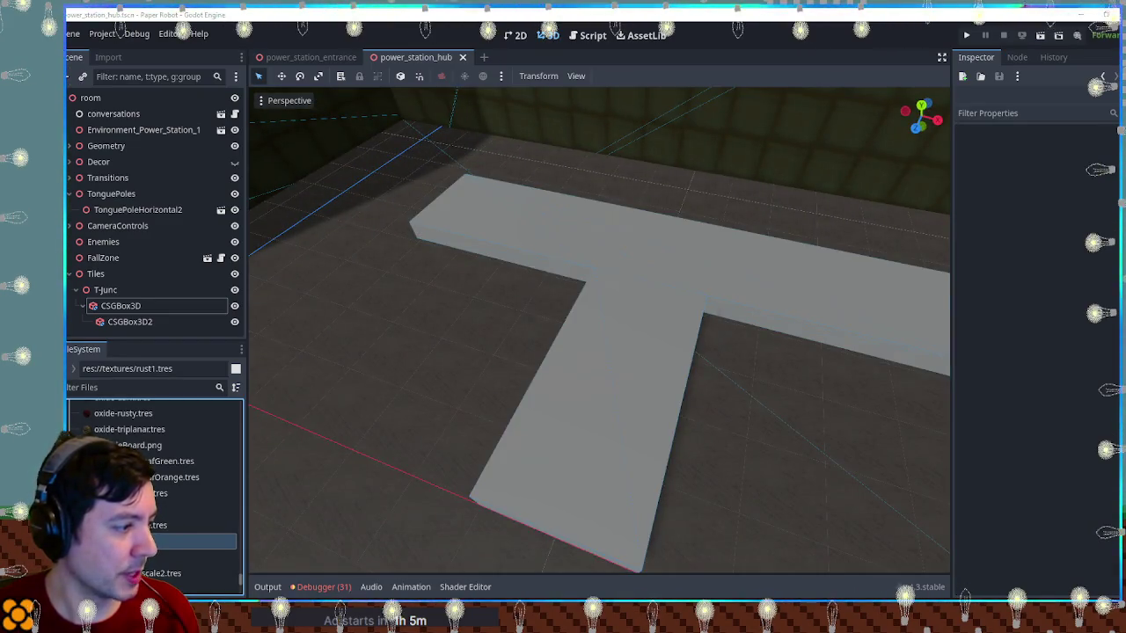
Duplicate rust1 as rust3.tres and apply it to the T floor
key("ctrl+d")
type("rust1.tres")
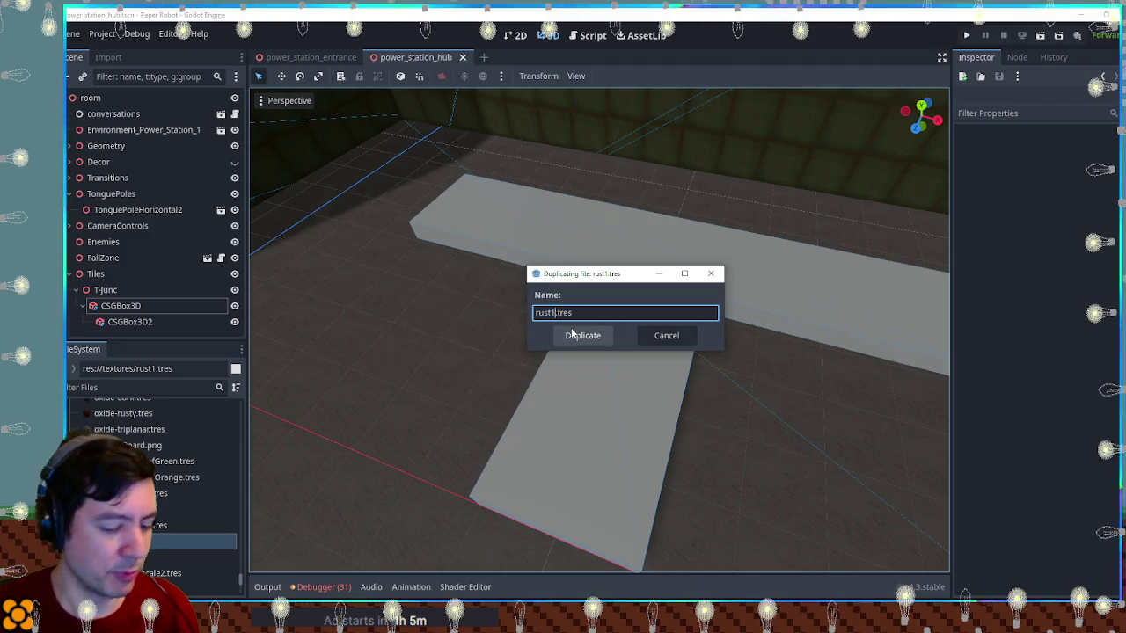
type("3")
left_click(582, 335)
mouse_move(176, 574)
left_mouse_down()
mouse_move(669, 409)
mouse_move(662, 398)
left_mouse_up()
Tint the floor's override material albedo colour to ca887b
left_click(657, 400)
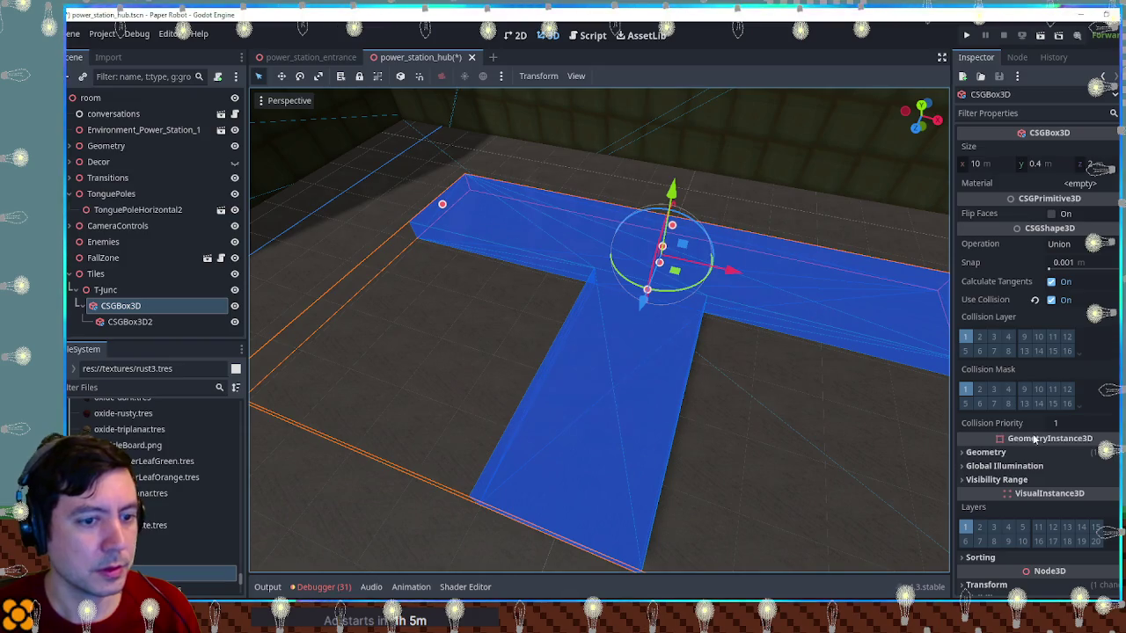
left_click(1048, 450)
left_click(1086, 477)
scroll(1046, 395, "down", 5)
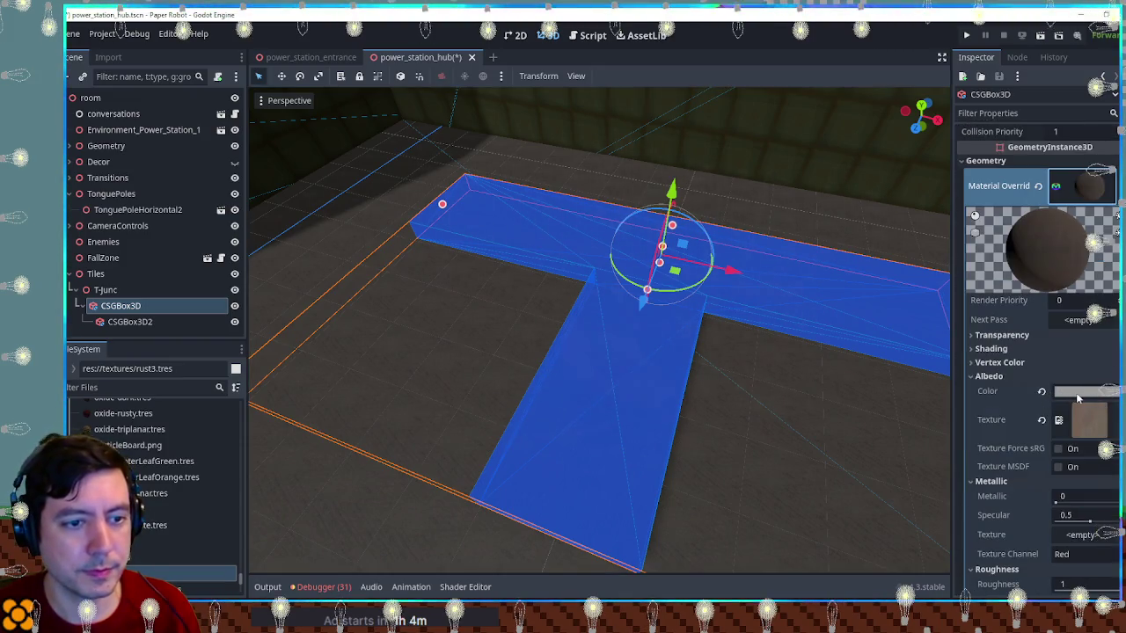
left_click(1079, 399)
left_click_drag(1082, 154, 1075, 146)
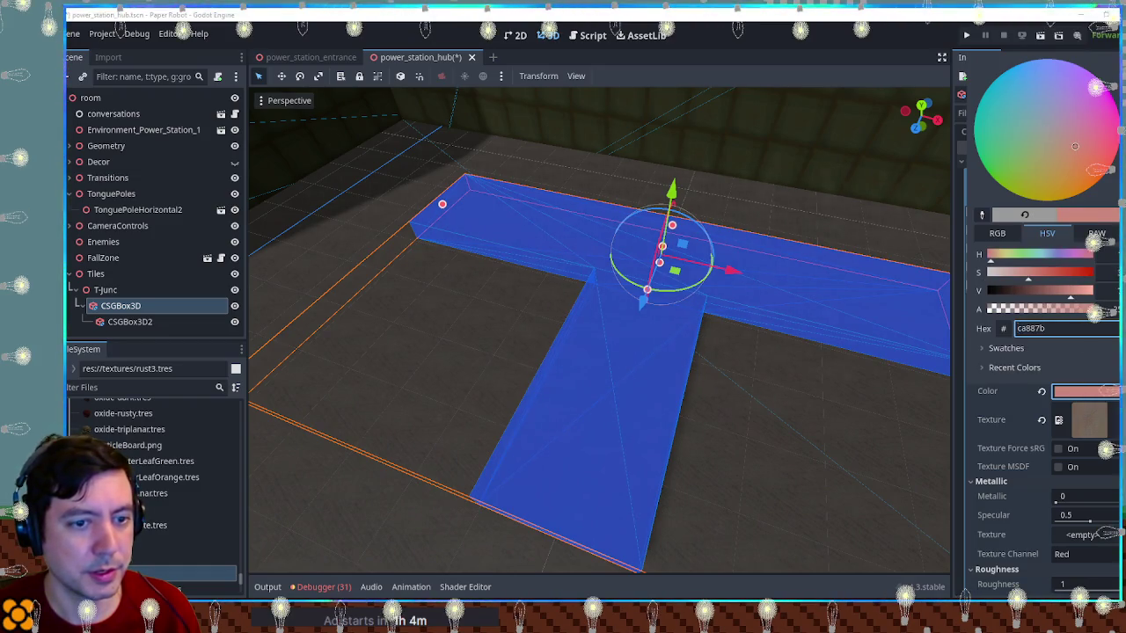
key("Escape")
Orbit to a new angle on the tile and select the CSGBox3D2 floor piece
scroll(500, 482, "down", 3)
left_click(464, 517)
mouse_move(464, 517)
left_mouse_down()
mouse_move(618, 342)
mouse_move(810, 231)
mouse_move(661, 350)
left_mouse_up()
left_click(613, 359)
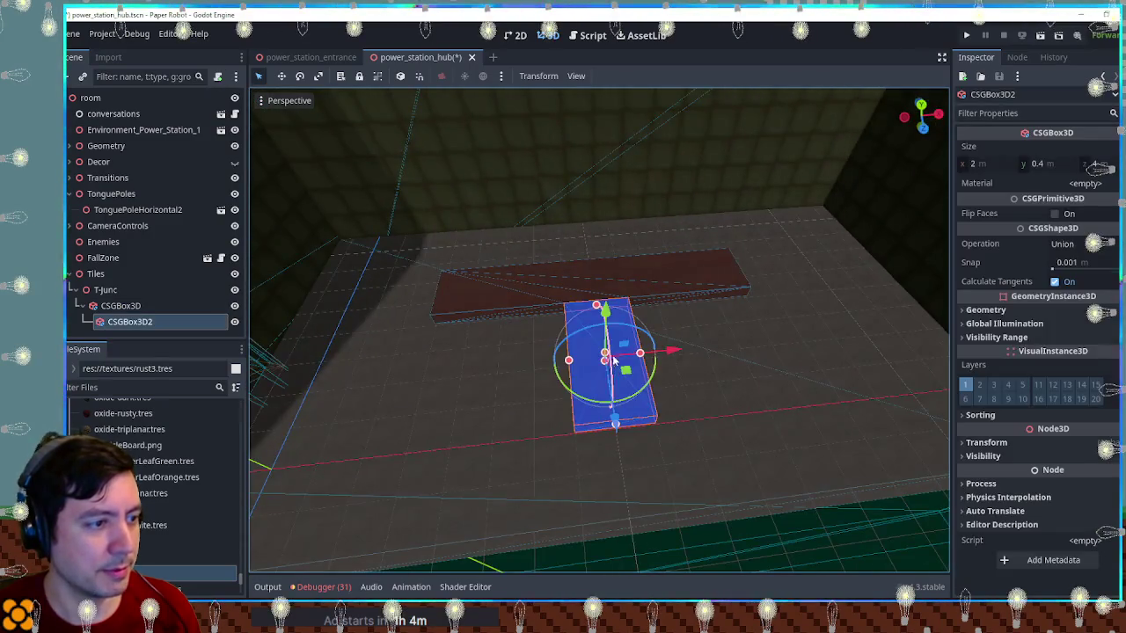
Shift the floor box's base colour hue to purple 887bc9
left_click(121, 305)
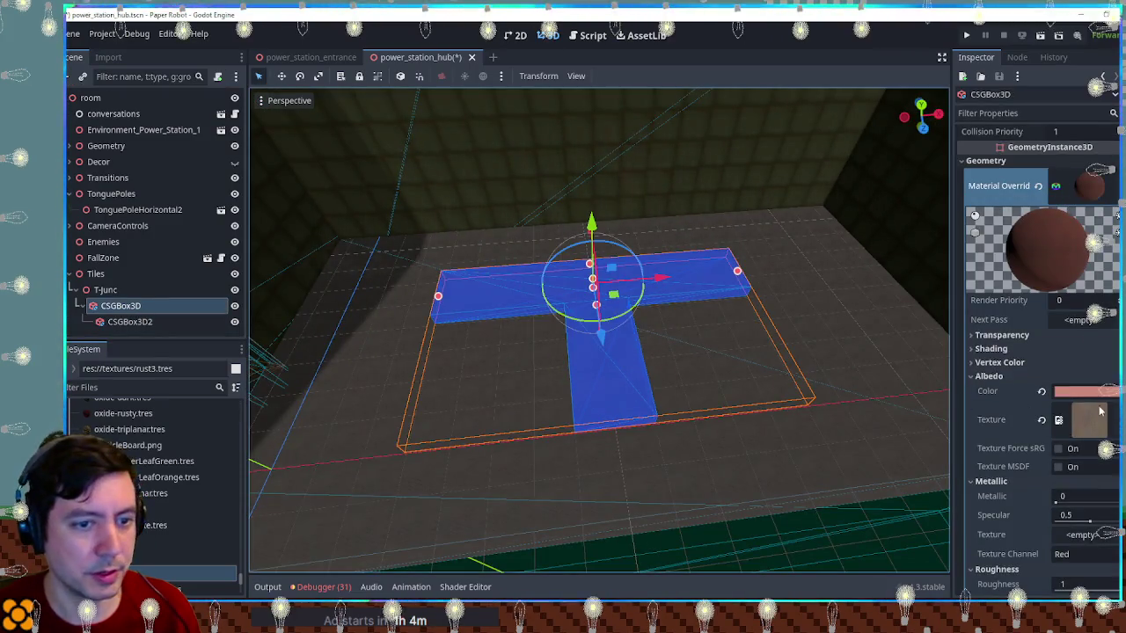
left_click(1089, 391)
left_click(1062, 256)
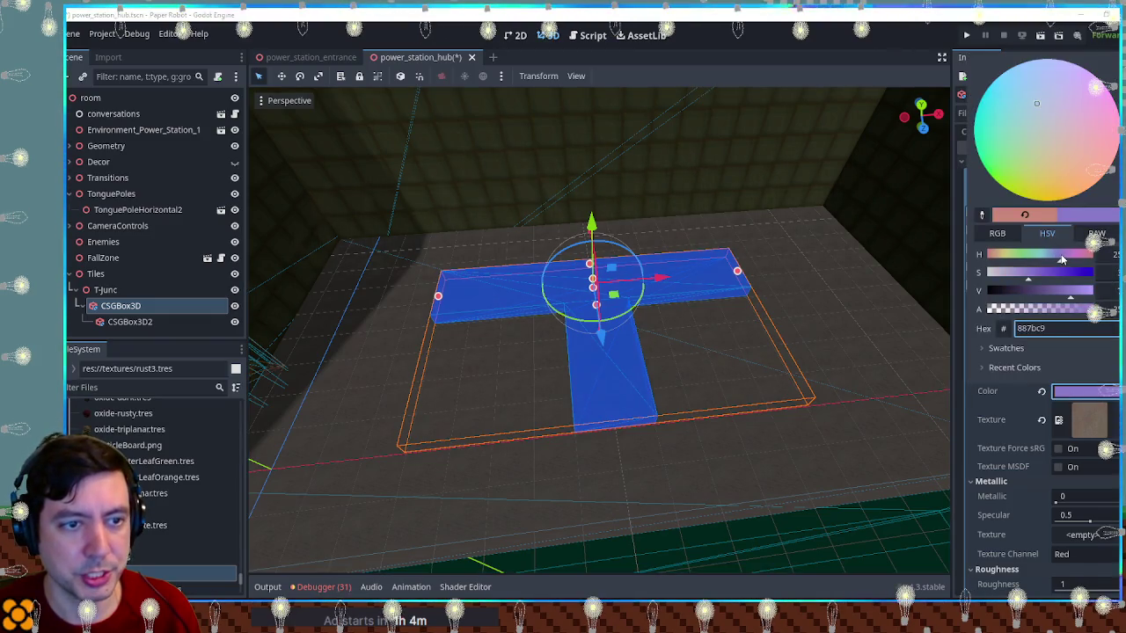
left_click(912, 522)
mouse_move(678, 390)
left_mouse_down()
mouse_move(896, 310)
mouse_move(895, 267)
mouse_move(712, 309)
mouse_move(653, 369)
left_mouse_up()
scroll(653, 369, "down", 2)
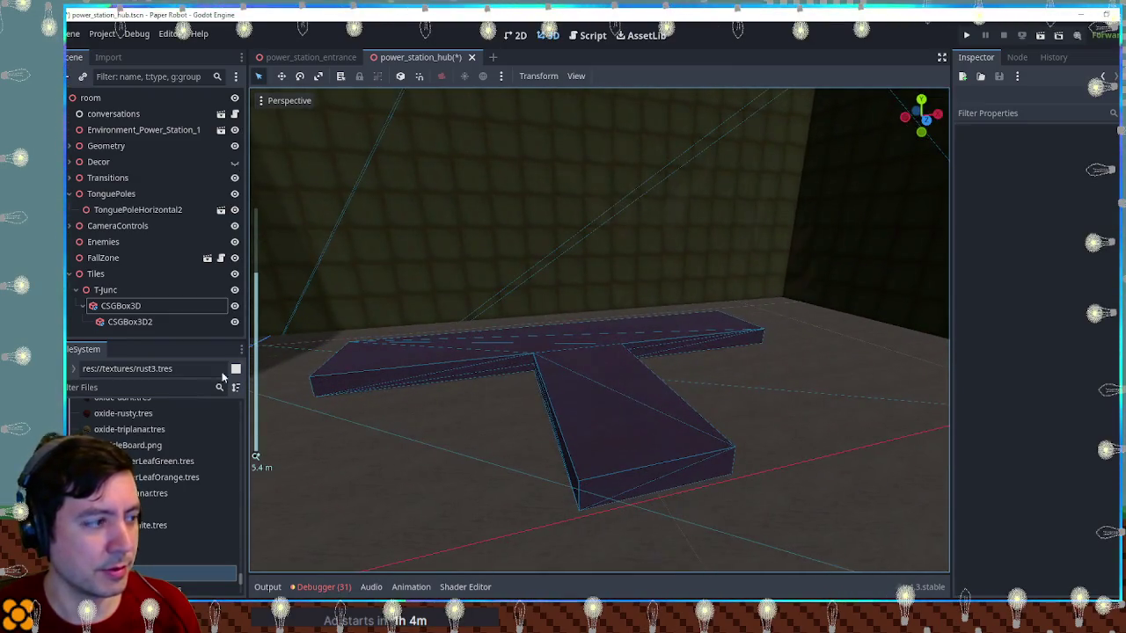
Lower the floor colour's saturation to a paler a39bc9 and look it over again
left_click(119, 307)
left_click(1091, 393)
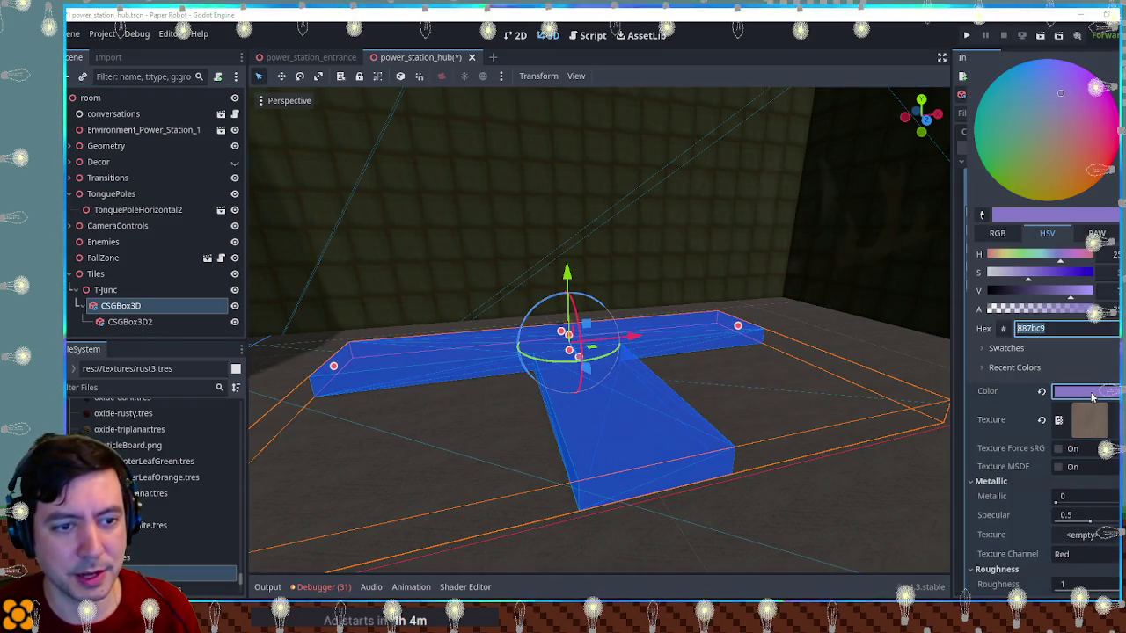
left_click(1012, 278)
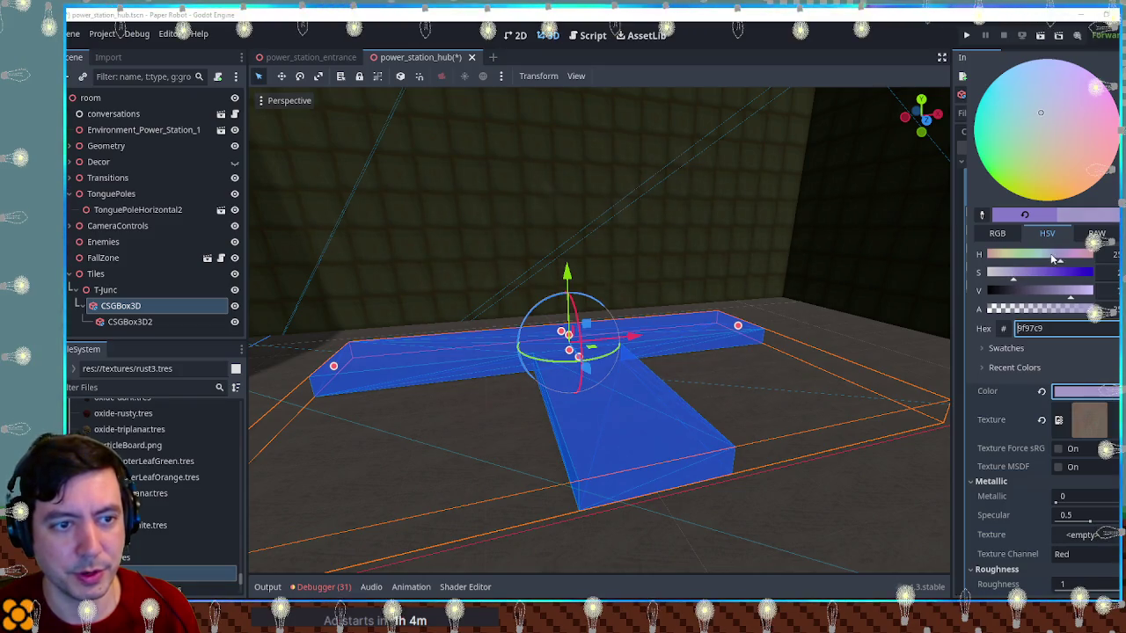
scroll(875, 330, "down", 3)
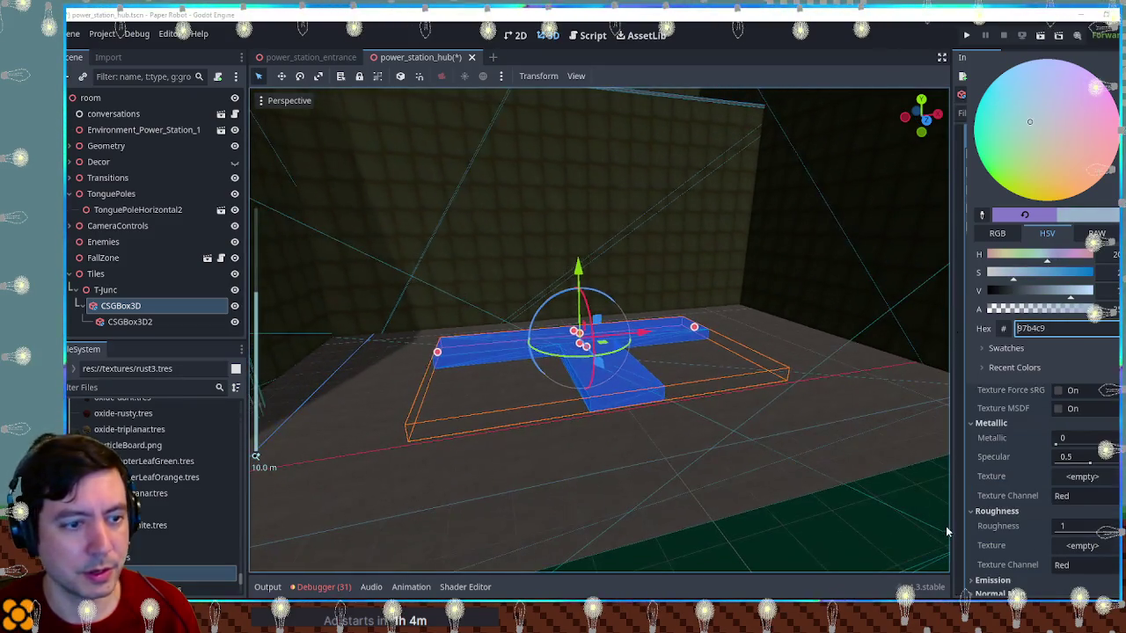
left_click(916, 531)
mouse_move(646, 326)
left_mouse_down()
mouse_move(834, 347)
mouse_move(557, 347)
mouse_move(402, 384)
mouse_move(441, 405)
left_mouse_up()
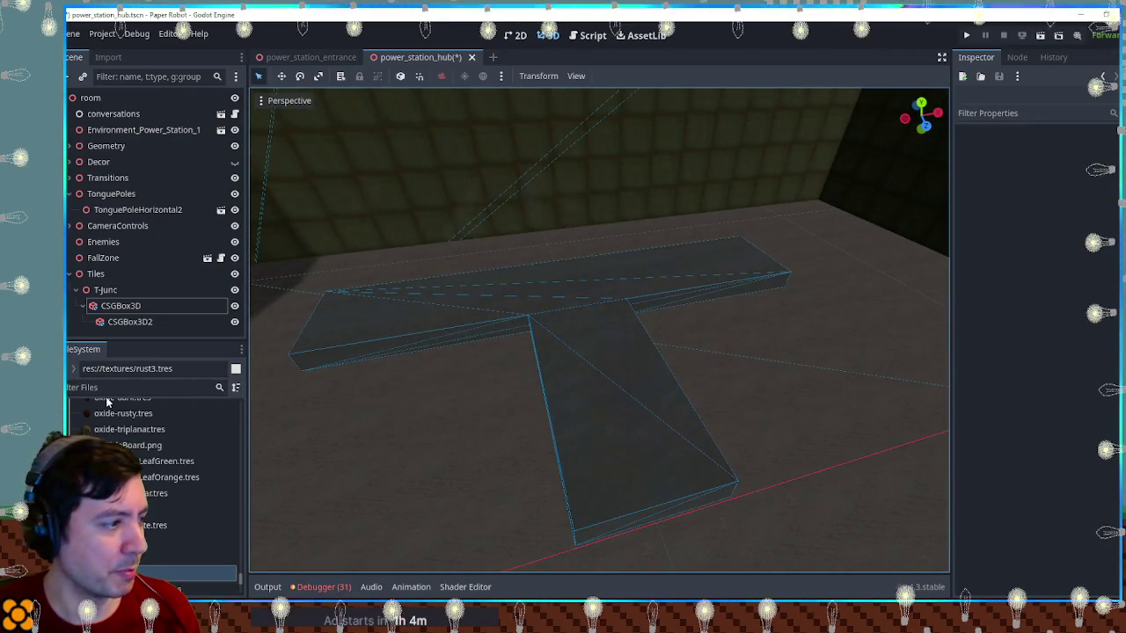
left_click(121, 306)
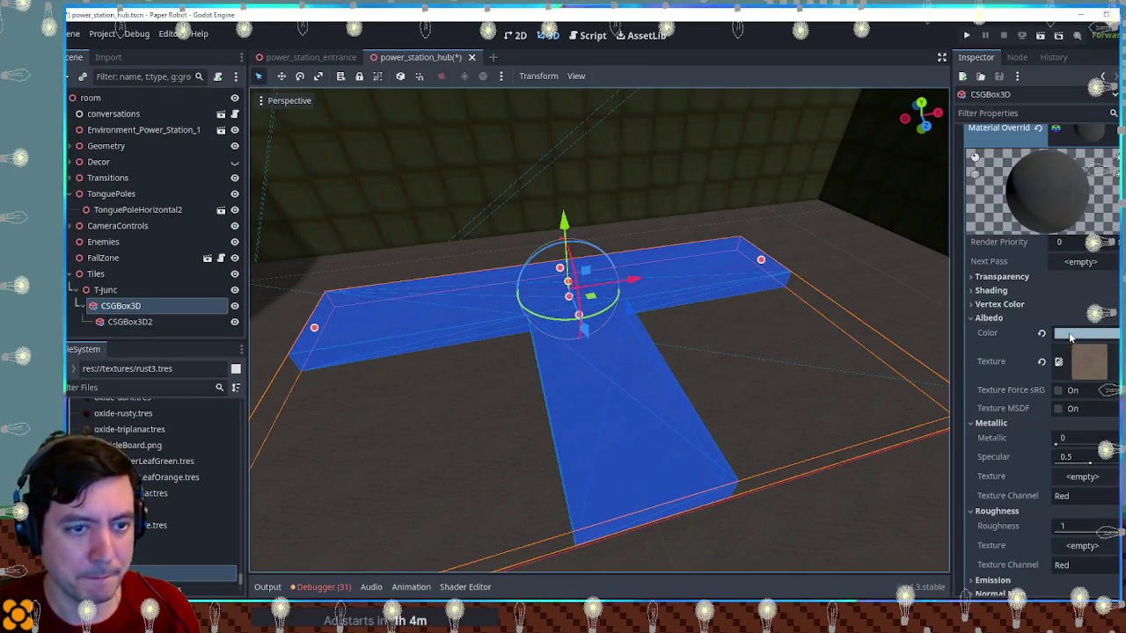
left_click(1094, 327)
scroll(847, 435, "down", 2)
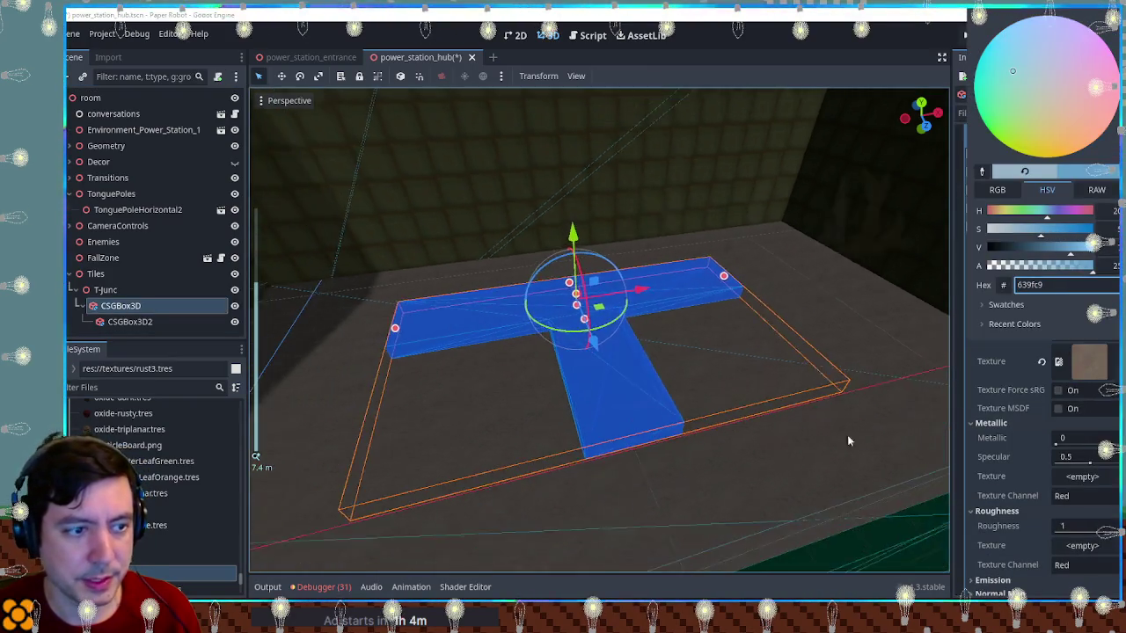
left_click(847, 435)
left_click(725, 420)
mouse_move(725, 421)
left_mouse_down()
mouse_move(869, 234)
mouse_move(714, 352)
left_mouse_up()
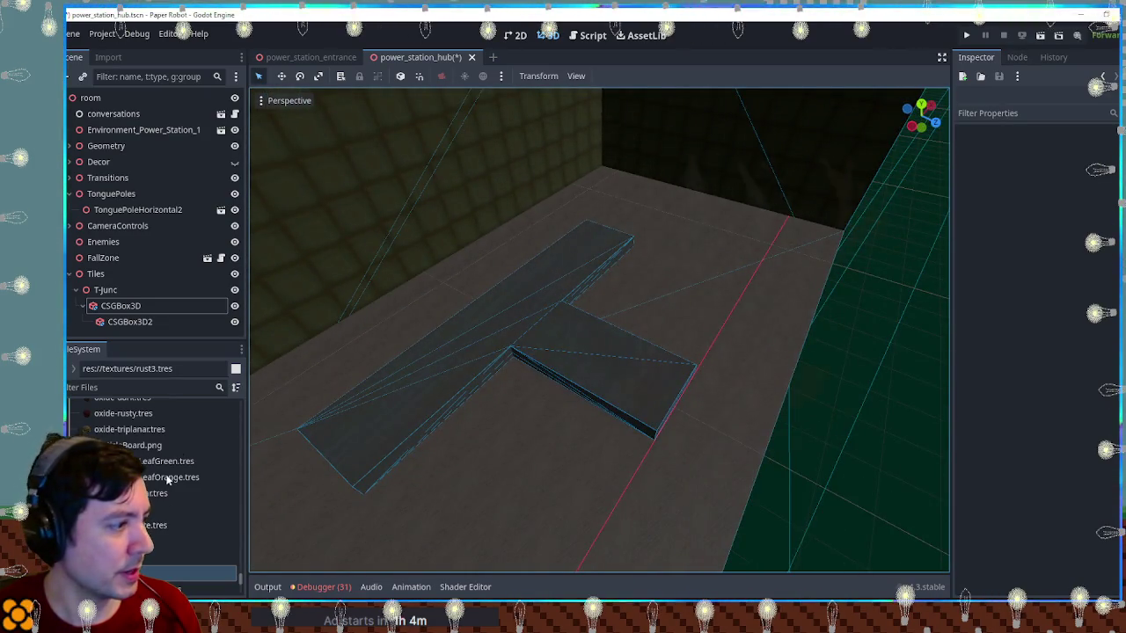
Shift the floor colour's hue toward pale teal-grey 97c8c9
left_click(141, 306)
left_click(1085, 332)
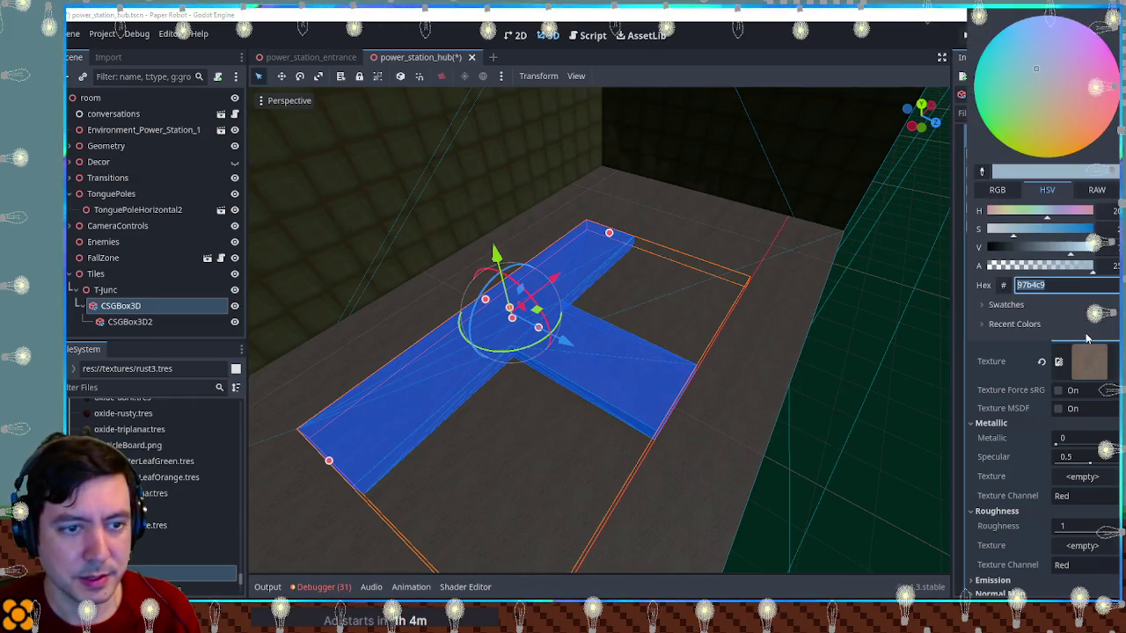
left_click(1042, 212)
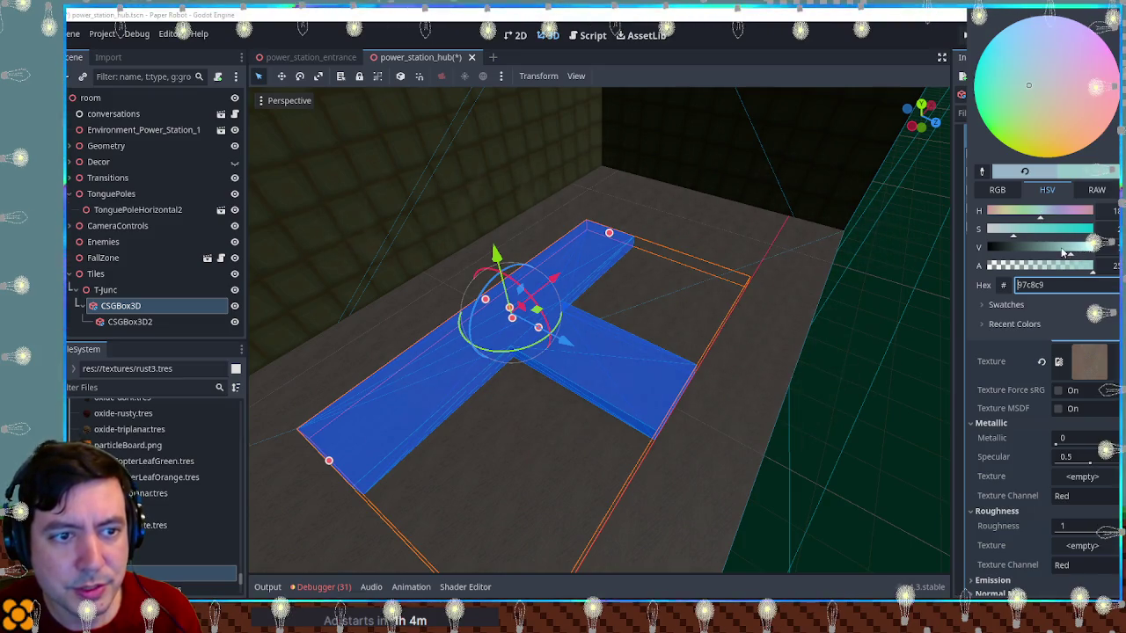
left_click(881, 435)
mouse_move(882, 435)
left_mouse_down()
mouse_move(731, 356)
mouse_move(854, 289)
mouse_move(583, 347)
mouse_move(533, 445)
mouse_move(525, 378)
mouse_move(641, 370)
mouse_move(786, 337)
mouse_move(502, 395)
left_mouse_up()
scroll(544, 355, "up", 3)
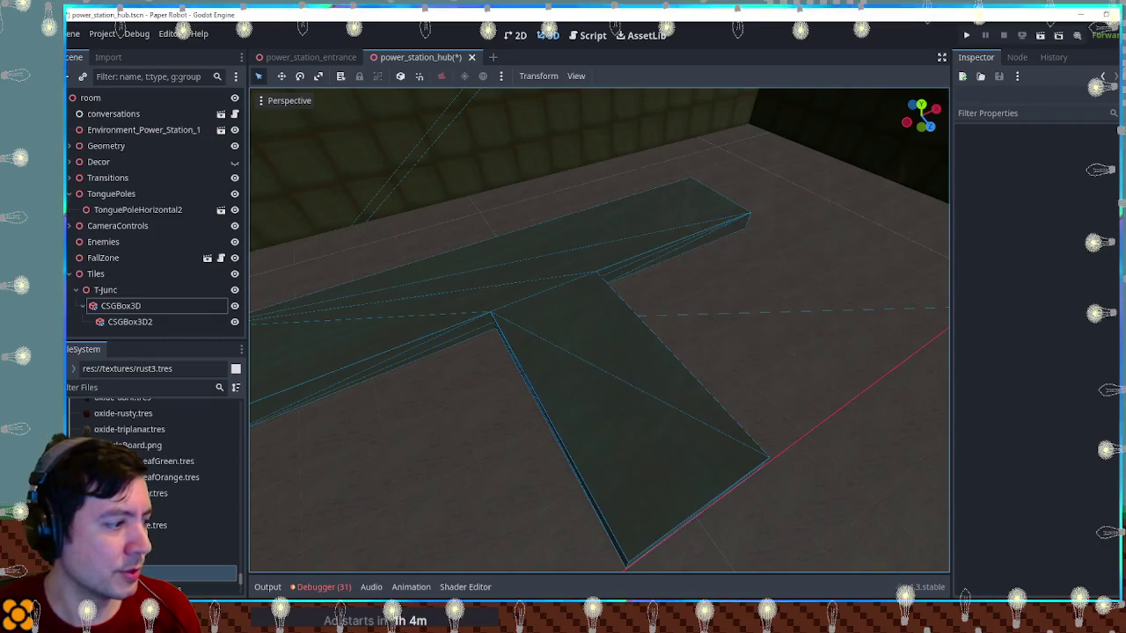
scroll(154, 484, "down", 1)
Apply rust-overlay.tres as the T floor box's material overlay
left_click_drag(154, 561, 389, 318)
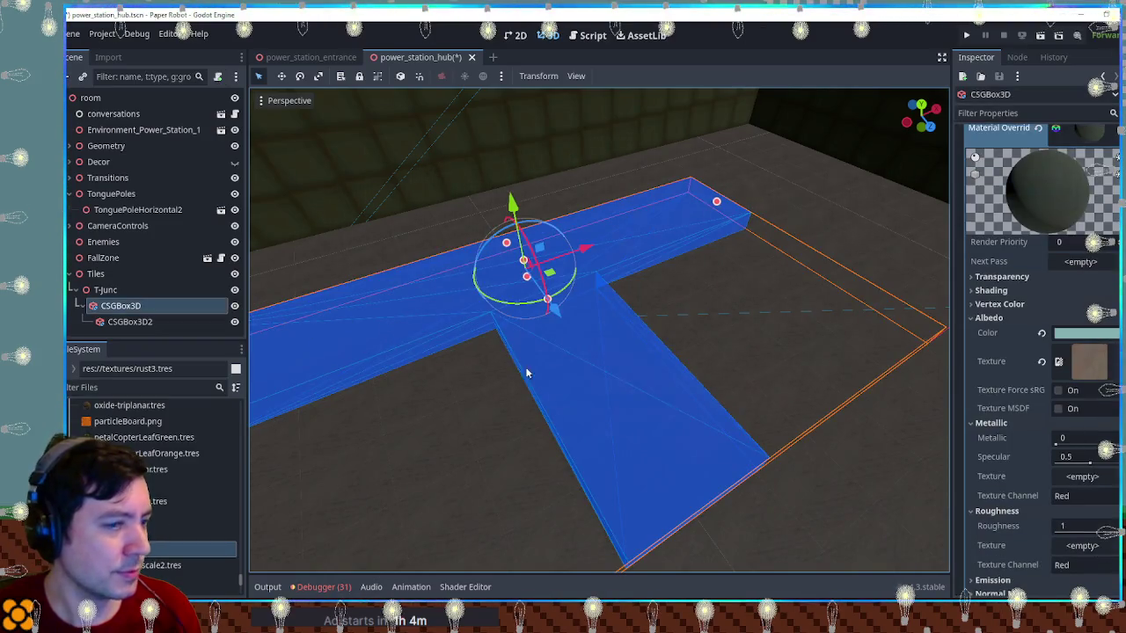
left_click(1089, 132)
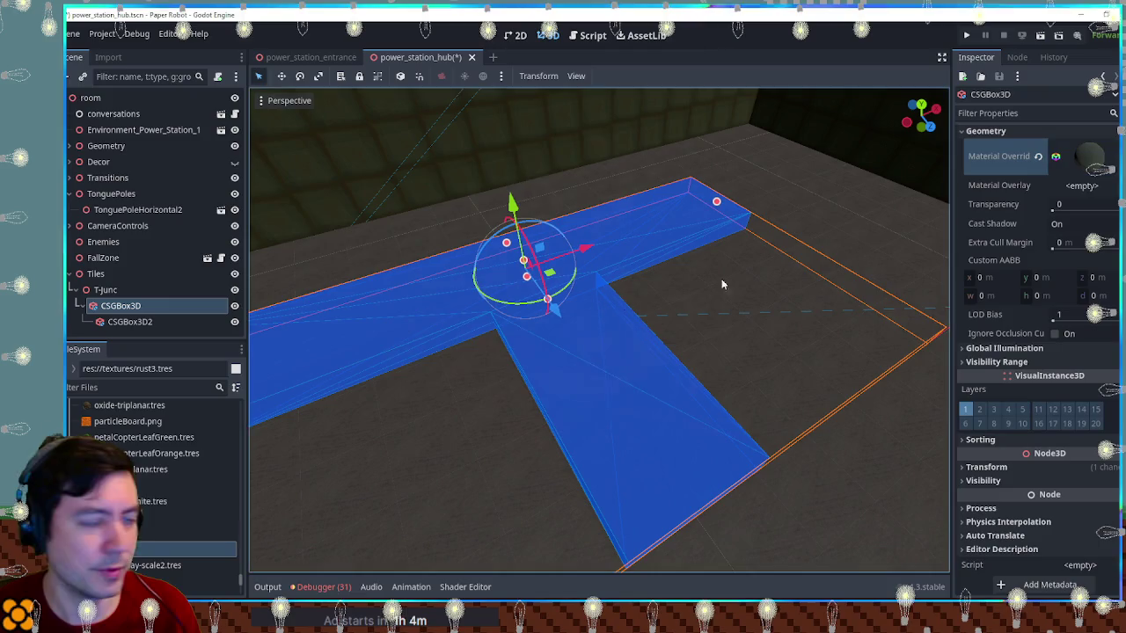
mouse_move(154, 578)
left_mouse_down()
mouse_move(615, 396)
mouse_move(1086, 180)
mouse_move(1072, 214)
mouse_move(702, 408)
mouse_move(912, 504)
mouse_move(871, 501)
left_mouse_up()
left_click_drag(543, 343, 633, 353)
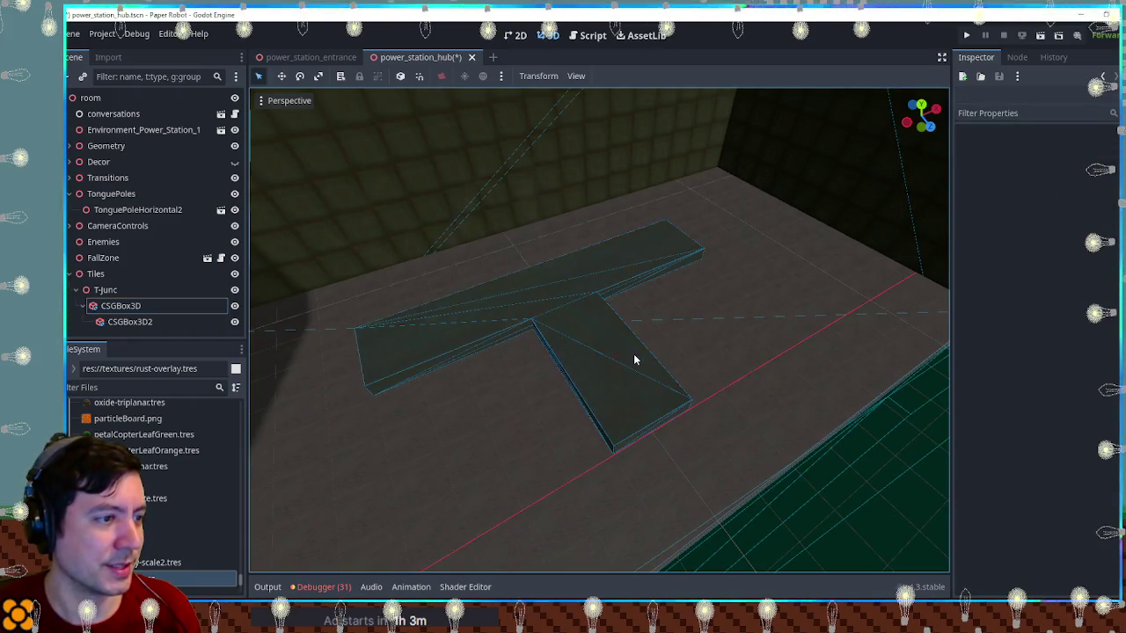
scroll(192, 531, "down", 2)
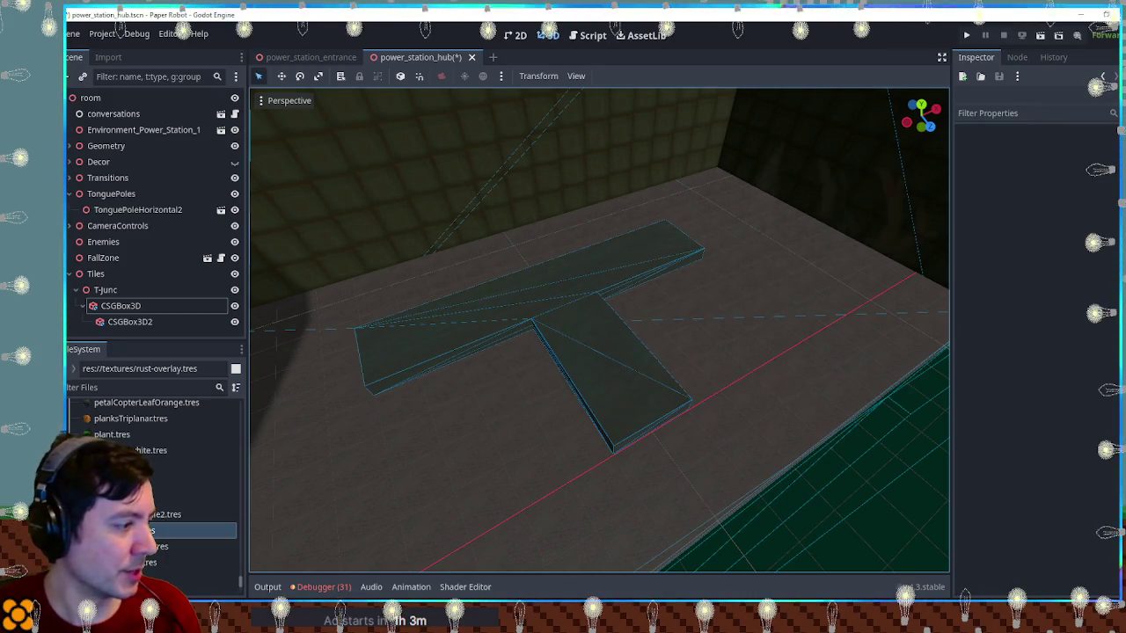
In Front view, thin the main floor box to 0.2 m
scroll(485, 367, "up", 3)
mouse_move(472, 374)
left_mouse_down()
mouse_move(737, 296)
mouse_move(764, 261)
mouse_move(452, 356)
mouse_move(352, 307)
mouse_move(874, 282)
mouse_move(862, 311)
mouse_move(502, 261)
mouse_move(452, 269)
mouse_move(528, 432)
mouse_move(526, 401)
left_mouse_up()
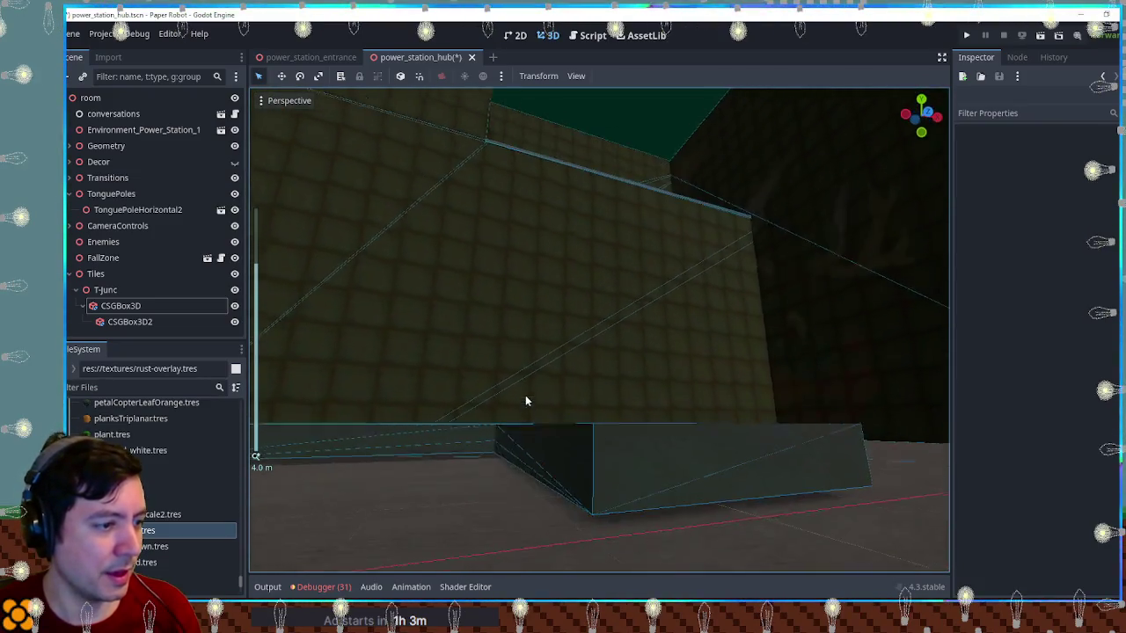
key("KP_1")
left_click(467, 445)
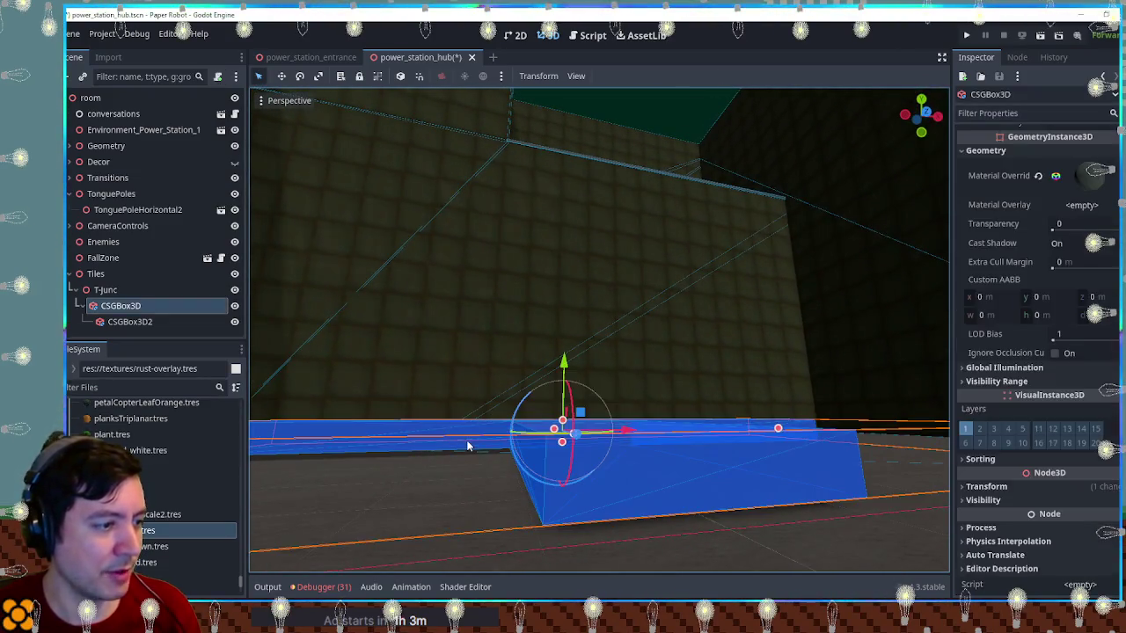
left_click_drag(614, 455, 615, 446)
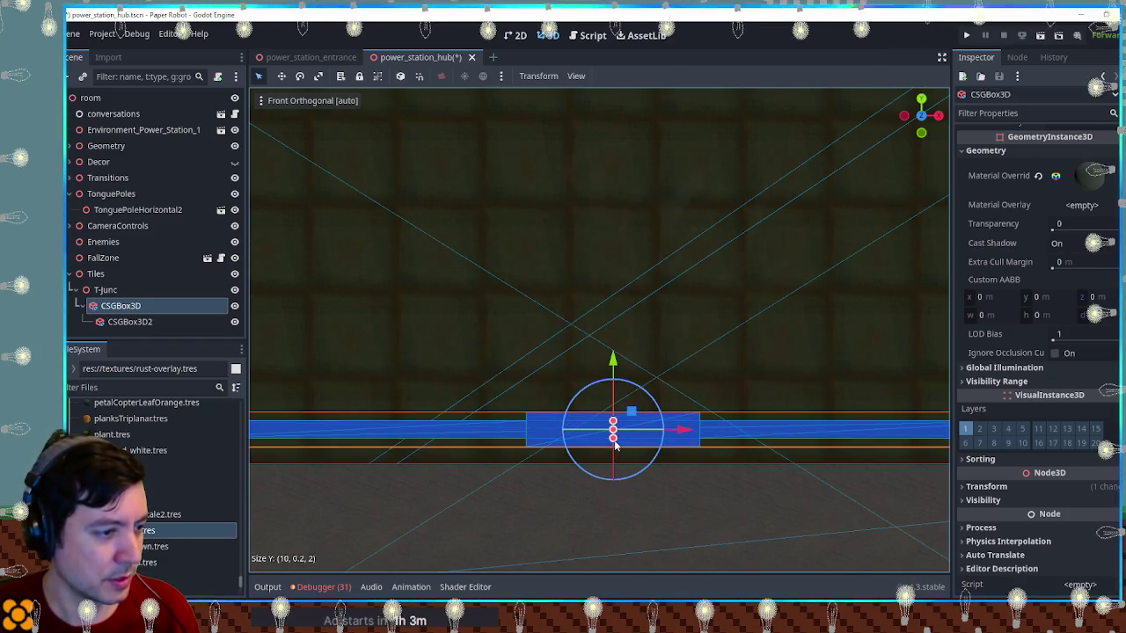
Shrink the stem floor box CSGBox3D2 to 0.2 m tall
left_click(114, 323)
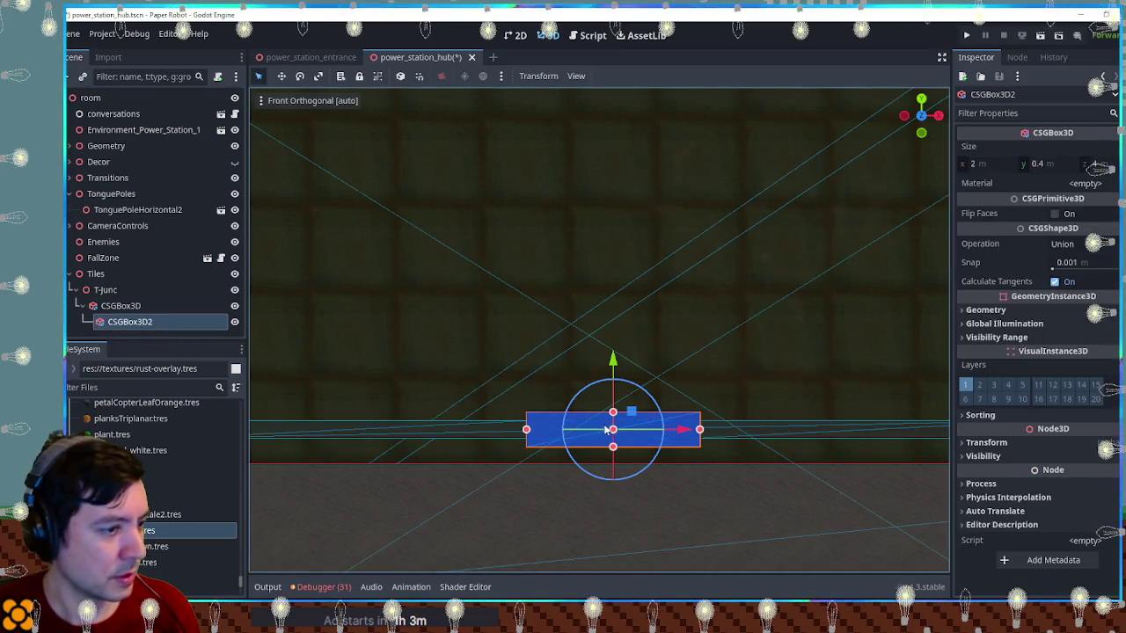
mouse_move(613, 418)
left_mouse_down()
mouse_move(620, 478)
mouse_move(912, 533)
left_mouse_up()
left_click(603, 428)
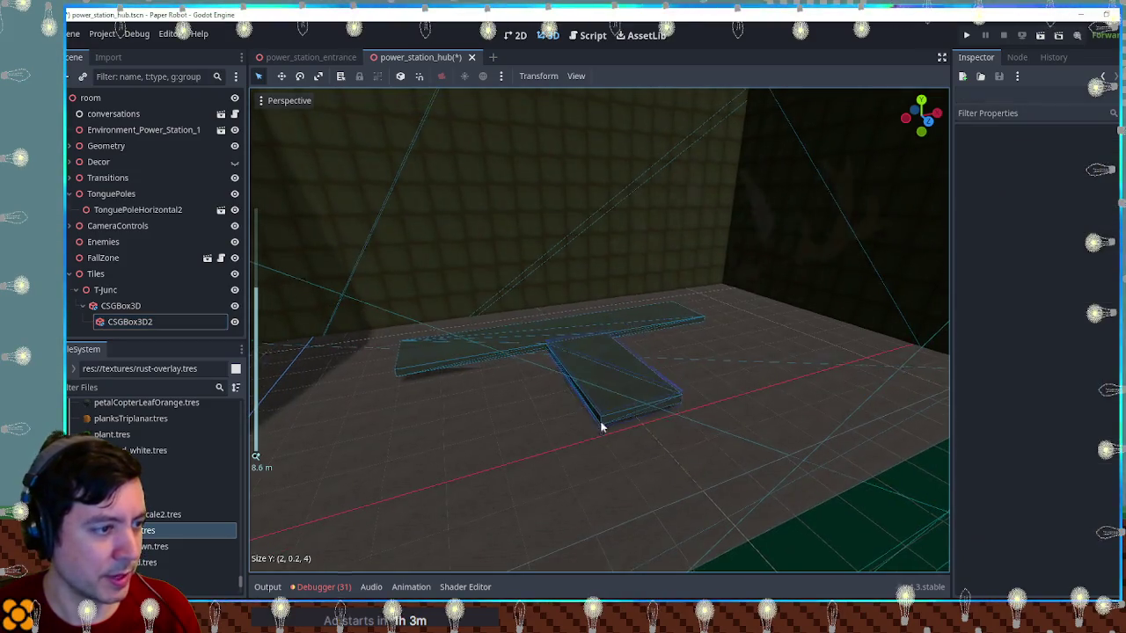
scroll(716, 356, "up", 3)
mouse_move(717, 357)
left_mouse_down()
mouse_move(586, 407)
mouse_move(505, 414)
mouse_move(631, 372)
mouse_move(483, 458)
mouse_move(606, 400)
mouse_move(739, 360)
mouse_move(552, 366)
left_mouse_up()
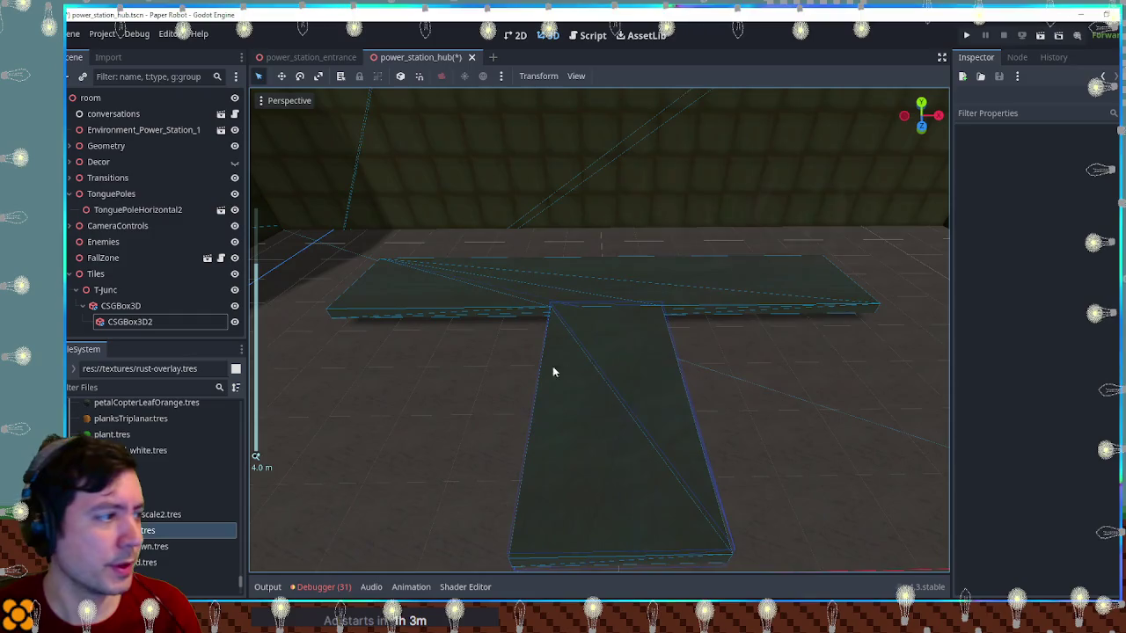
Check the thinned T-junction floor from top and oblique views
left_click(82, 305)
left_click(106, 290)
mouse_move(354, 323)
left_mouse_down()
mouse_move(565, 430)
mouse_move(525, 370)
mouse_move(595, 349)
left_mouse_up()
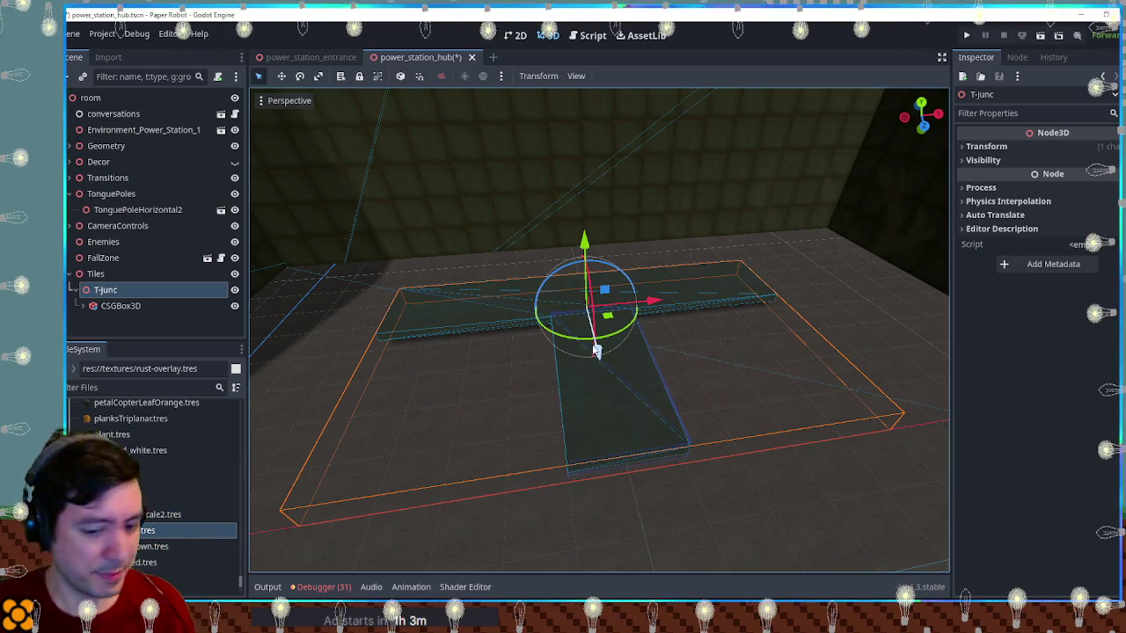
key("KP_7")
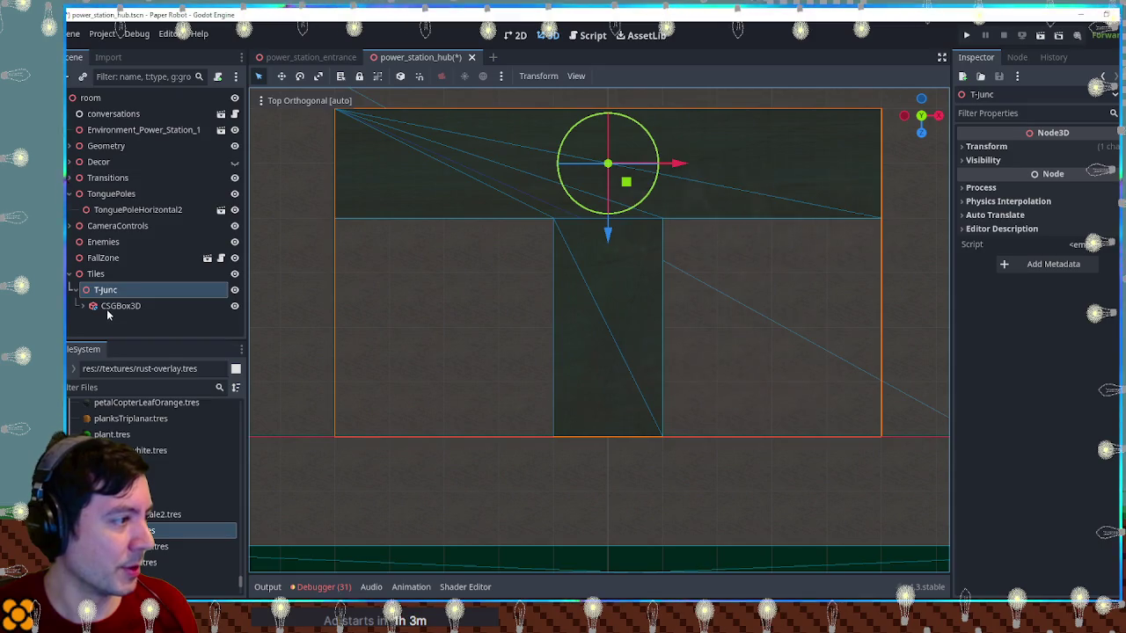
left_click(106, 307)
left_click_drag(420, 390, 429, 199)
mouse_move(623, 405)
left_mouse_down()
mouse_move(611, 428)
mouse_move(616, 405)
left_mouse_up()
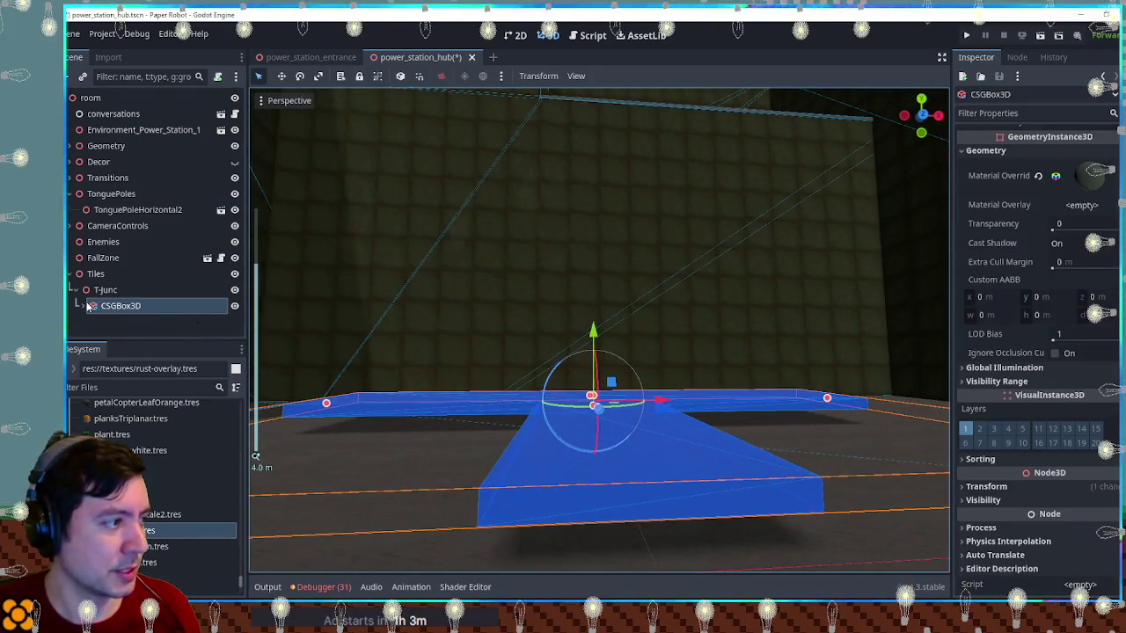
Rename the floor box Catwalk and duplicate it as Rails
double_click(139, 308)
type("Catwalk")
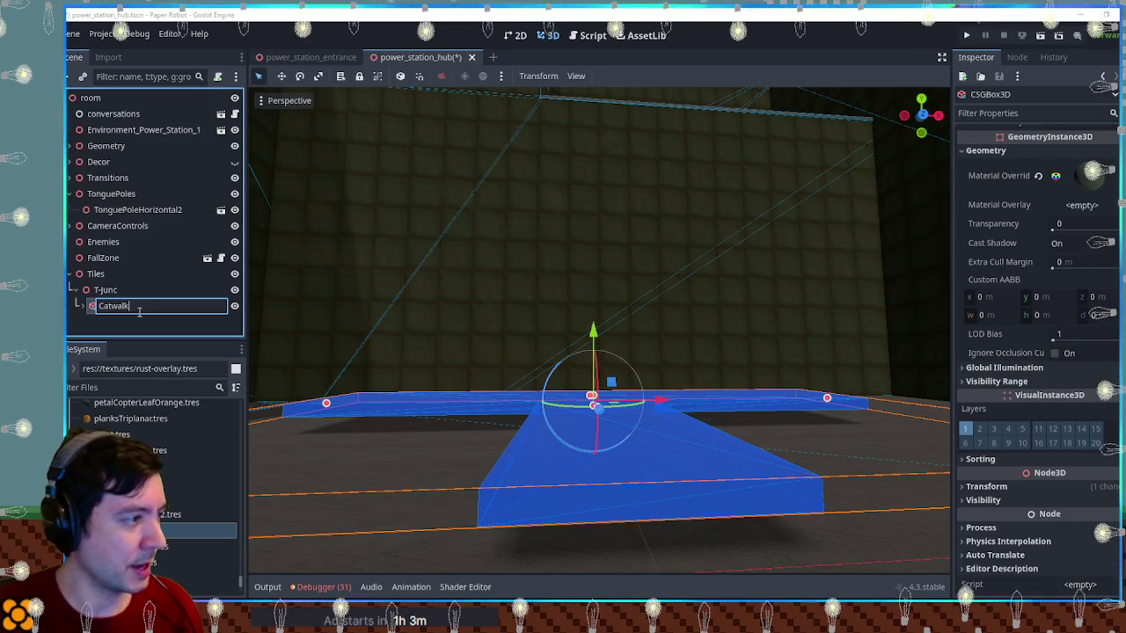
key("Return")
key("ctrl+d")
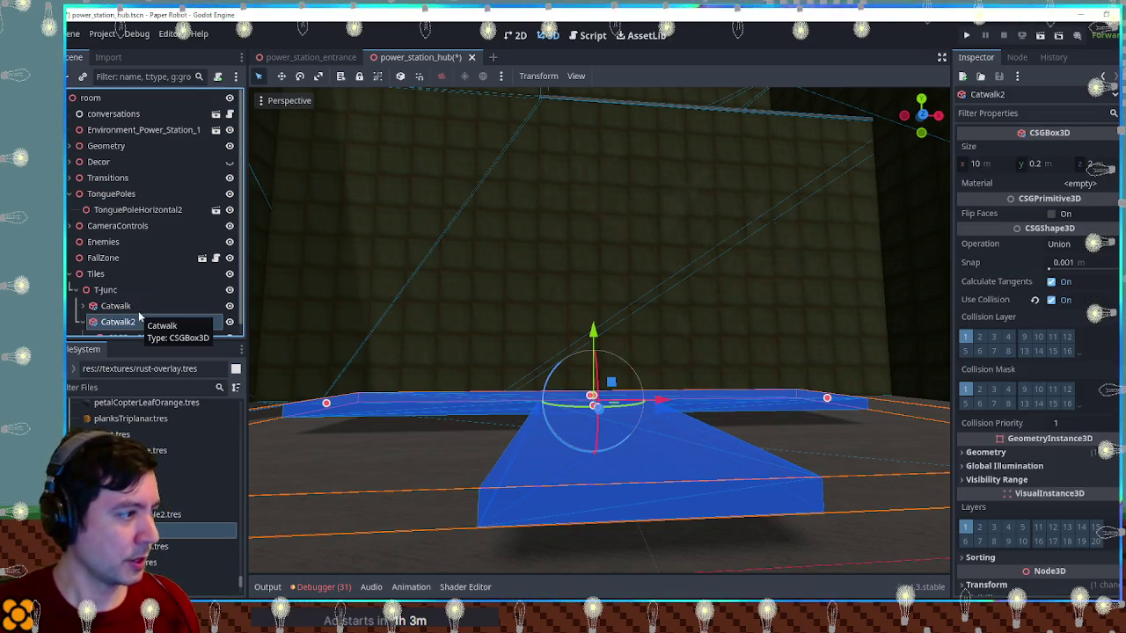
key("F2")
type("Rails")
key("Return")
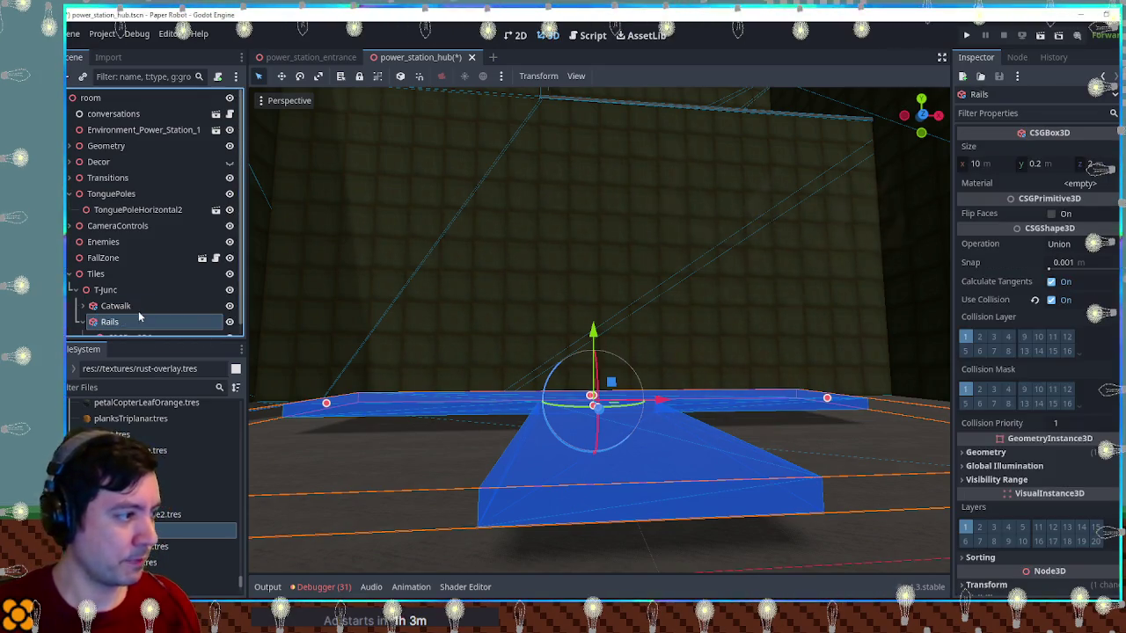
In Front view, adjust the Rails box's height
key("KP_1")
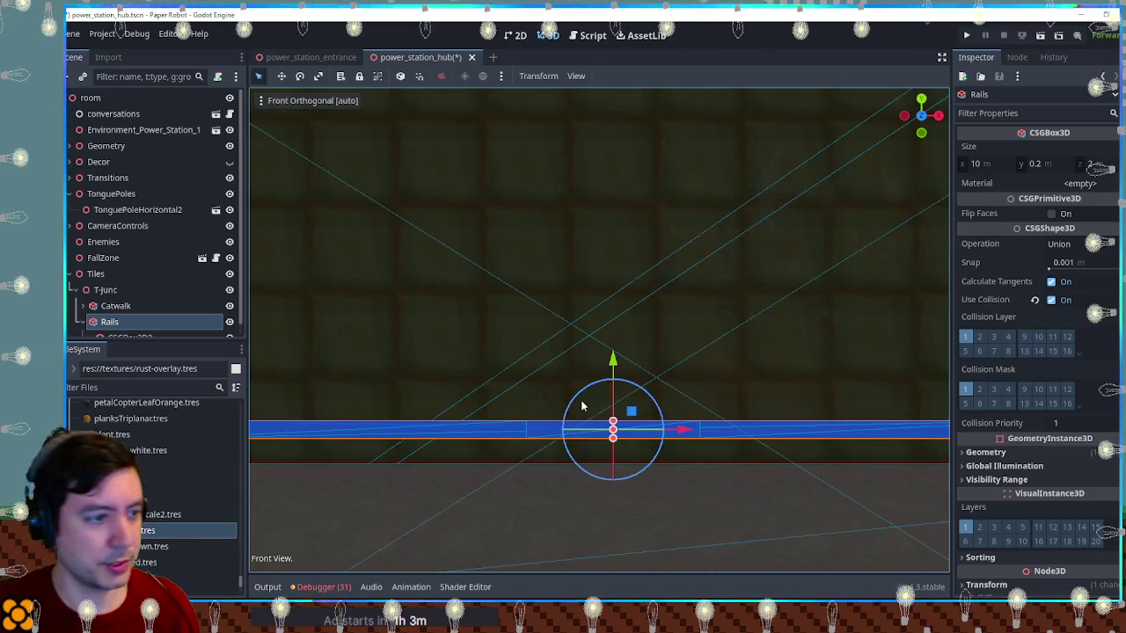
mouse_move(614, 425)
left_mouse_down()
mouse_move(610, 394)
mouse_move(619, 399)
left_mouse_up()
scroll(596, 402, "down", 5)
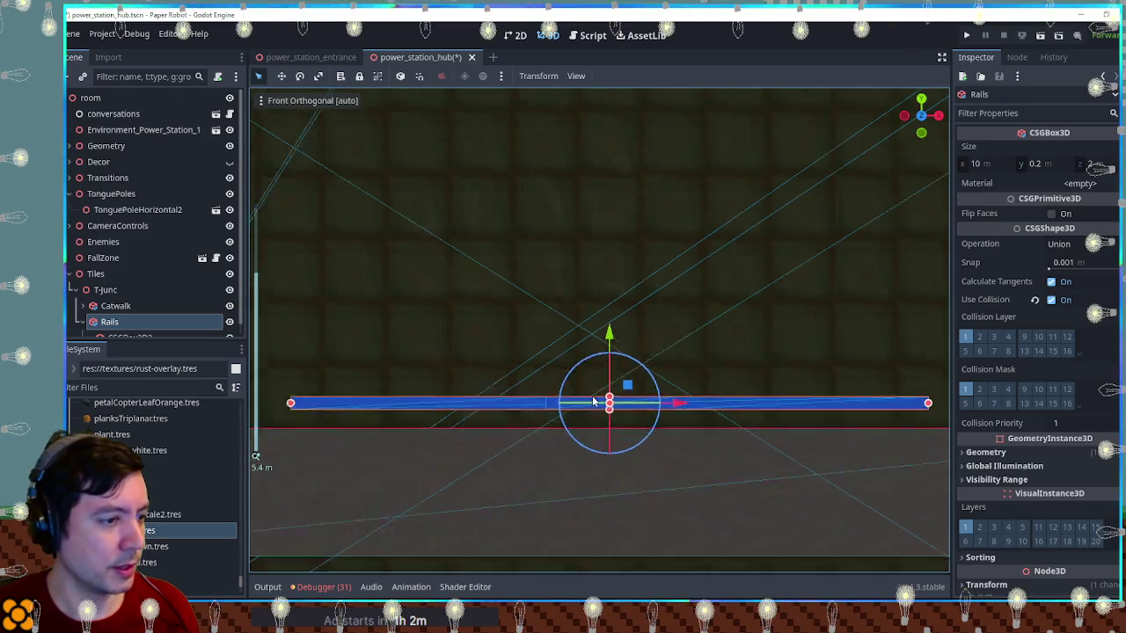
left_click(104, 290)
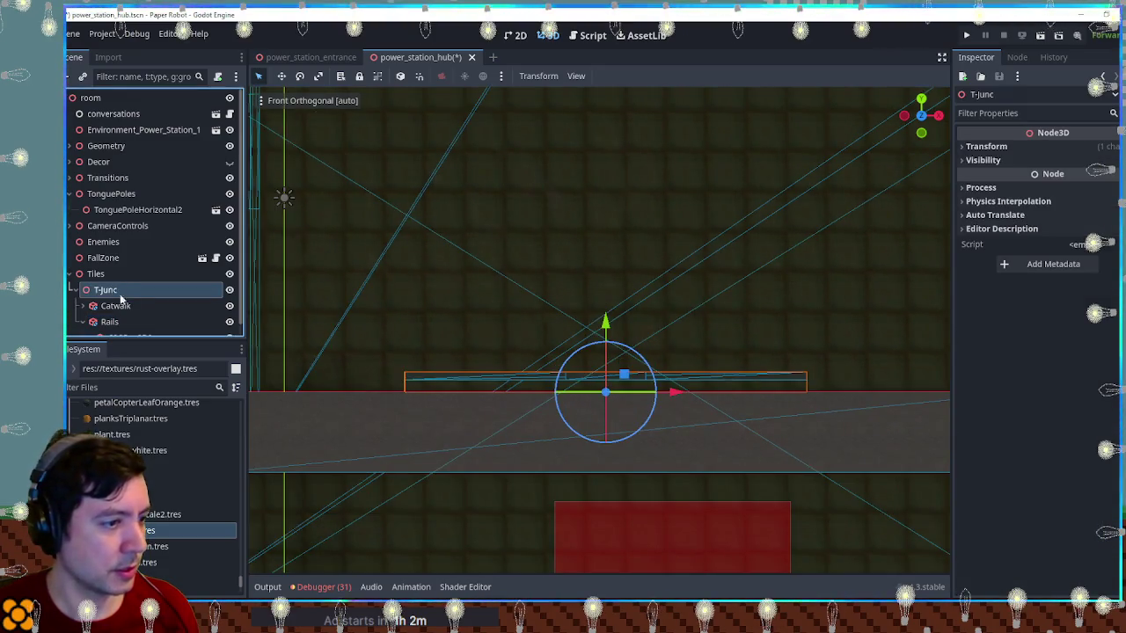
Raise the T-junction and shift the Rails box up by 0.3 m
left_click_drag(607, 330, 606, 289)
left_click(115, 307)
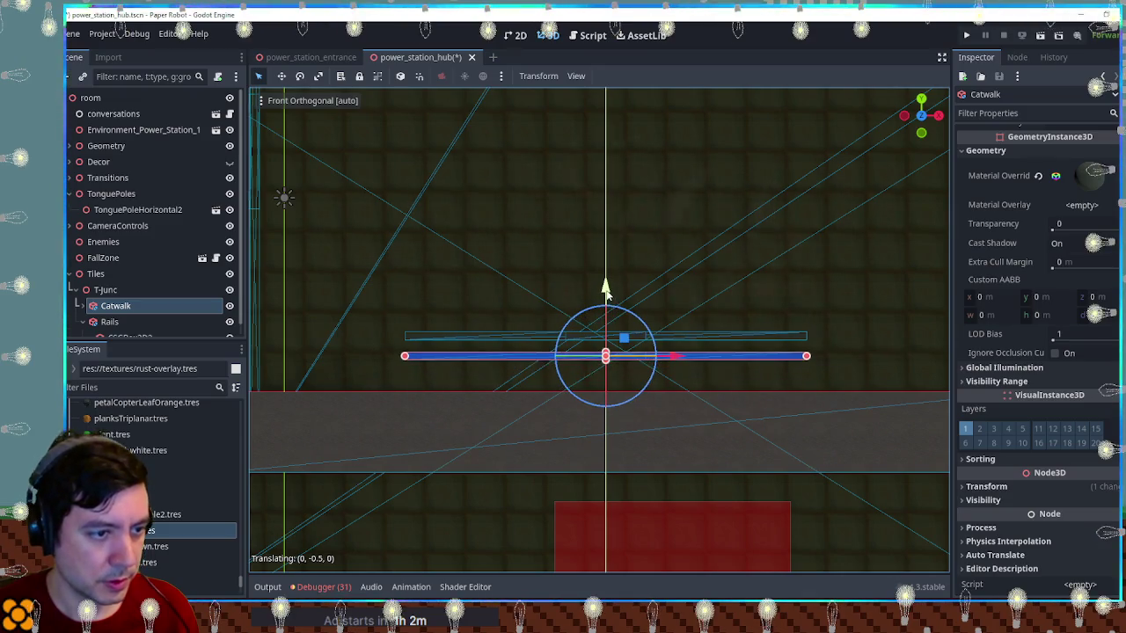
left_click(109, 321)
mouse_move(606, 271)
left_mouse_down()
mouse_move(607, 290)
mouse_move(606, 245)
mouse_move(613, 278)
left_mouse_up()
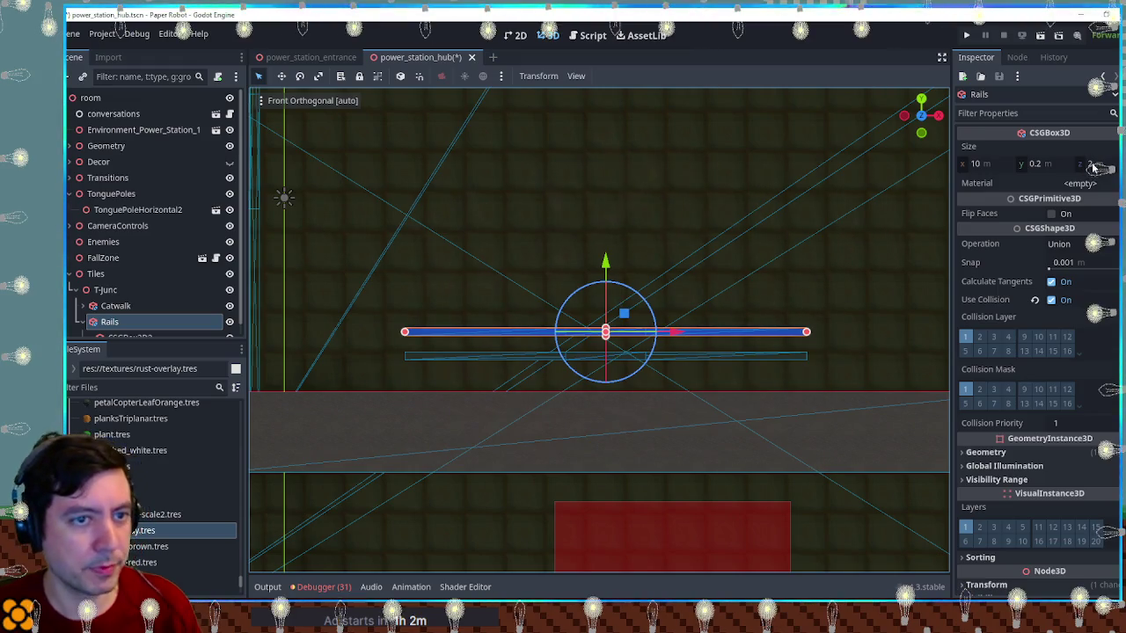
Set Rails Size y to 1 and make its stem box CSGBox3D2 1 m tall
left_click(1037, 165)
type("1")
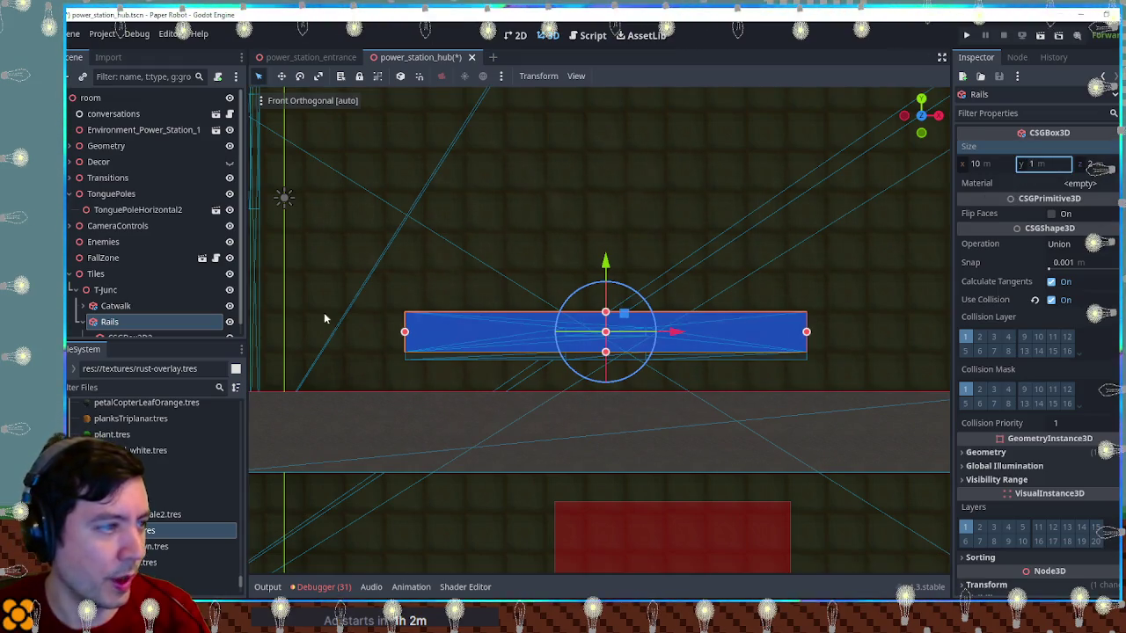
left_click(124, 334)
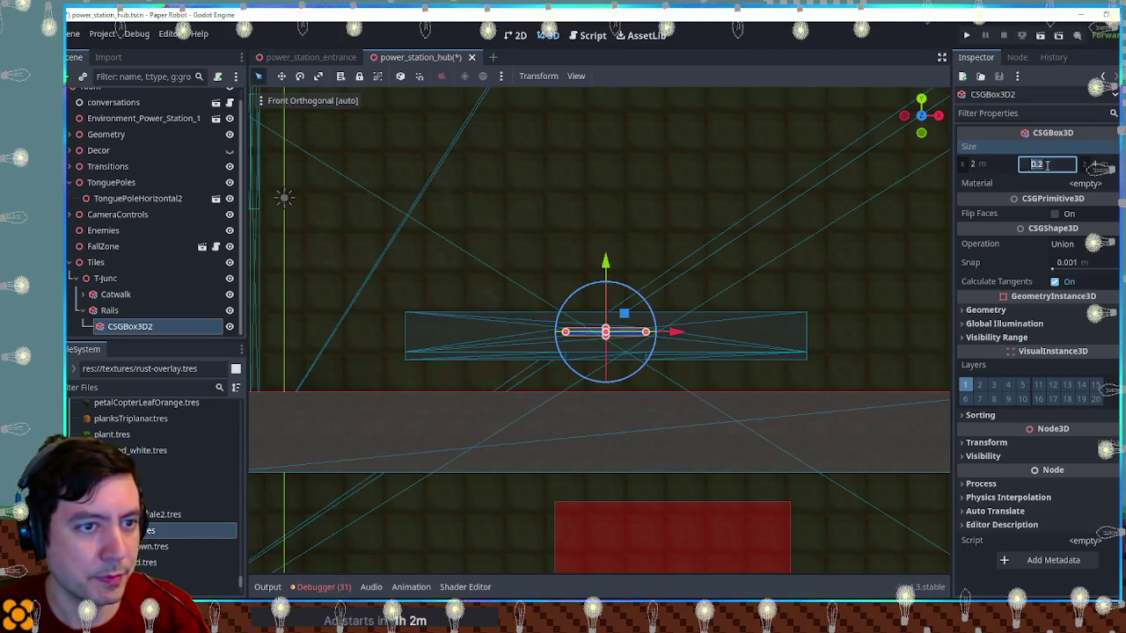
key("KP_5")
mouse_move(687, 332)
left_mouse_down()
mouse_move(746, 413)
mouse_move(813, 378)
mouse_move(627, 308)
mouse_move(490, 211)
mouse_move(435, 340)
mouse_move(525, 297)
mouse_move(563, 362)
left_mouse_up()
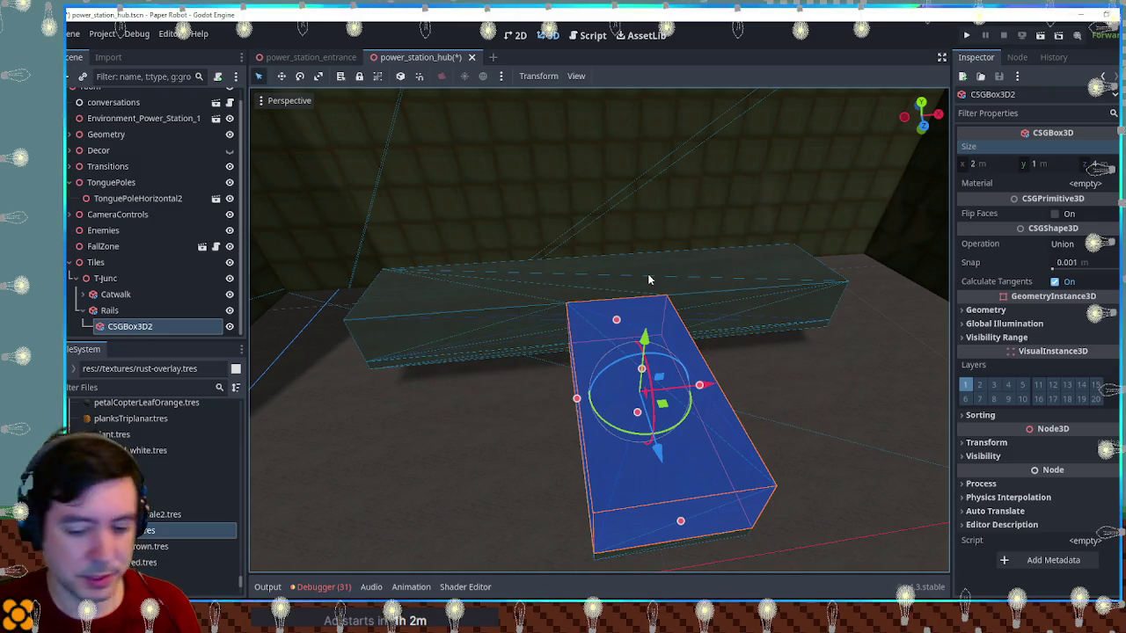
Duplicate the stem box into a 1.8 m-wide Subtraction cutter for the stem
key("KP_7")
key("ctrl+d")
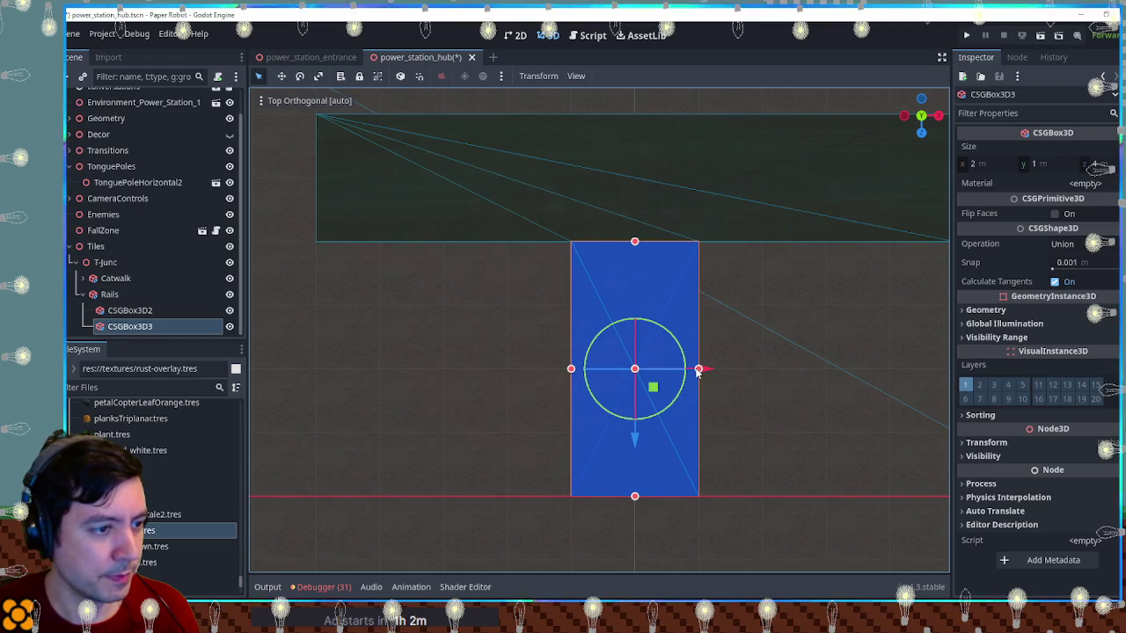
left_click_drag(698, 373, 693, 374)
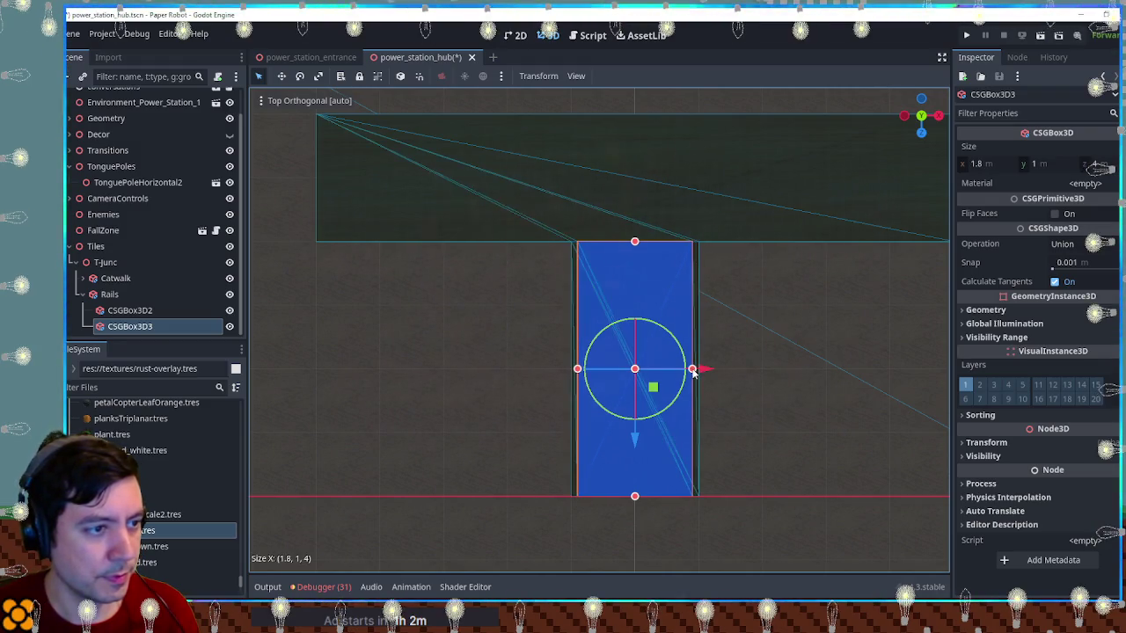
left_click_drag(634, 241, 634, 239)
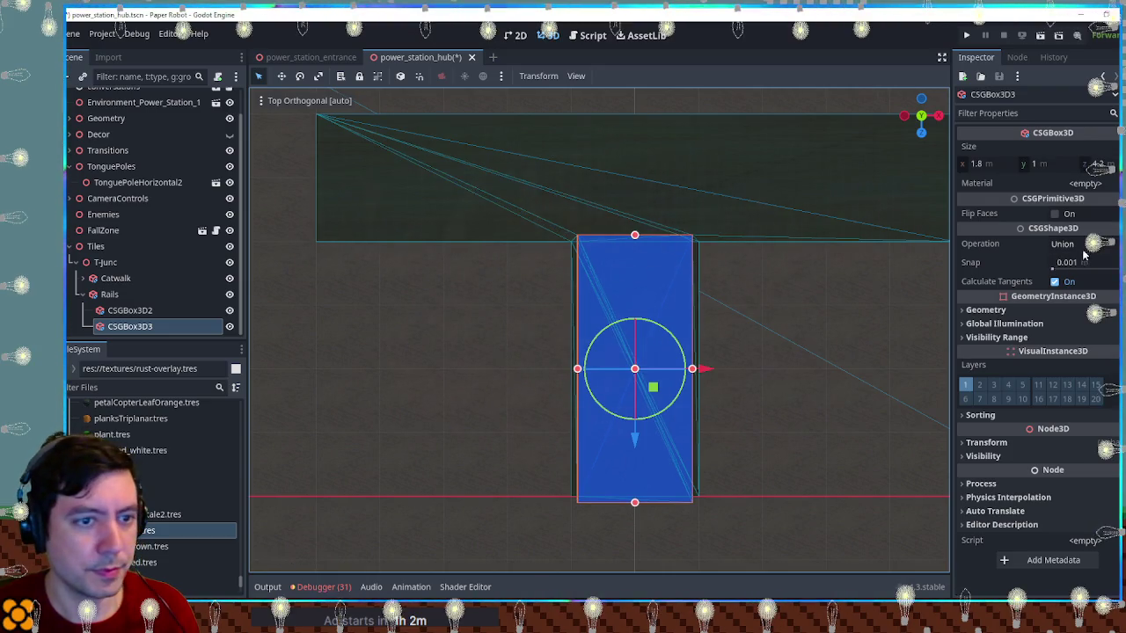
left_click(1084, 247)
left_click(1059, 291)
left_click(1044, 166)
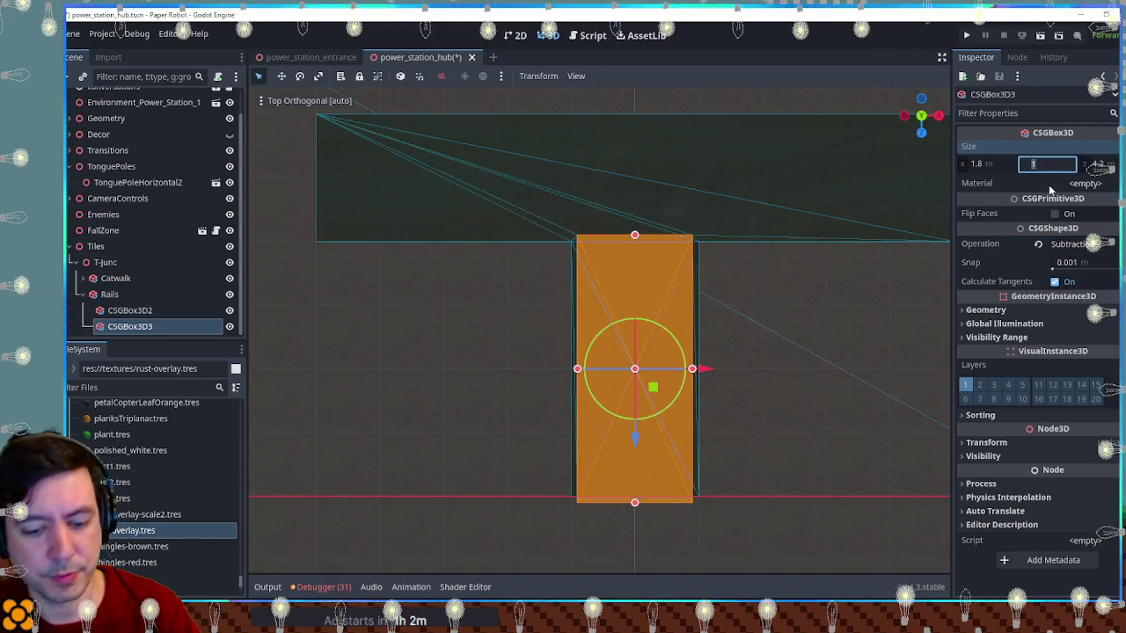
mouse_move(625, 451)
left_mouse_down()
mouse_move(787, 525)
mouse_move(207, 314)
left_mouse_up()
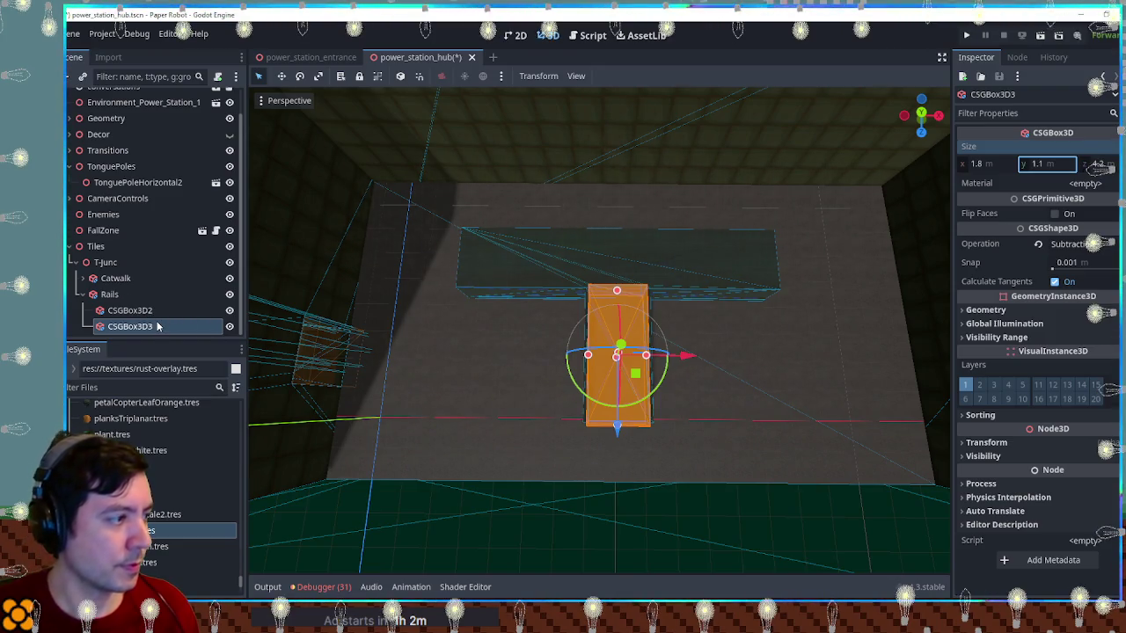
Duplicate the cutter onto the crossbar, resize it to 10.1 × 1.8 m, and save
key("ctrl+d")
key("KP_7")
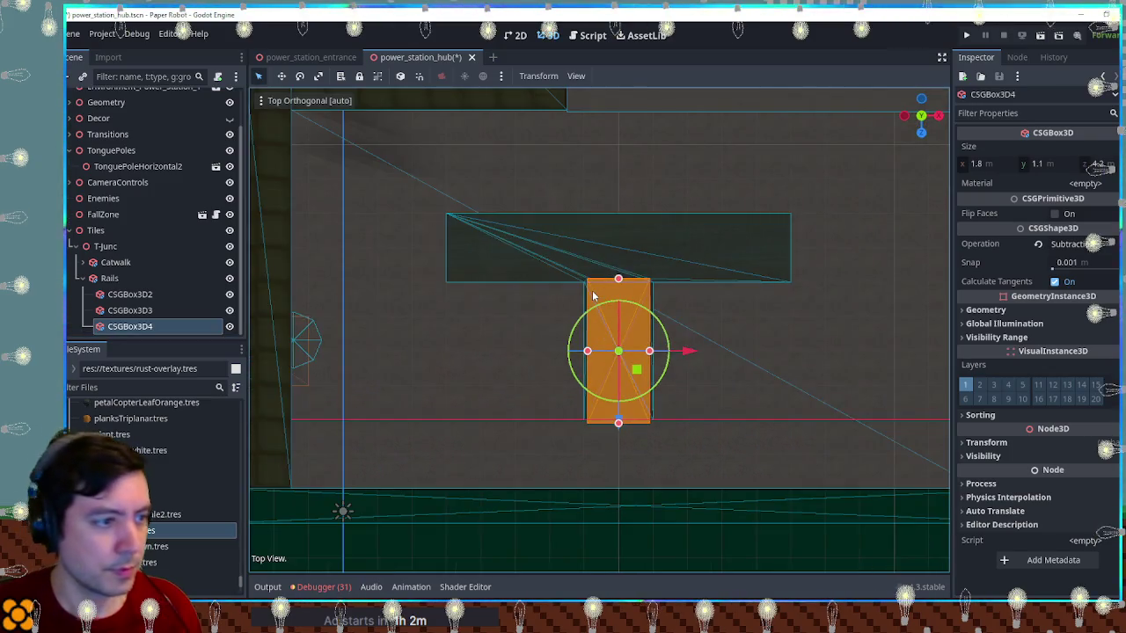
left_click_drag(637, 374, 645, 260)
left_click_drag(617, 178, 621, 225)
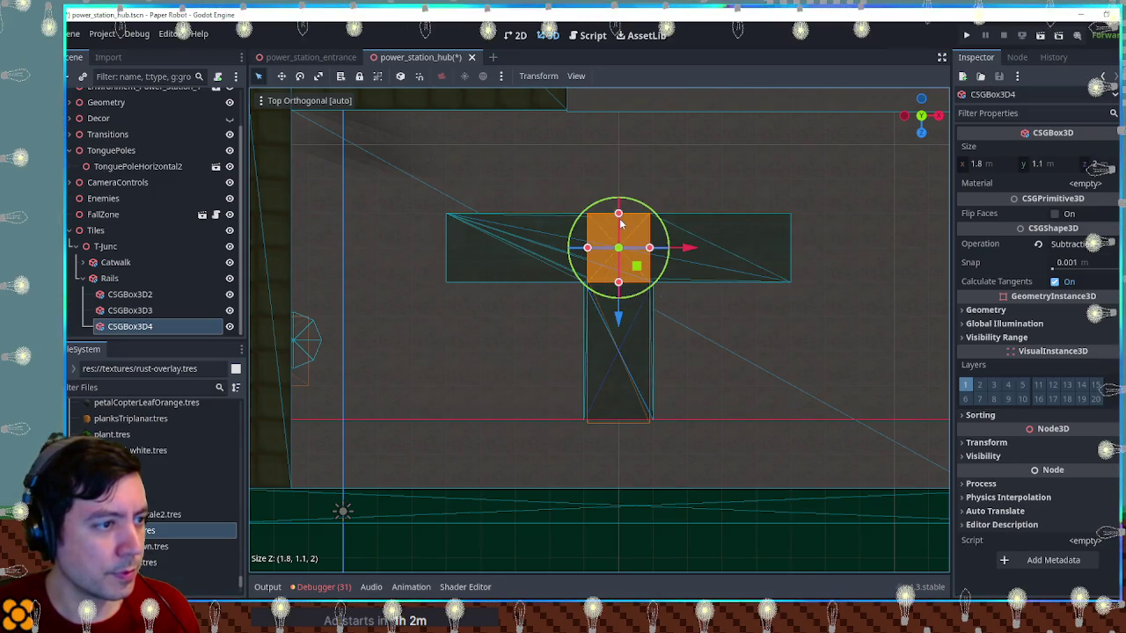
scroll(628, 235, "up", 5)
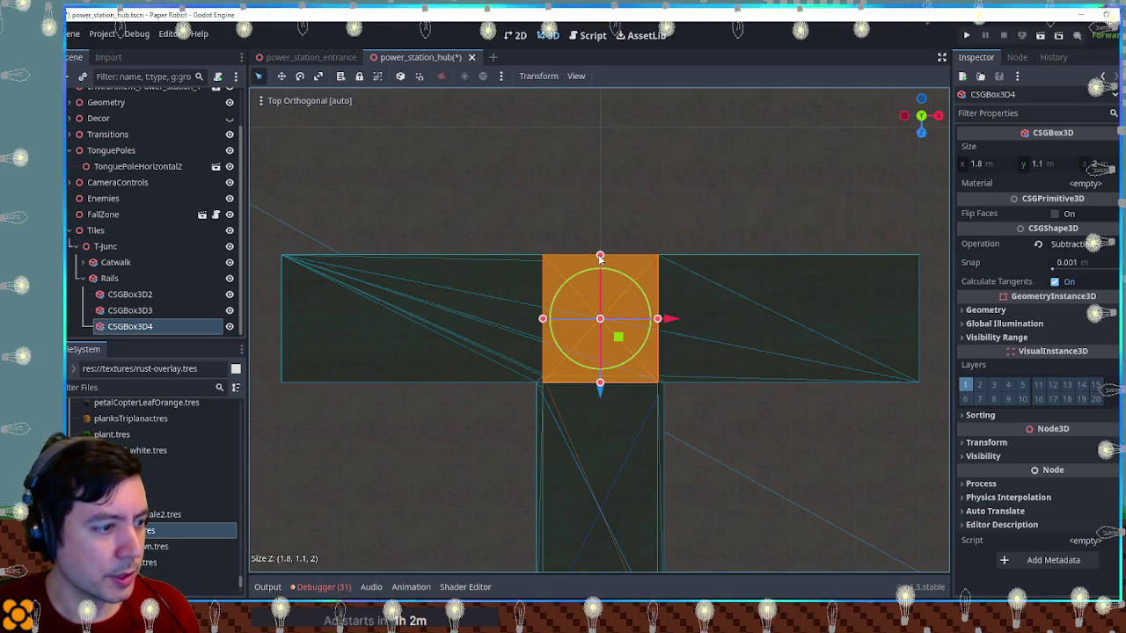
left_click_drag(599, 256, 601, 263)
left_click_drag(658, 319, 929, 325)
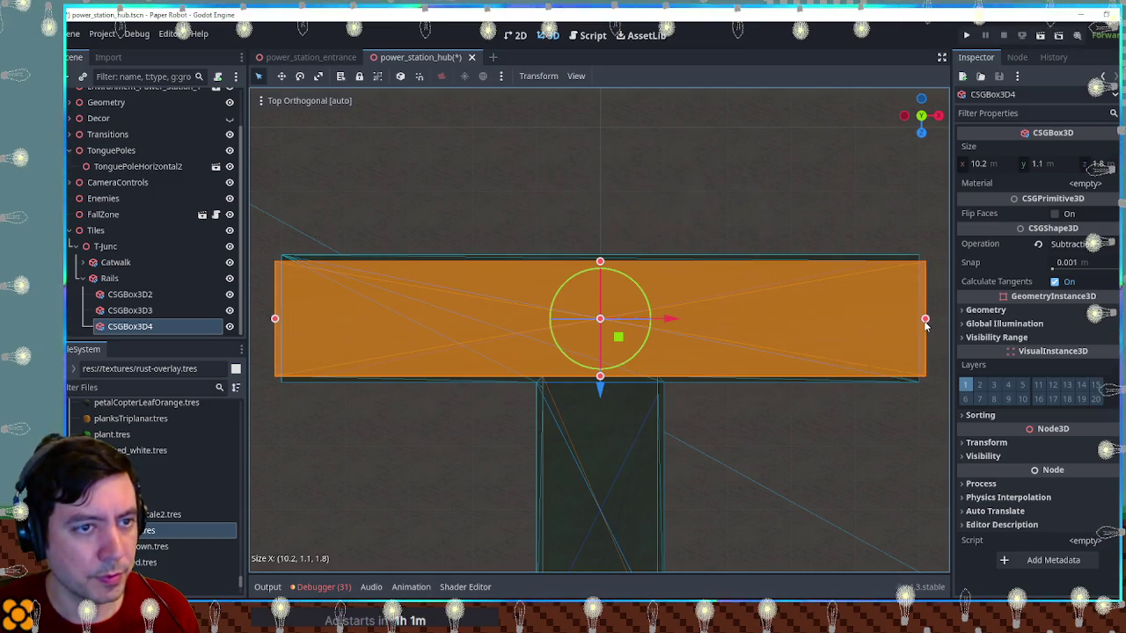
scroll(723, 494, "down", 5)
left_click_drag(723, 493, 809, 554)
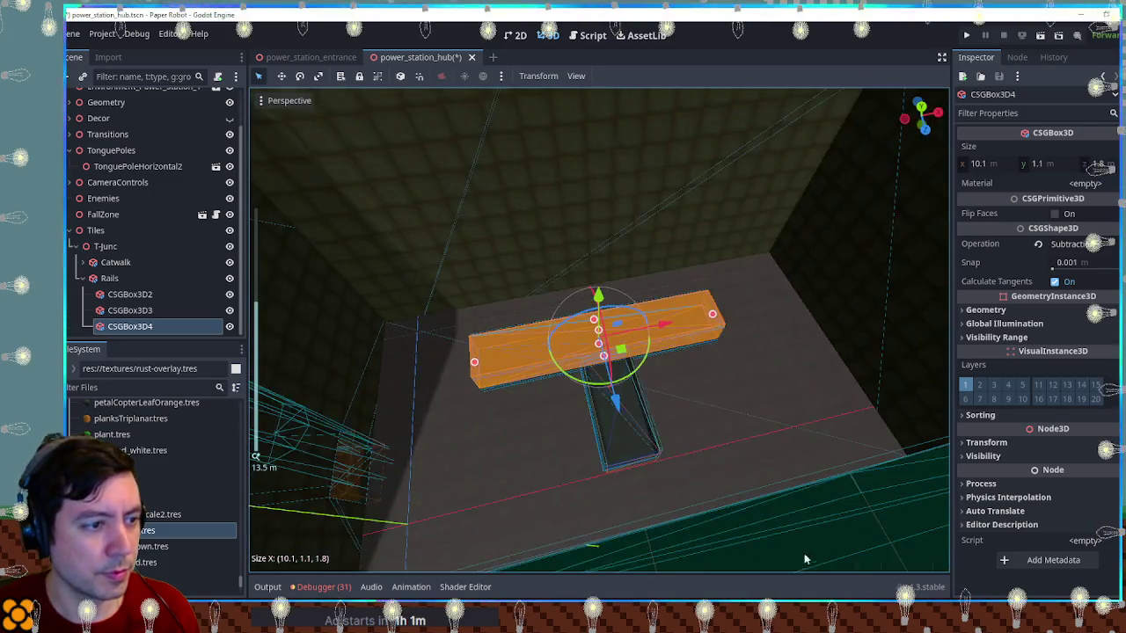
left_click(814, 519)
scroll(689, 331, "up", 2)
left_click_drag(689, 331, 578, 302)
key("ctrl+s")
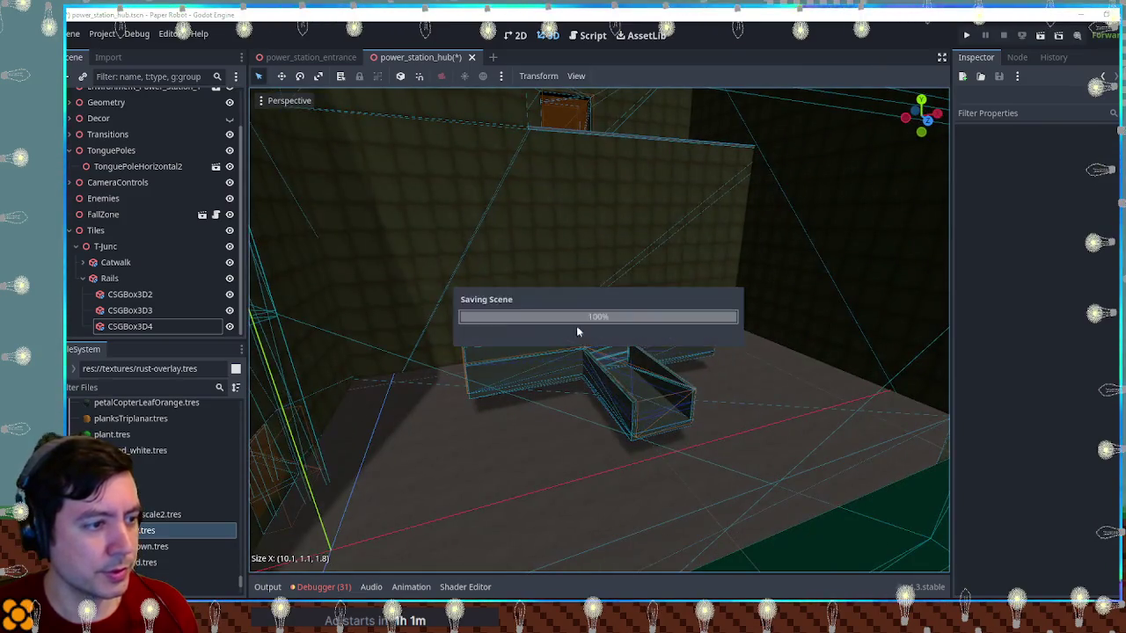
Switch the crossbar cutter CSGBox3D4's operation to Union
scroll(613, 397, "up", 3)
mouse_move(614, 398)
left_mouse_down()
mouse_move(687, 400)
mouse_move(772, 382)
mouse_move(813, 352)
mouse_move(920, 432)
mouse_move(589, 384)
mouse_move(606, 402)
mouse_move(274, 317)
mouse_move(448, 364)
mouse_move(608, 389)
mouse_move(472, 389)
mouse_move(563, 392)
mouse_move(414, 337)
left_mouse_up()
scroll(470, 358, "up", 3)
scroll(490, 387, "down", 3)
left_click(152, 310)
left_click(158, 328)
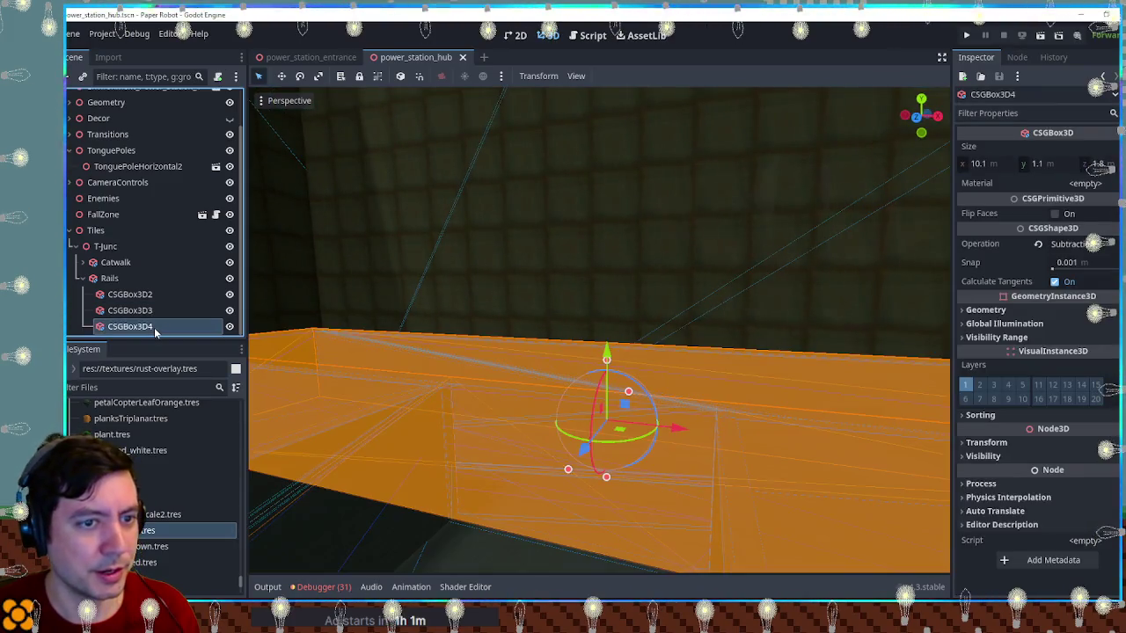
left_click(1073, 244)
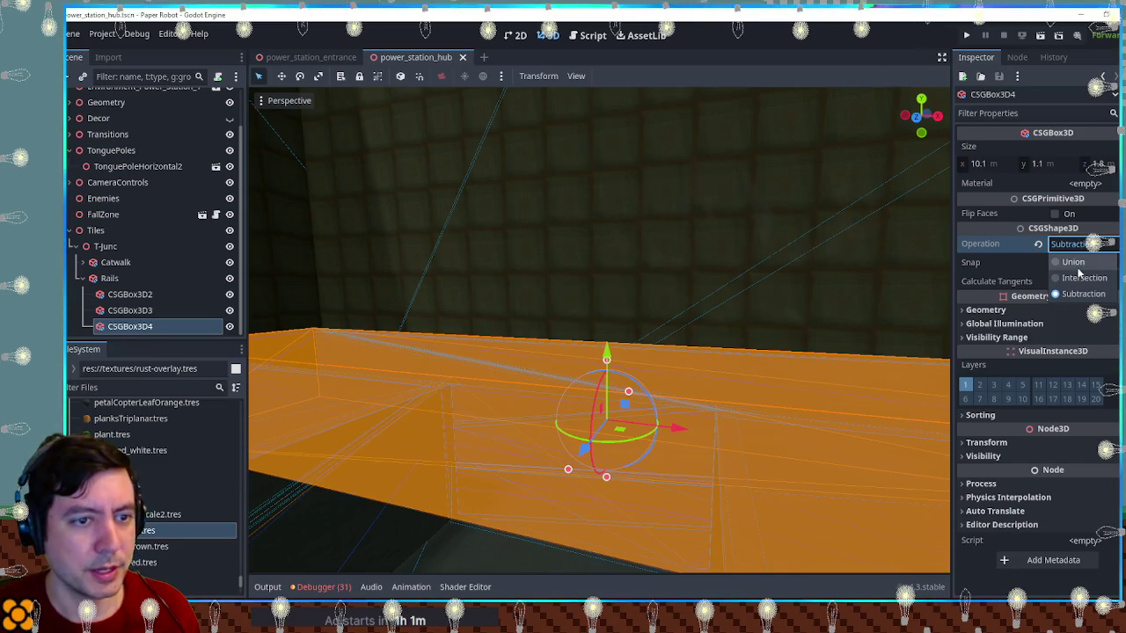
left_click(1060, 262)
Nest CSGBox3D4 under CSGBox3D3 and check the hollow rails
mouse_move(130, 329)
left_mouse_down()
mouse_move(132, 310)
mouse_move(132, 329)
left_mouse_up()
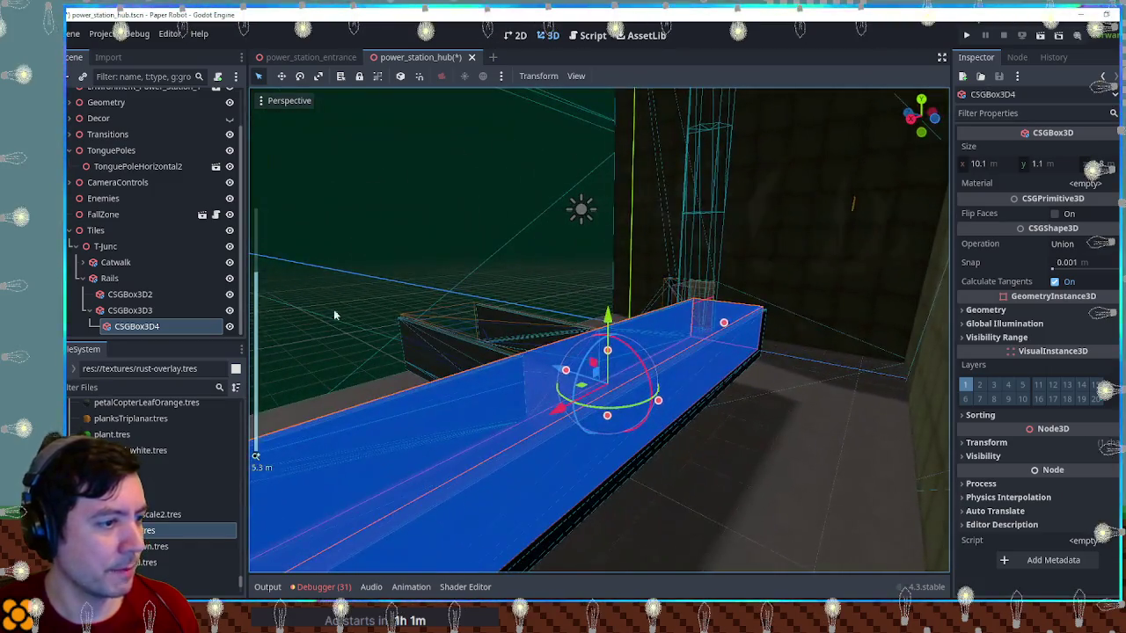
left_click(334, 315)
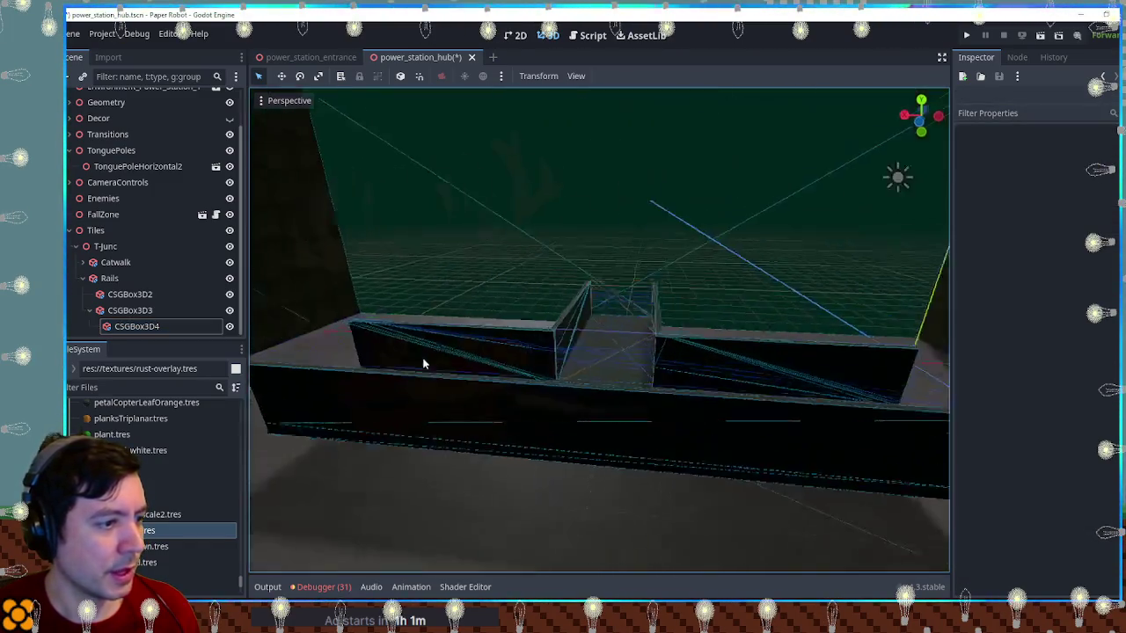
mouse_move(630, 360)
left_mouse_down()
mouse_move(814, 309)
mouse_move(431, 356)
mouse_move(335, 344)
mouse_move(470, 361)
mouse_move(685, 323)
mouse_move(765, 294)
mouse_move(397, 334)
left_mouse_up()
scroll(335, 343, "down", 2)
Save, run the game, and walk the robot into the walled walkway before returning to the editor
key("ctrl+s")
key("F6")
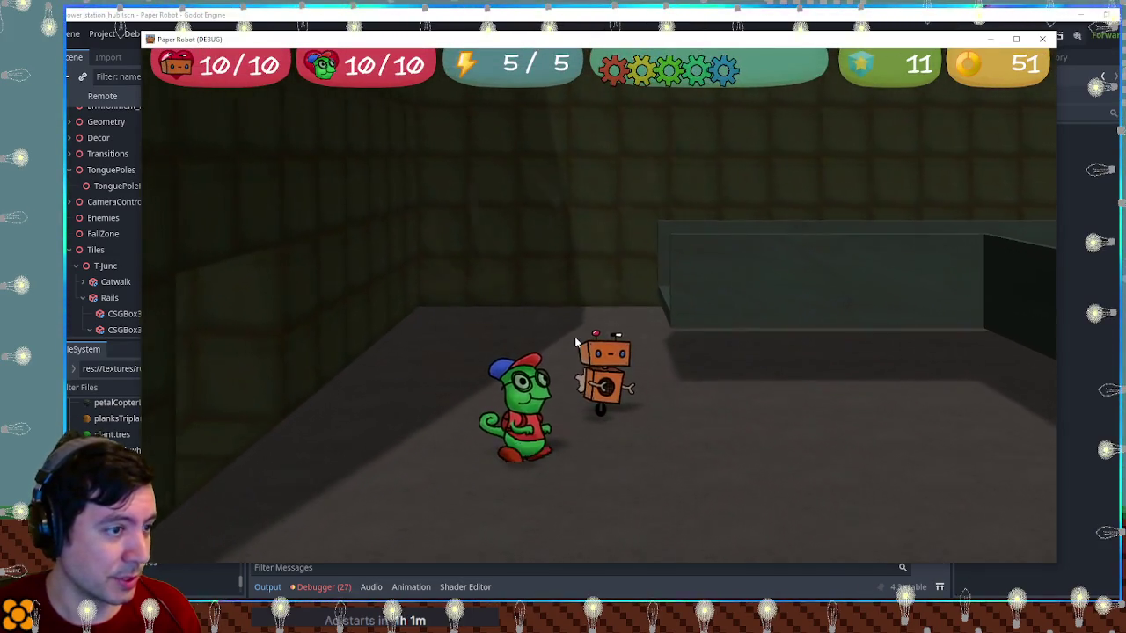
key("w")
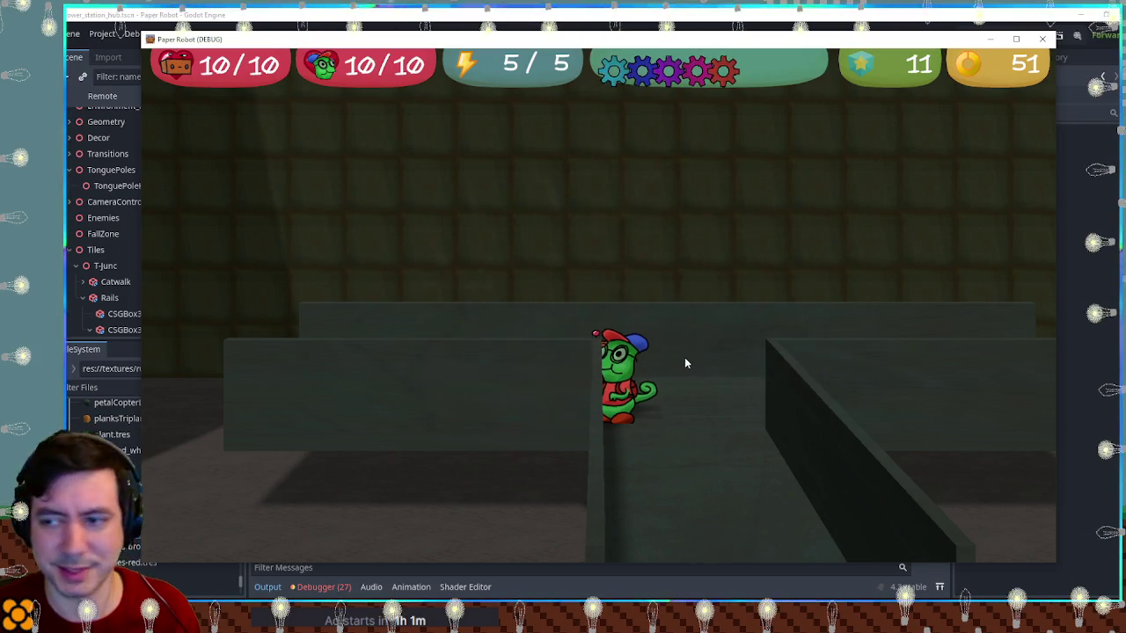
left_click(693, 12)
left_click(489, 302)
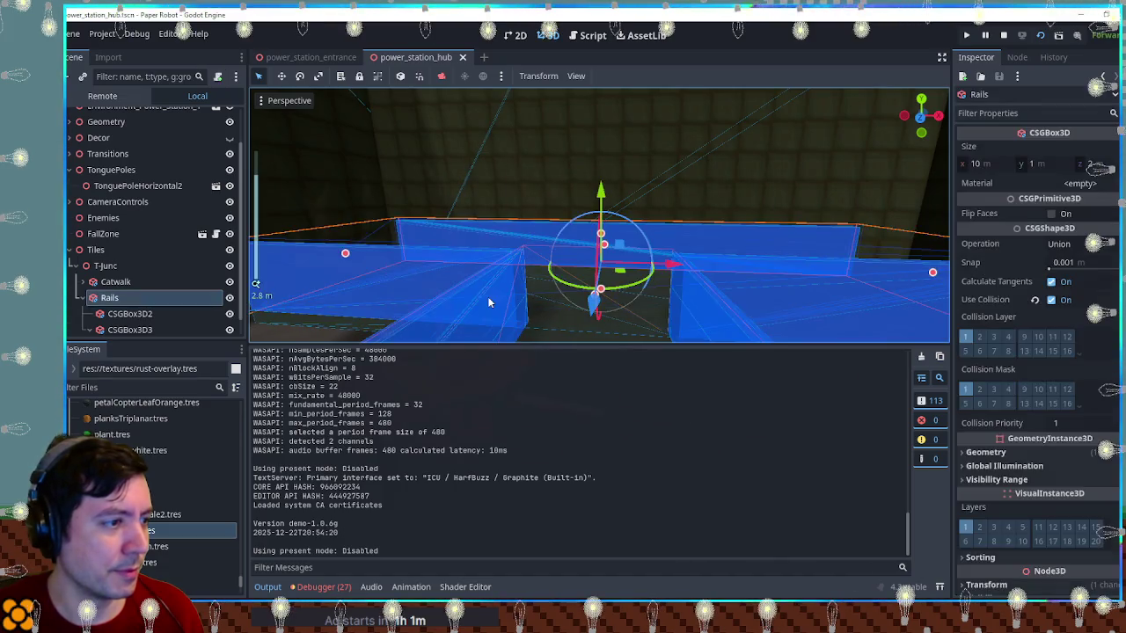
In Front view, halve the Rails box's height to 0.5 m
key("KP_7")
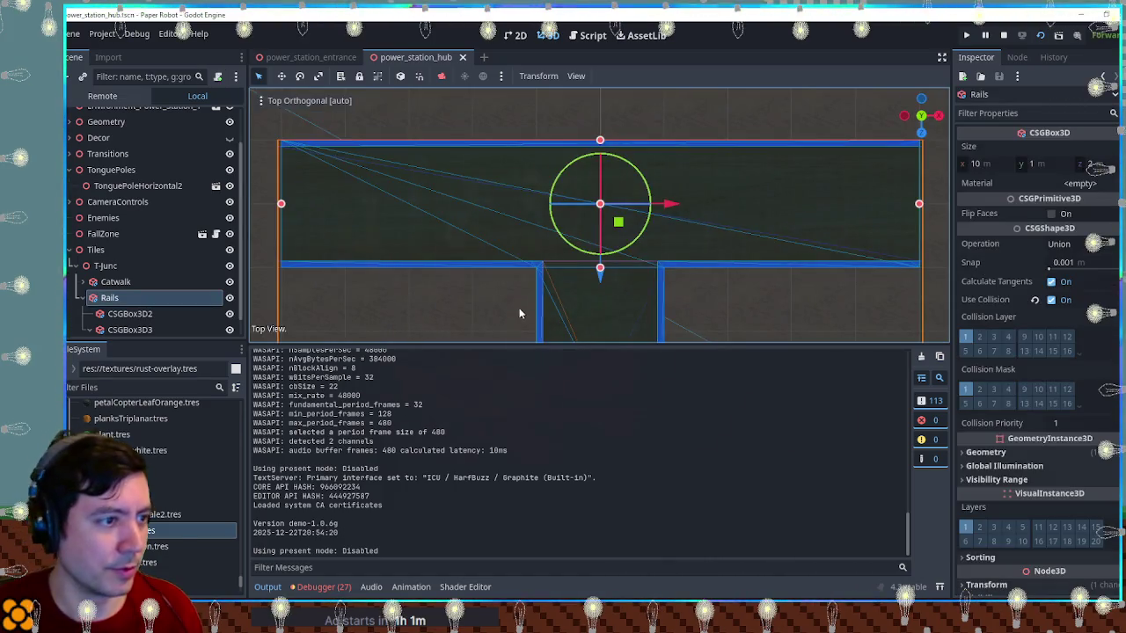
key("KP_1")
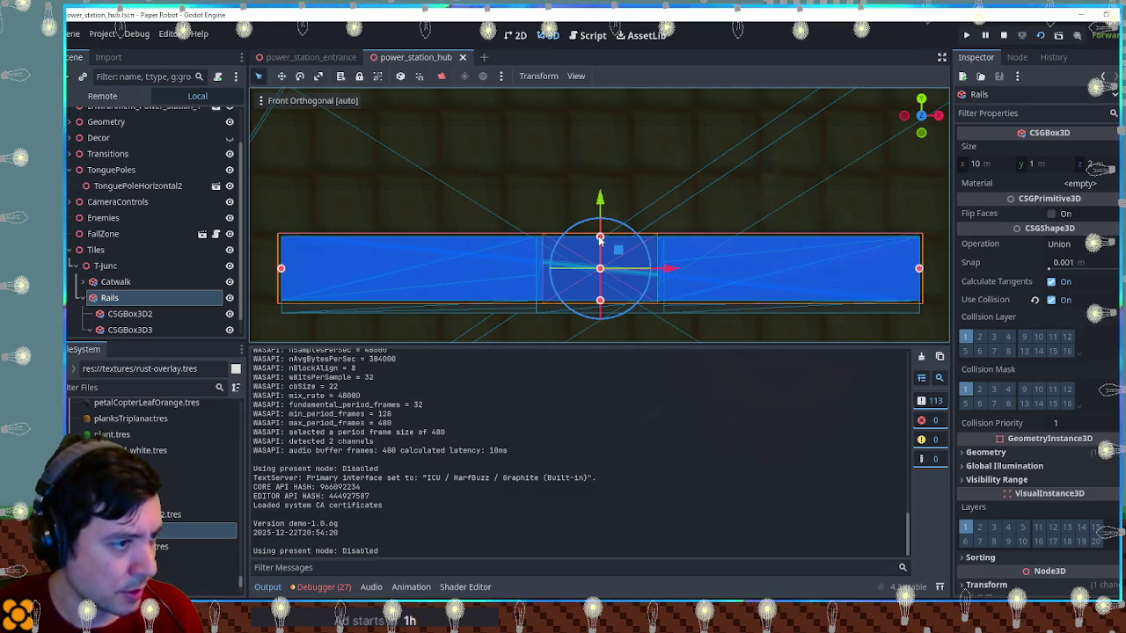
mouse_move(602, 245)
left_mouse_down()
mouse_move(601, 273)
mouse_move(1011, 300)
left_mouse_up()
left_click(143, 317)
left_click(1028, 310)
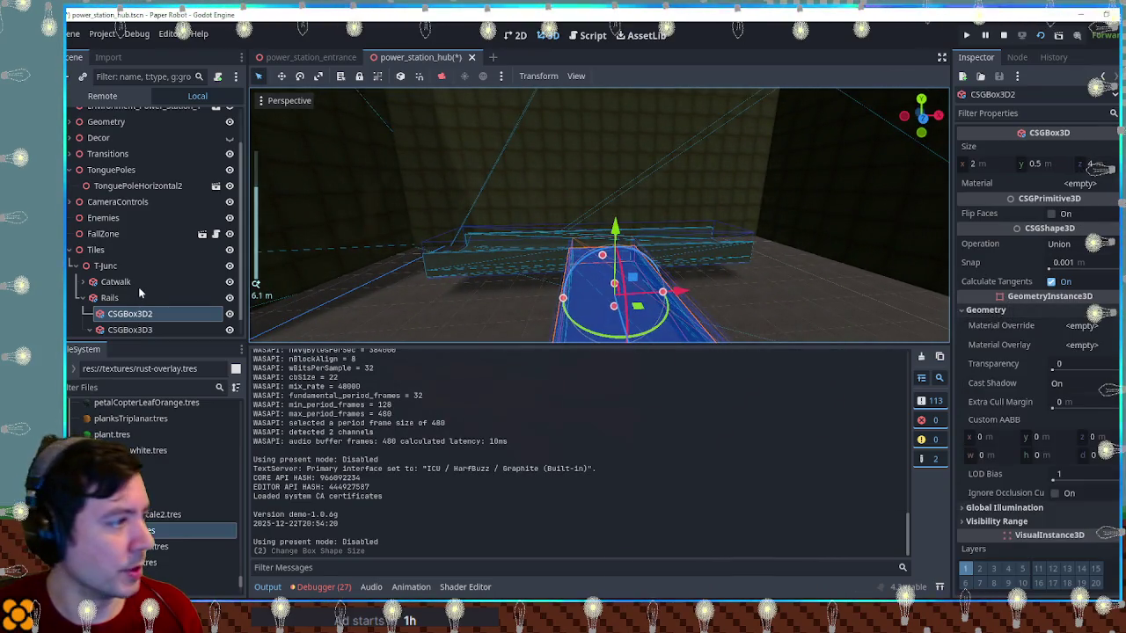
left_click(115, 297)
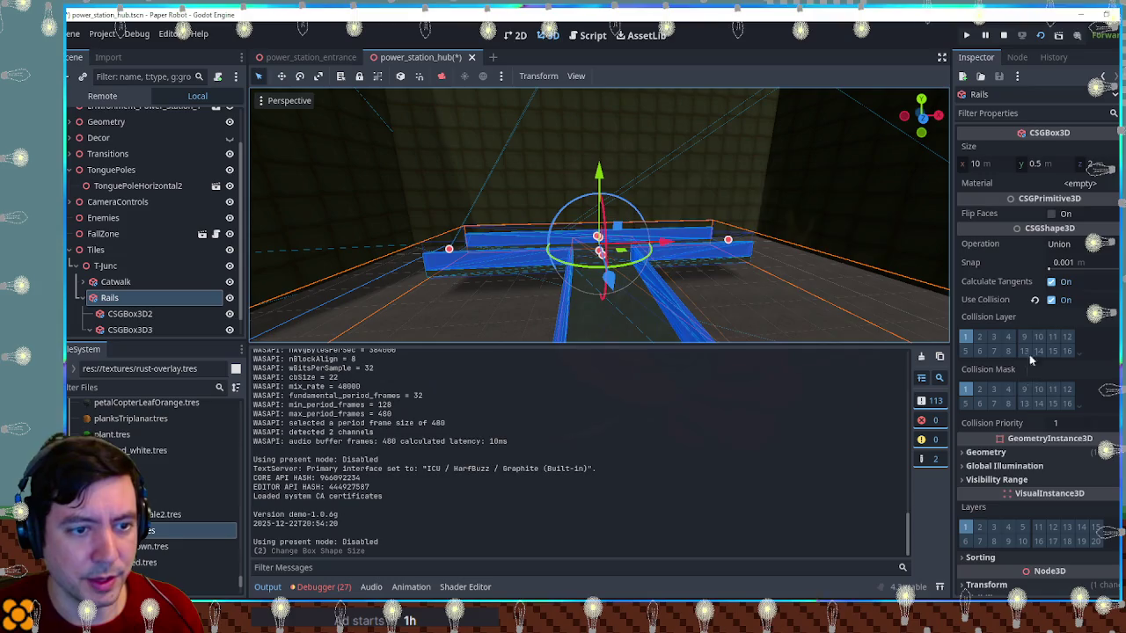
scroll(1029, 355, "down", 3)
left_click(1027, 335)
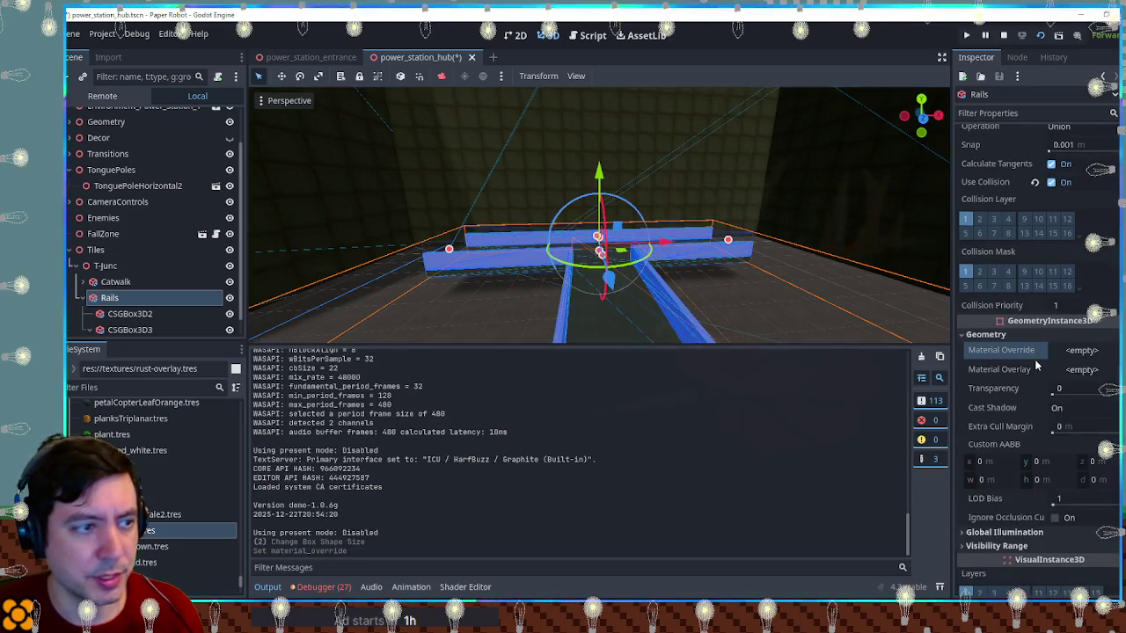
Apply pipeRail.png as the Rails material override with Alpha transparency
left_click(115, 388)
type("il")
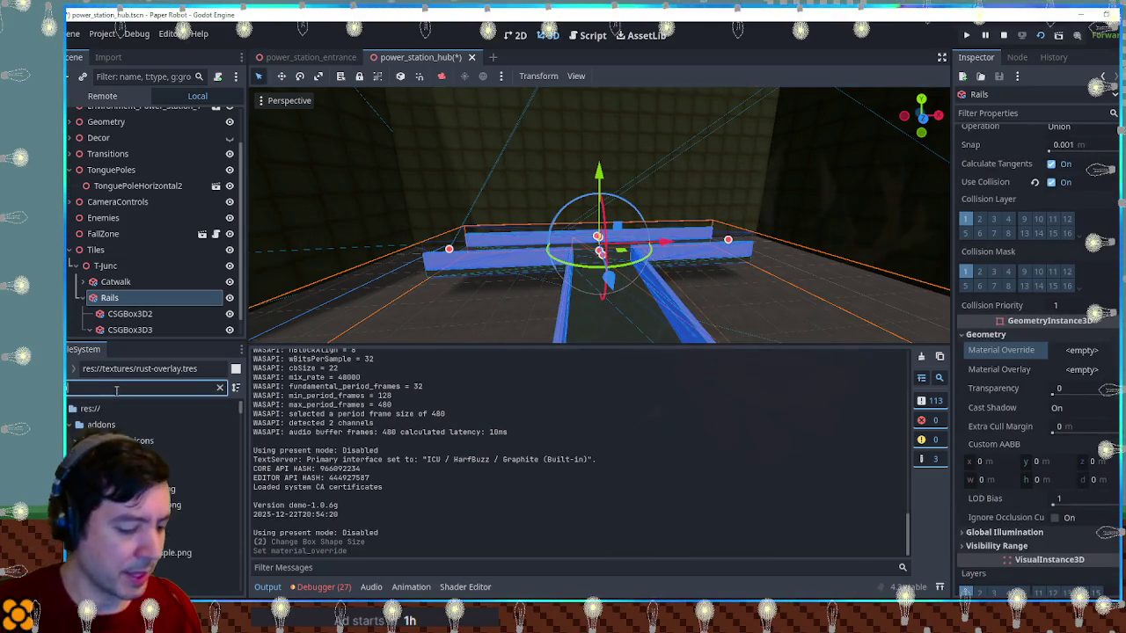
scroll(139, 403, "down", 2)
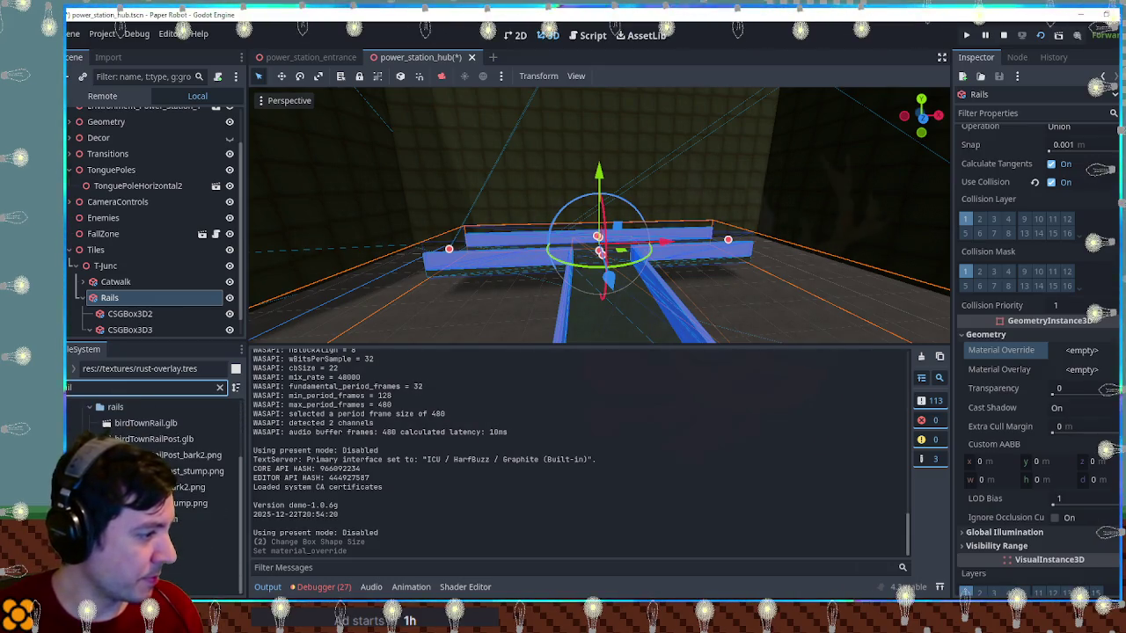
mouse_move(185, 520)
left_mouse_down()
mouse_move(189, 475)
mouse_move(1092, 354)
left_mouse_up()
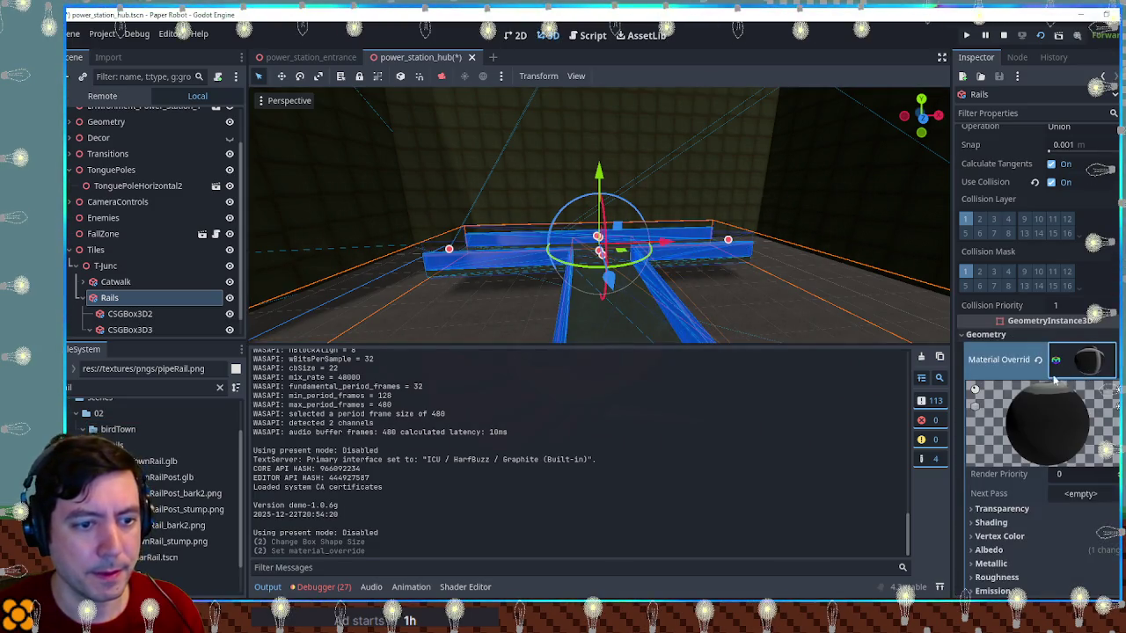
scroll(1053, 380, "down", 5)
left_click(1003, 335)
left_click(1082, 349)
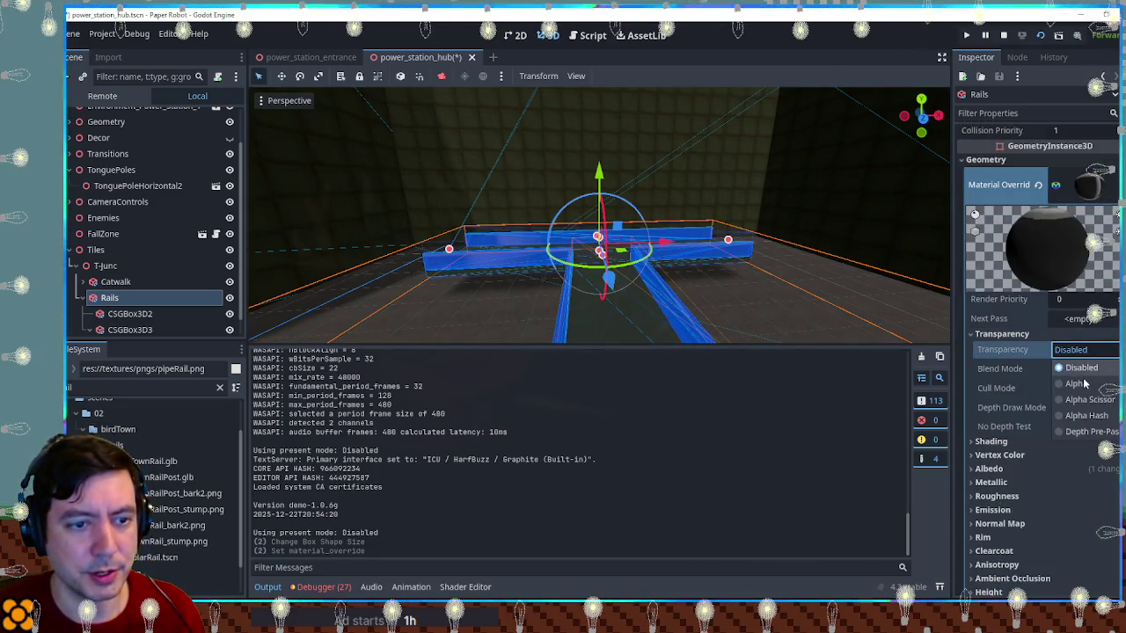
left_click(1080, 383)
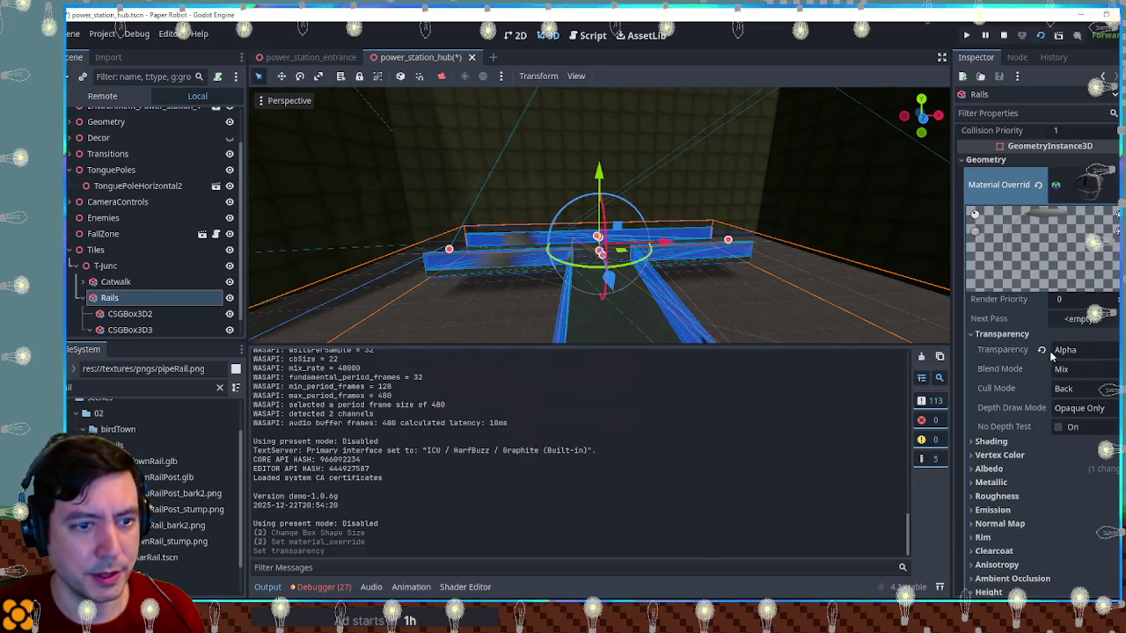
Enable triplanar mapping for the rail texture
left_click(1012, 442)
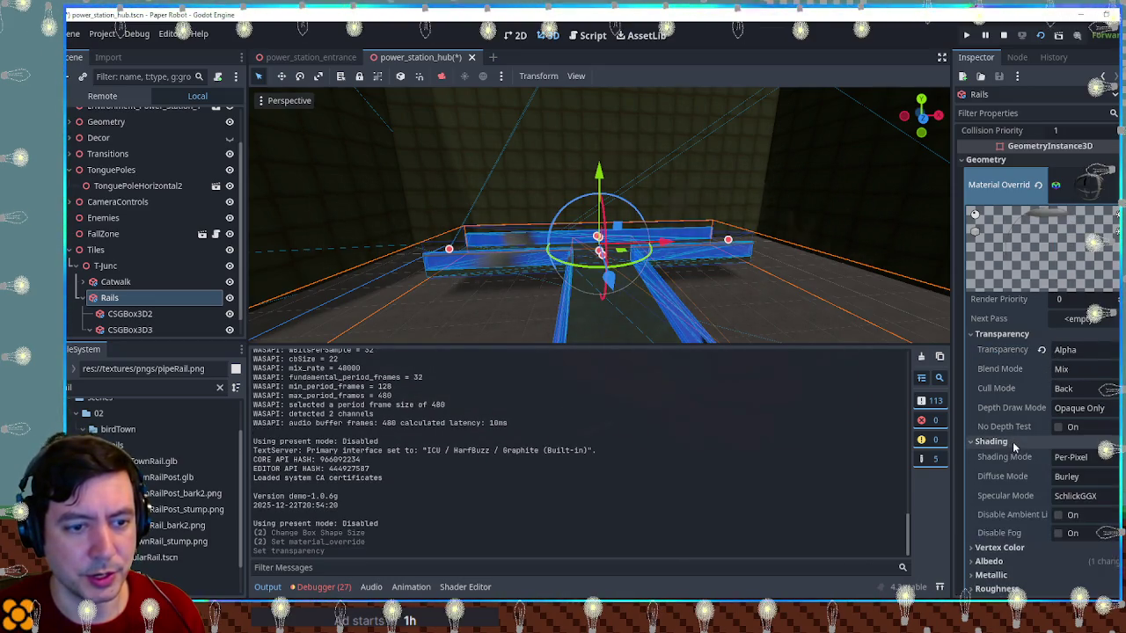
left_click(1012, 442)
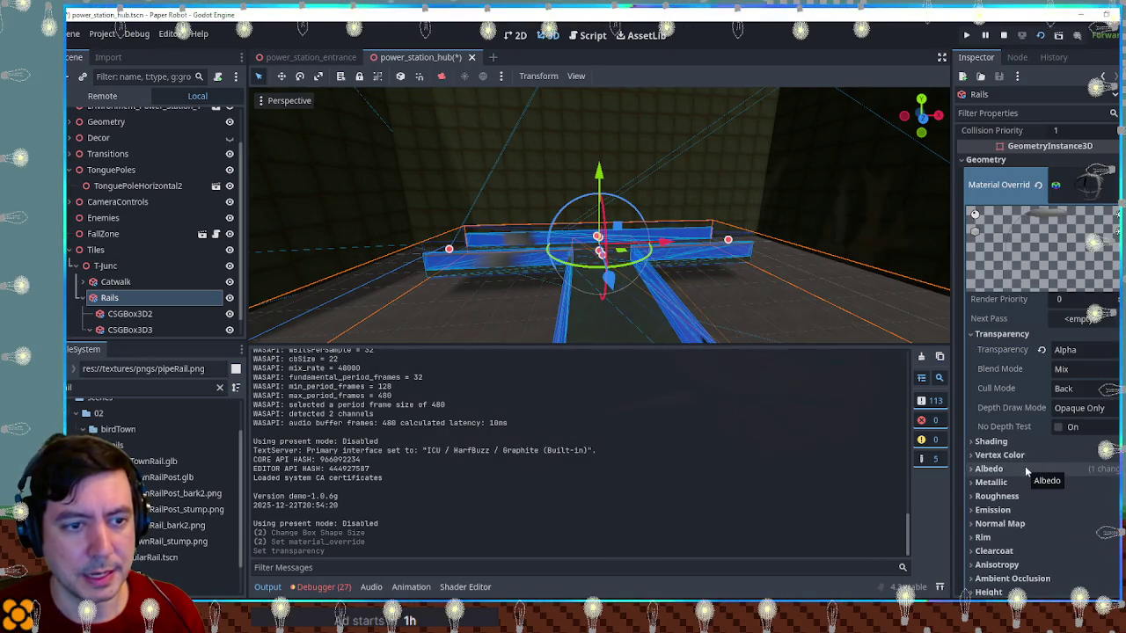
left_click(994, 334)
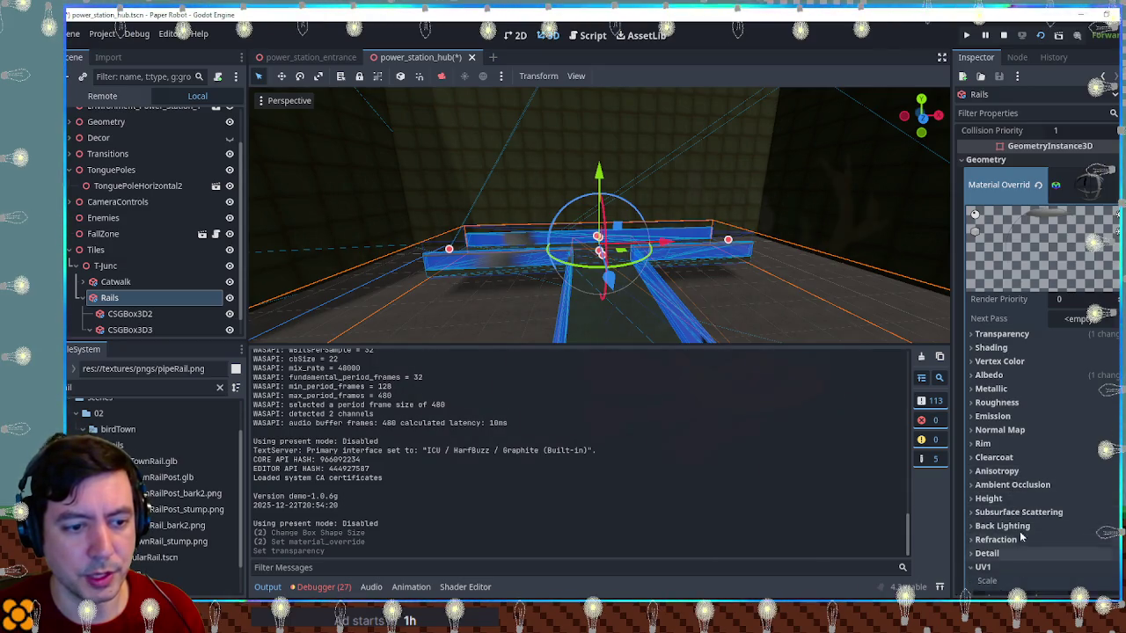
scroll(1020, 536, "down", 5)
left_click(1058, 418)
Try a 1.955 texture scale, undo it, and run the game to test the rails
scroll(607, 299, "up", 3)
mouse_move(607, 304)
left_mouse_down()
mouse_move(673, 266)
mouse_move(721, 273)
left_mouse_up()
left_click_drag(665, 287, 781, 304)
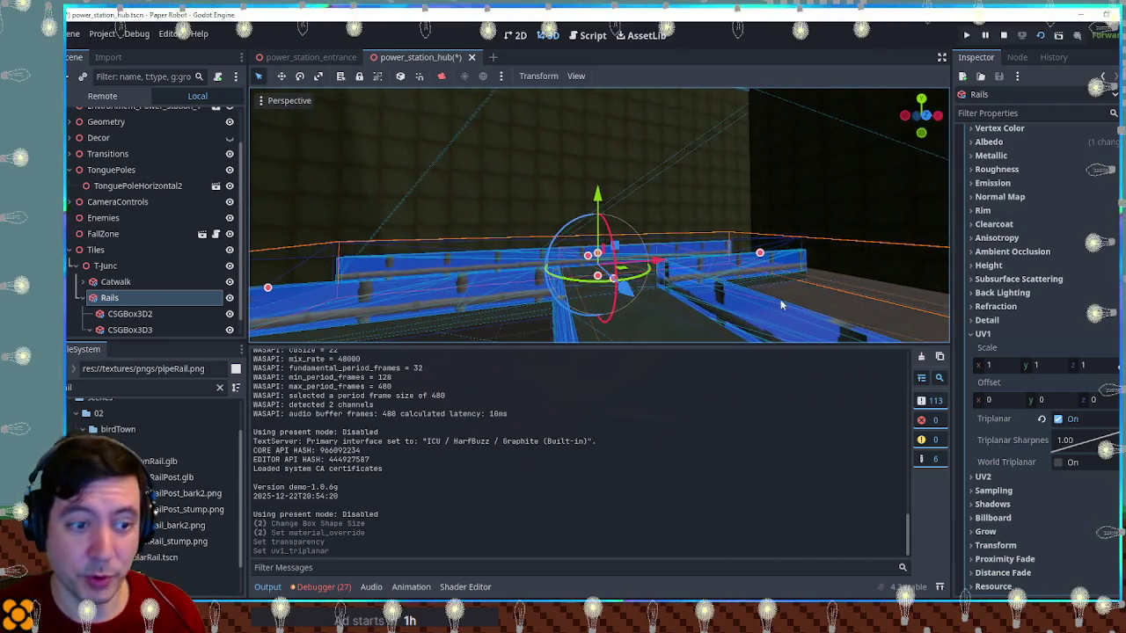
mouse_move(994, 364)
left_mouse_down()
mouse_move(1020, 365)
mouse_move(1047, 400)
mouse_move(1073, 401)
mouse_move(1055, 400)
left_mouse_up()
key("ctrl+z")
left_click_drag(616, 264, 844, 268)
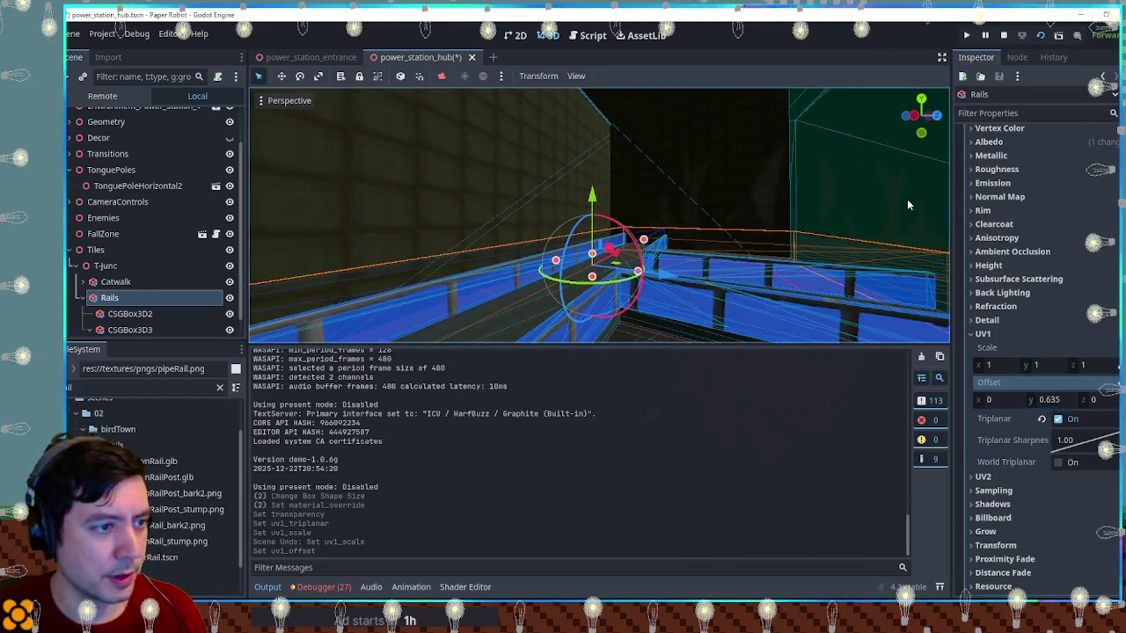
left_click(907, 199)
scroll(773, 273, "down", 4)
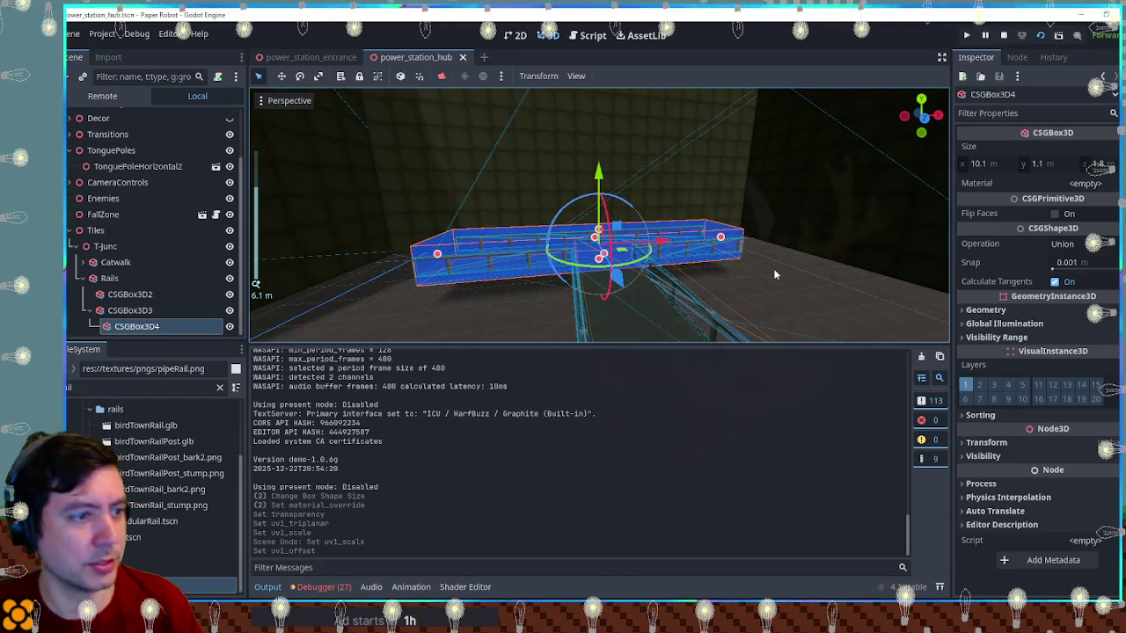
scroll(774, 268, "up", 3)
key("F6")
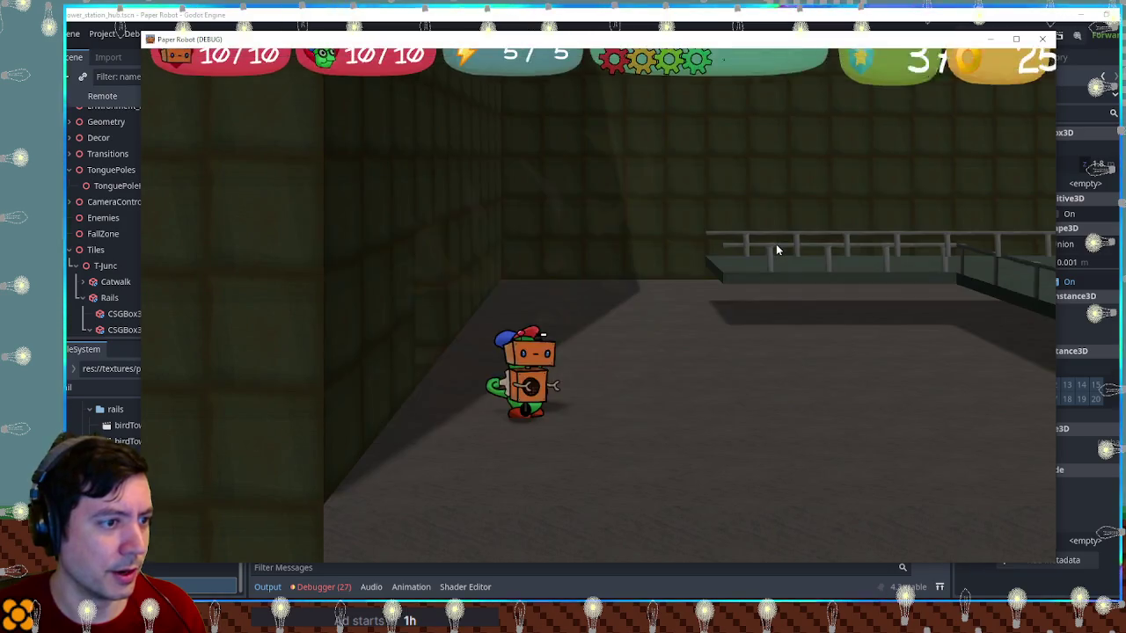
Walk the robot along the railed catwalk and onto the platform, then close the game
left_click(803, 12)
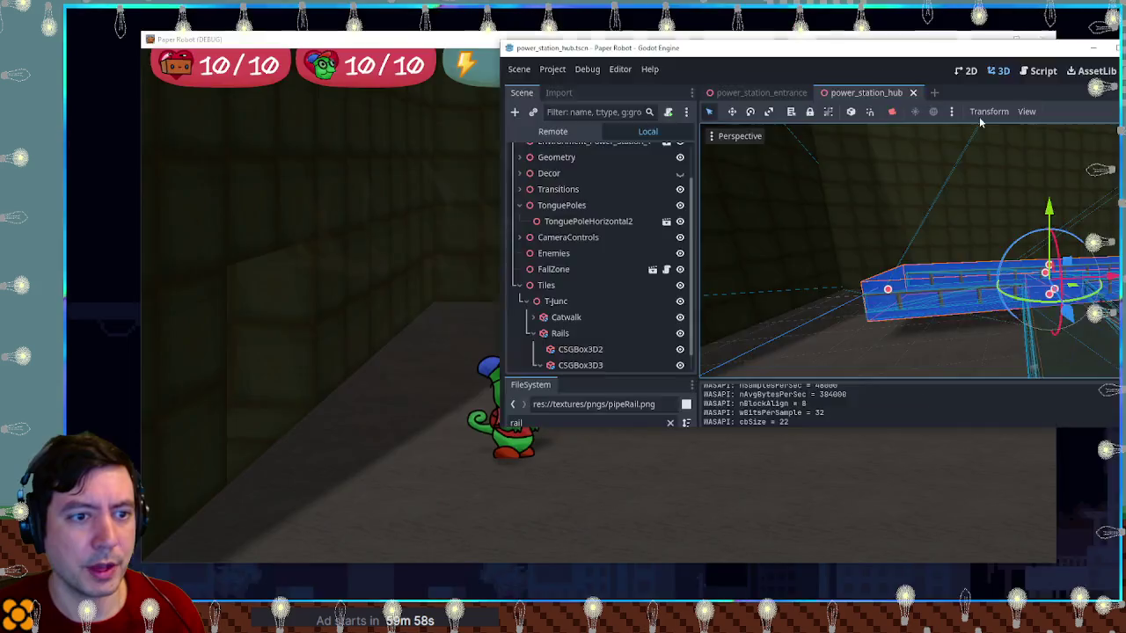
left_click(1081, 15)
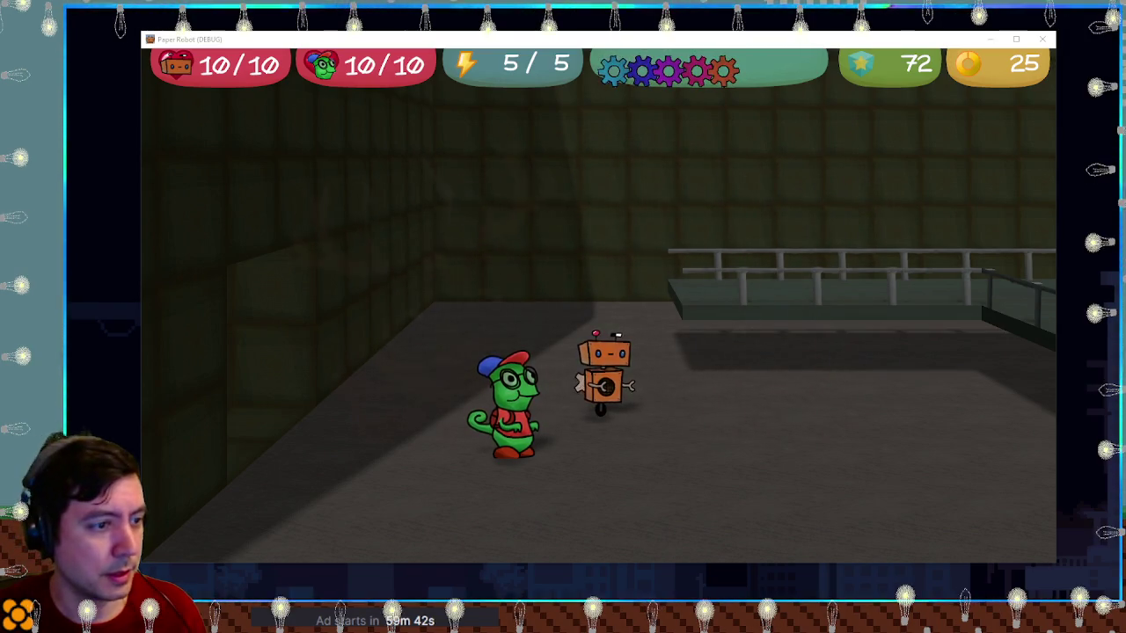
key("d")
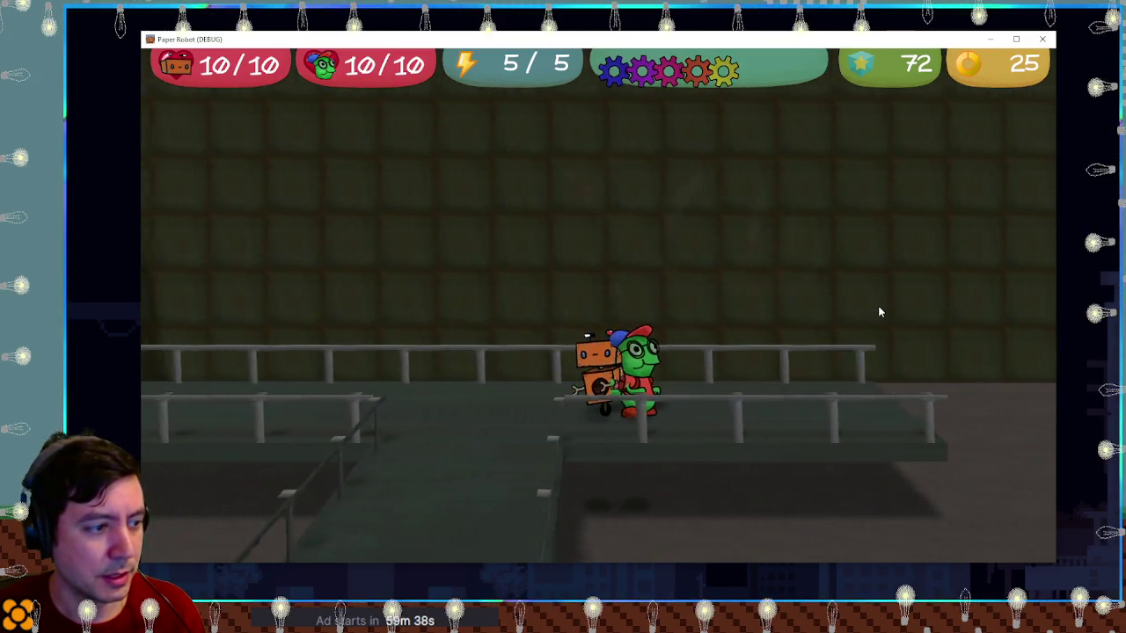
key("s")
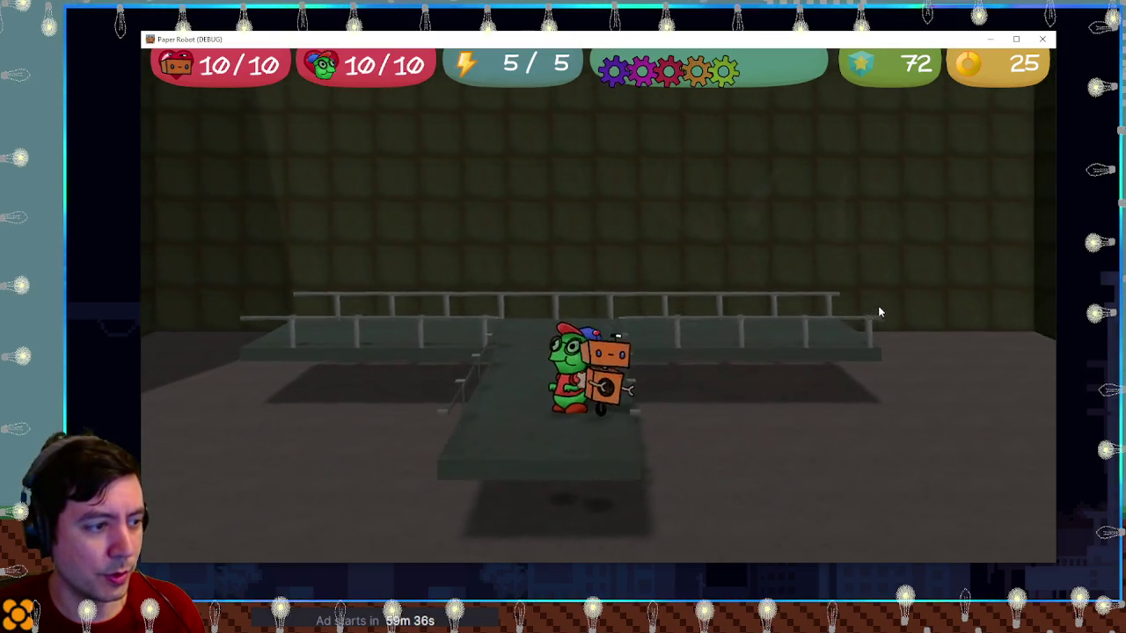
key("a")
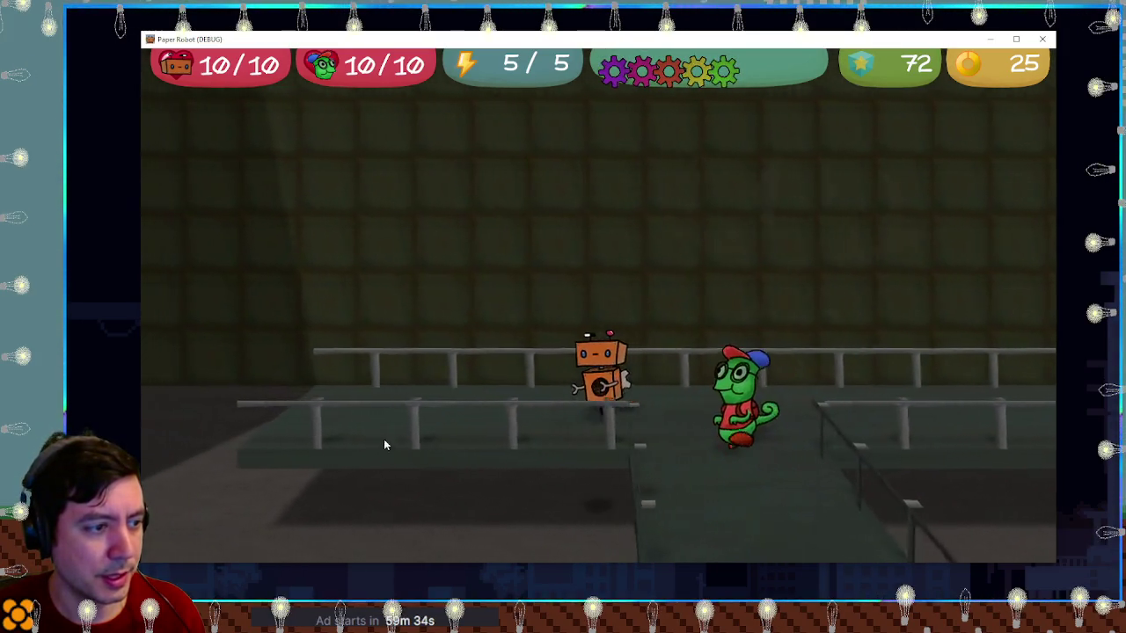
key("d")
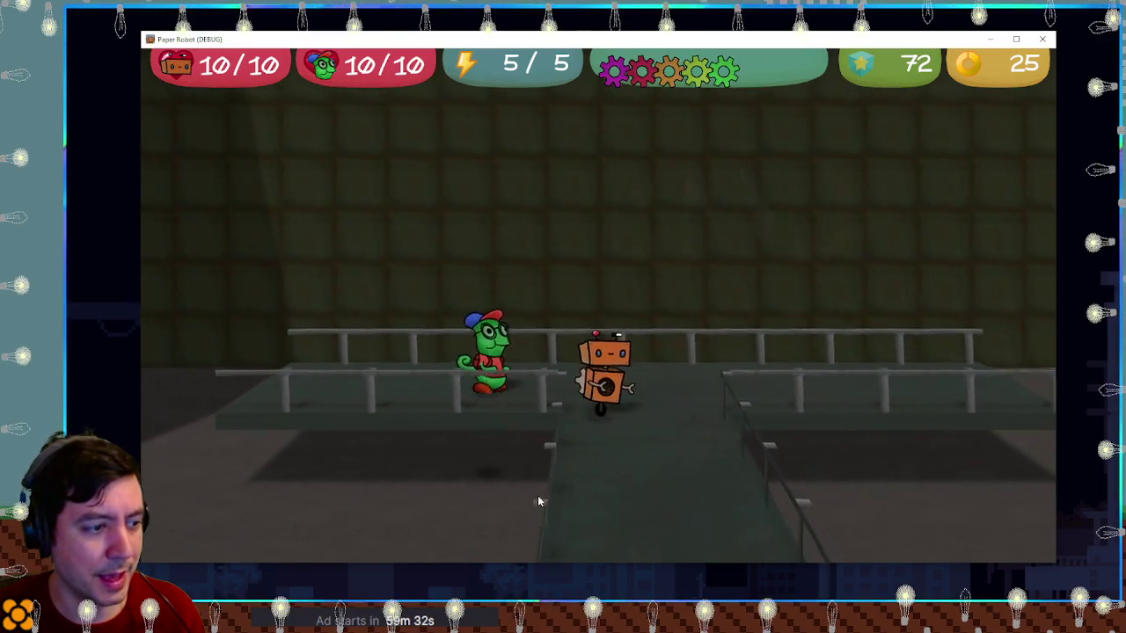
key("w")
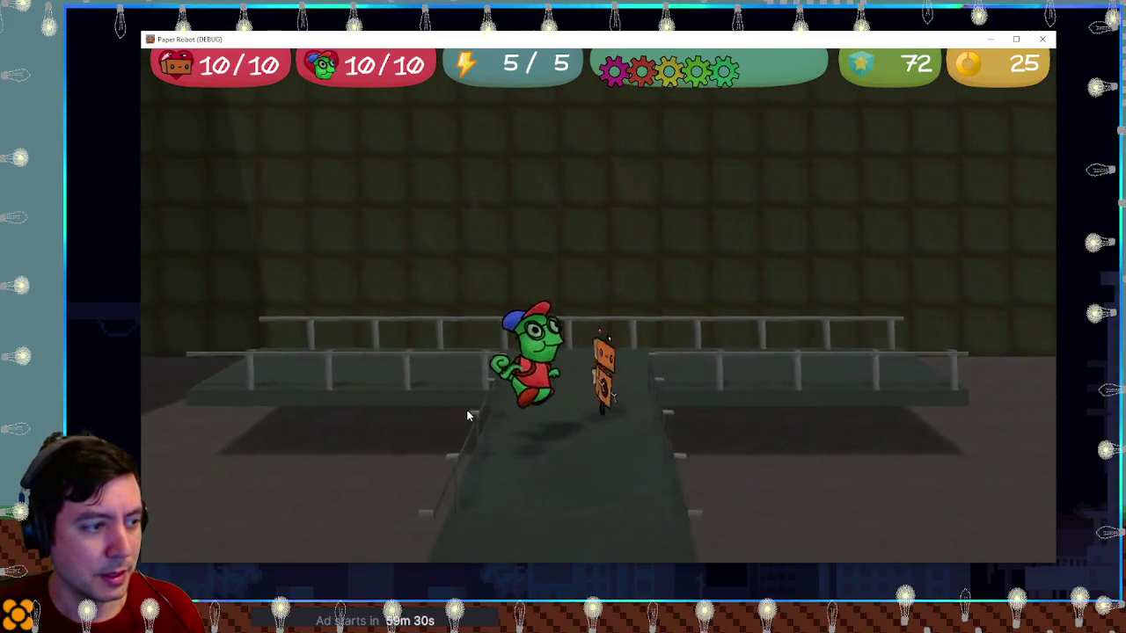
key("w")
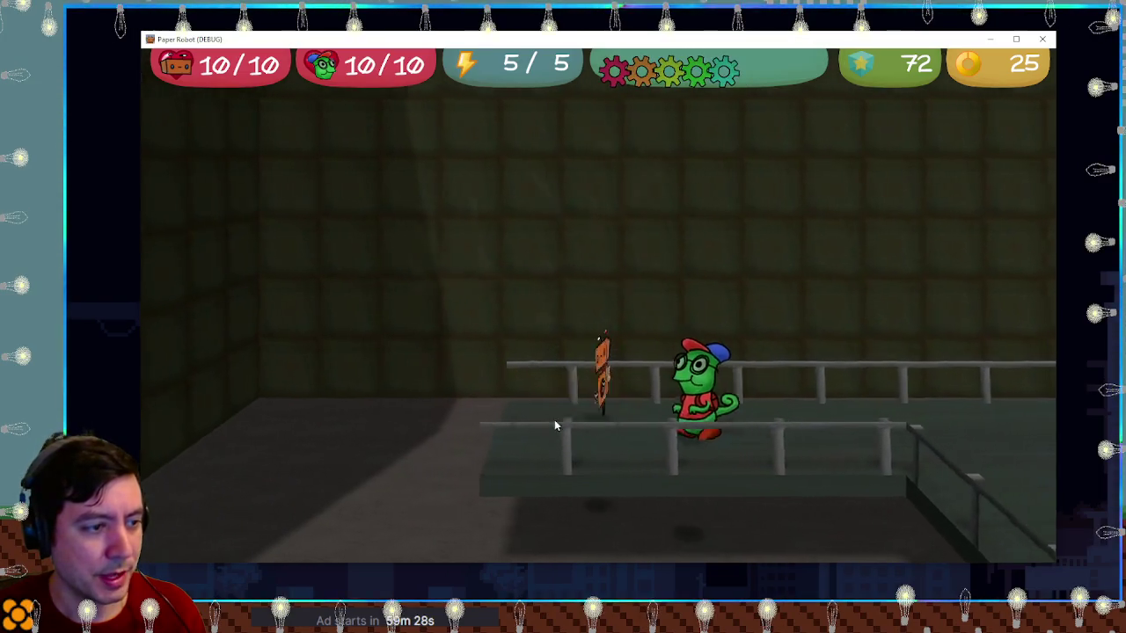
key("s")
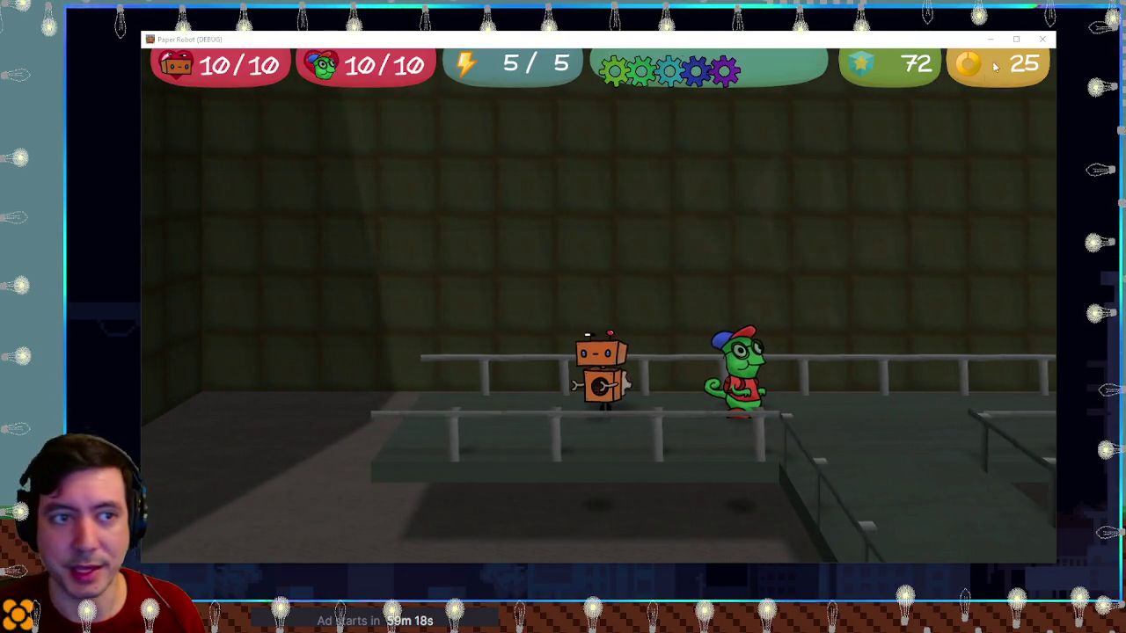
left_click(1042, 39)
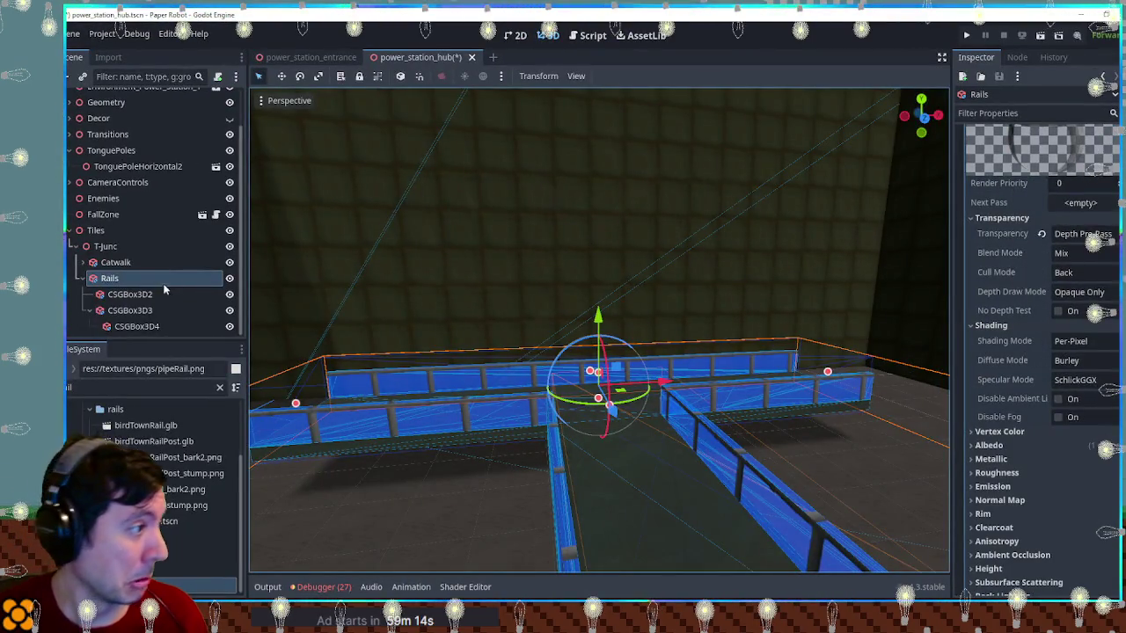
Inspect the T-junction rails from above and browse the project's rails folder with the filter cleared
scroll(98, 314, "up", 1)
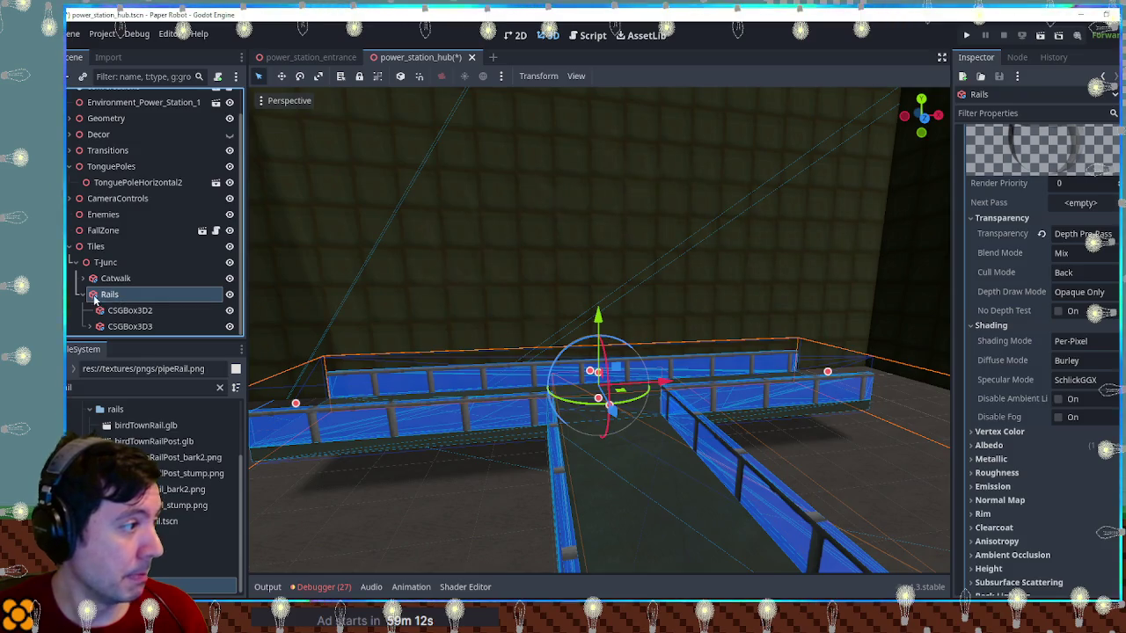
scroll(82, 299, "up", 2)
left_click(105, 290)
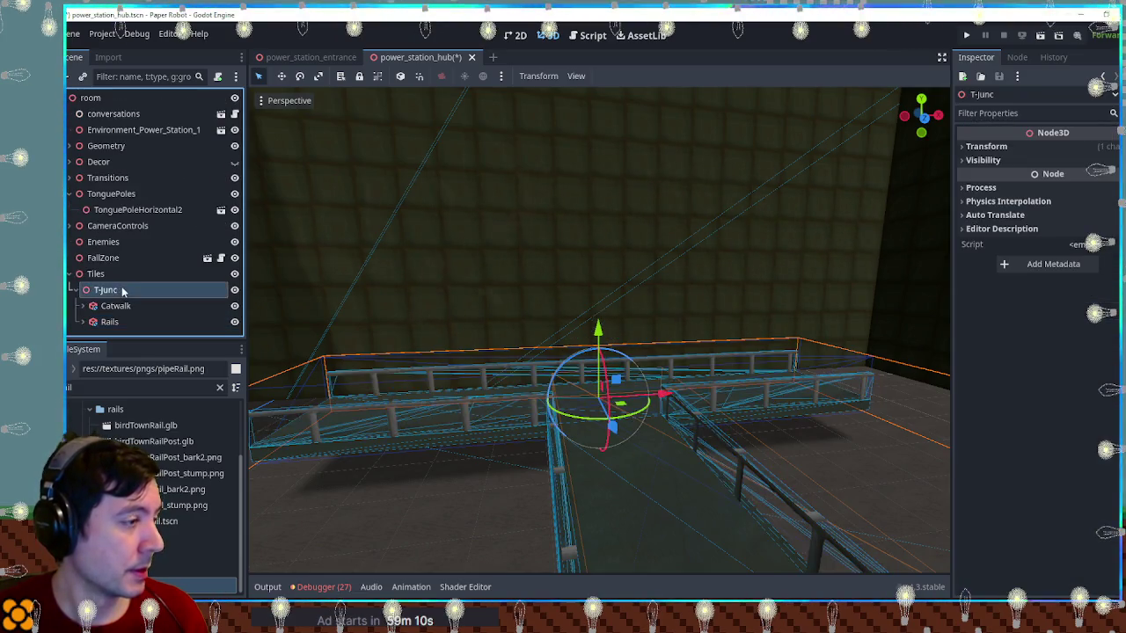
mouse_move(482, 382)
left_mouse_down()
mouse_move(475, 337)
mouse_move(557, 361)
mouse_move(681, 346)
mouse_move(520, 359)
mouse_move(447, 379)
mouse_move(595, 359)
mouse_move(454, 370)
left_mouse_up()
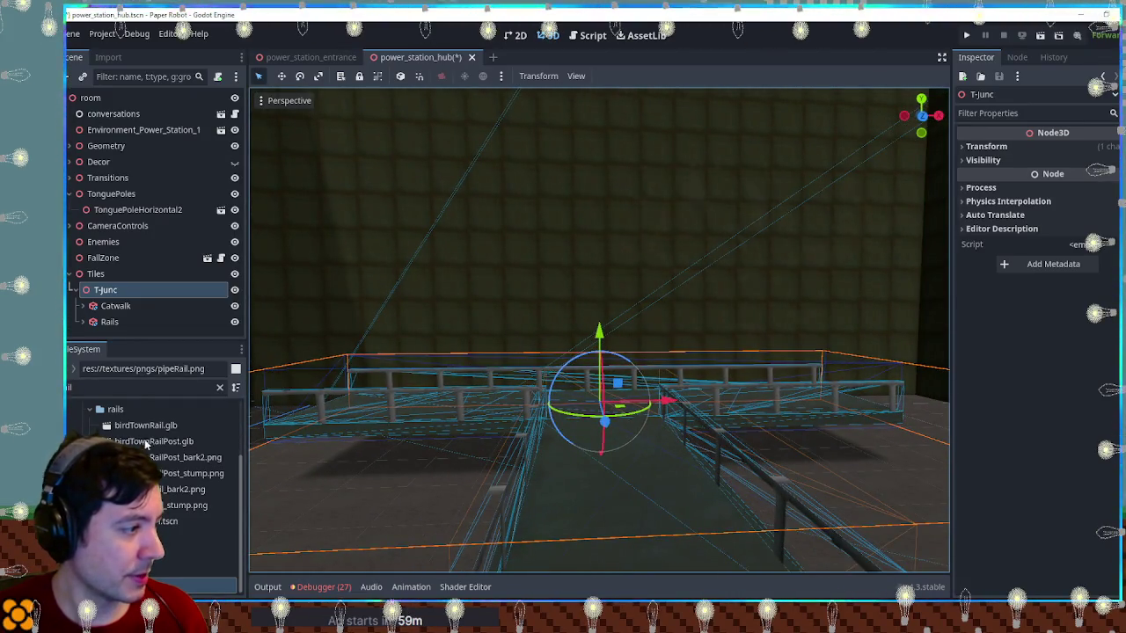
scroll(114, 438, "up", 1)
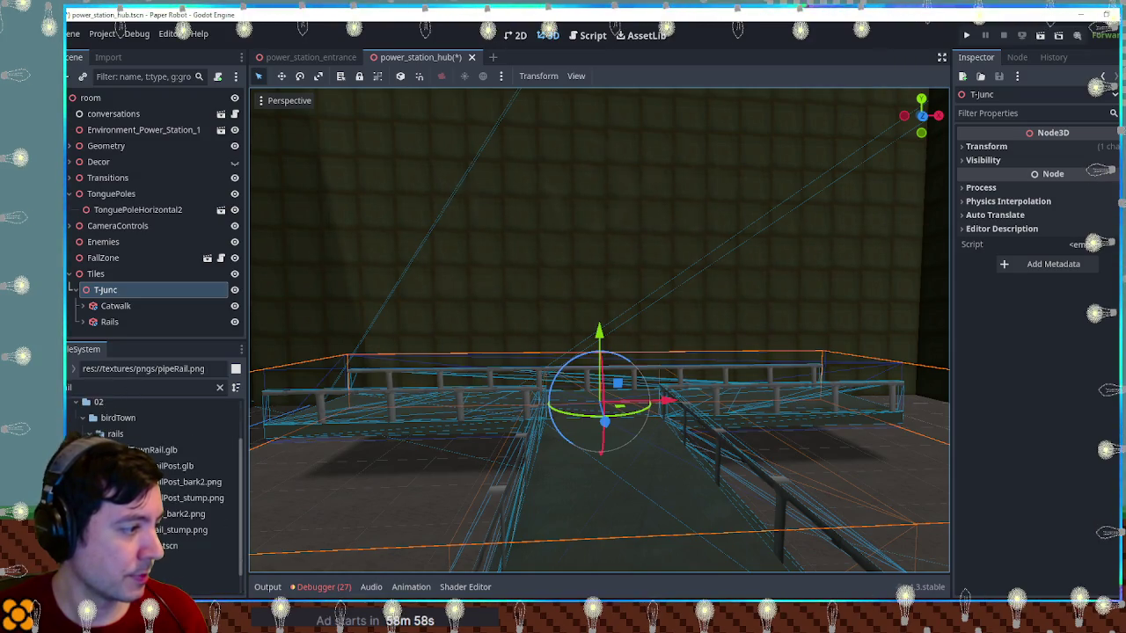
left_click(114, 434)
left_click(219, 387)
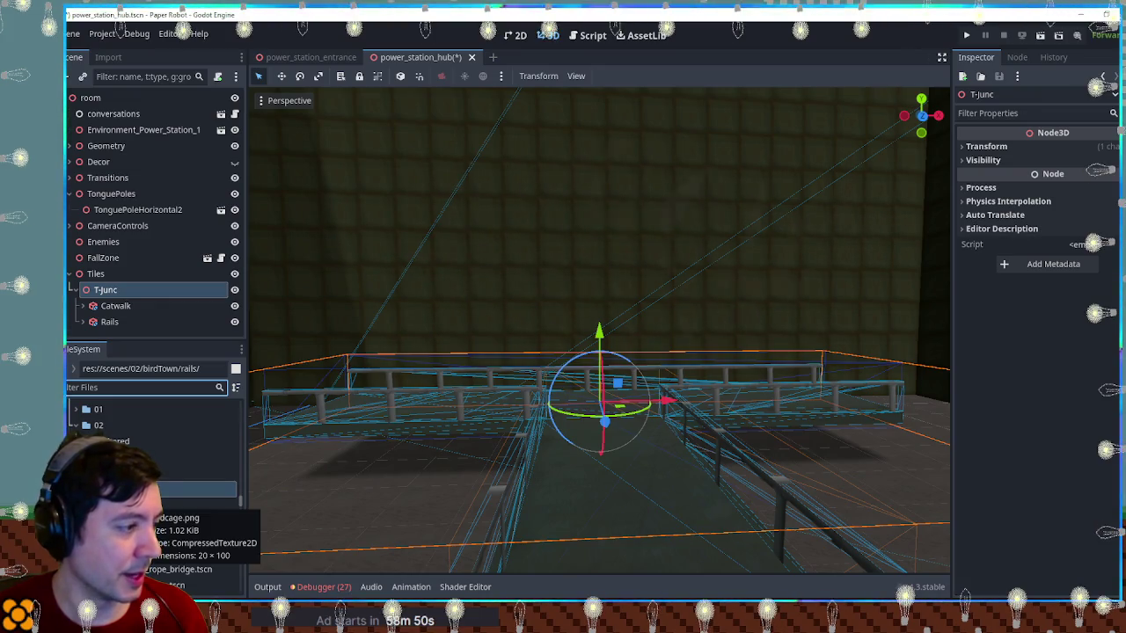
scroll(154, 484, "down", 10)
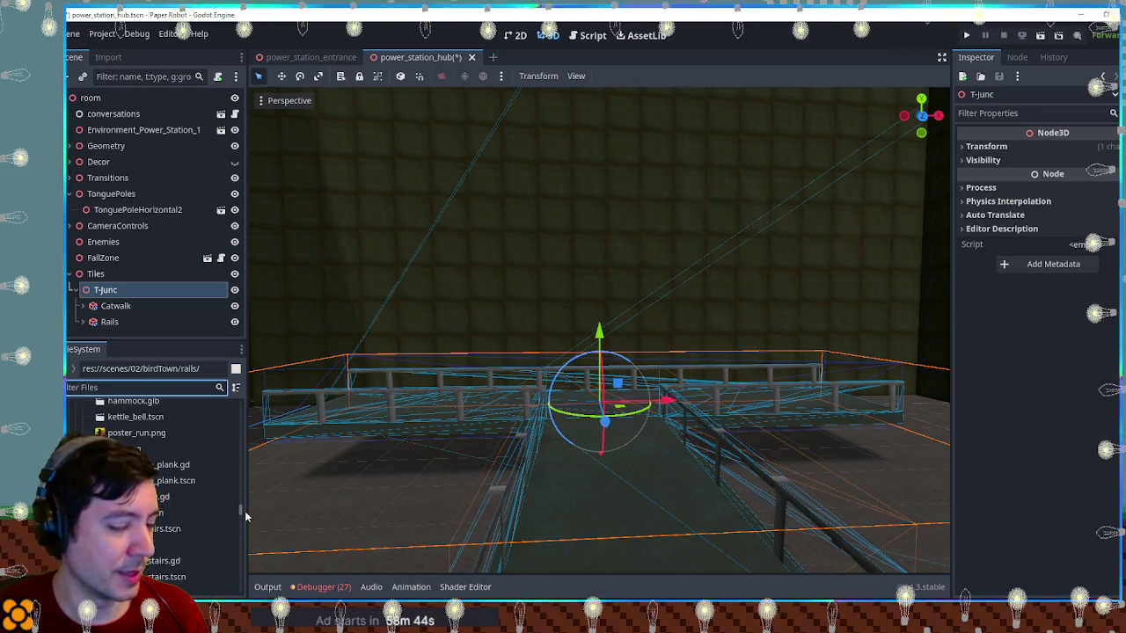
mouse_move(441, 463)
left_mouse_down()
mouse_move(442, 409)
mouse_move(444, 419)
left_mouse_up()
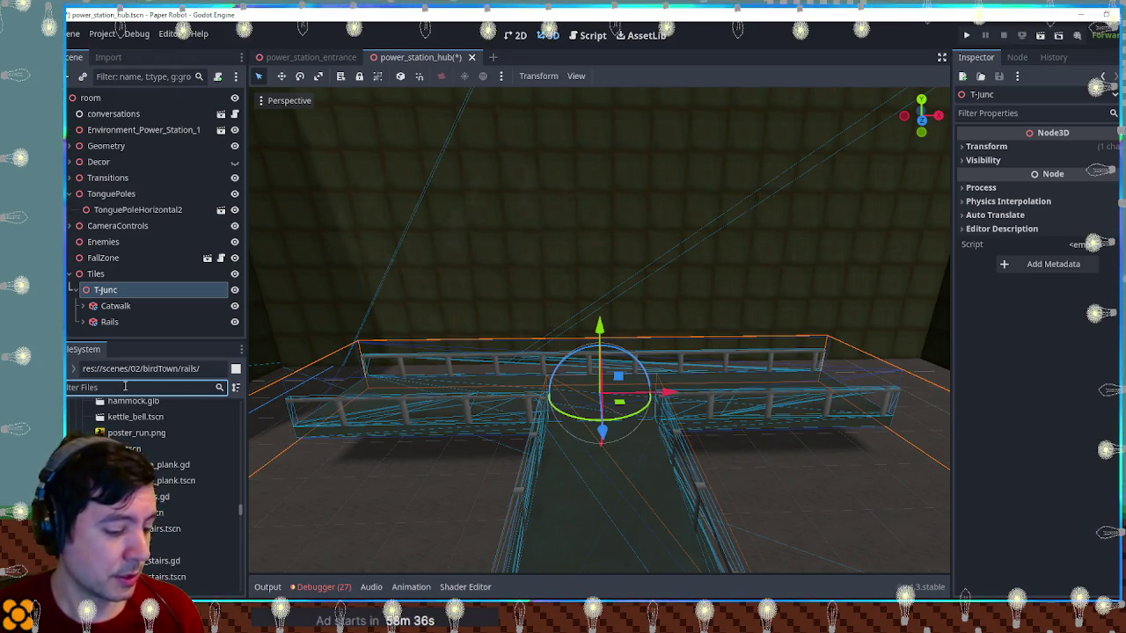
Apply stripeVertThin.png as the Albedo texture of the Rails box's material
type("drip")
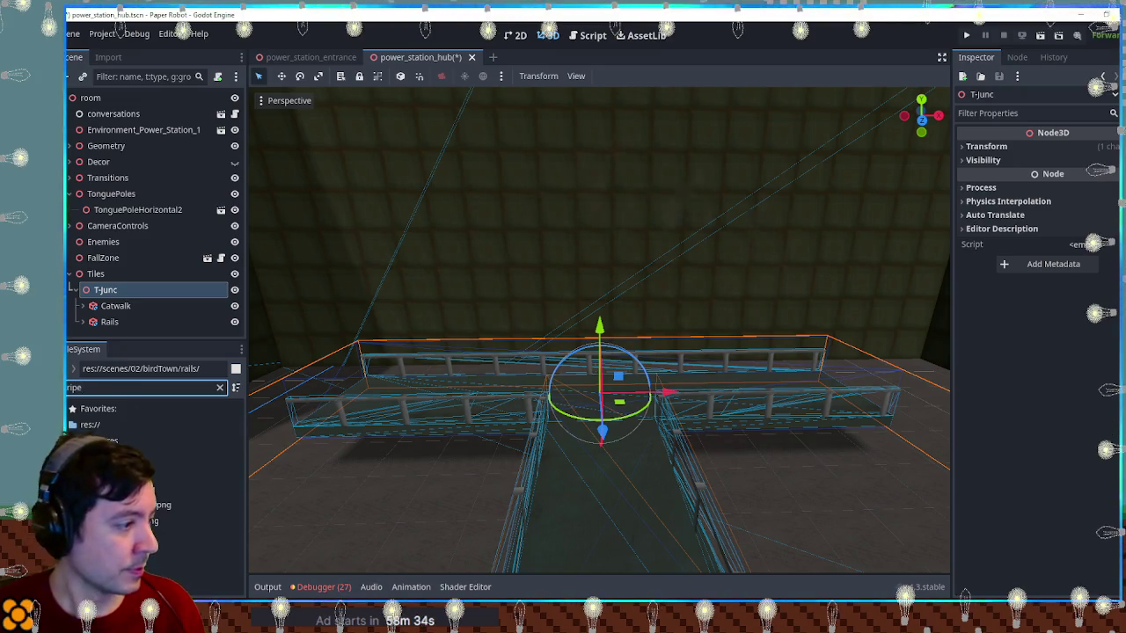
left_click(202, 505)
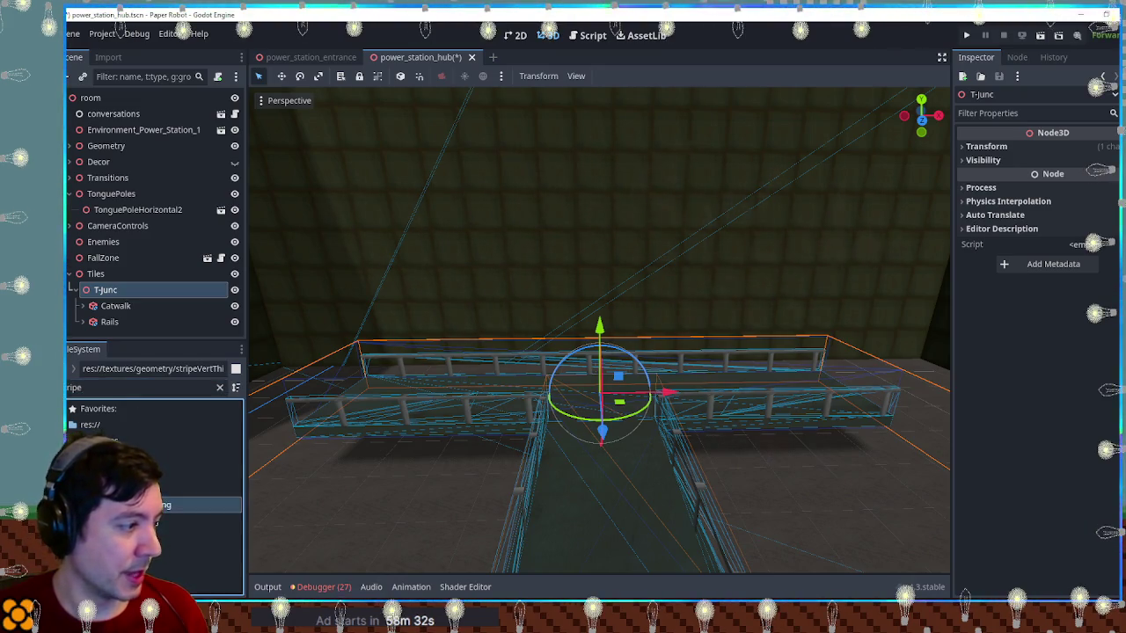
left_click(103, 322)
scroll(1055, 279, "up", 1)
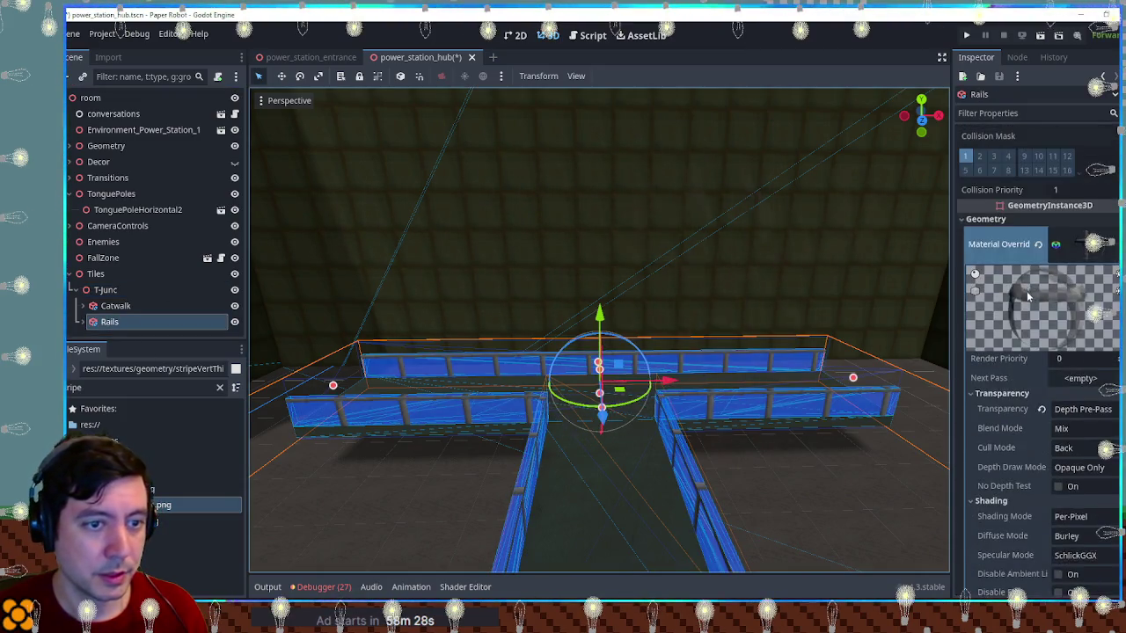
left_click(988, 505)
scroll(1011, 440, "down", 5)
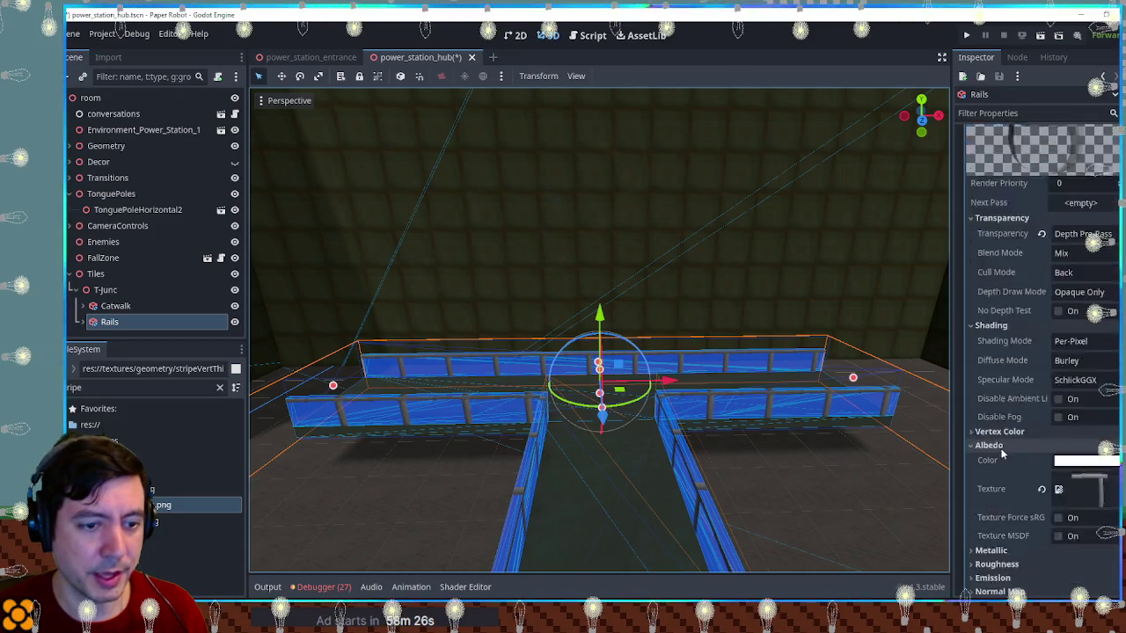
left_click_drag(1100, 248, 1073, 264)
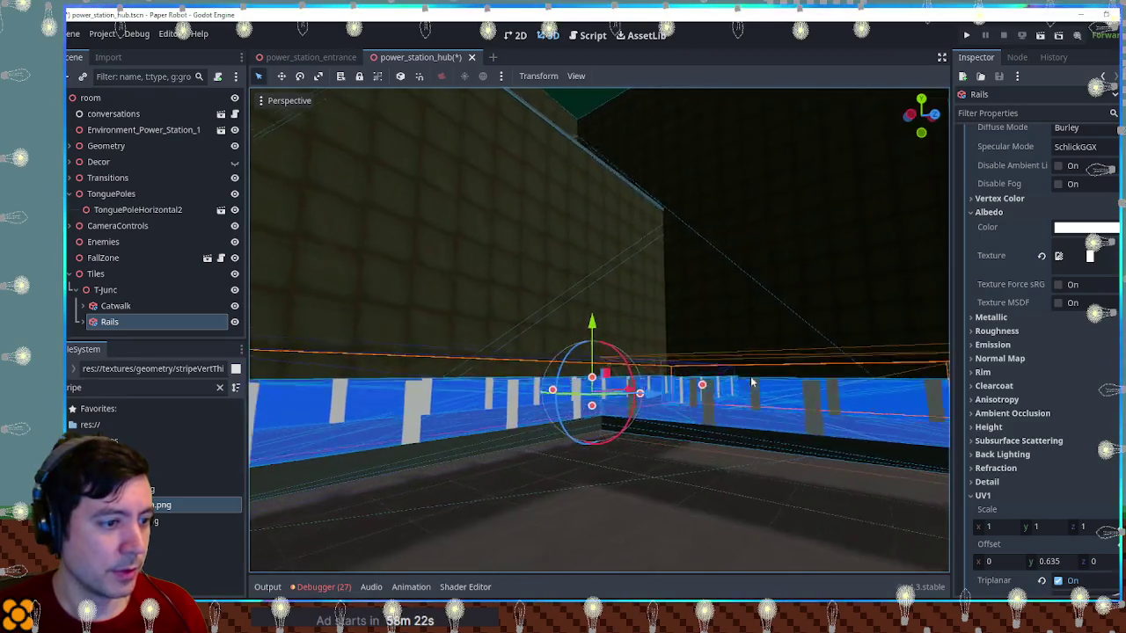
Deselect and orbit to check the striped rails on the catwalk, then reselect T-junc
scroll(676, 379, "down", 5)
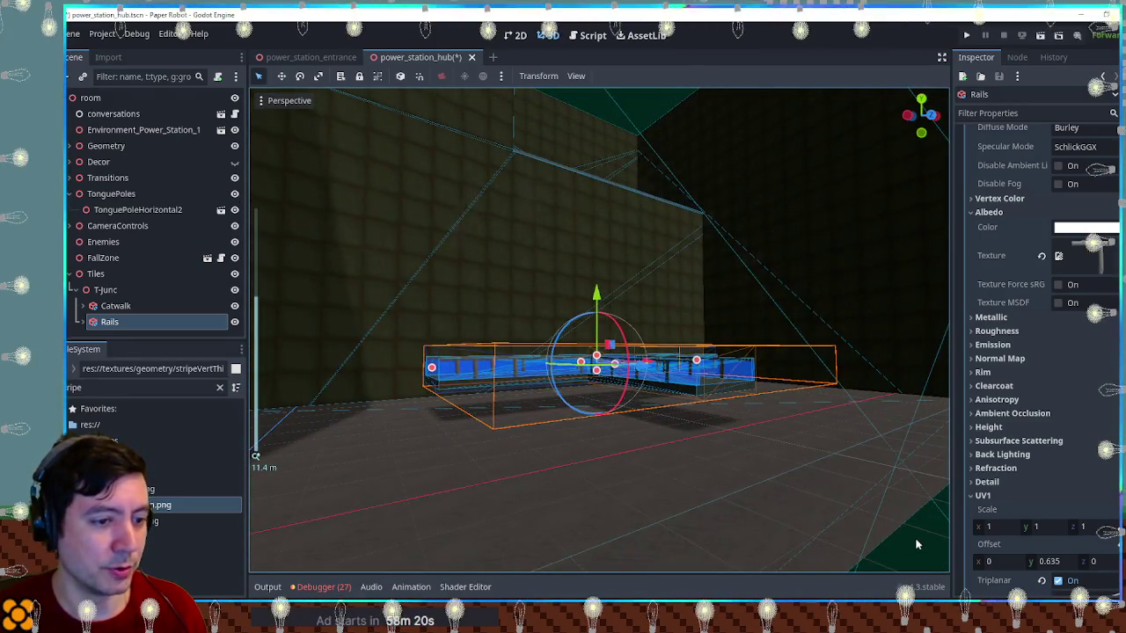
left_click(595, 303)
scroll(596, 303, "up", 8)
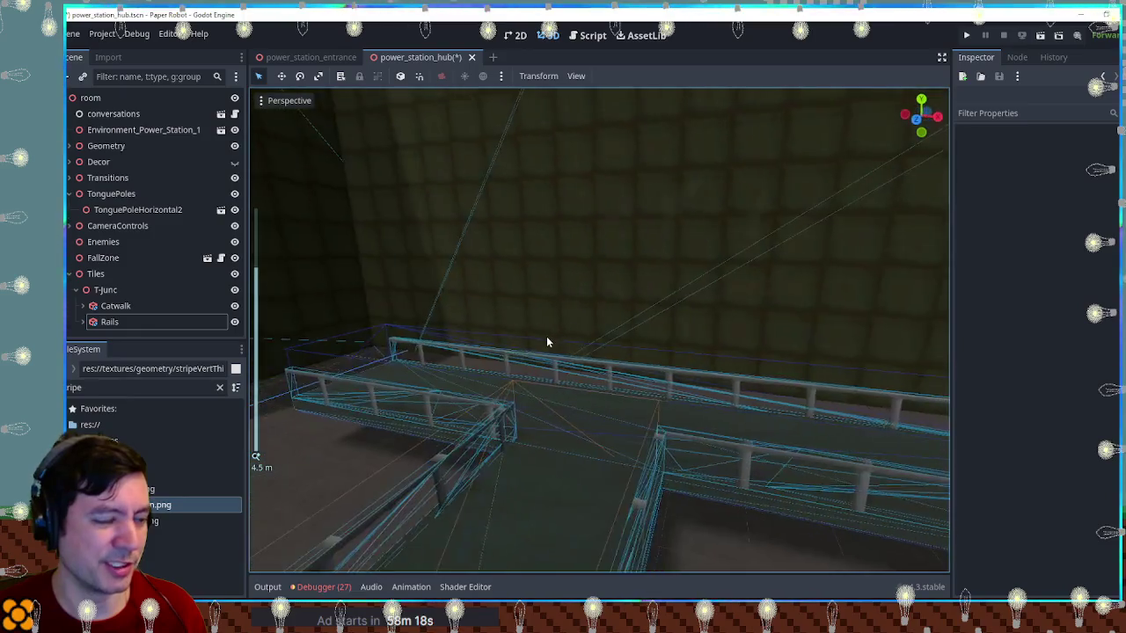
left_click_drag(506, 321, 529, 348)
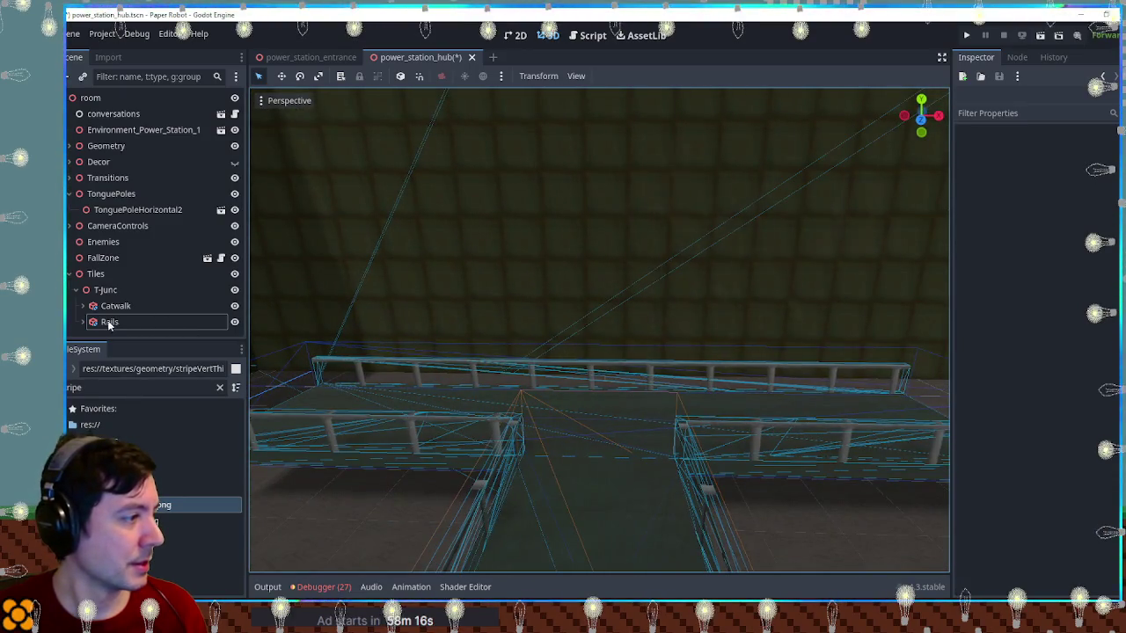
left_click(106, 291)
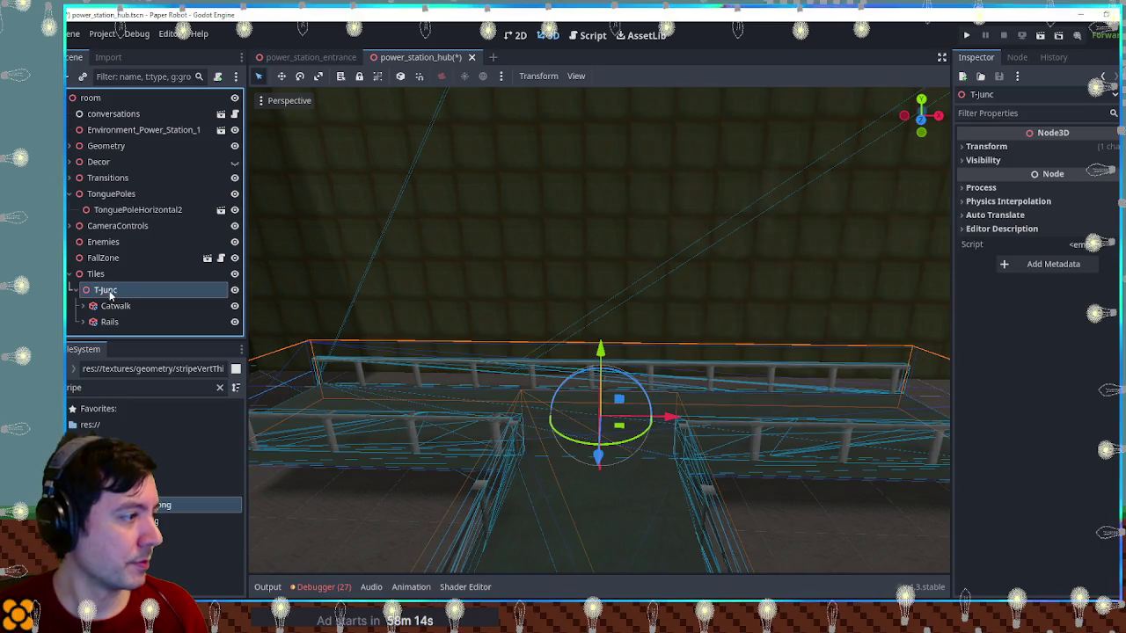
Add a CSGBox3D child under T-junc and rename it RailTops
key("ctrl+a")
type("node3d")
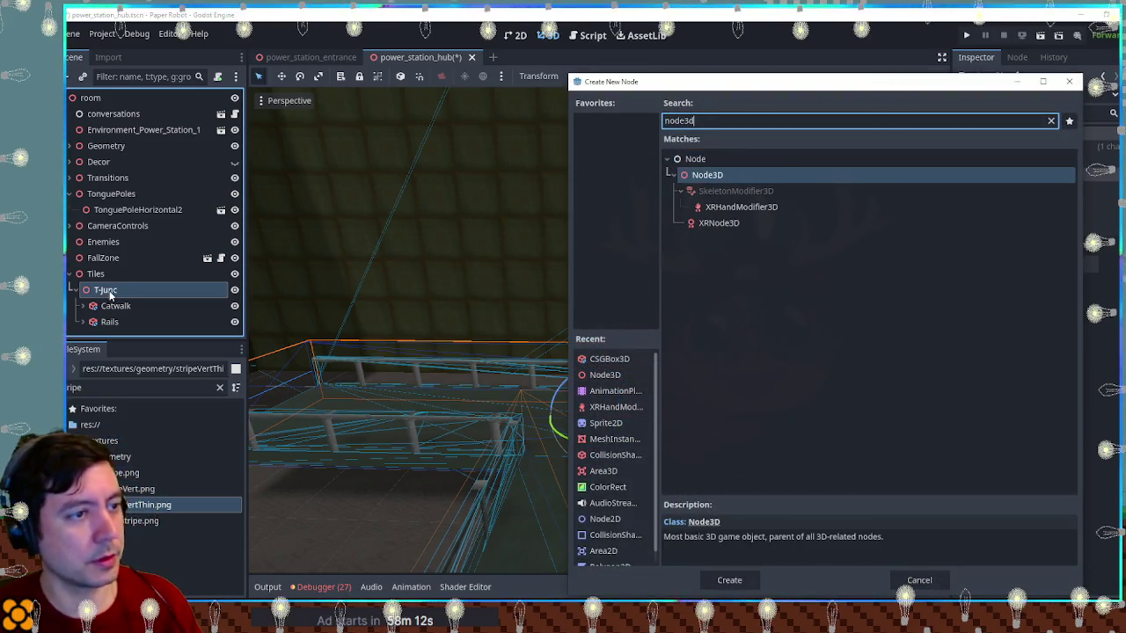
key("Escape")
key("ctrl+a")
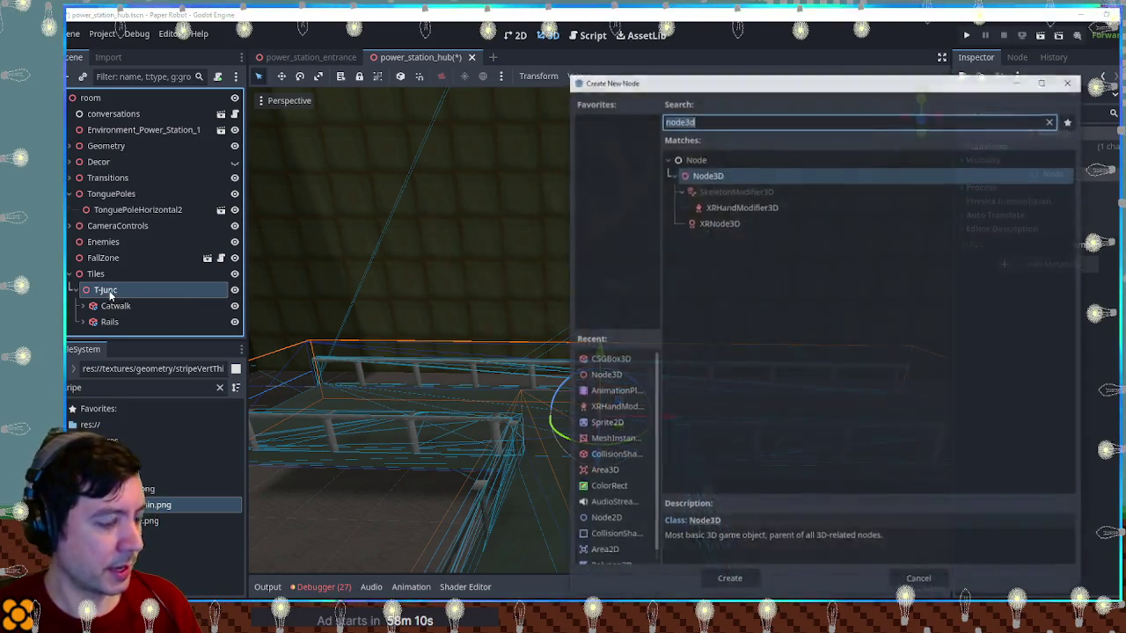
type("csgbox")
key("Return")
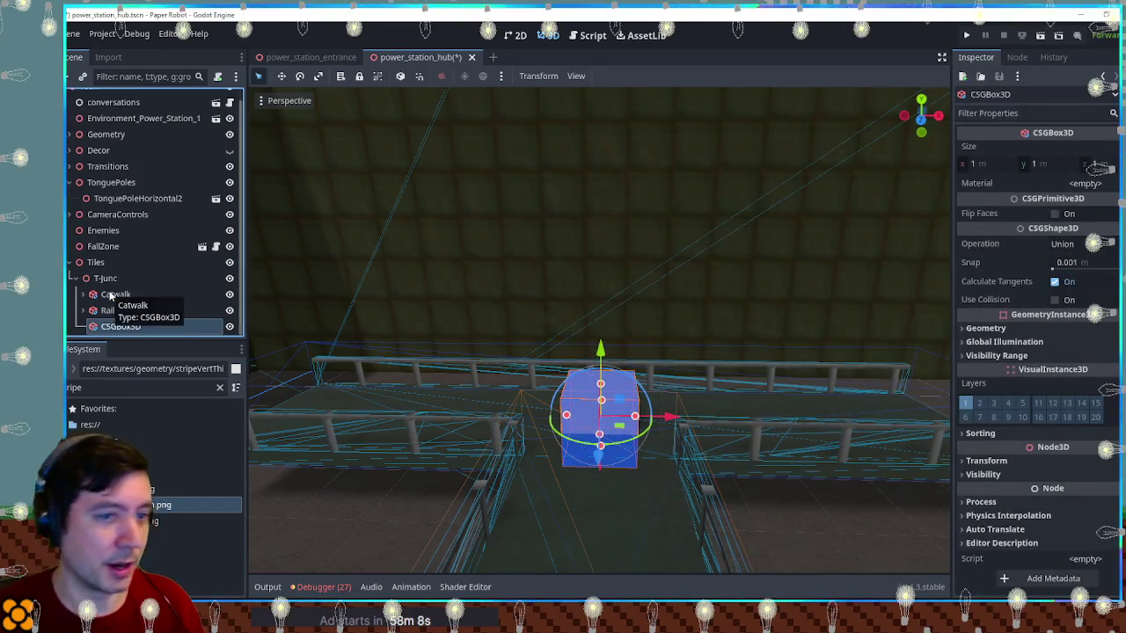
double_click(118, 333)
type("RailT")
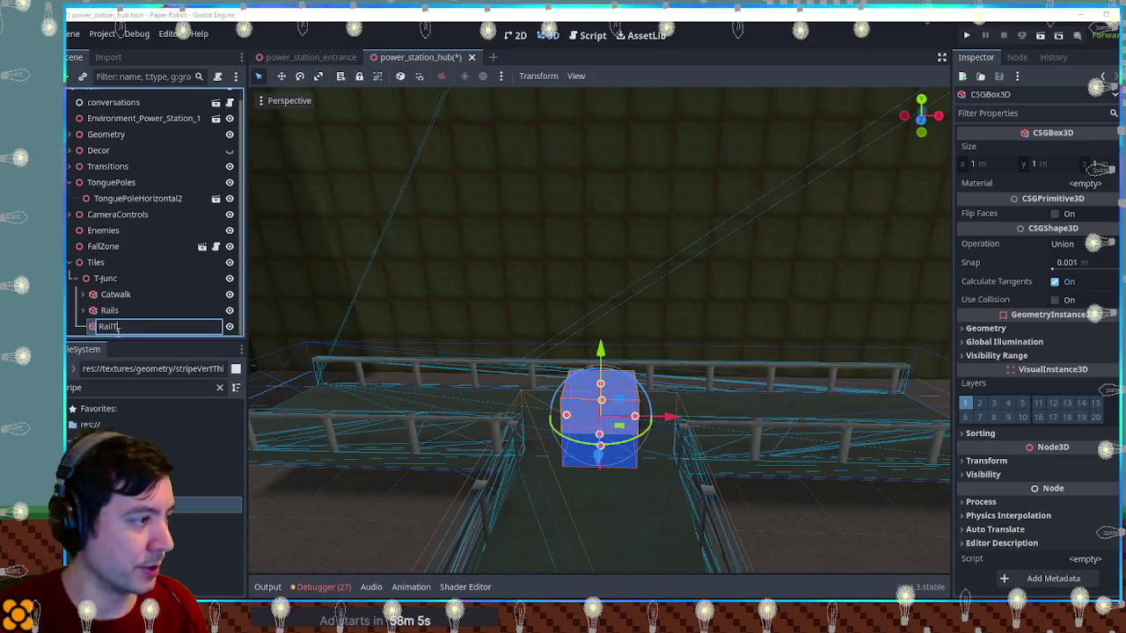
key("Escape")
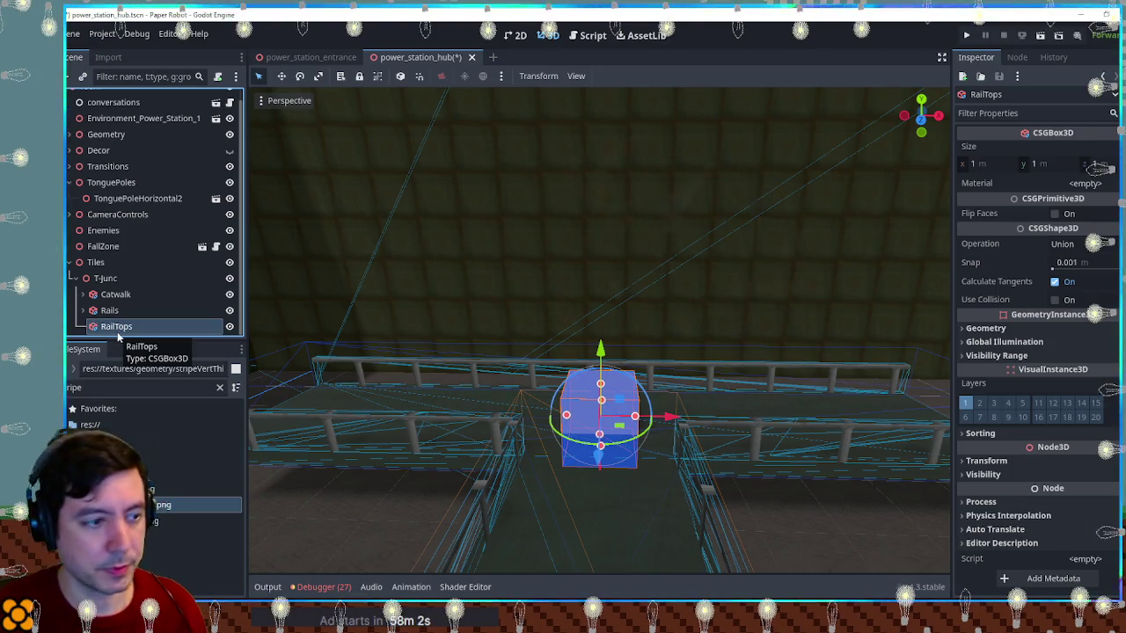
In Top view, stretch RailTops to 10 m long and 0.1 m deep along the far rail edge
key("KP_1")
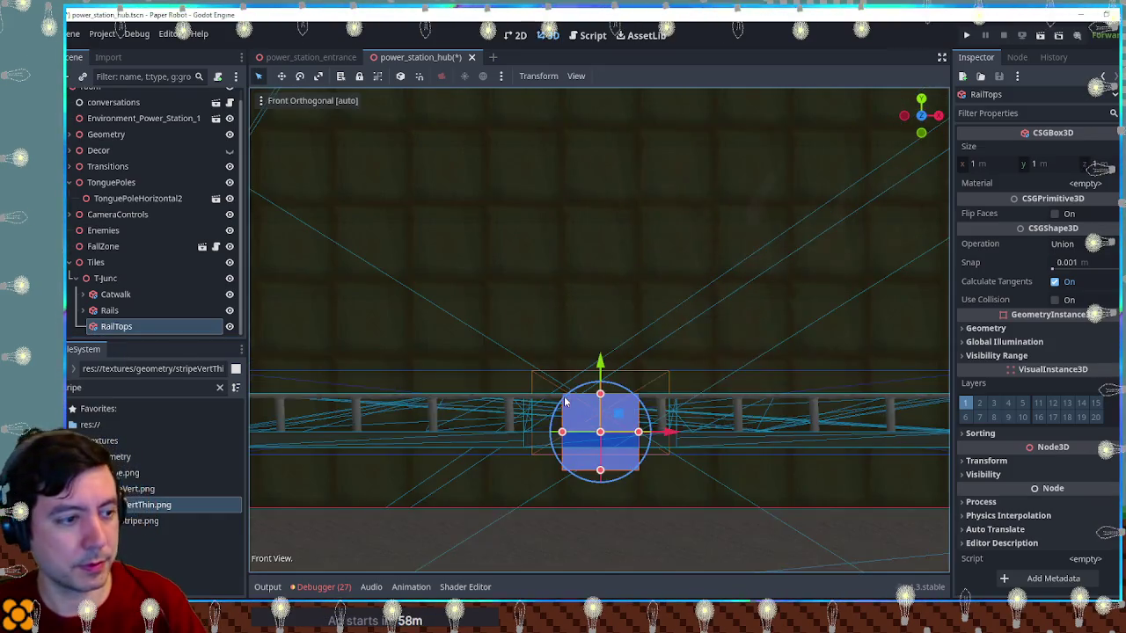
key("KP_7")
scroll(613, 318, "down", 5)
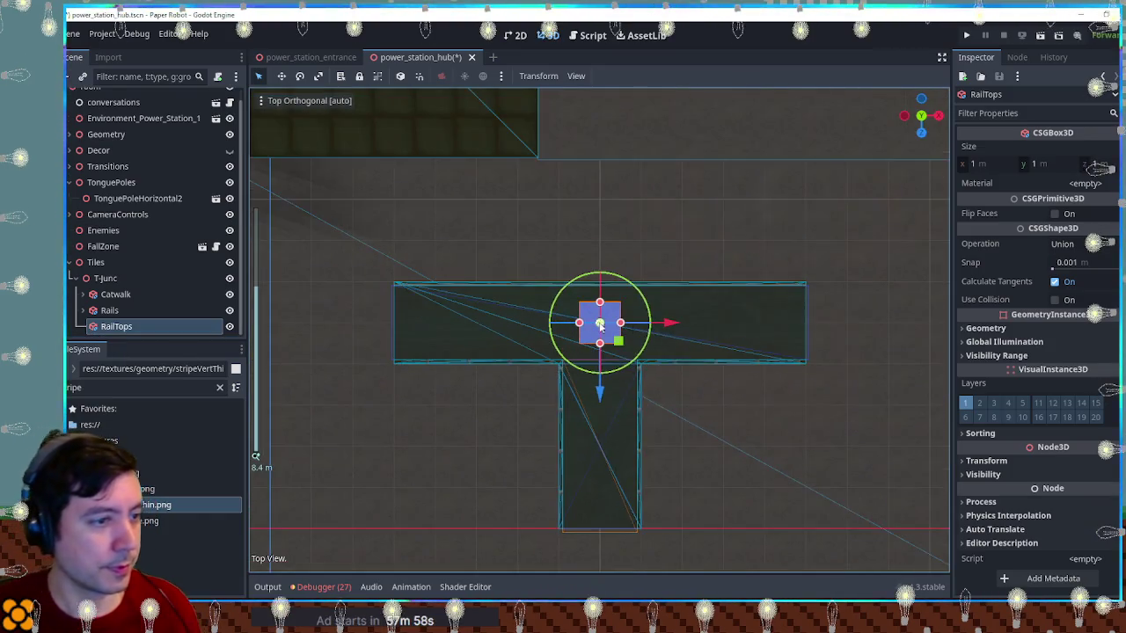
scroll(616, 315, "up", 2)
left_click_drag(569, 309, 746, 309)
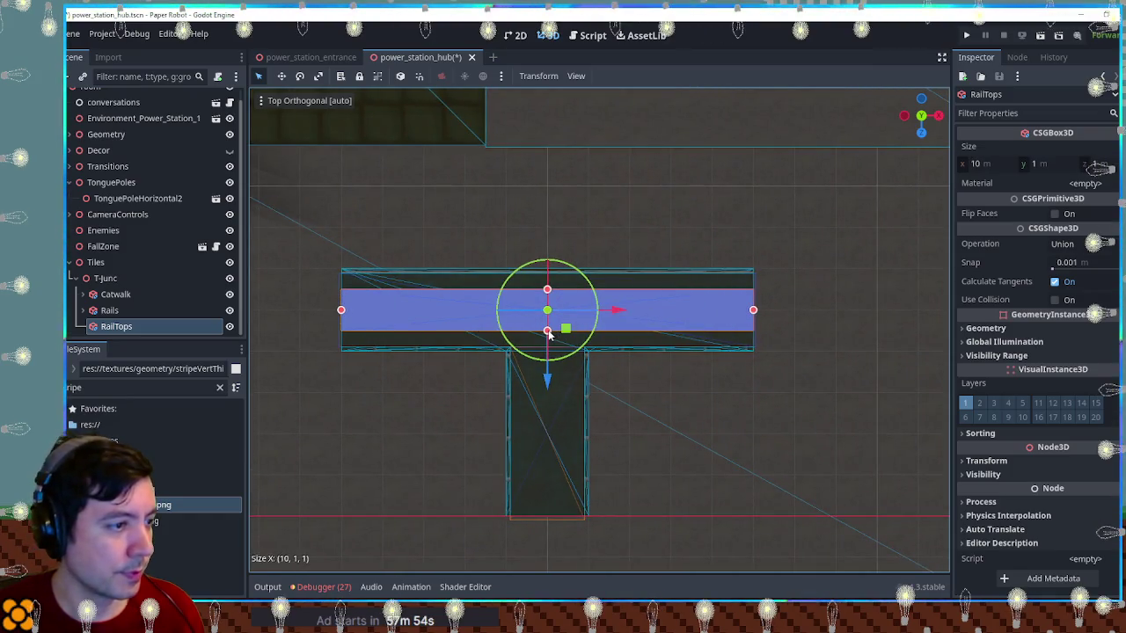
left_click_drag(547, 384, 551, 305)
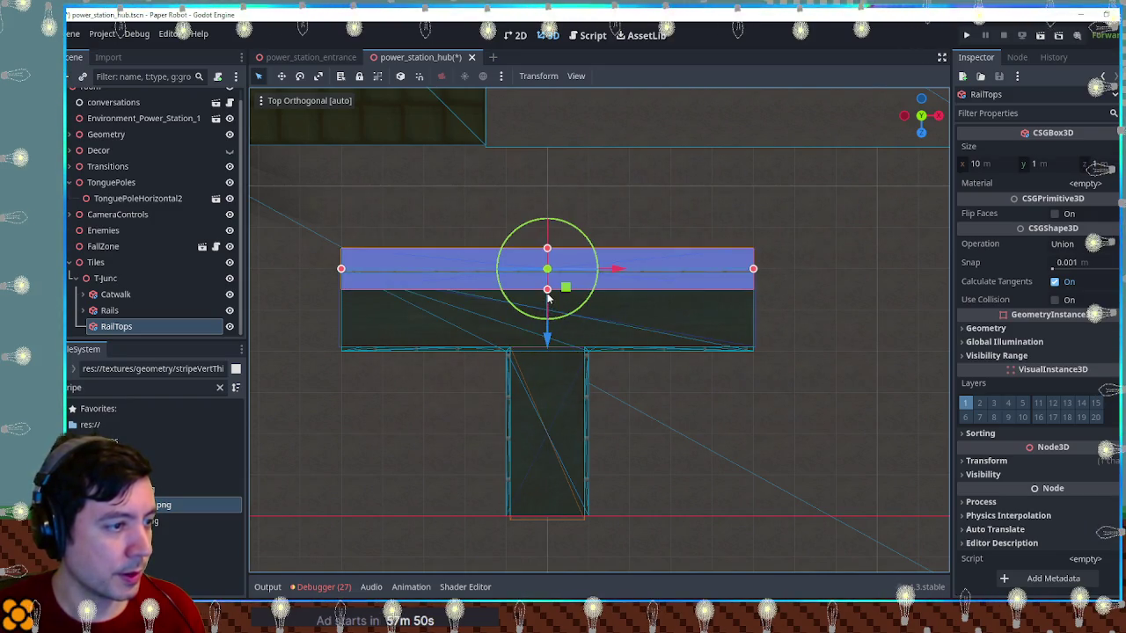
mouse_move(547, 291)
left_mouse_down()
mouse_move(548, 271)
mouse_move(603, 224)
mouse_move(619, 289)
mouse_move(568, 370)
left_mouse_up()
key("KP_1")
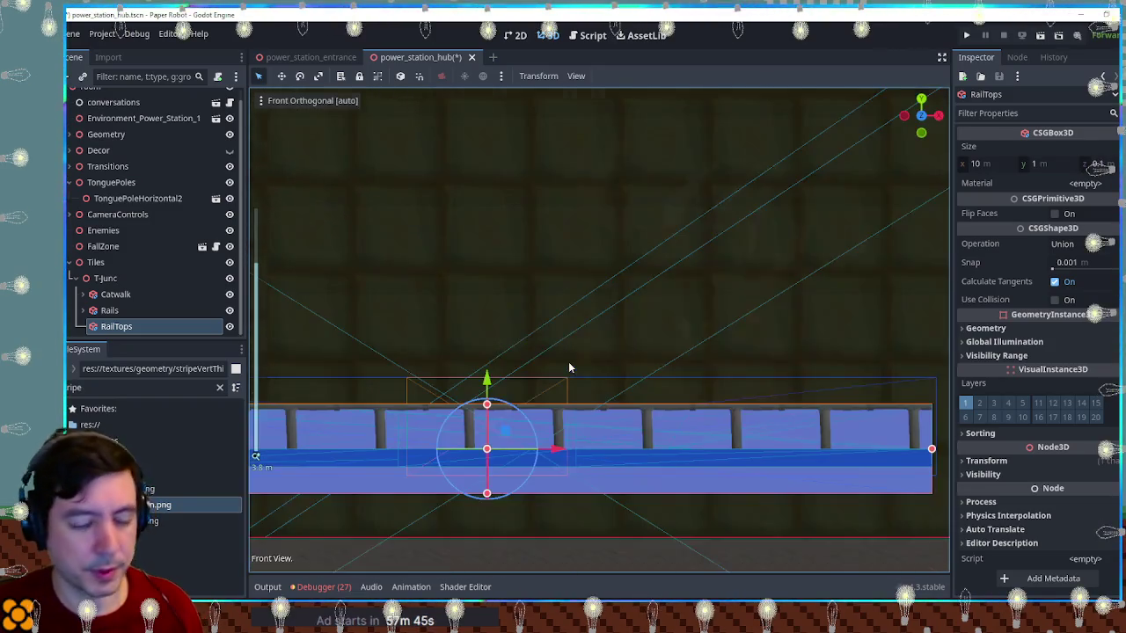